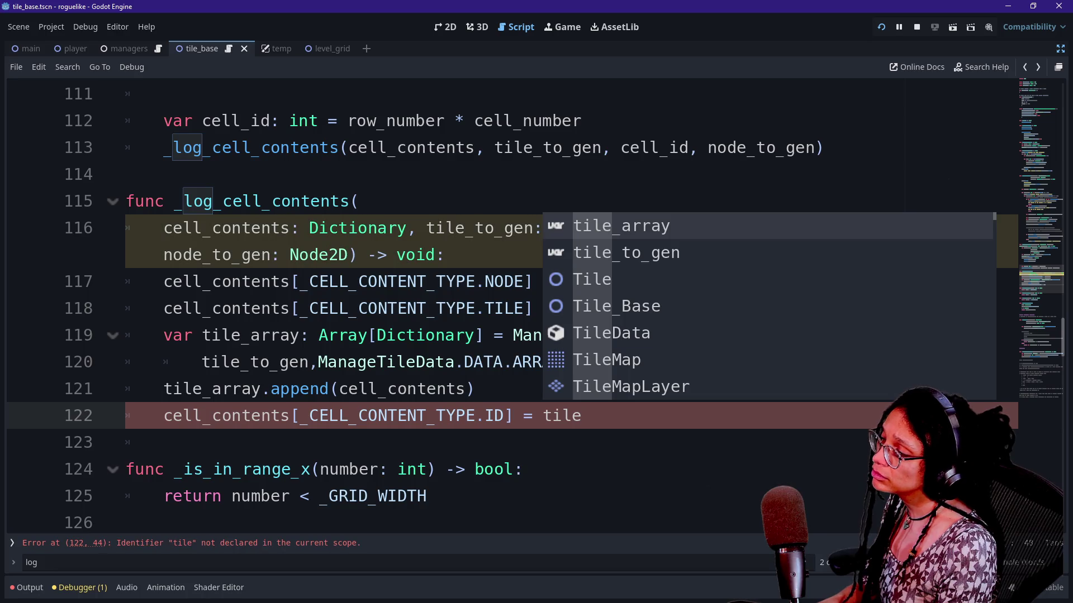
# - Clear the unfinished tile expression on line 122 and open the Array class reference
pyautogui.write('+')
pyautogui.press('BackSpace')
pyautogui.press('BackSpace')
pyautogui.press('BackSpace')
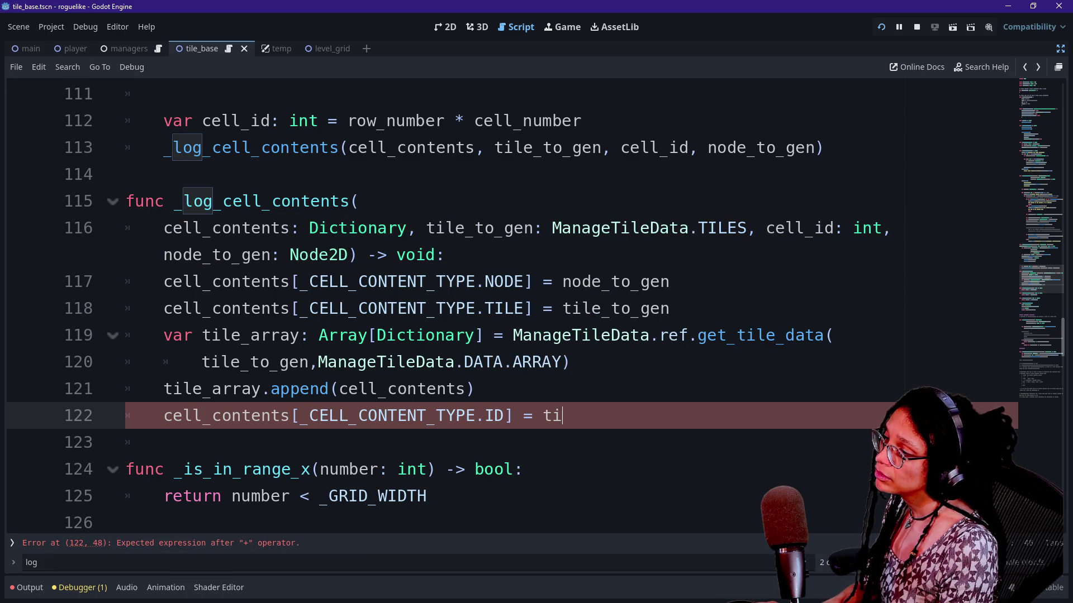
pyautogui.keyDown('ctrl'); pyautogui.click(301, 390); pyautogui.keyUp('ctrl')
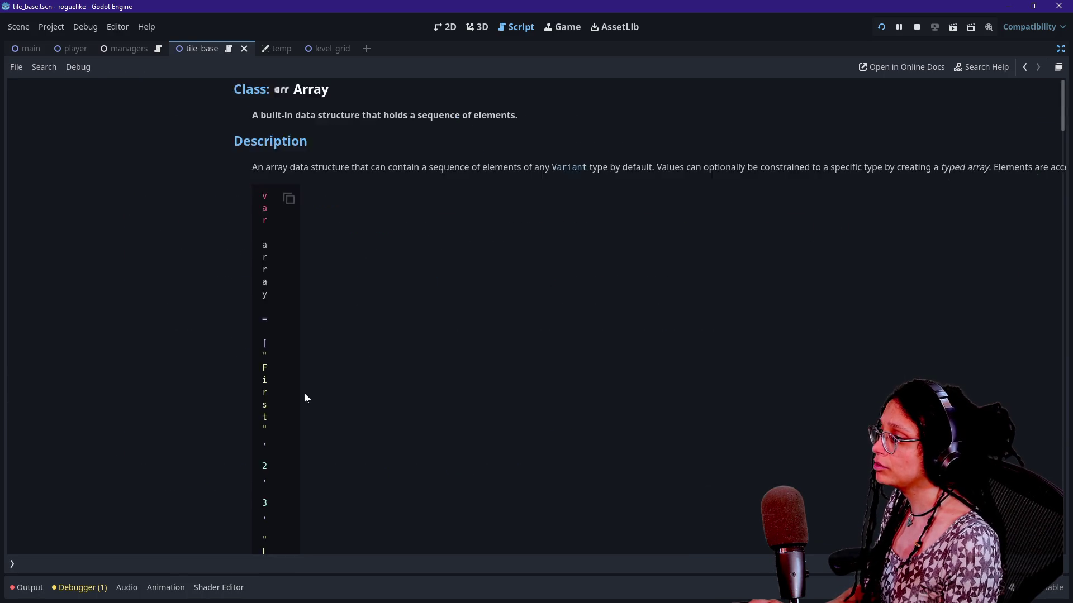
# - Scroll through the Array Methods list to read the all() and any() descriptions
pyautogui.scroll(-1, 524, 283)
pyautogui.scroll(4, 523, 278)
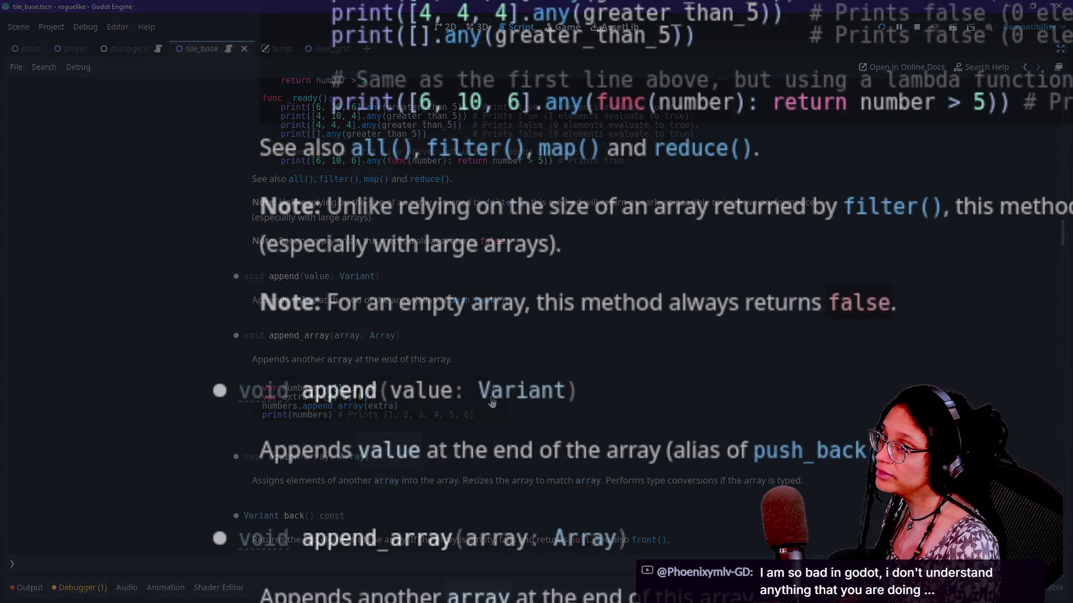
pyautogui.scroll(5, 537, 302)
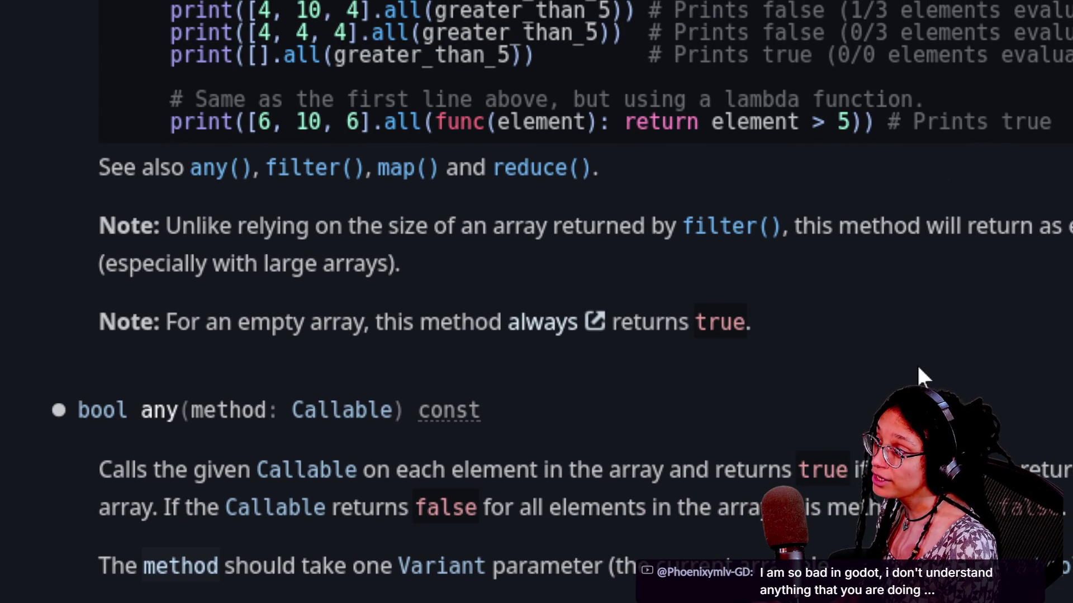
pyautogui.scroll(10, 921, 377)
pyautogui.scroll(-10, 922, 377)
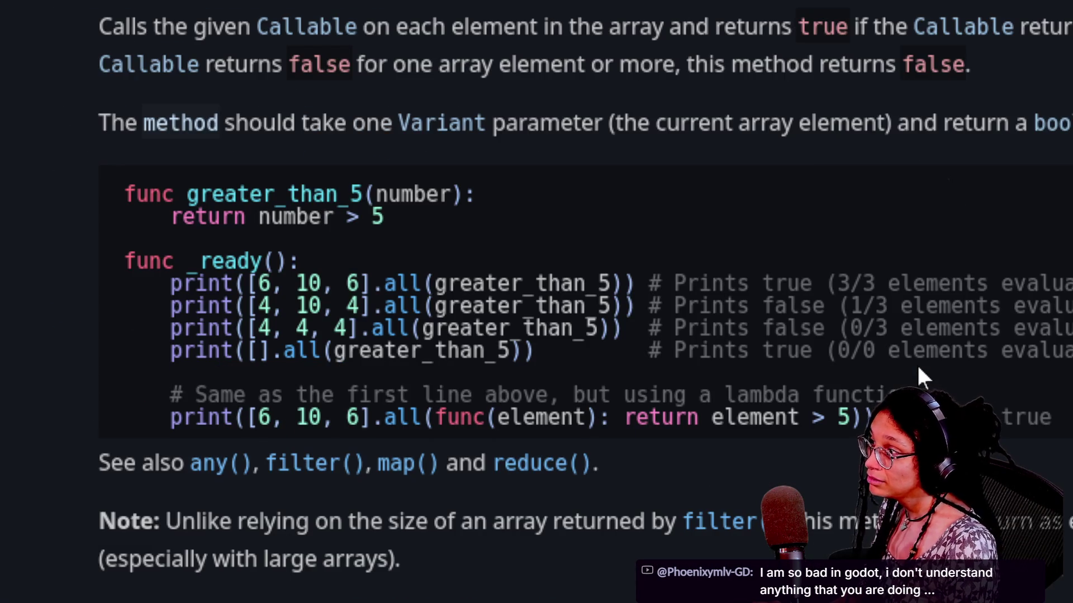
pyautogui.scroll(10, 921, 377)
pyautogui.scroll(-6, 921, 377)
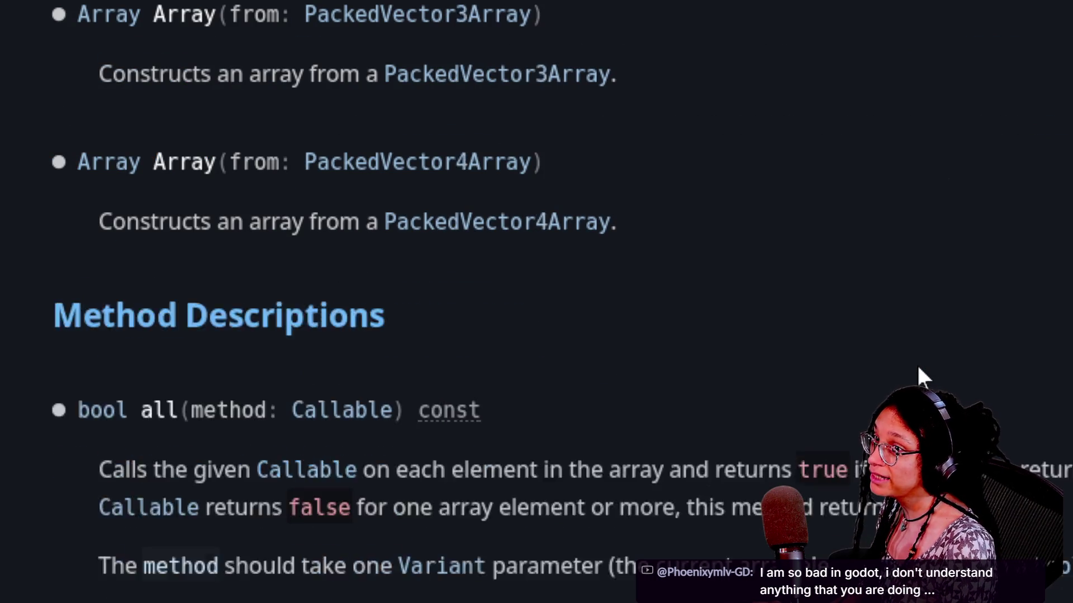
pyautogui.scroll(-3, 916, 363)
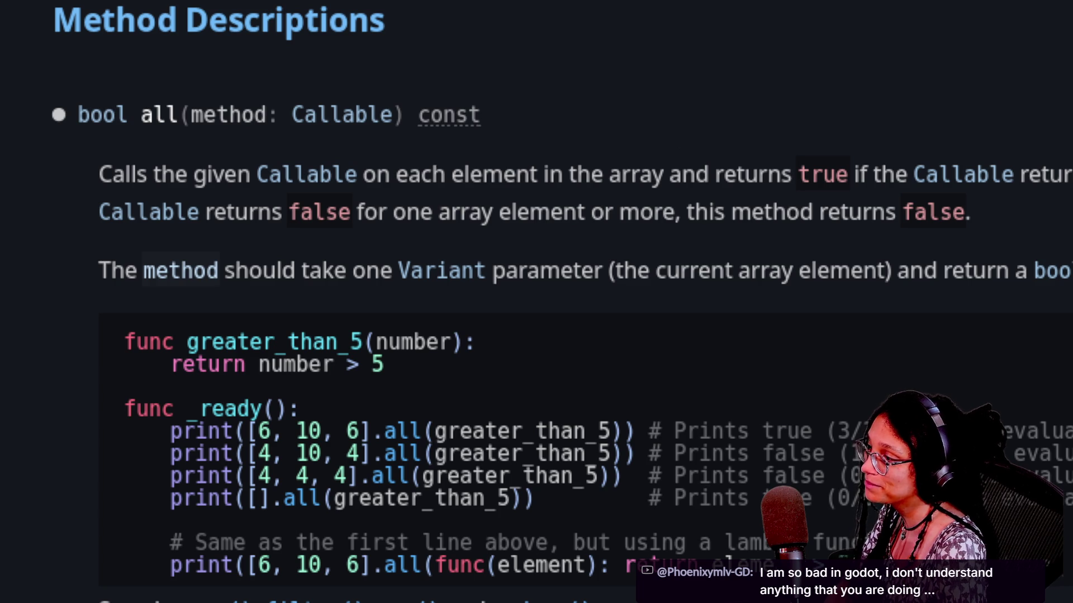
pyautogui.scroll(-5, 536, 302)
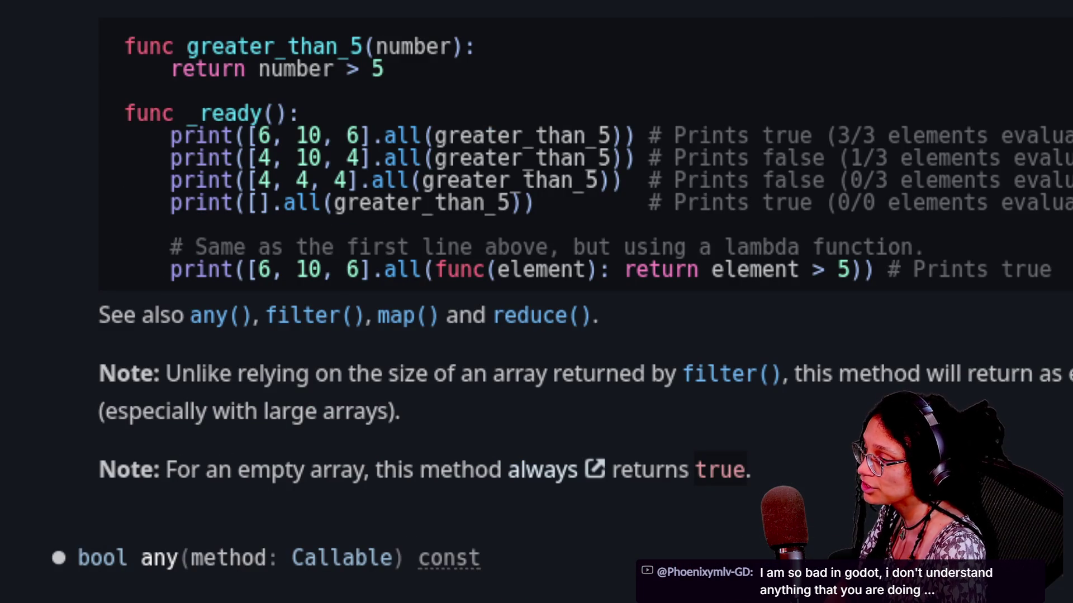
pyautogui.scroll(3, 537, 301)
pyautogui.scroll(15, 536, 302)
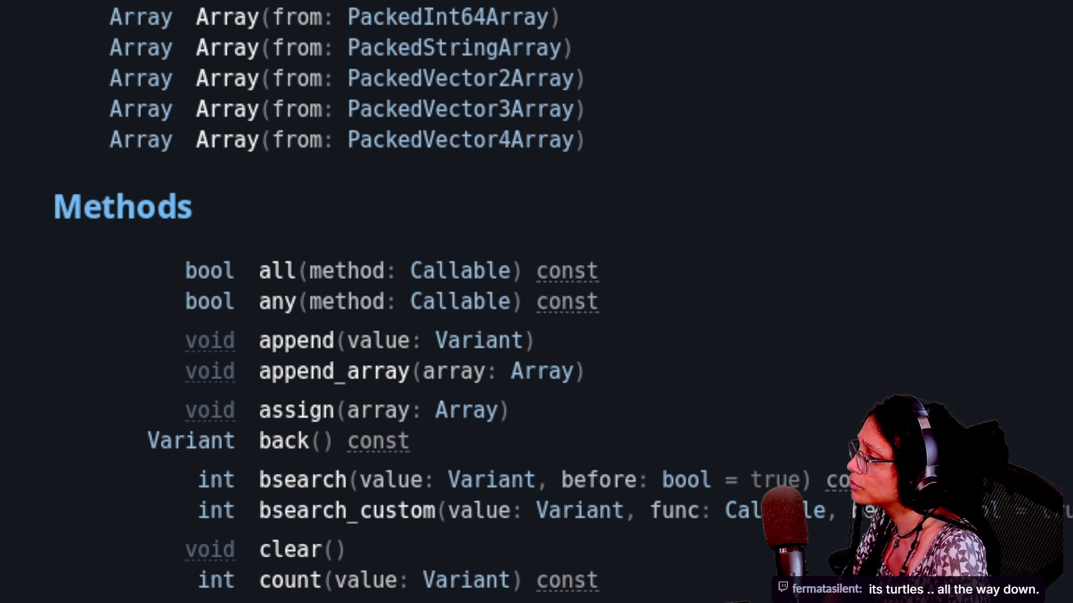
pyautogui.scroll(-15, 537, 302)
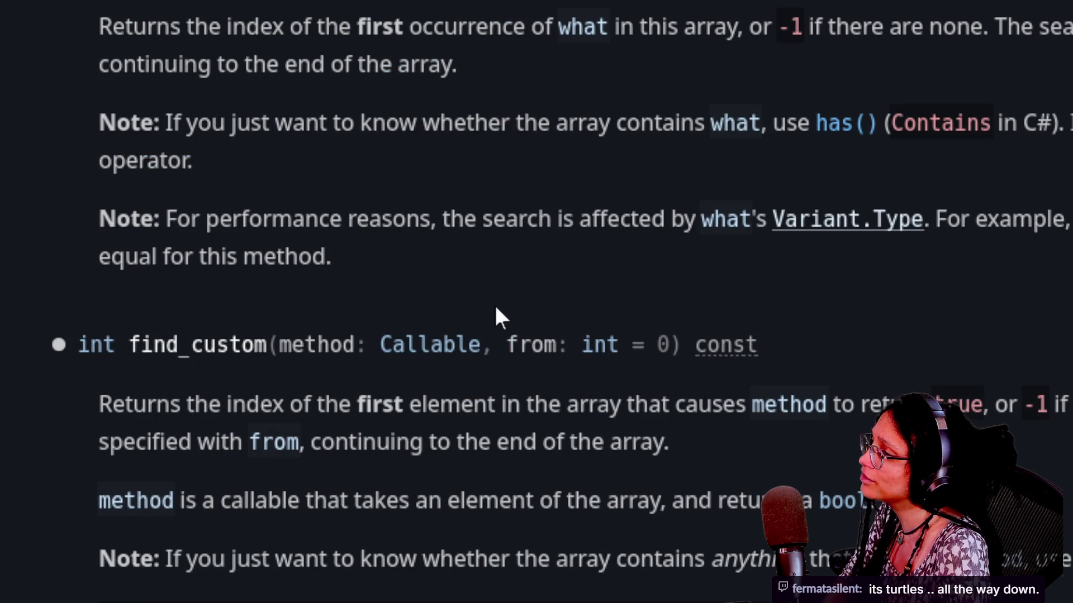
pyautogui.scroll(3, 497, 316)
# - Highlight and read the find() description, then return to the tile script
pyautogui.moveTo(99, 174); pyautogui.dragTo(475, 176)
pyautogui.click(513, 192)
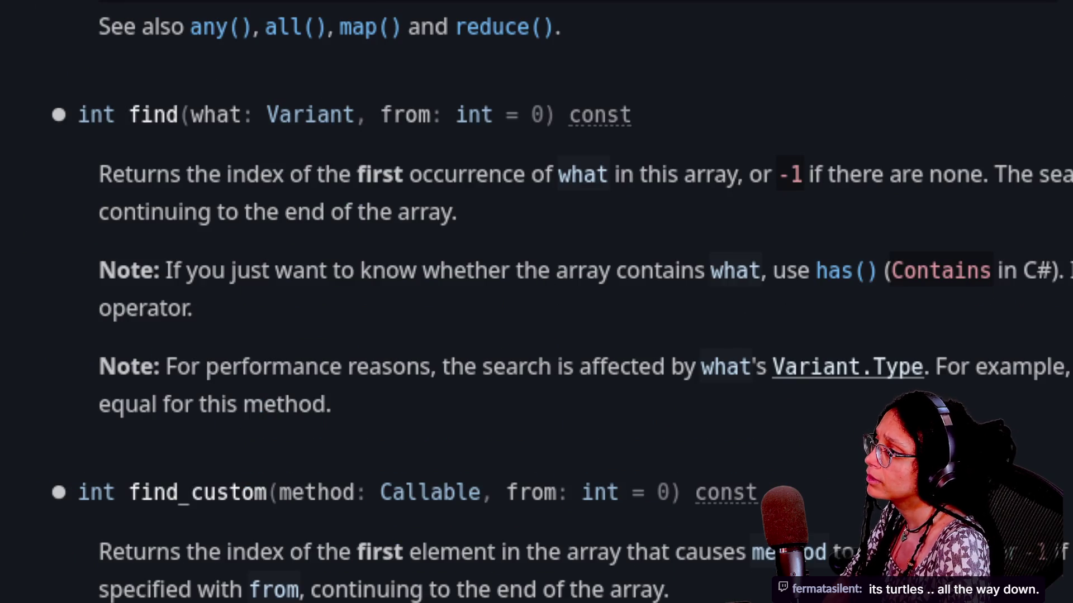
pyautogui.click(422, 557)
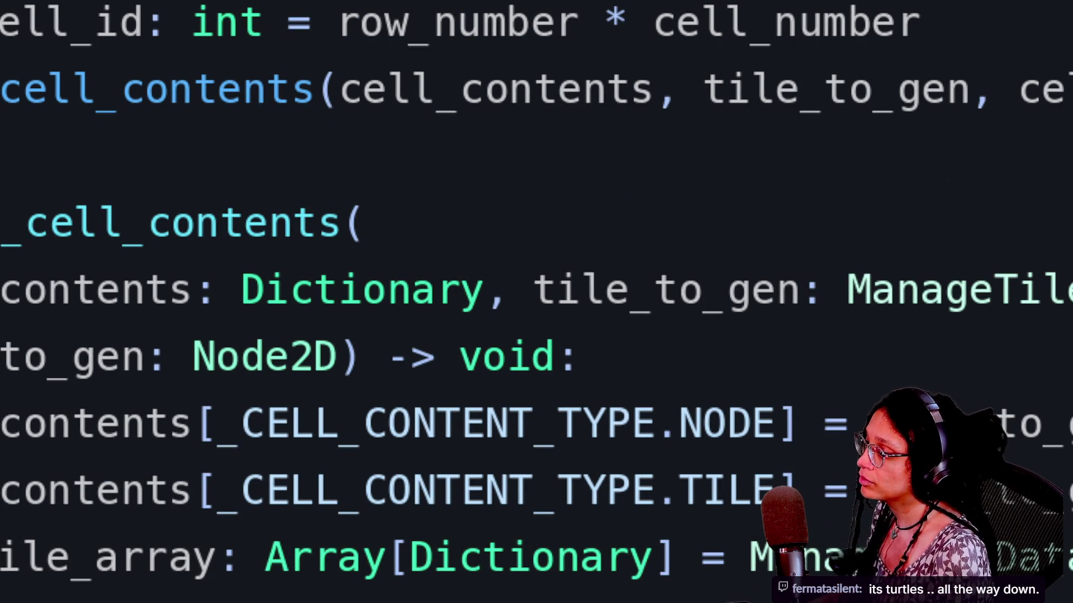
# - Finish the tile expression and drop the cell_id parameter from the _log_cell_contents signature
pyautogui.write('tile')
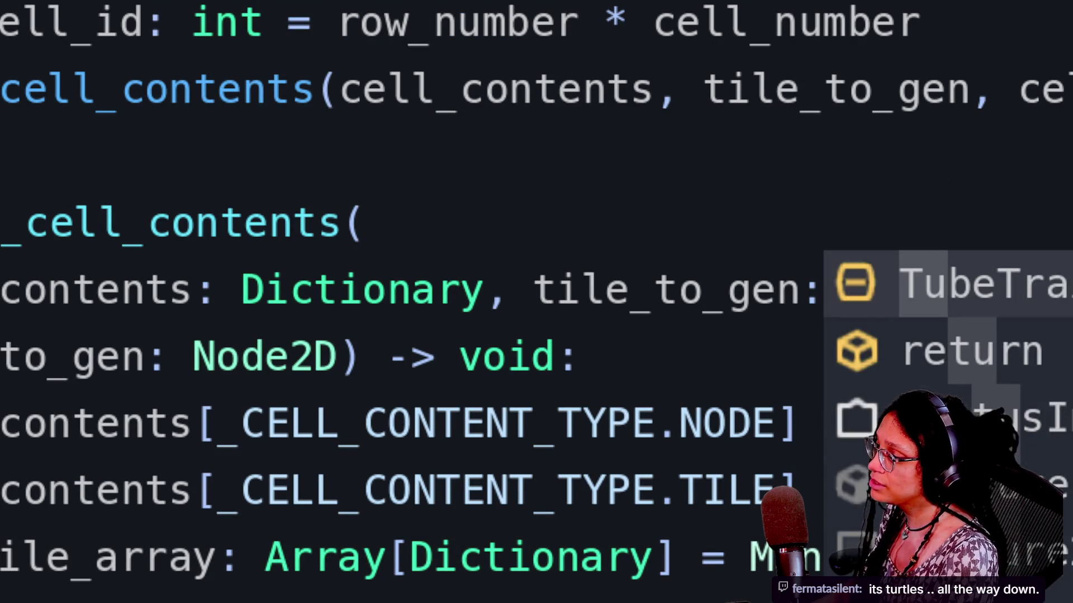
pyautogui.press('Return')
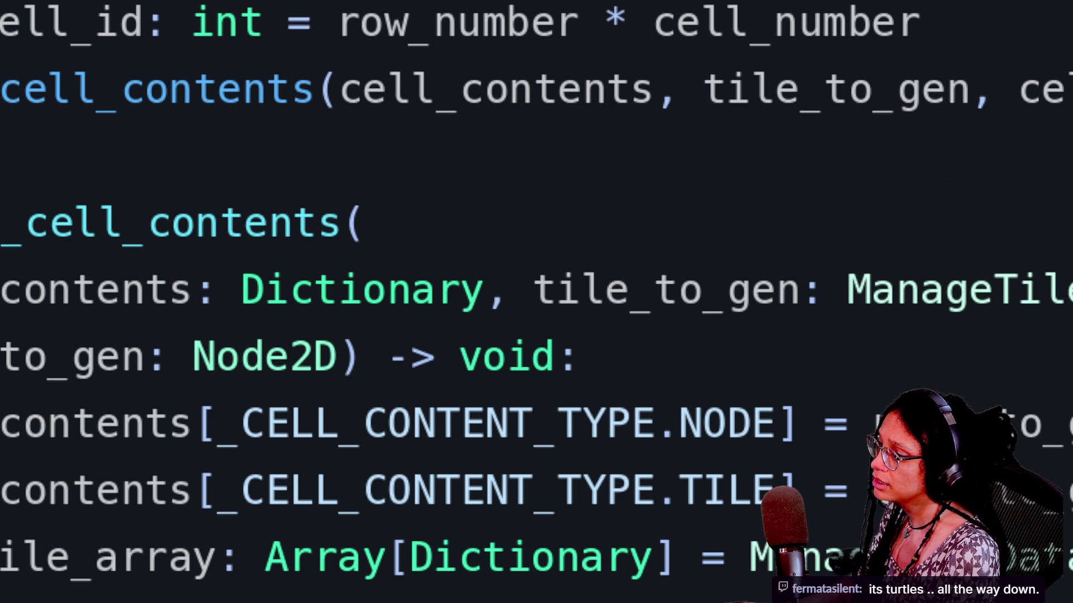
pyautogui.write('f')
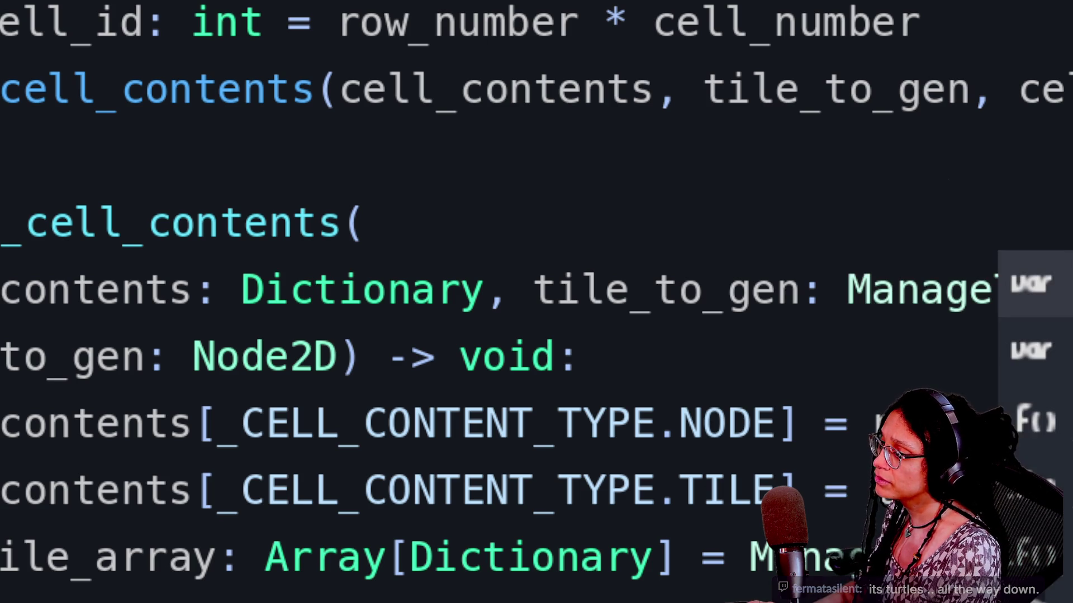
pyautogui.click(580, 358)
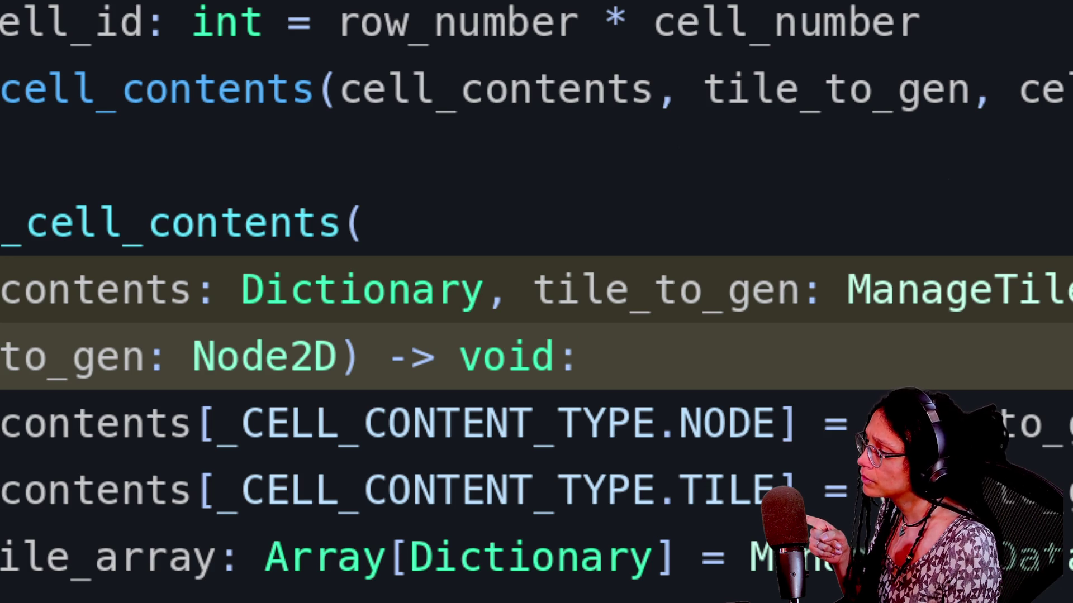
pyautogui.press('Up')
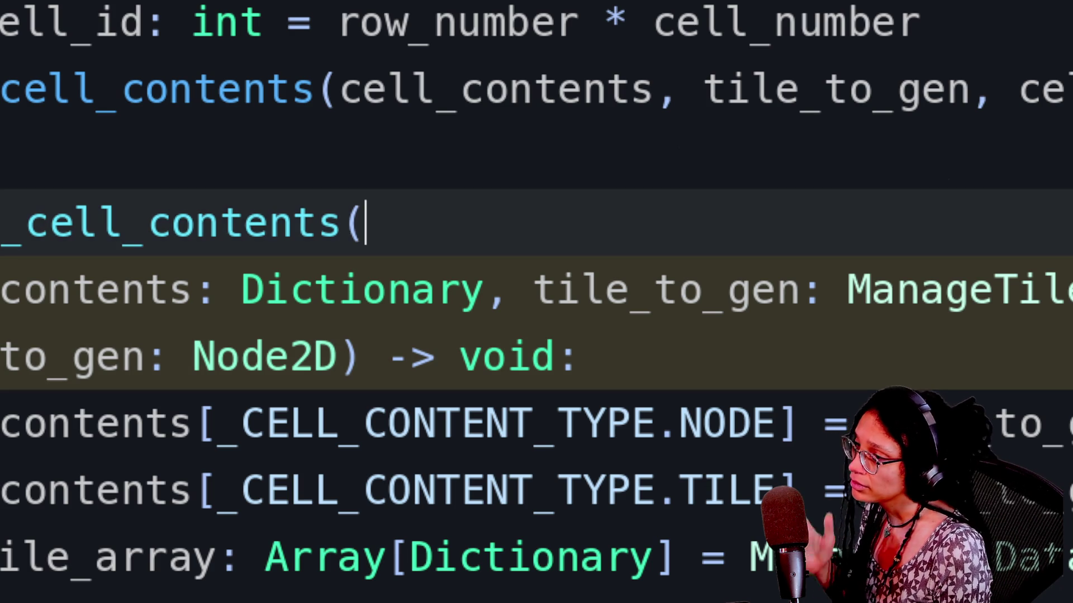
pyautogui.press('Down')
pyautogui.hotkey('ctrl', 'z')
pyautogui.hotkey('ctrl', 'z')
pyautogui.hotkey('ctrl', 'z')
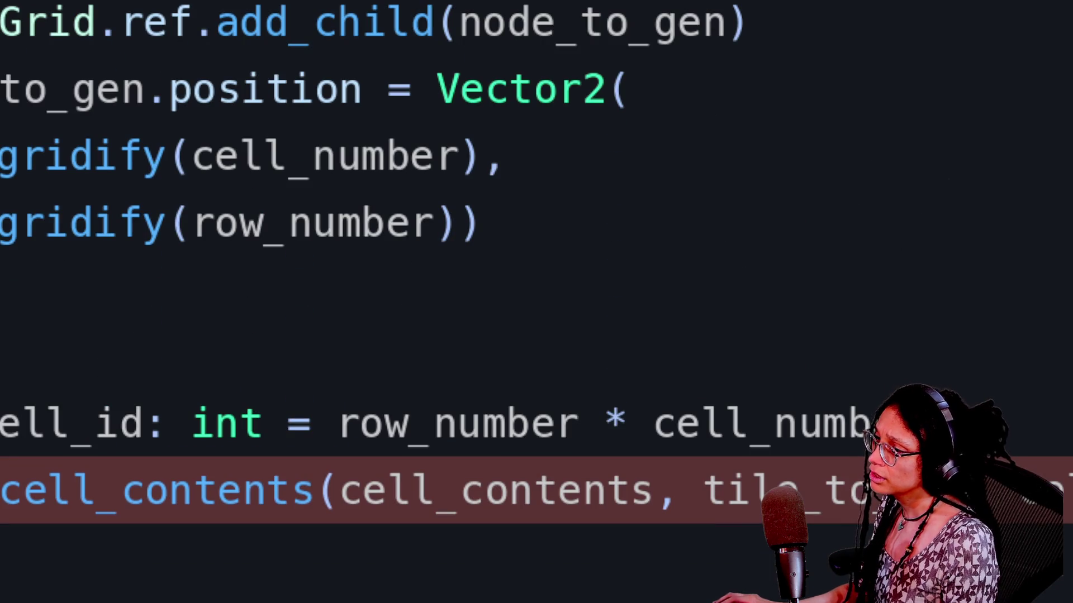
# - Delete the cell_id variable line and run the game with F5 to show the numbered tile grid
pyautogui.press('Up')
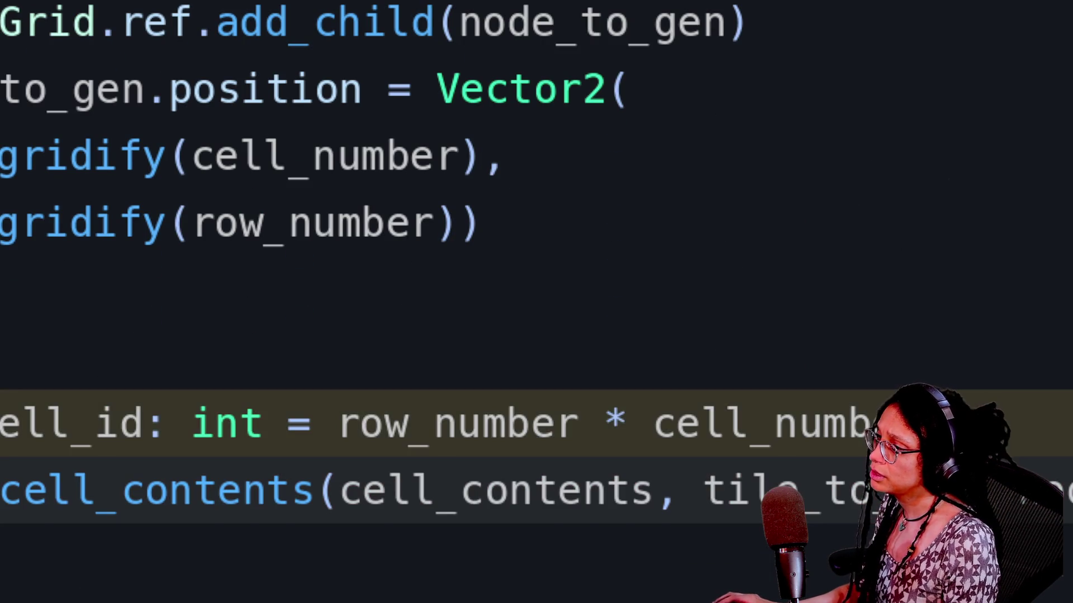
pyautogui.hotkey('shift', 'Up')
pyautogui.press('BackSpace')
pyautogui.press('BackSpace')
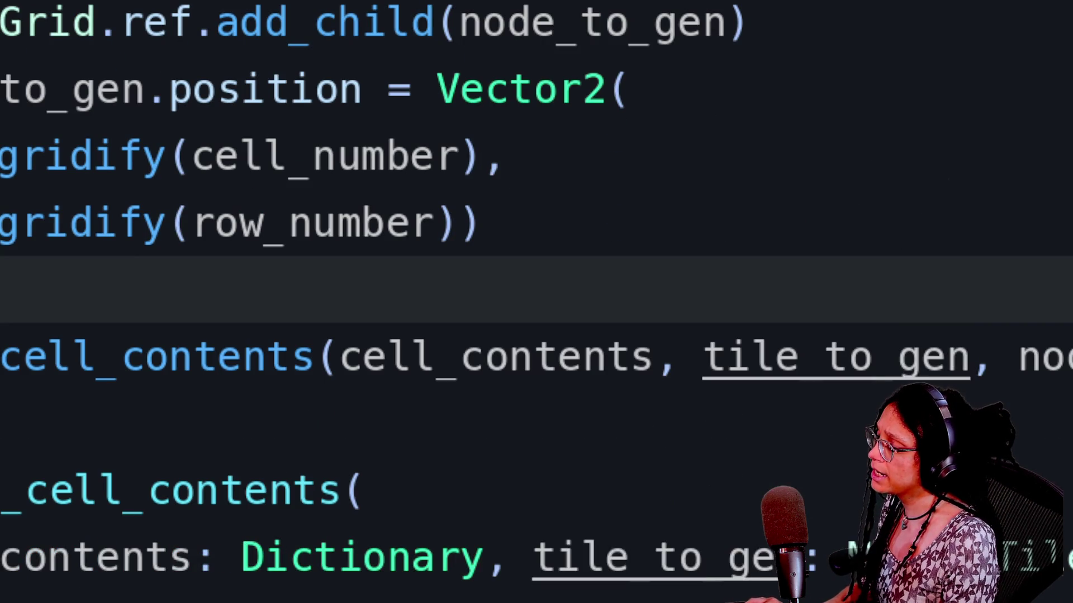
pyautogui.press('F5')
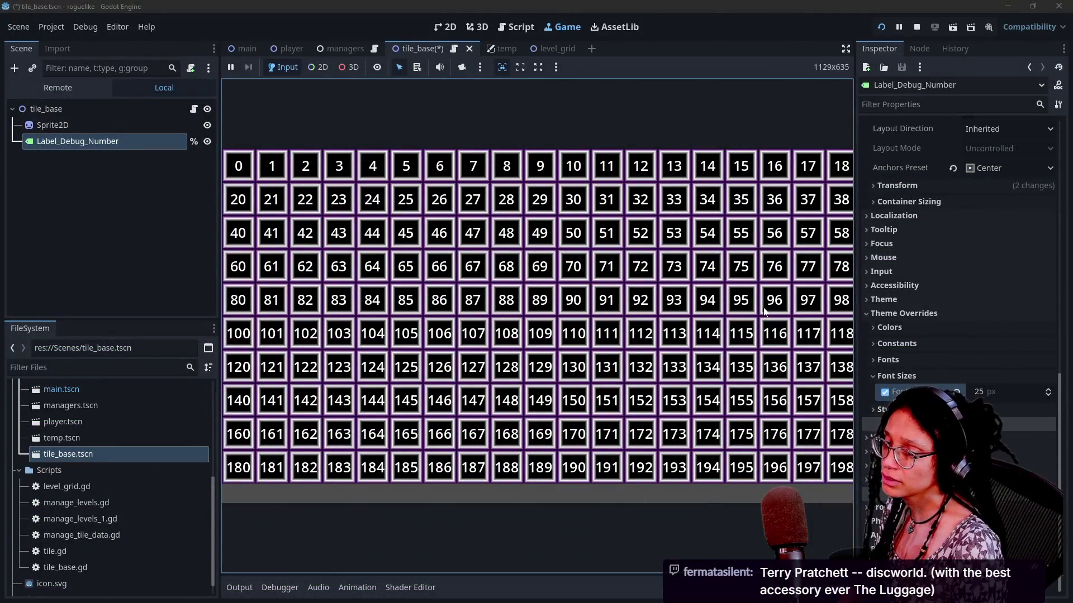
# - Show the script editor in distraction-free mode and review the log function on lines 113–120
pyautogui.click(509, 10)
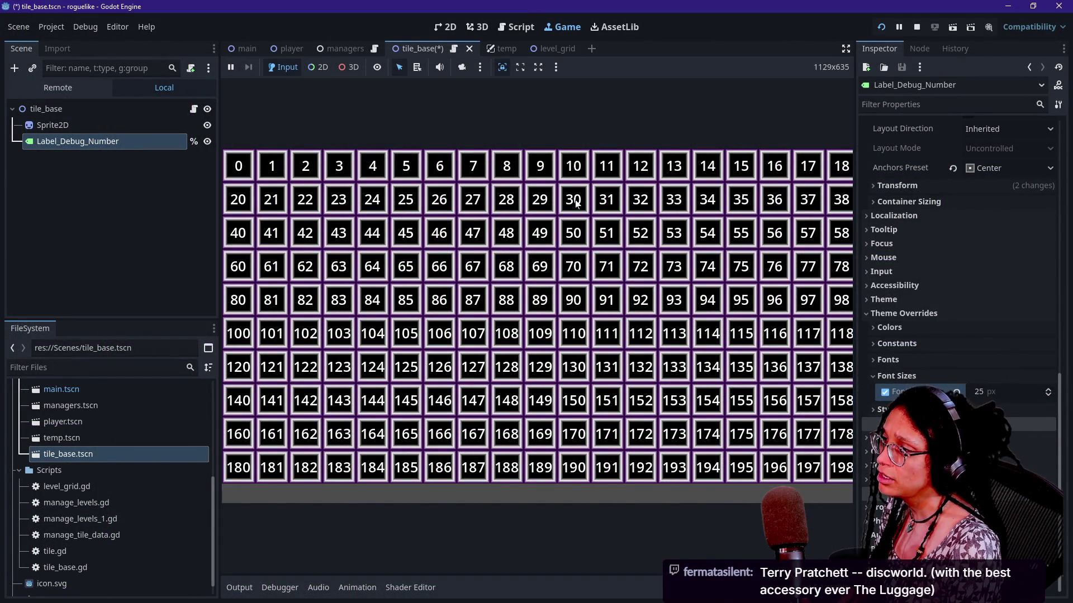
pyautogui.click(520, 27)
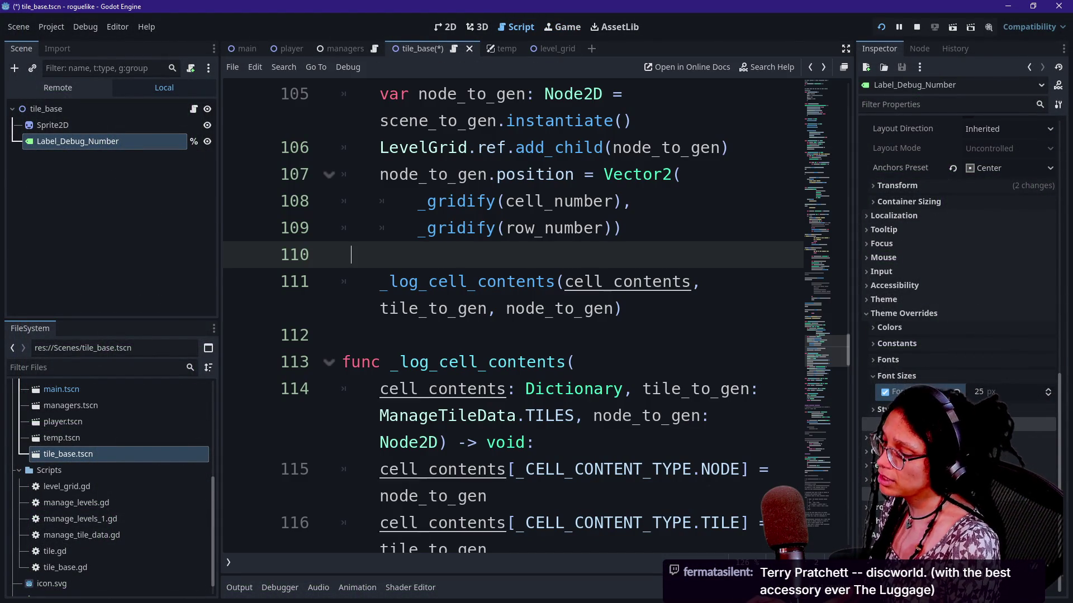
pyautogui.hotkey('ctrl', 'shift', 'F11')
pyautogui.scroll(-3, 505, 386)
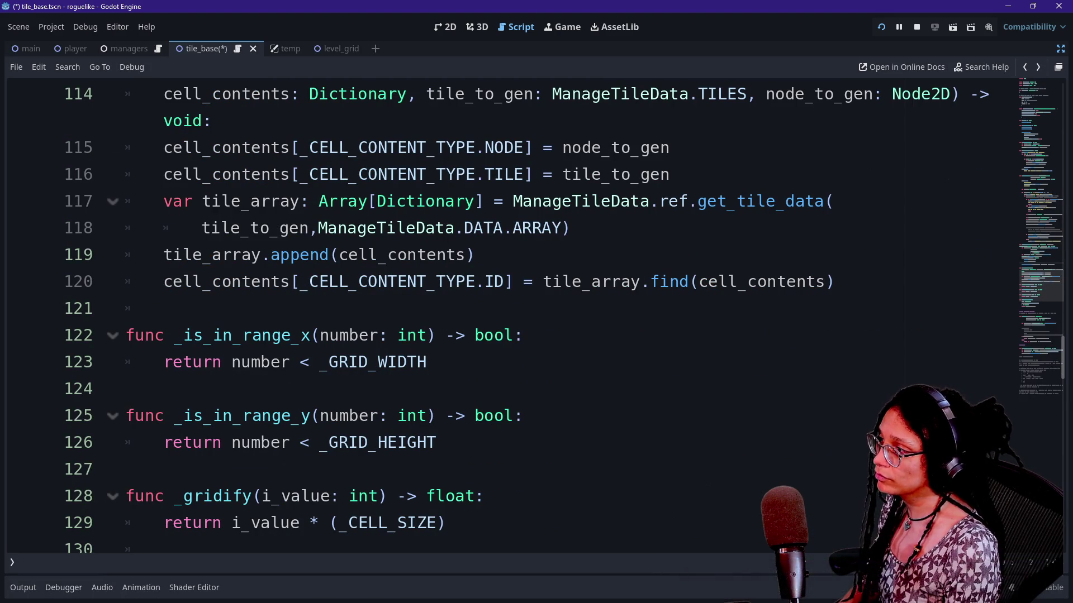
pyautogui.hotkey('ctrl', 'z')
pyautogui.click(611, 282)
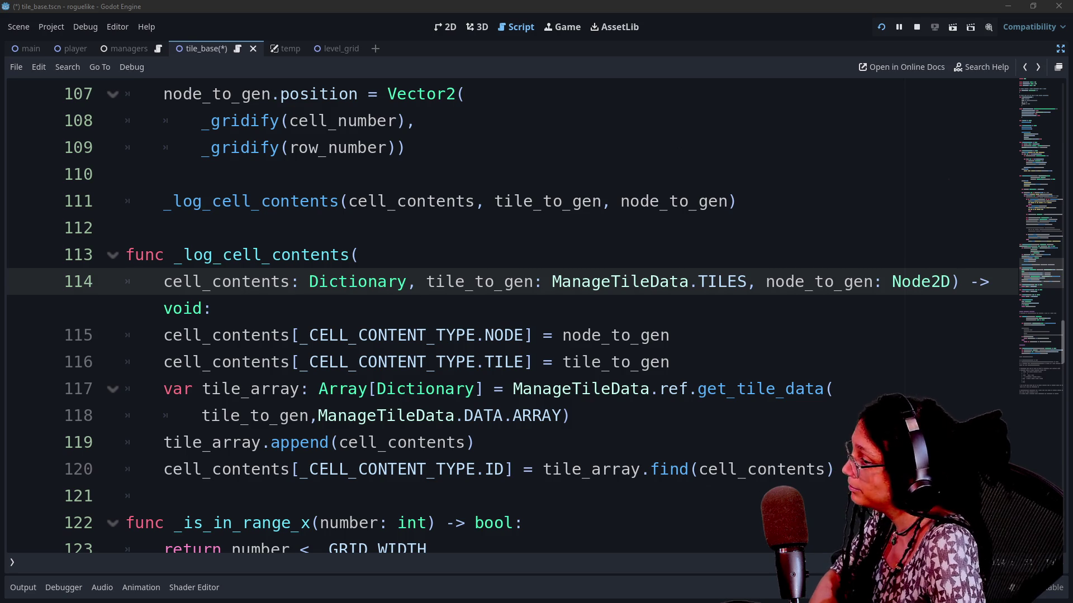
pyautogui.press('Down')
pyautogui.press('Down')
pyautogui.press('Down')
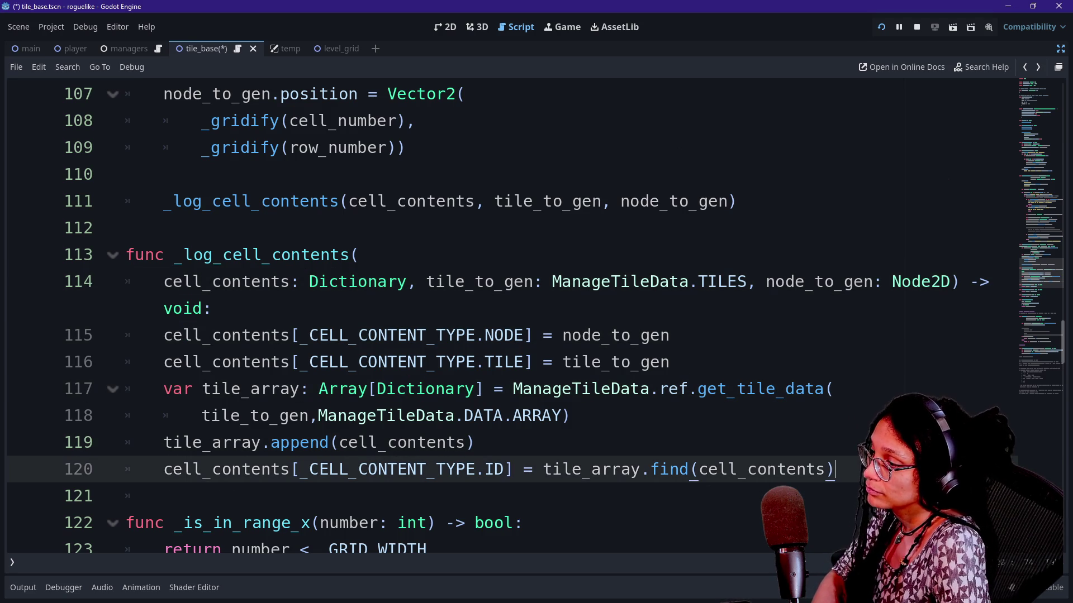
pyautogui.press('Down')
pyautogui.press('Down')
pyautogui.press('Down')
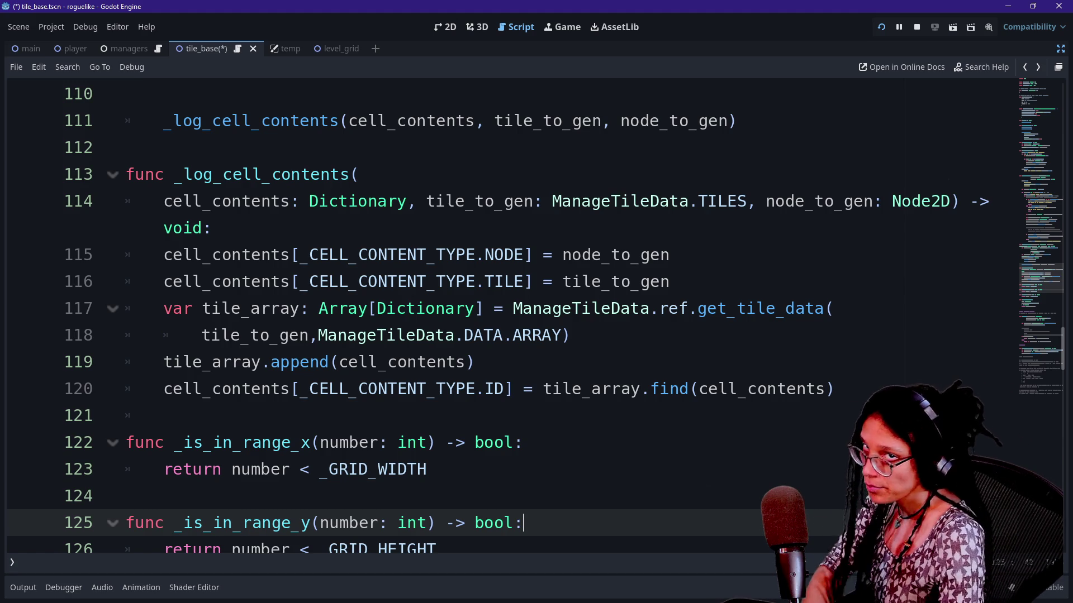
# - Move through lines 119–123 of the log function, ending at the append line
pyautogui.click(811, 388)
pyautogui.click(428, 470)
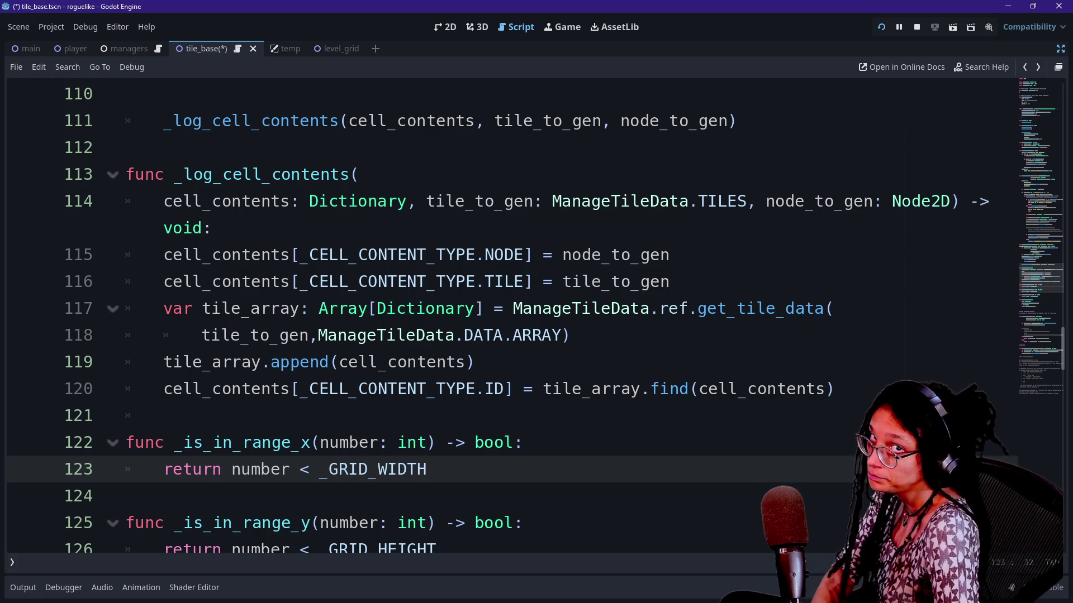
pyautogui.press('Up')
pyautogui.press('Up')
pyautogui.press('Up')
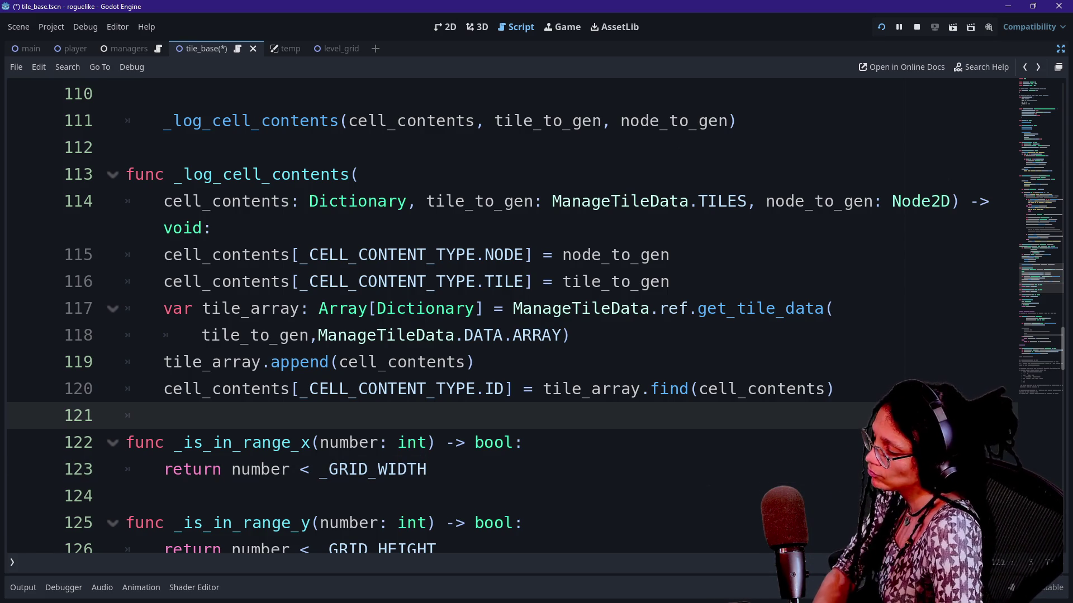
pyautogui.press('End')
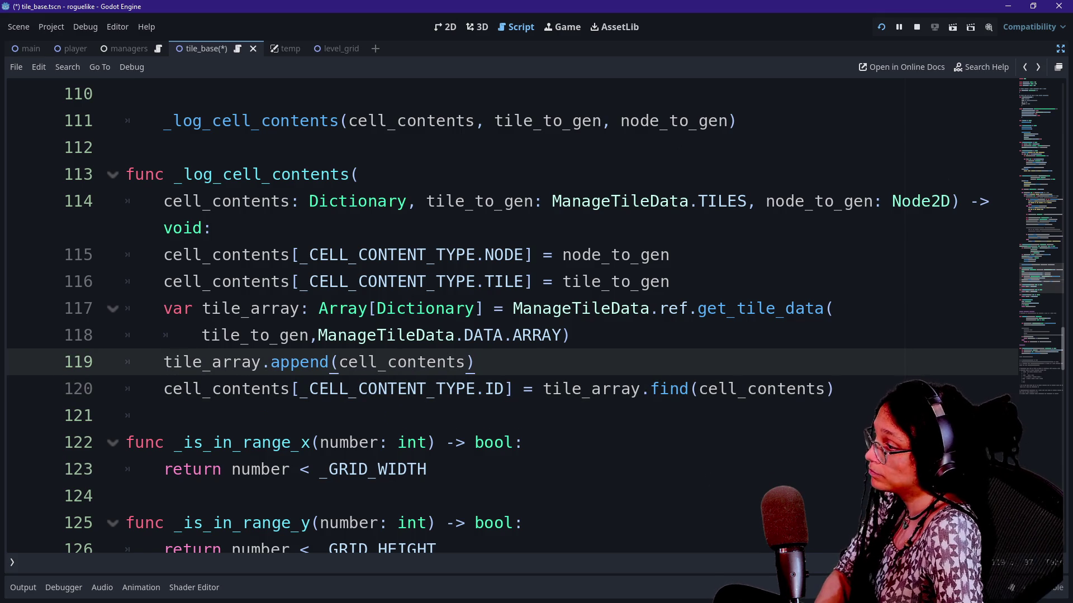
pyautogui.moveTo(163, 388); pyautogui.dragTo(587, 388)
pyautogui.click(587, 389)
pyautogui.press('Down')
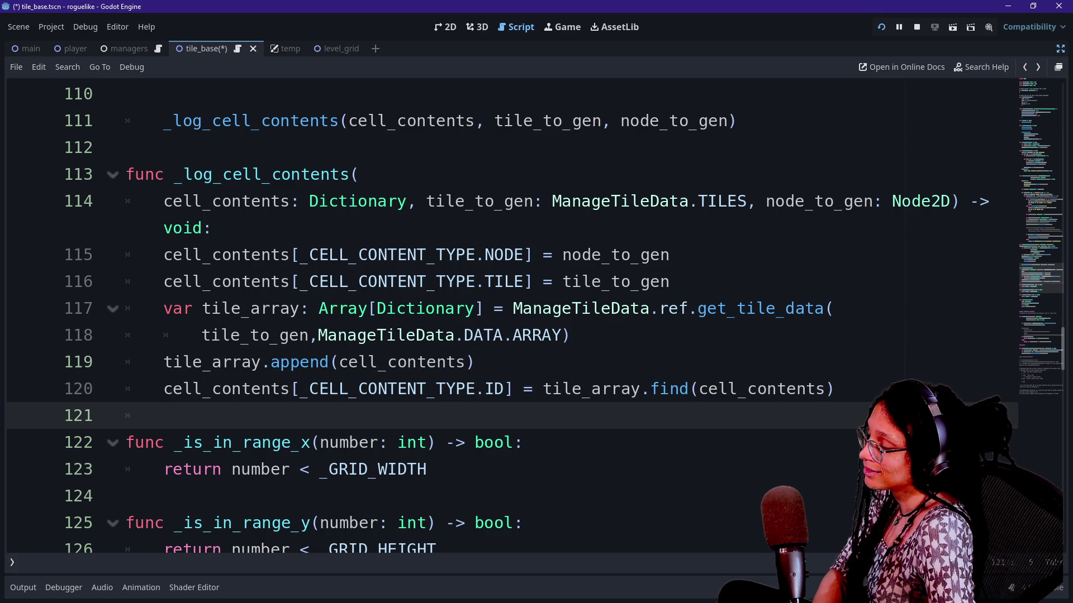
pyautogui.click(475, 362)
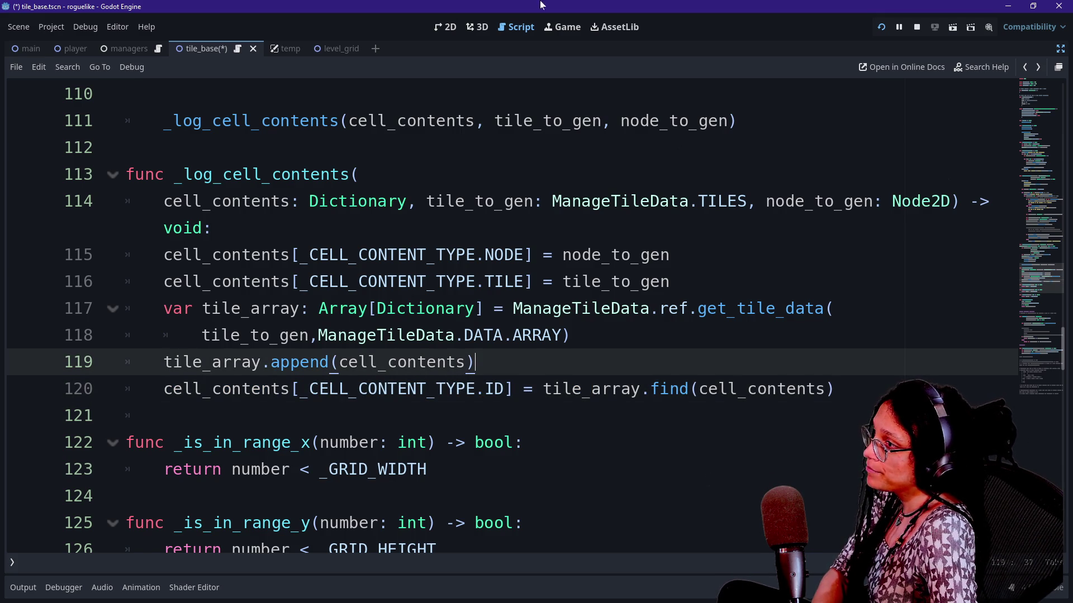
# - Run the game to check the 20×10 grid numbered 0–199, stop it, and save the scene
pyautogui.click(556, 34)
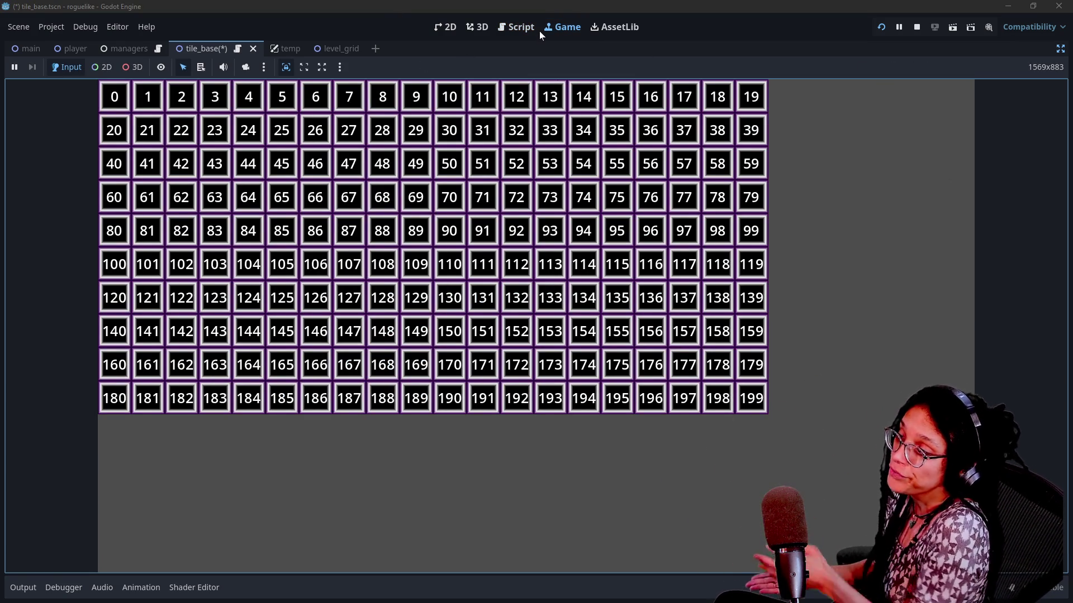
pyautogui.click(917, 27)
pyautogui.hotkey('ctrl', 's')
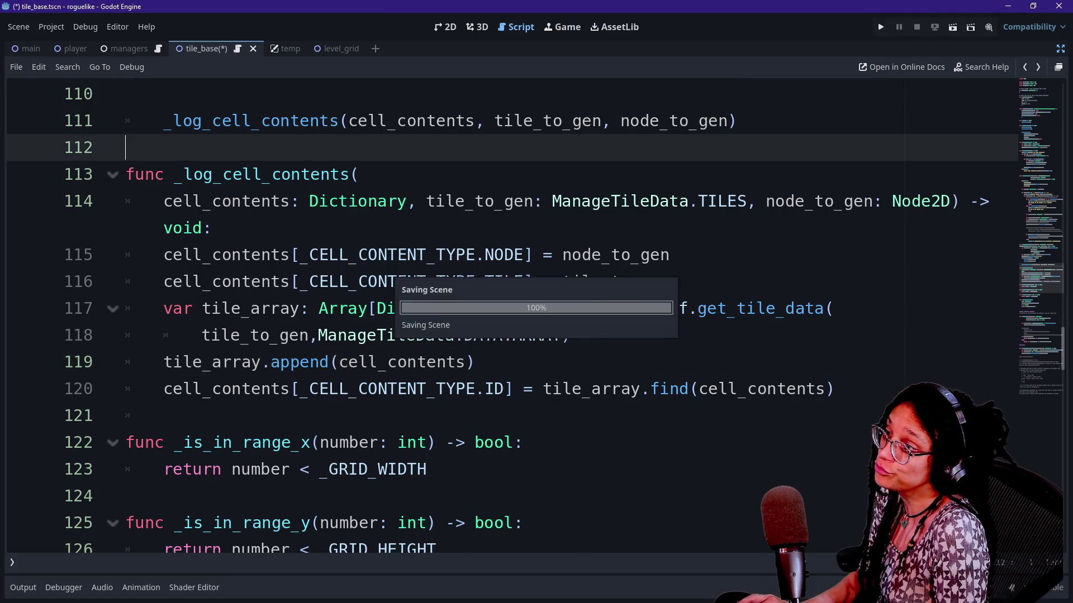
# - Open the Project Settings window from the Project menu
pyautogui.scroll(15, 503, 313)
pyautogui.scroll(14, 502, 312)
pyautogui.click(52, 27)
pyautogui.click(61, 41)
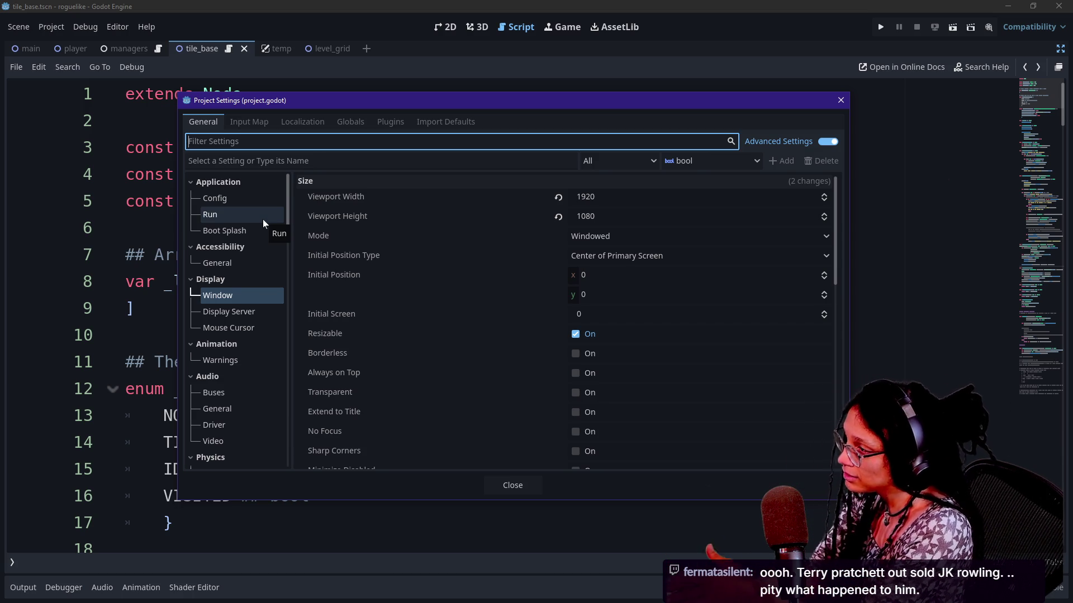
# - Add a Restart action in the Input Map bound to the physical R key, then close Project Settings
pyautogui.click(253, 123)
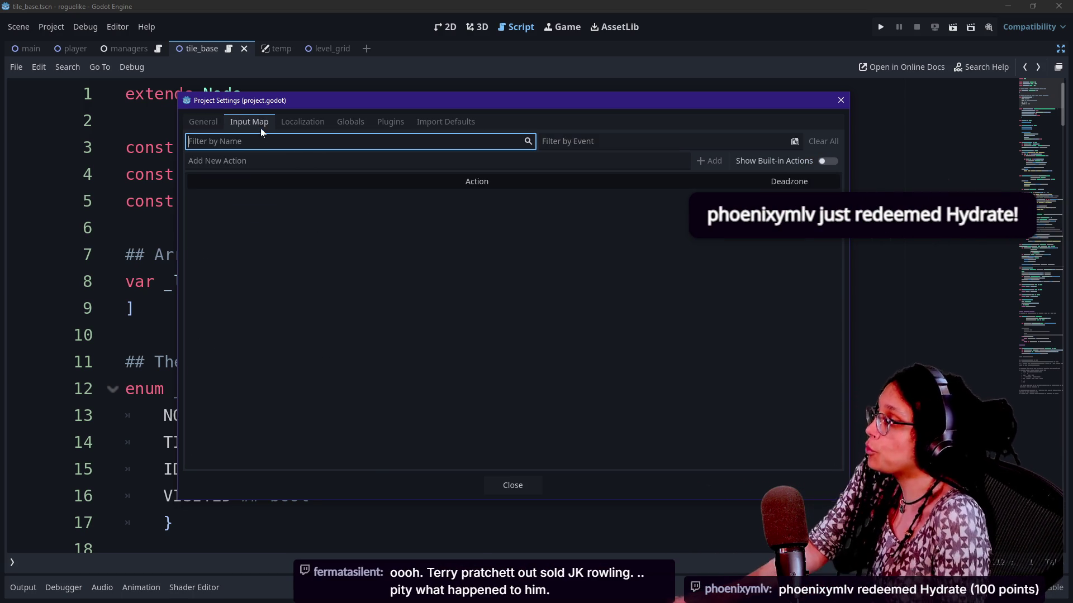
pyautogui.click(593, 179)
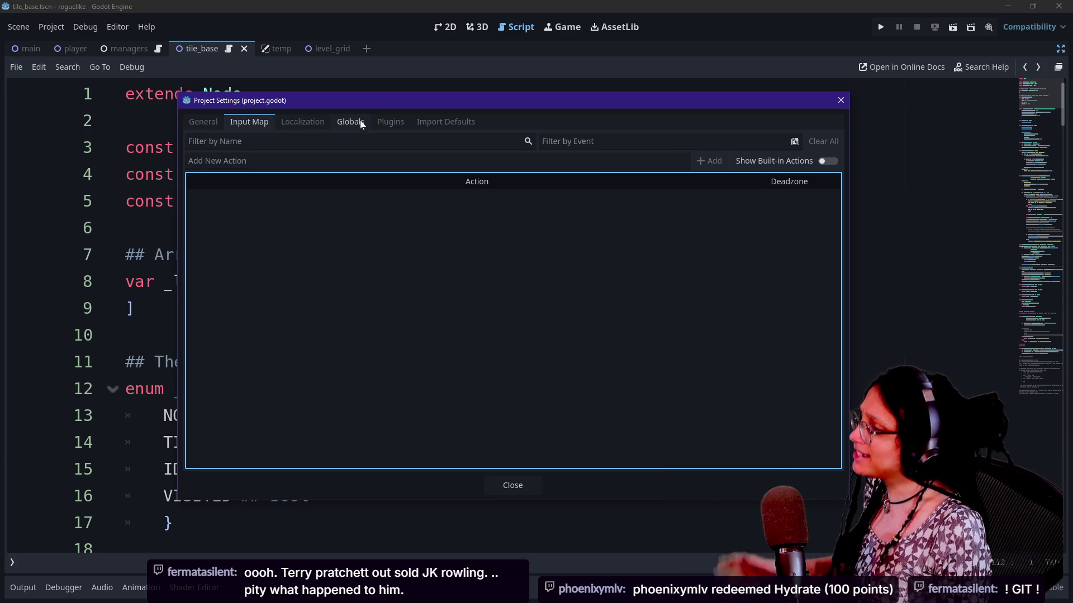
pyautogui.click(414, 141)
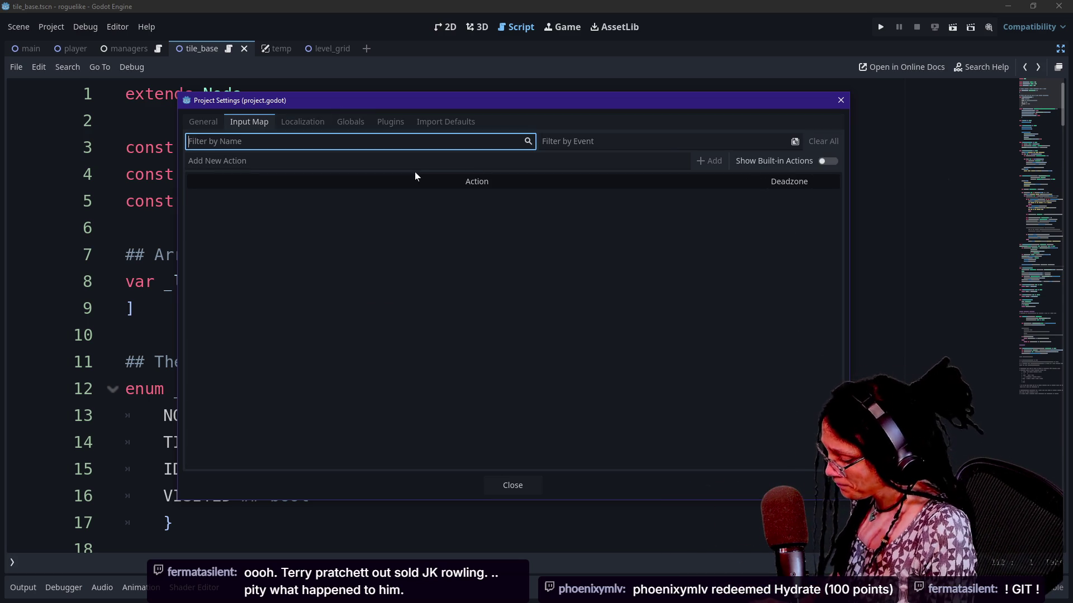
pyautogui.click(415, 167)
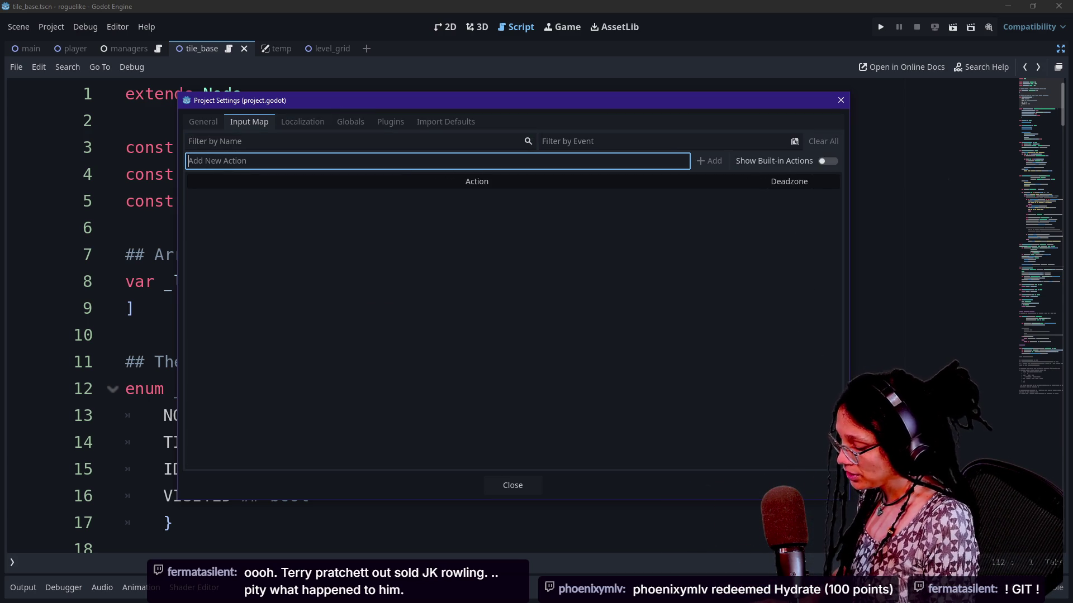
pyautogui.write('Restart')
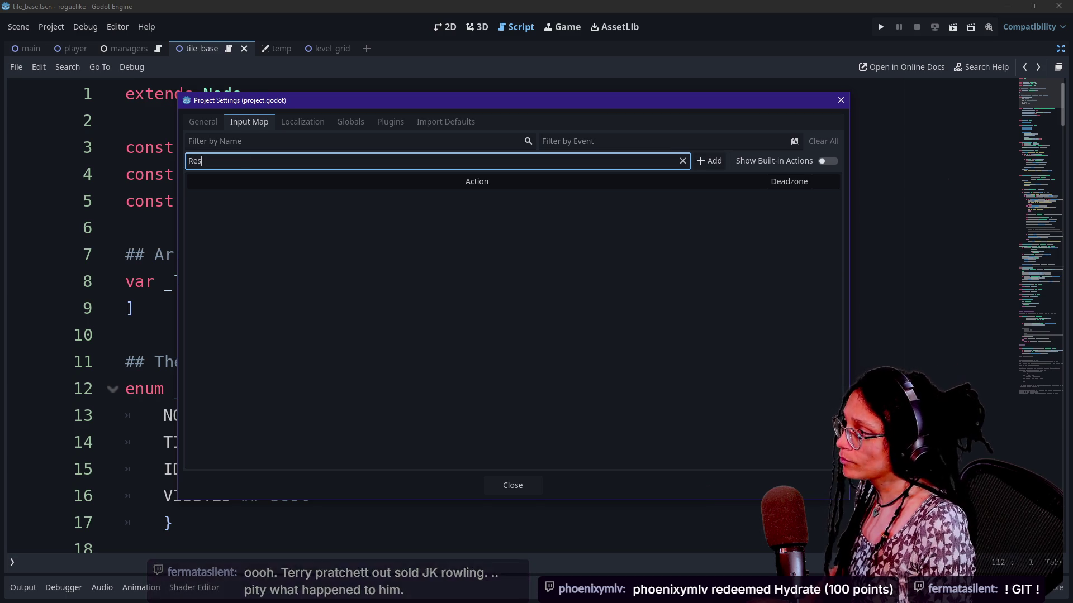
pyautogui.click(721, 160)
pyautogui.click(816, 196)
pyautogui.press('shift')
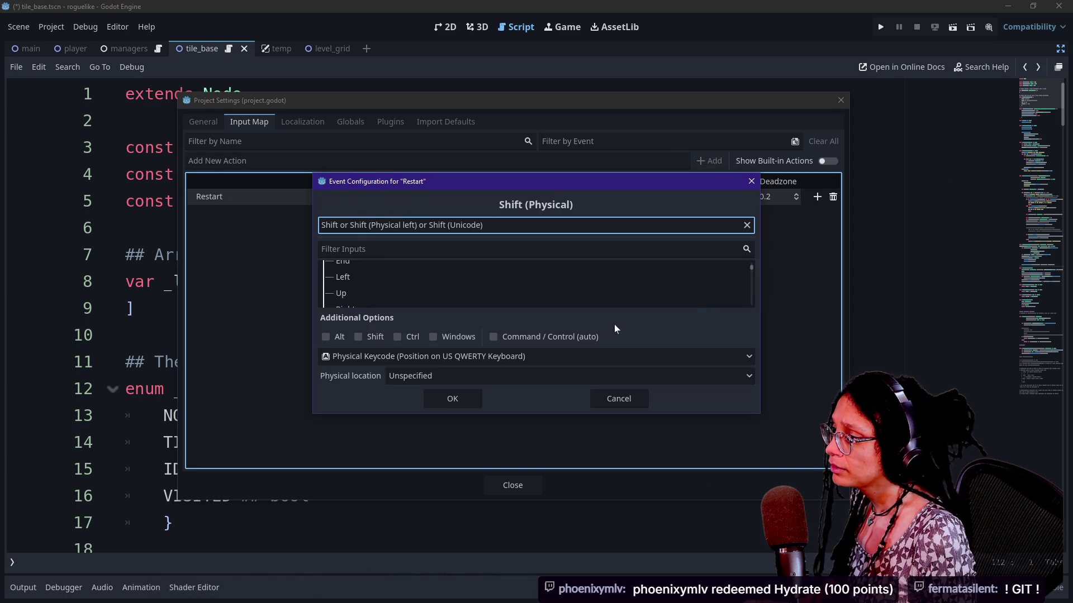
pyautogui.press('r')
pyautogui.click(479, 398)
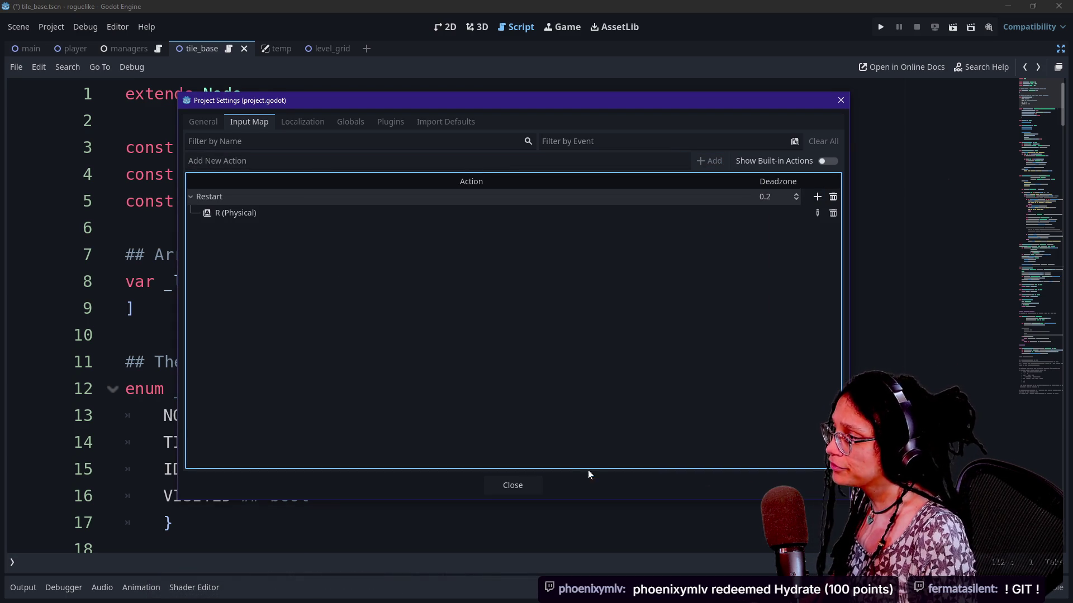
pyautogui.click(533, 483)
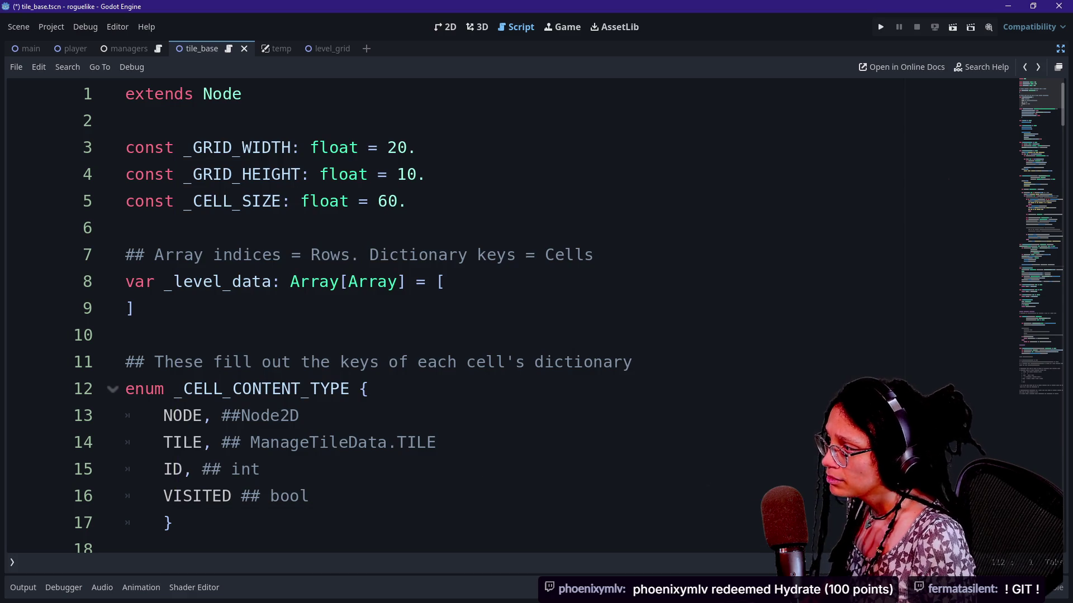
# - Restore the scene and inspector docks and reopen the tile_base script from the Sprite2D node
pyautogui.click(126, 227)
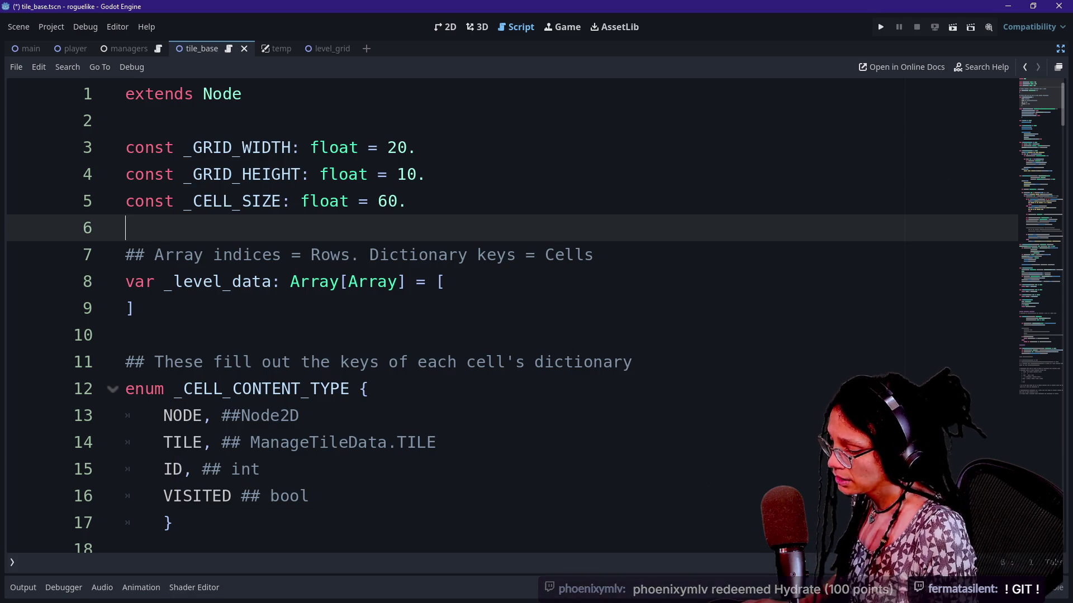
pyautogui.hotkey('alt', 'shift', 'o')
pyautogui.press('Escape')
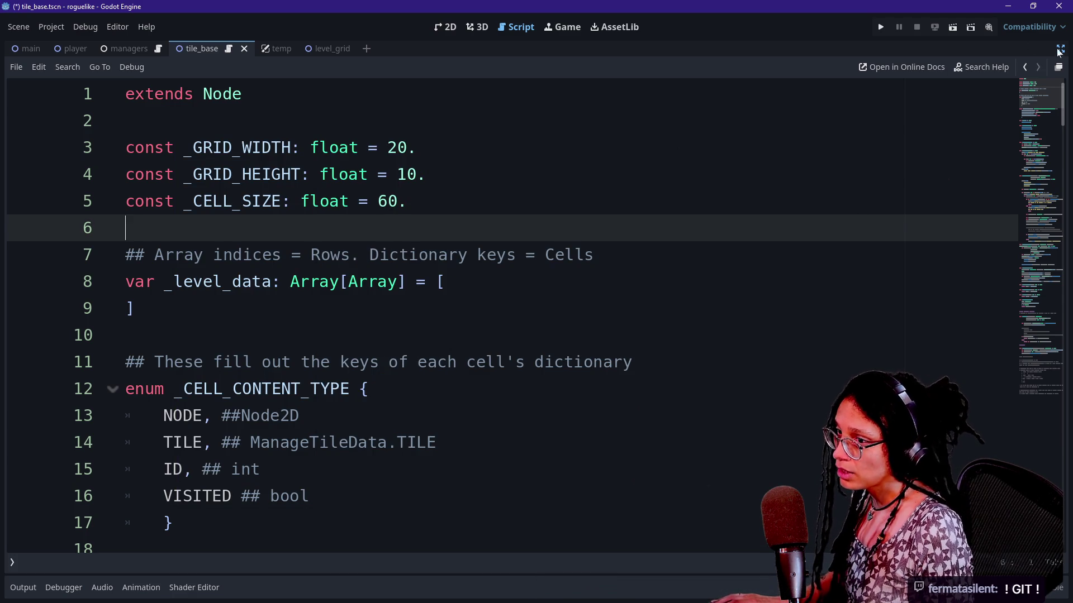
pyautogui.click(1058, 48)
pyautogui.click(187, 106)
pyautogui.click(191, 91)
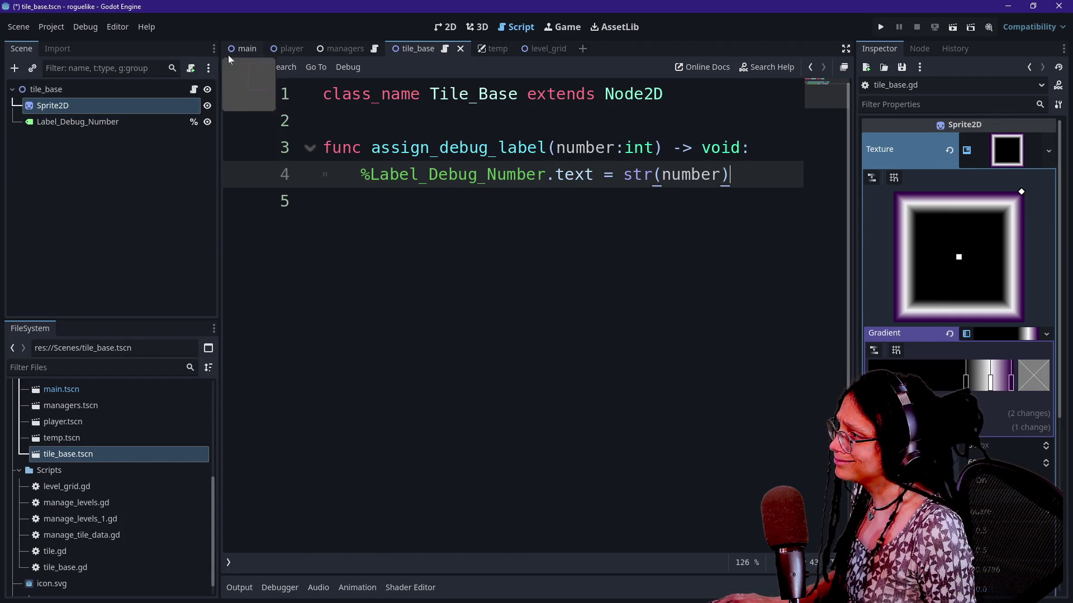
# - Rename the main.tscn root node from Node2D to Main and save the scene
pyautogui.click(228, 55)
pyautogui.click(115, 88)
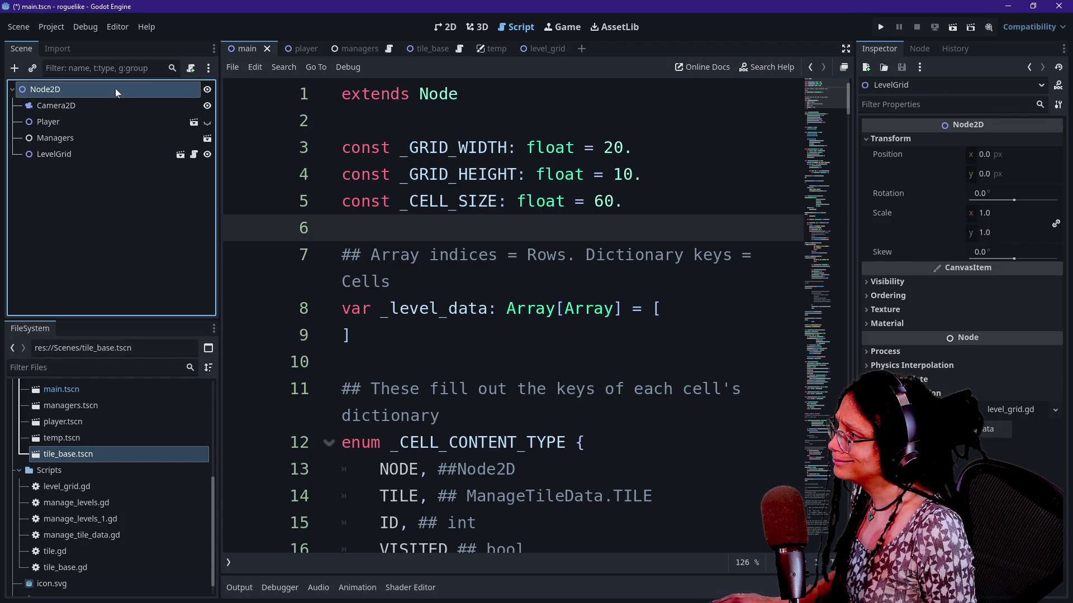
pyautogui.click(166, 92)
pyautogui.write('Main')
pyautogui.press('Return')
pyautogui.hotkey('ctrl', 's')
# - Add a plain Node child named ManageGame under the Managers root in managers.tscn
pyautogui.click(206, 138)
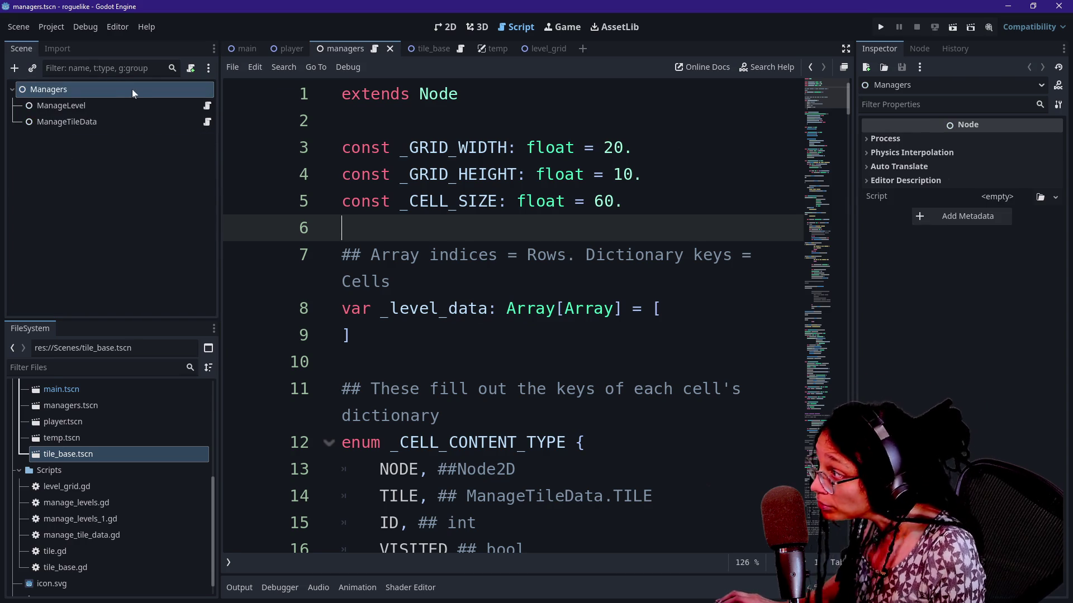
pyautogui.rightClick(131, 89)
pyautogui.click(156, 101)
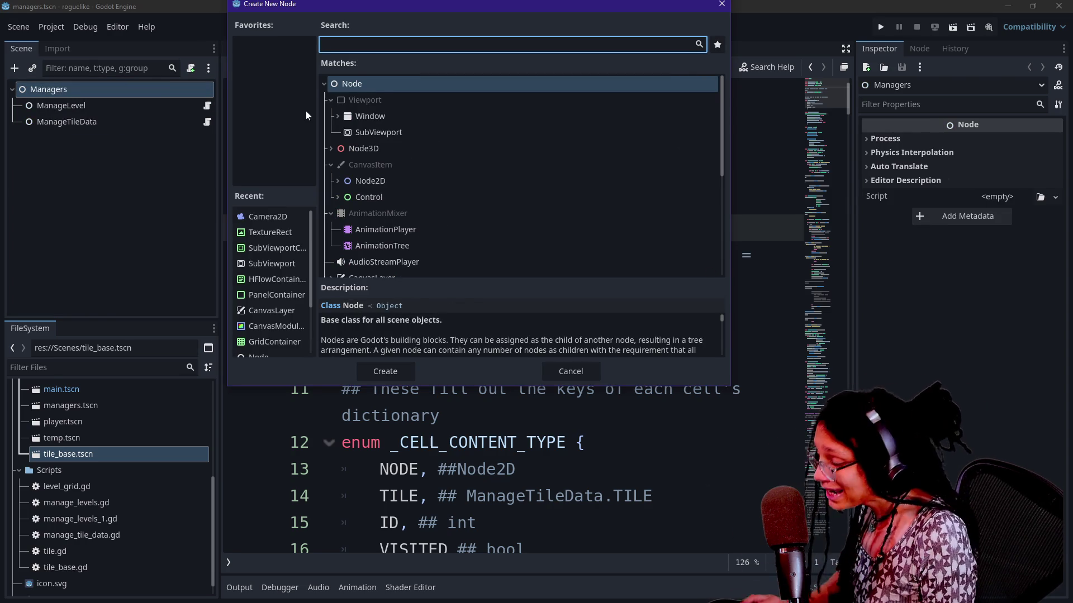
pyautogui.write('me')
pyautogui.press('BackSpace')
pyautogui.press('BackSpace')
pyautogui.write('node')
pyautogui.press('Return')
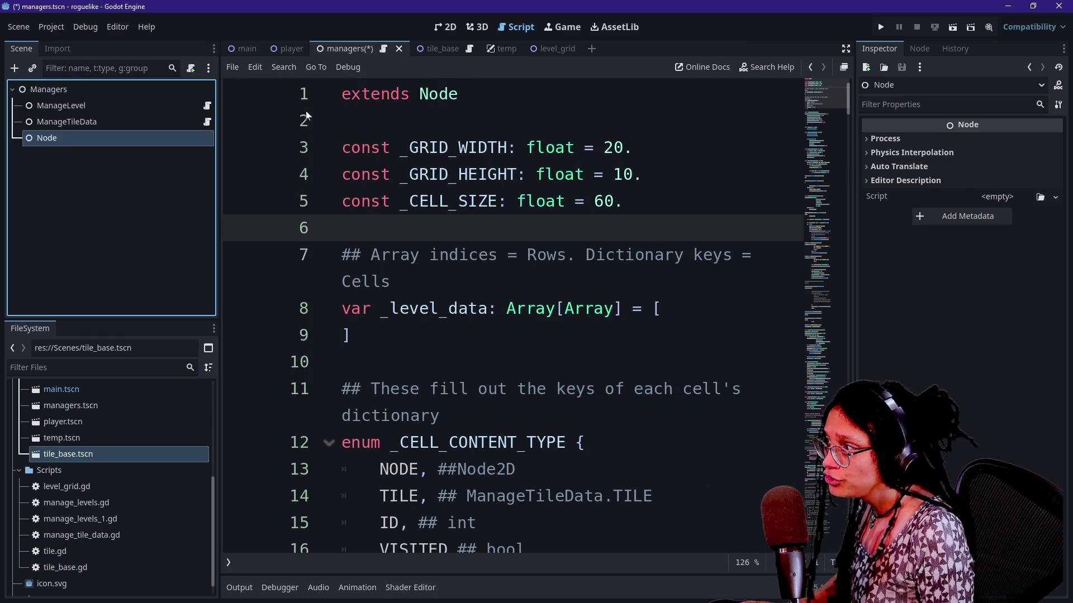
pyautogui.hotkey('ctrl', 'a')
pyautogui.write('Mana')
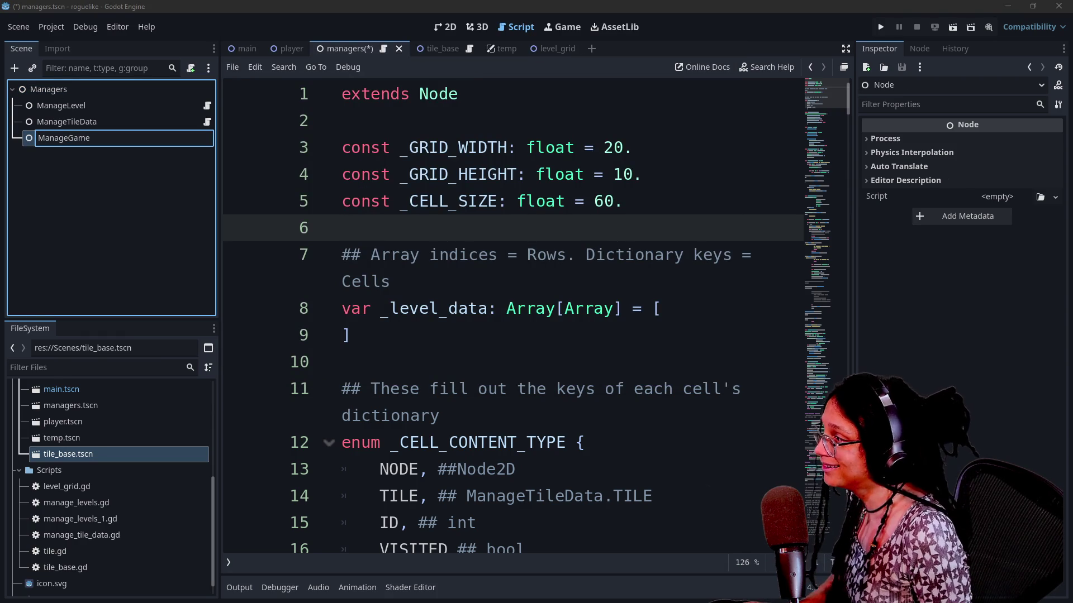
pyautogui.press('Return')
# - Attach a new script res://Scenes/manage_game.gd to the ManageGame node
pyautogui.rightClick(66, 139)
pyautogui.click(182, 239)
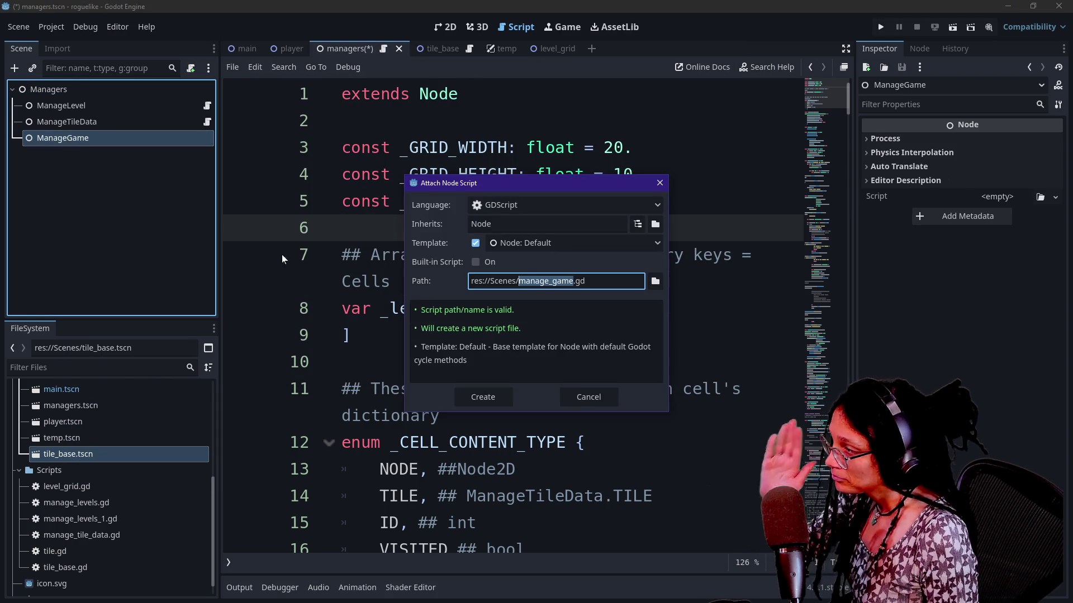
pyautogui.click(512, 281)
pyautogui.press('BackSpace')
pyautogui.press('BackSpace')
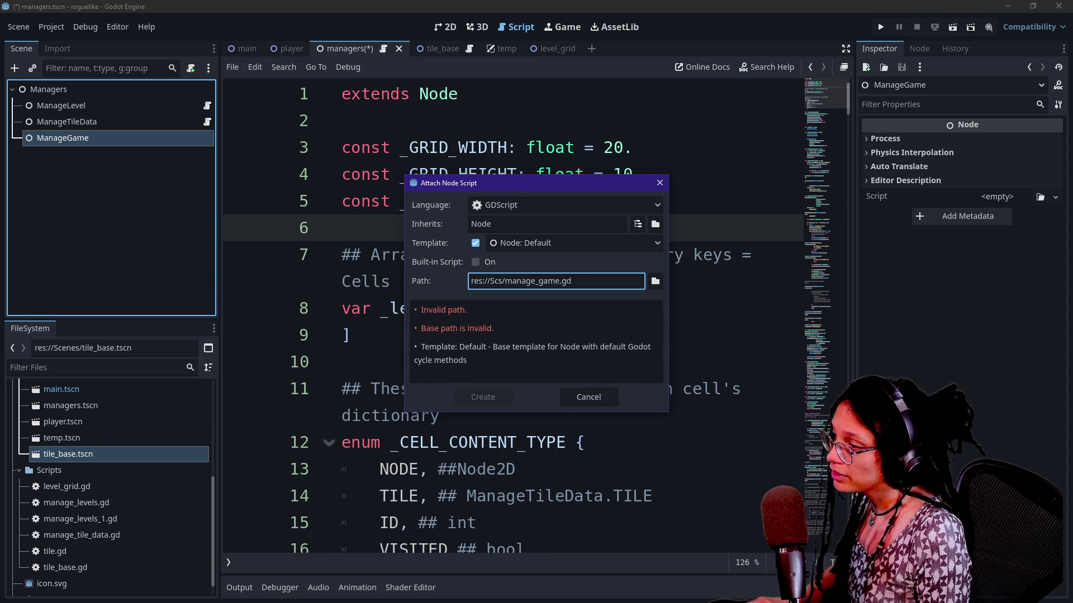
pyautogui.write('ne')
pyautogui.press('Return')
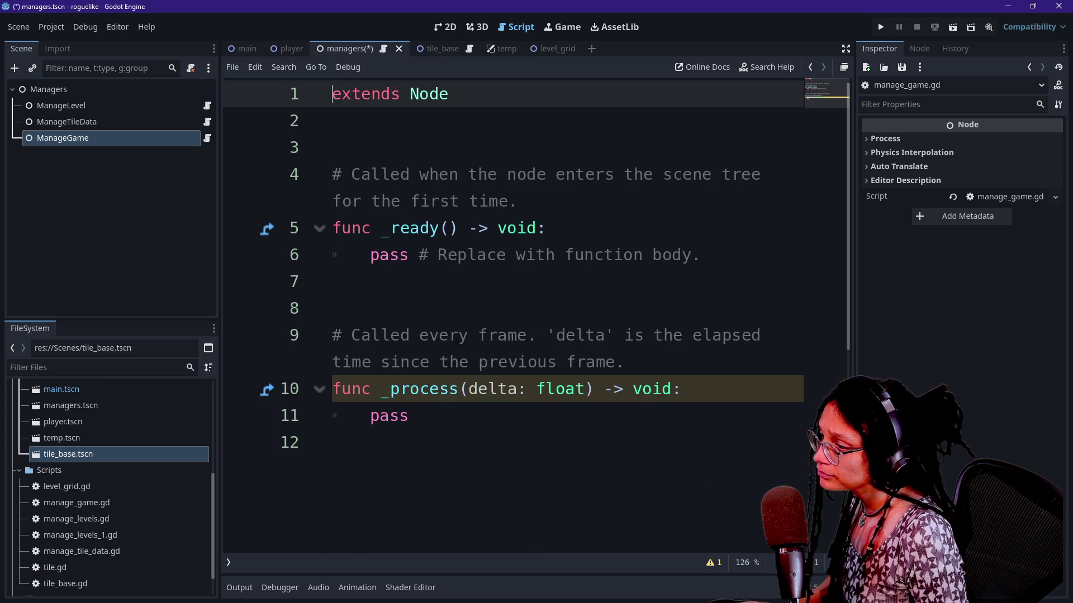
# - Replace the template code with the header 'class_name ManageGmae extends Node'
pyautogui.hotkey('ctrl', 'a')
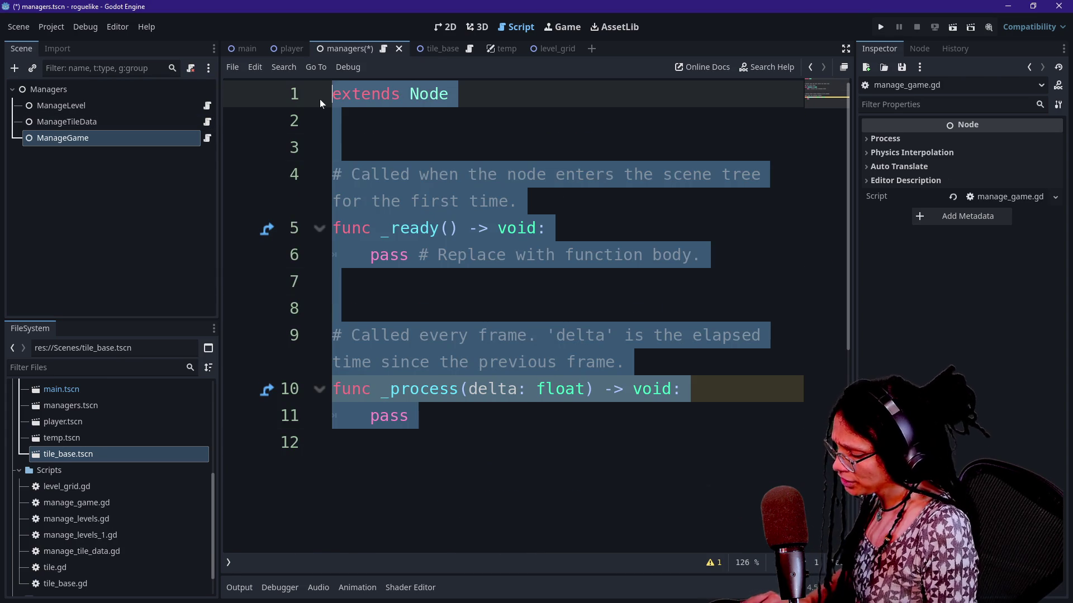
pyautogui.press('capslock')
pyautogui.write('C')
pyautogui.press('capslock')
pyautogui.press('BackSpace')
pyautogui.write('class_name Ma')
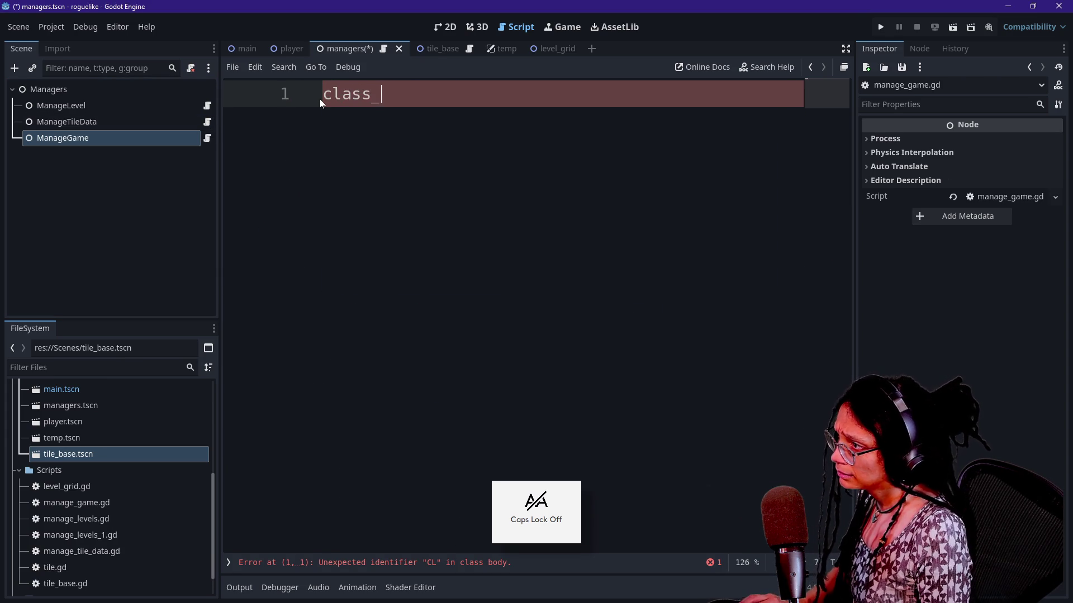
pyautogui.write('nageGmae')
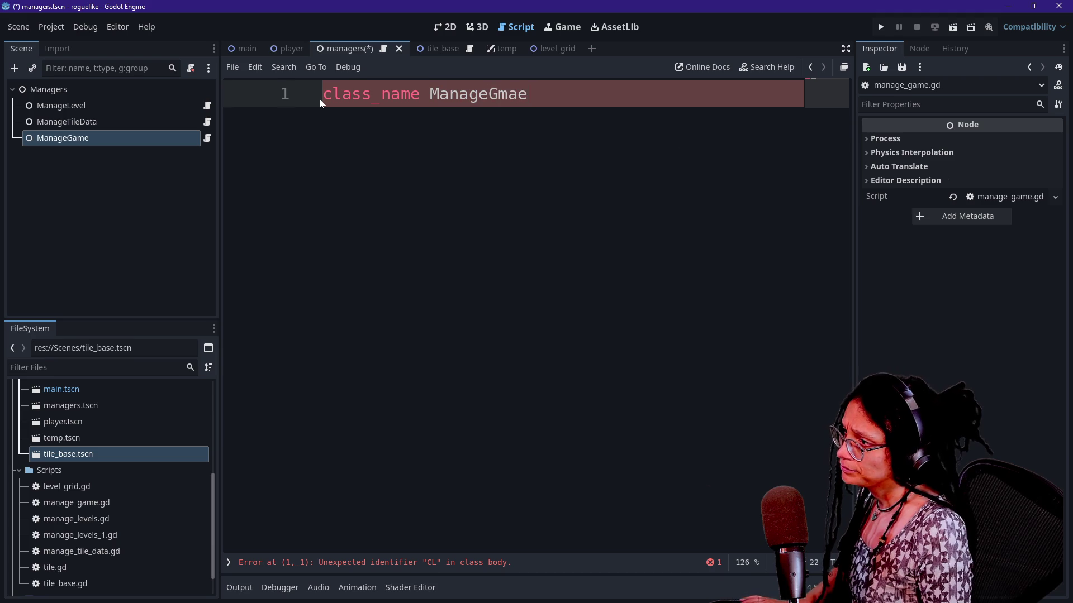
pyautogui.write(' extends Nod')
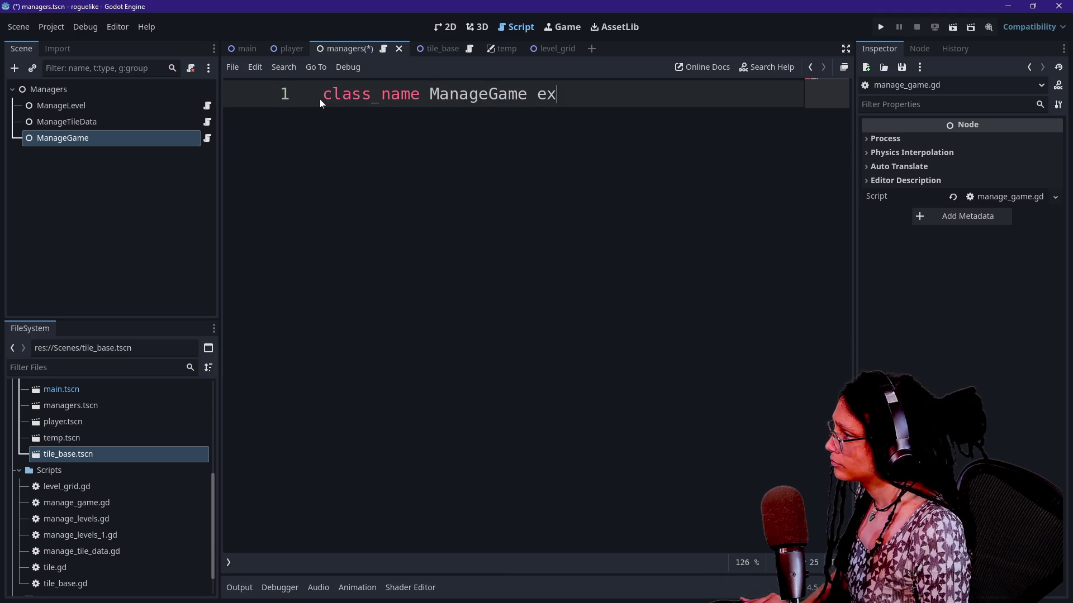
pyautogui.write('e')
pyautogui.press('Return')
pyautogui.press('Return')
# - Add an _input(event) function that checks whether event is InputEventKey
pyautogui.write('func _in')
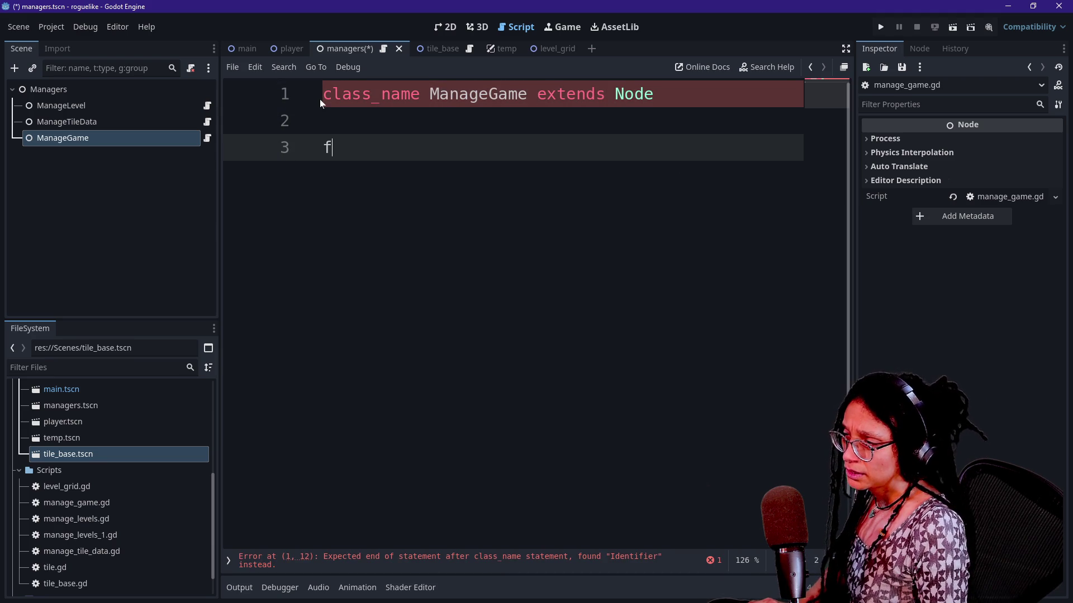
pyautogui.write('put')
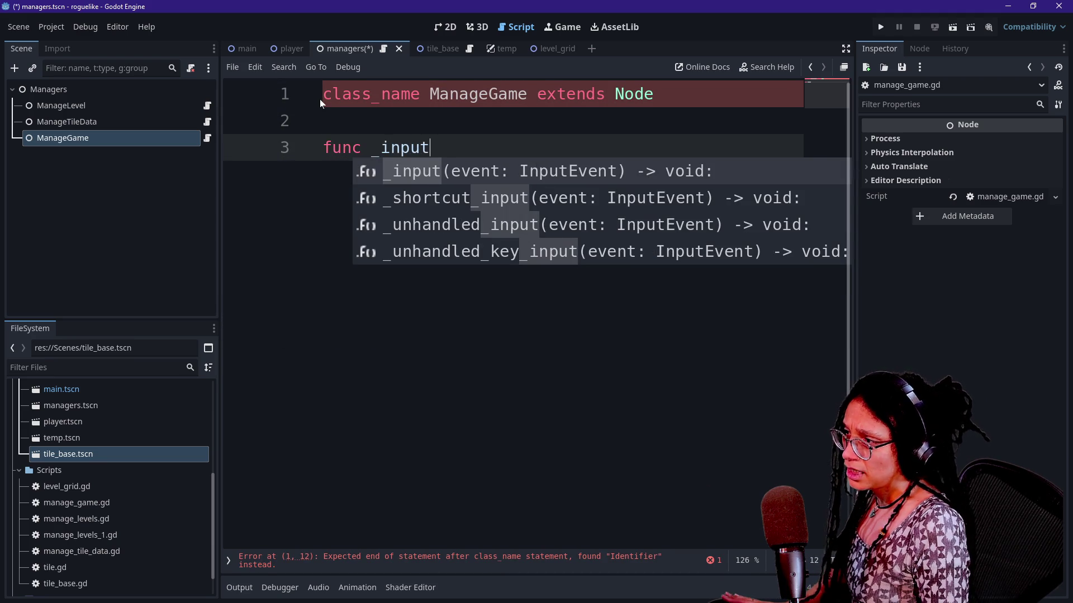
pyautogui.press('Return')
pyautogui.press('Return')
pyautogui.write('if e')
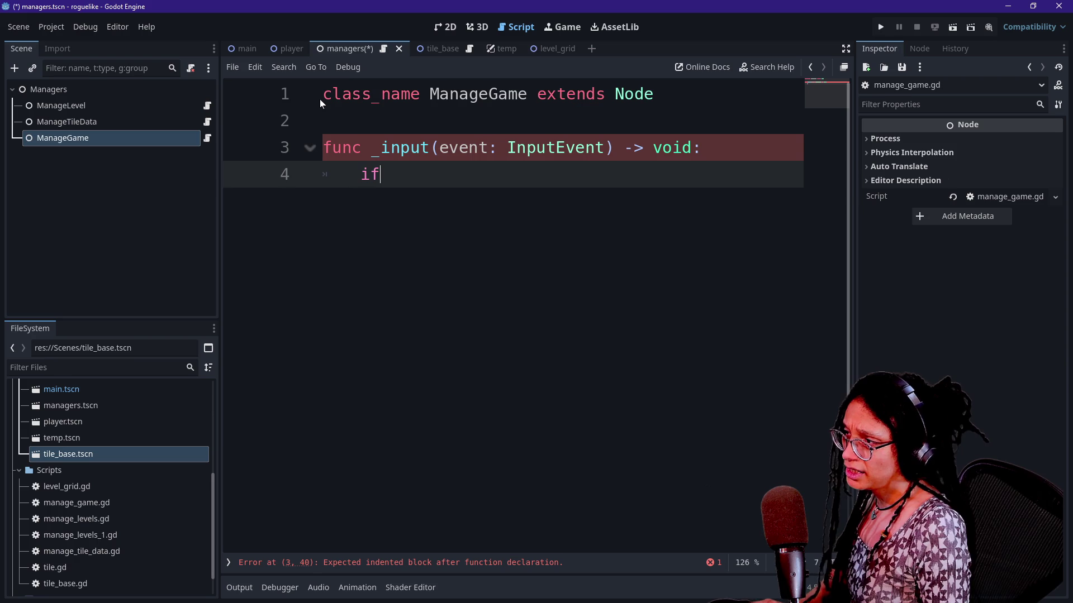
pyautogui.write('vent')
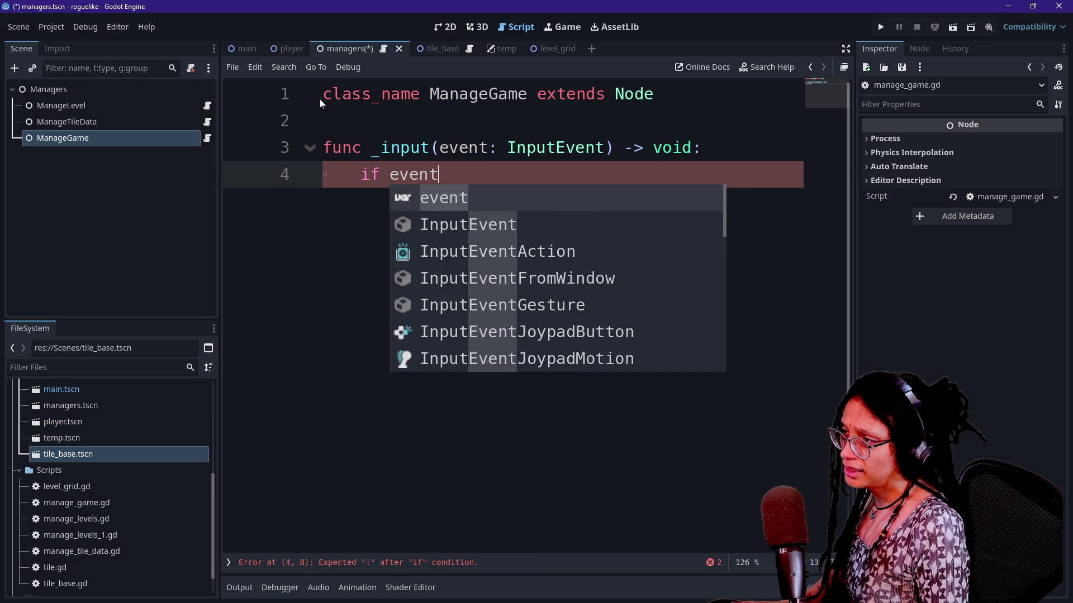
pyautogui.write(' is ')
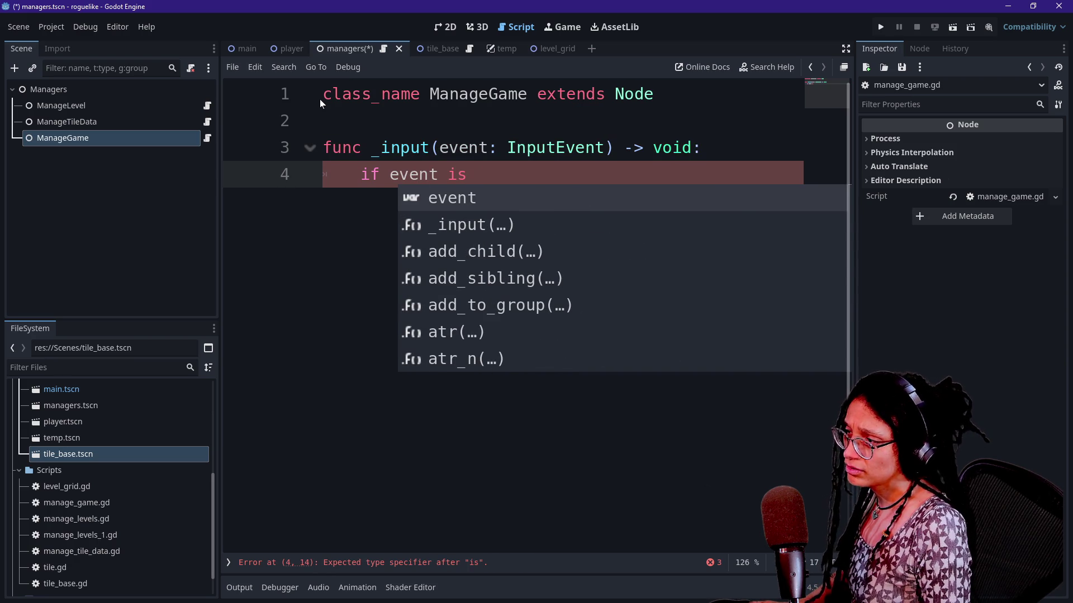
pyautogui.write('Input.k')
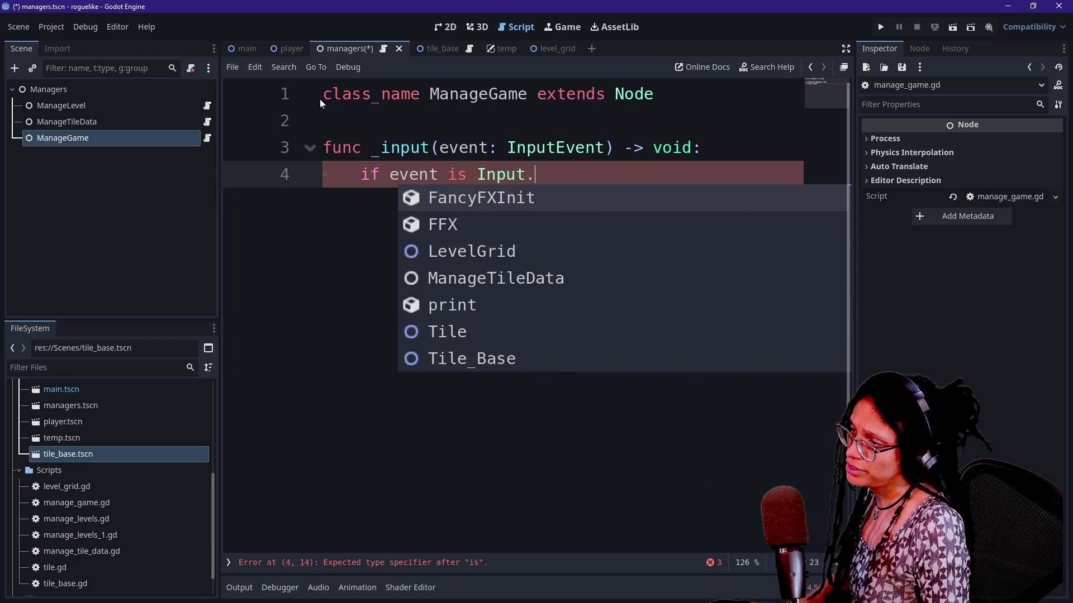
pyautogui.press('BackSpace')
pyautogui.write('t')
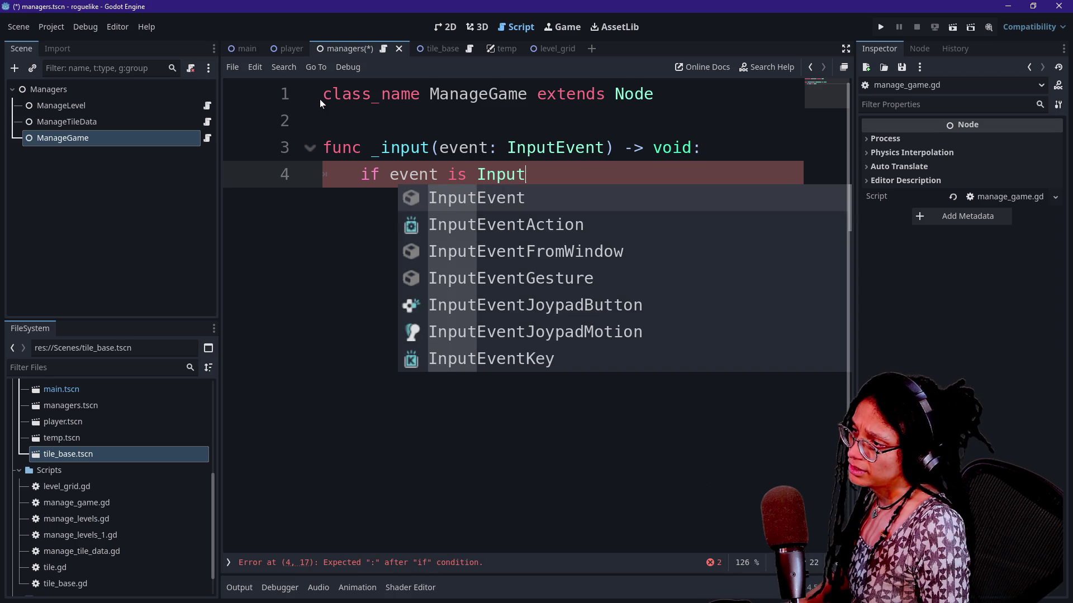
pyautogui.press('Down')
pyautogui.press('Down')
pyautogui.press('Down')
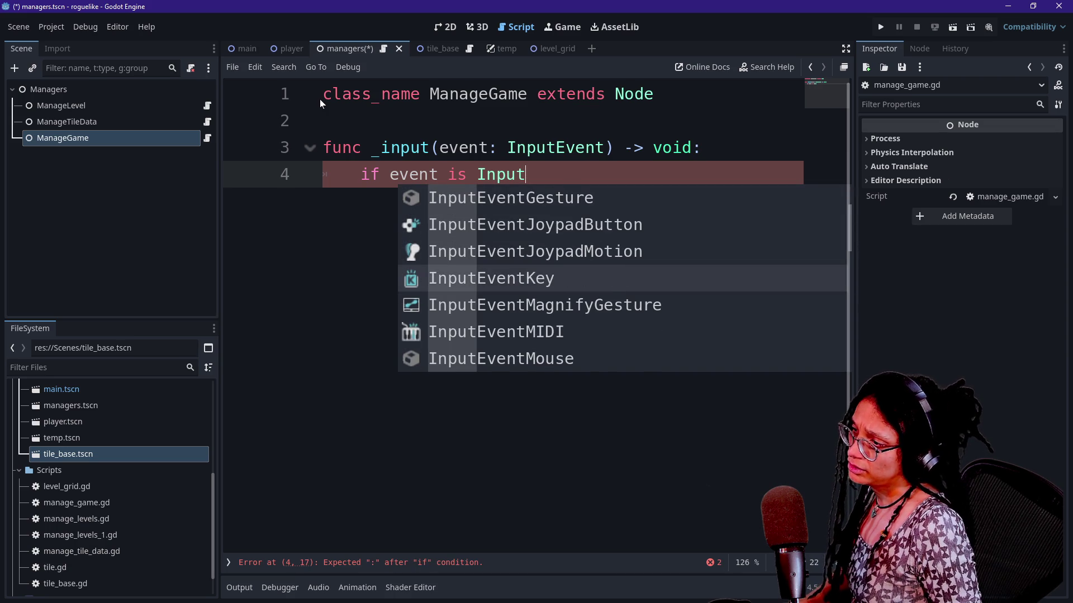
pyautogui.press('Return')
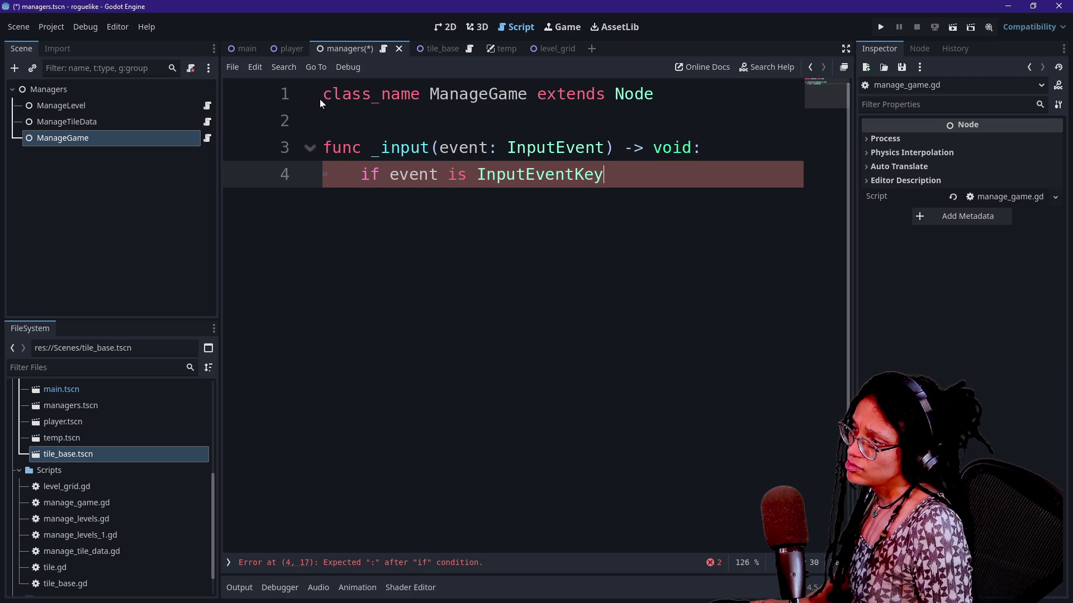
pyautogui.write(':')
pyautogui.press('Return')
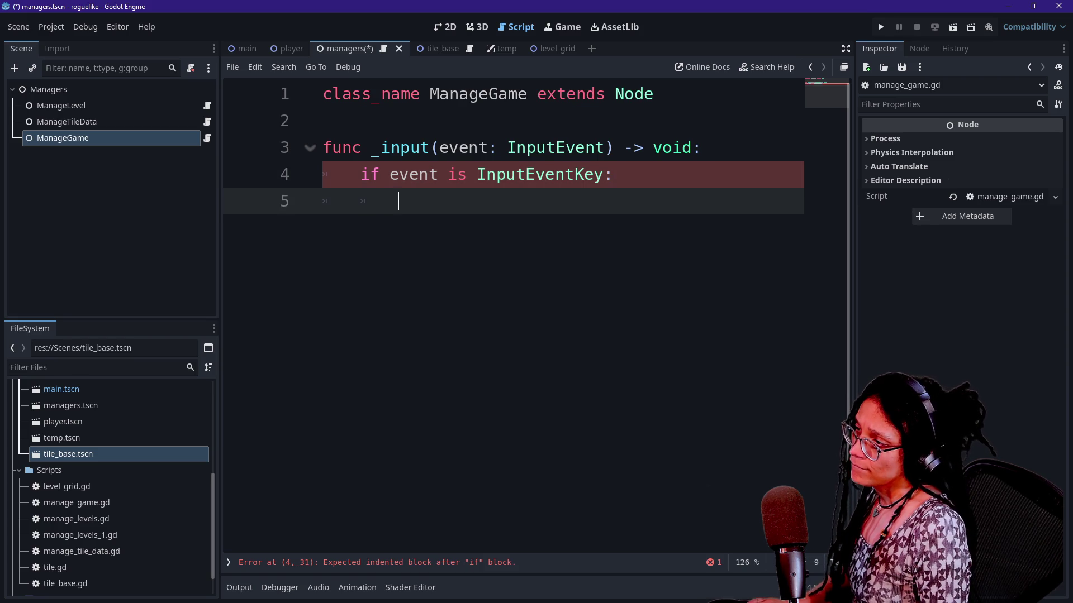
# - Call get_tree().reload_current_scene() when Input.is_action_just_pressed("Restart"), then save the script
pyautogui.write('Input.')
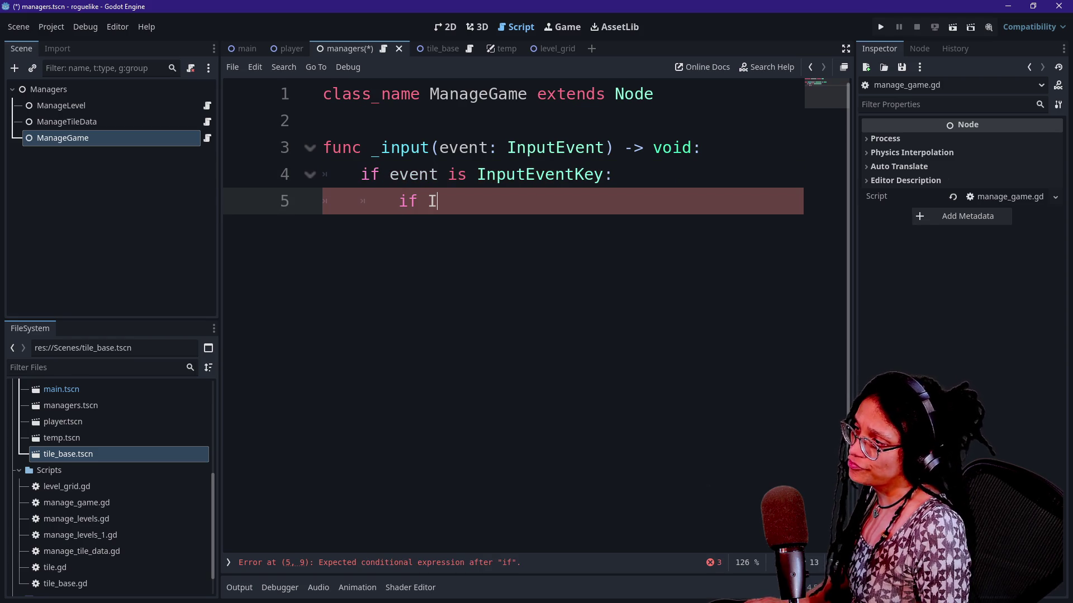
pyautogui.write('is_ac')
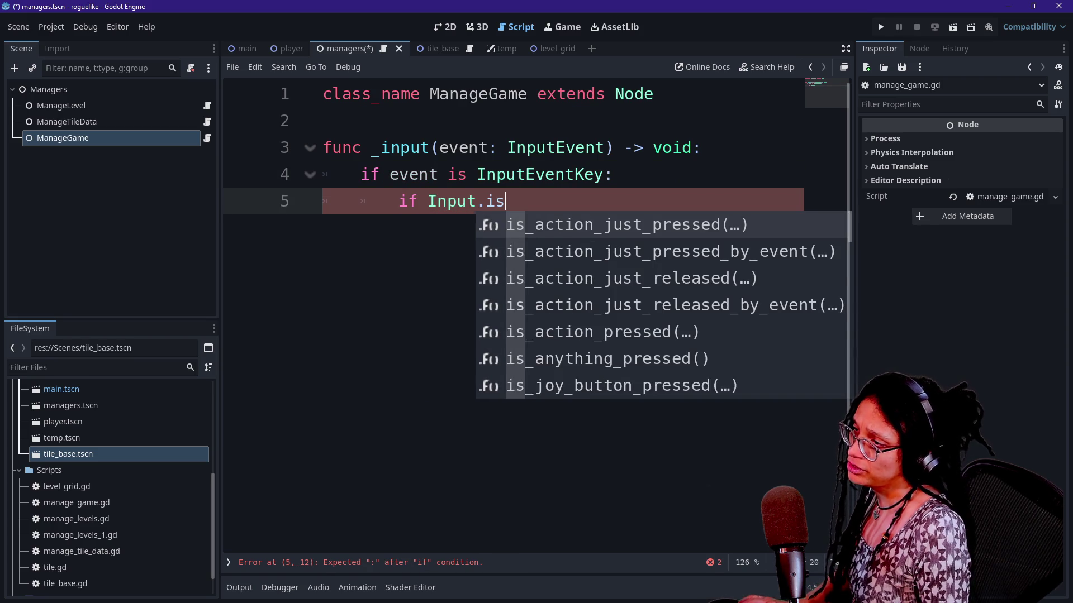
pyautogui.press('Return')
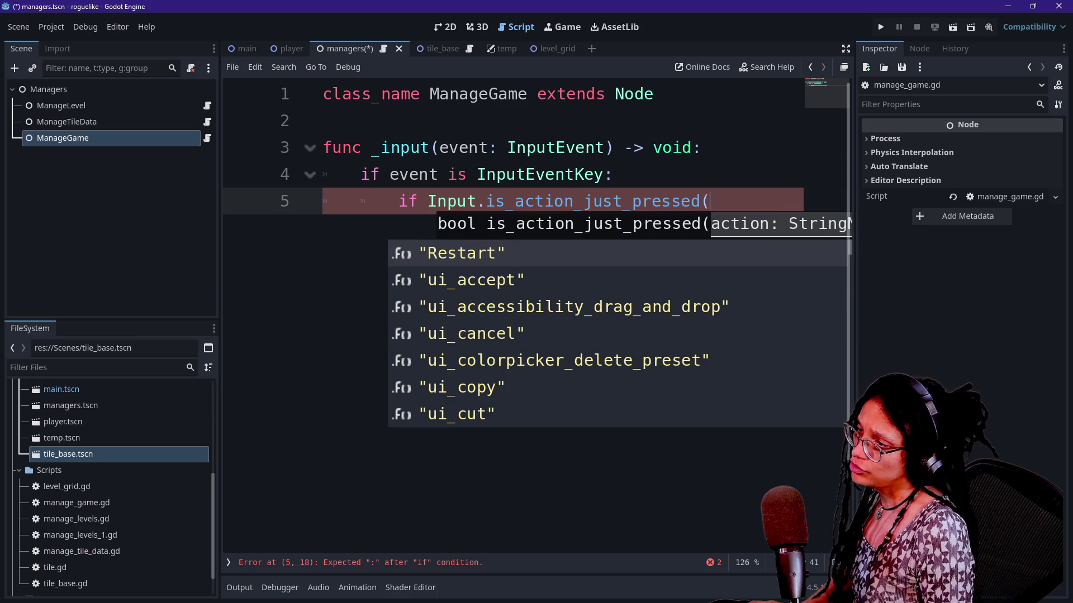
pyautogui.write('Restart')
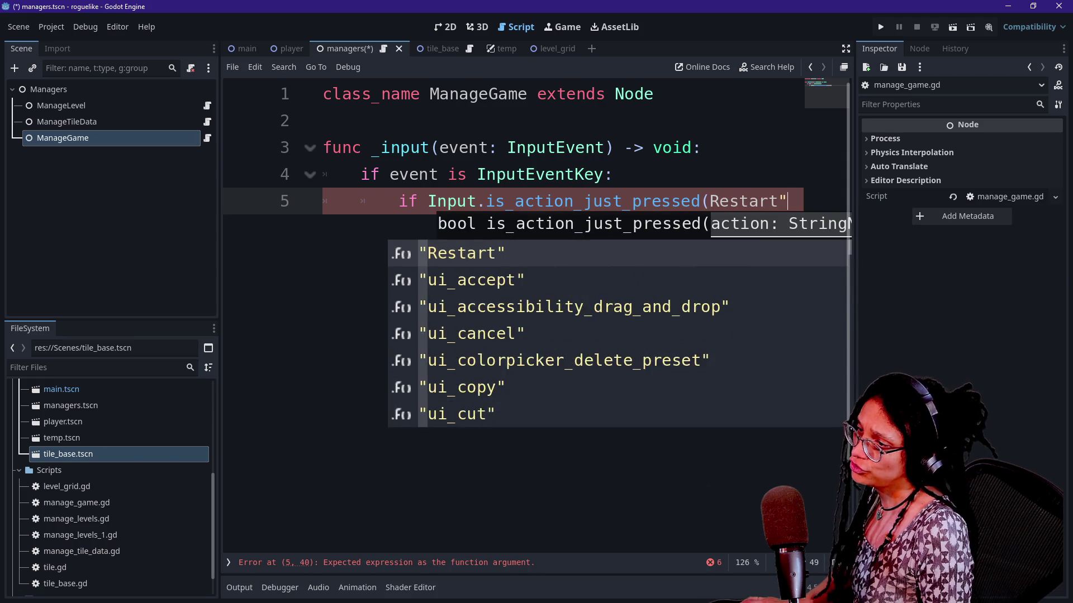
pyautogui.press('Escape')
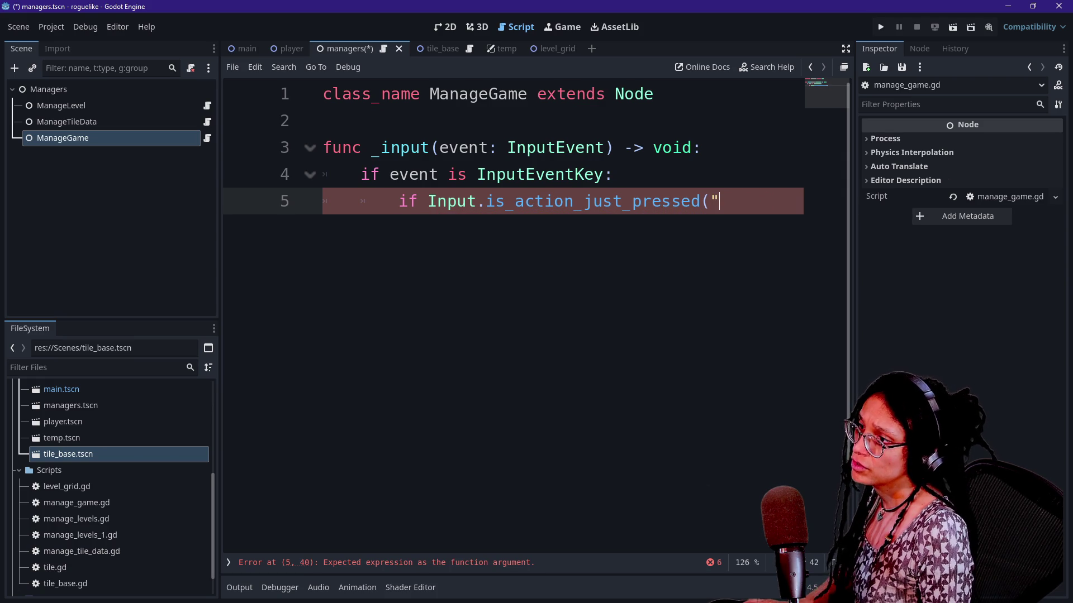
pyautogui.hotkey('ctrl', 'shift', 'F11')
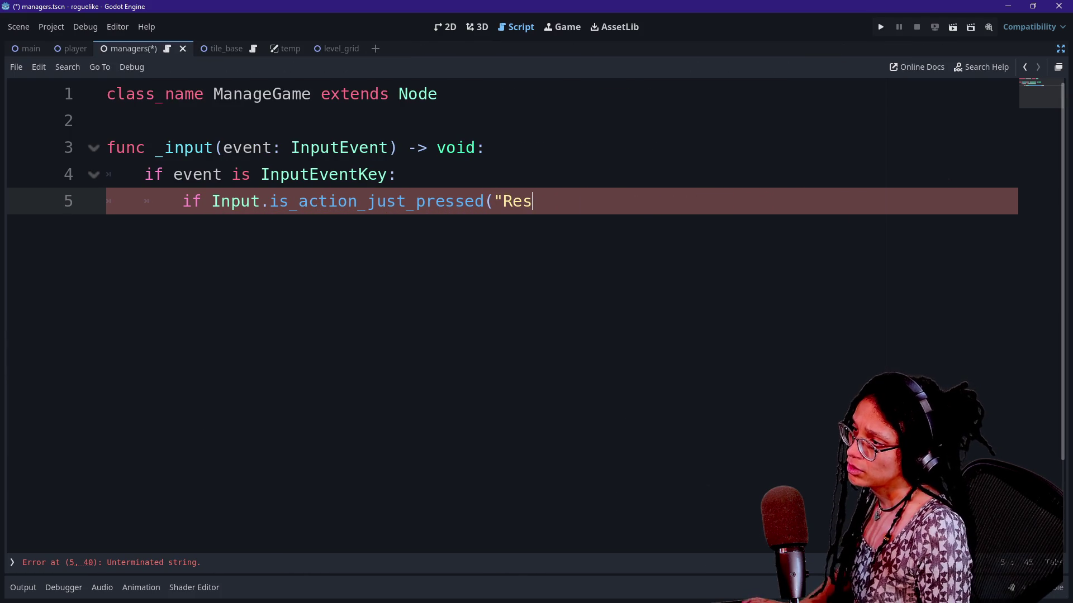
pyautogui.write(':')
pyautogui.press('Return')
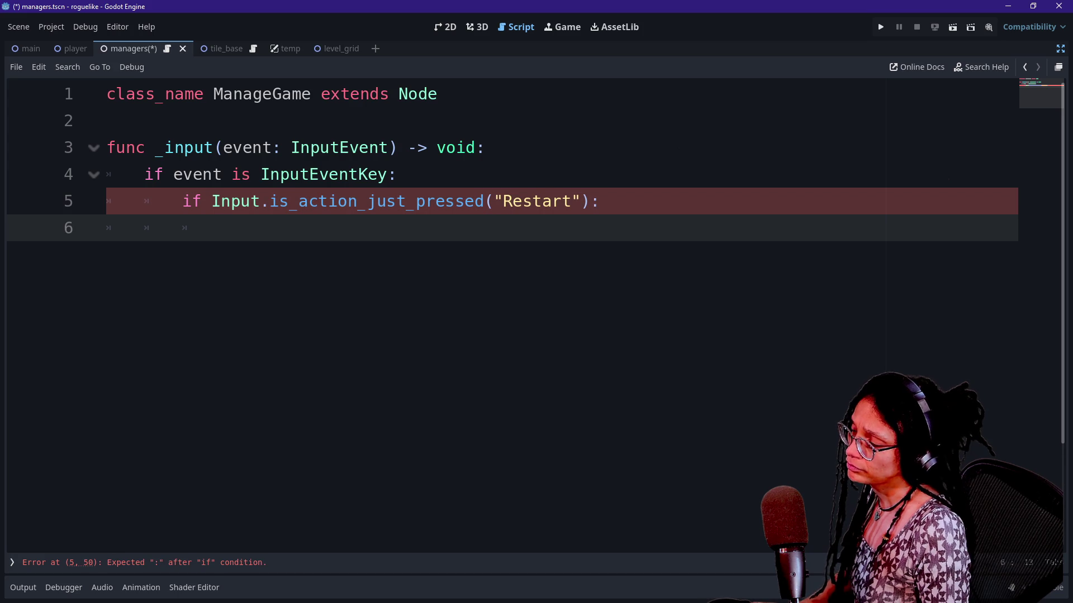
pyautogui.write('et_tree')
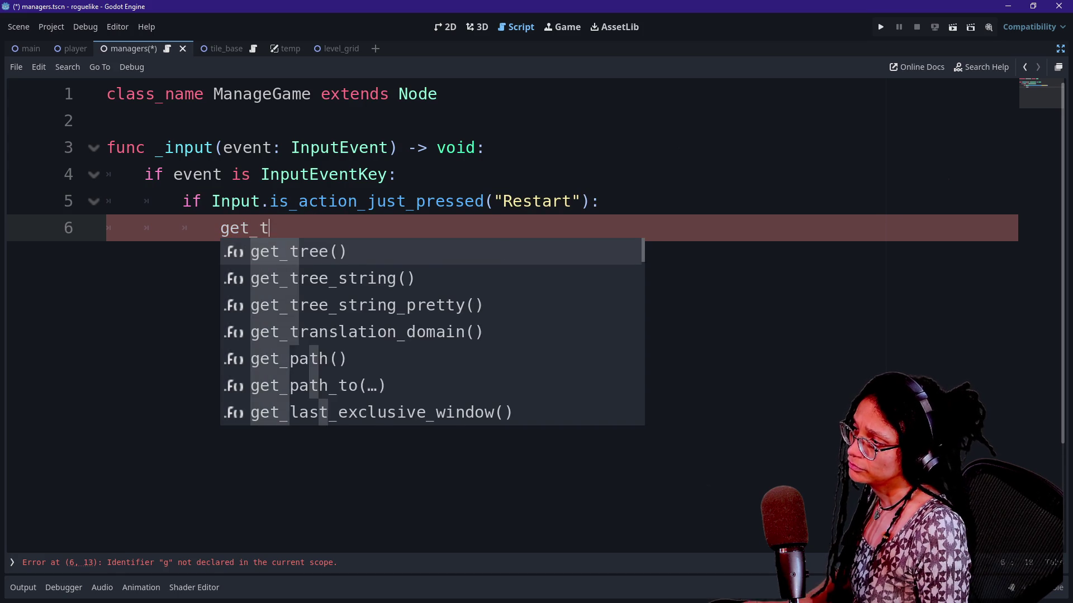
pyautogui.write('().rel')
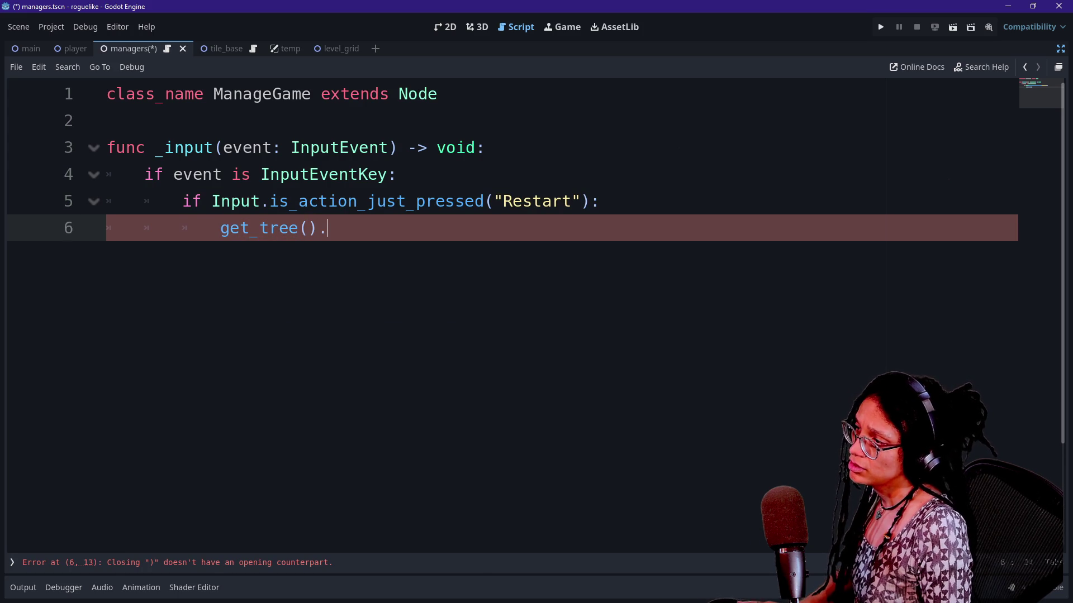
pyautogui.press('Return')
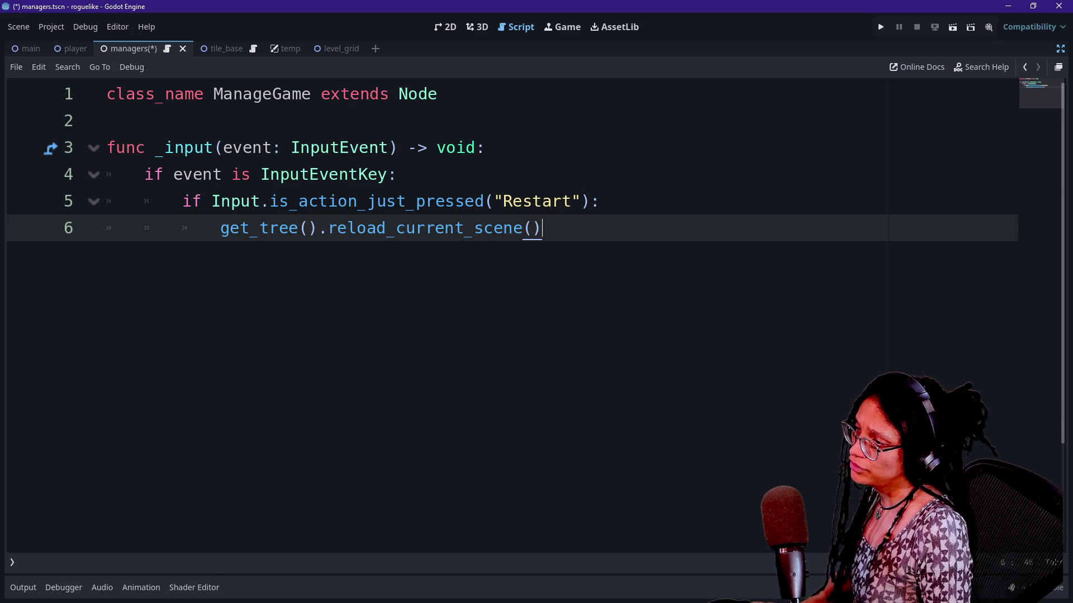
pyautogui.hotkey('ctrl', 's')
pyautogui.moveTo(388, 175); pyautogui.dragTo(442, 94)
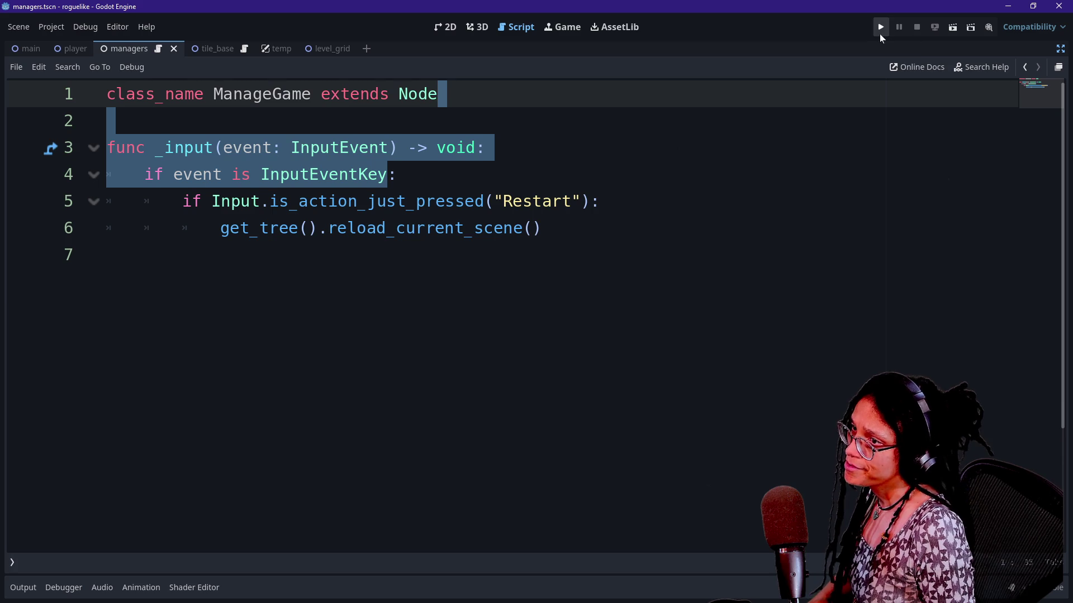
# - Run the project, check the 0–199 tile grid and Output log, then stop with F8
pyautogui.click(881, 26)
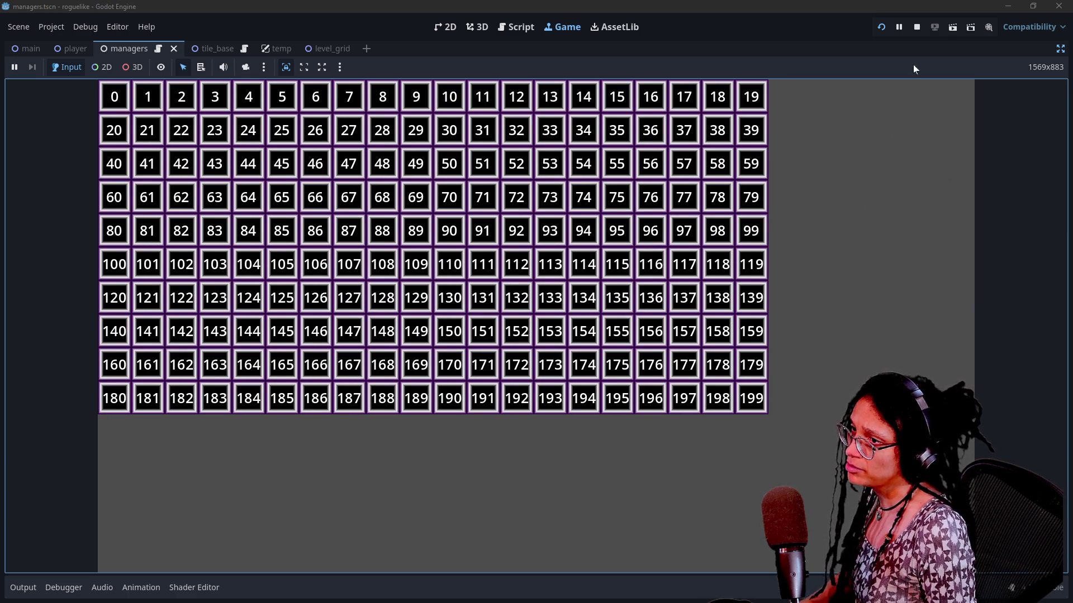
pyautogui.click(22, 588)
pyautogui.scroll(15, 737, 440)
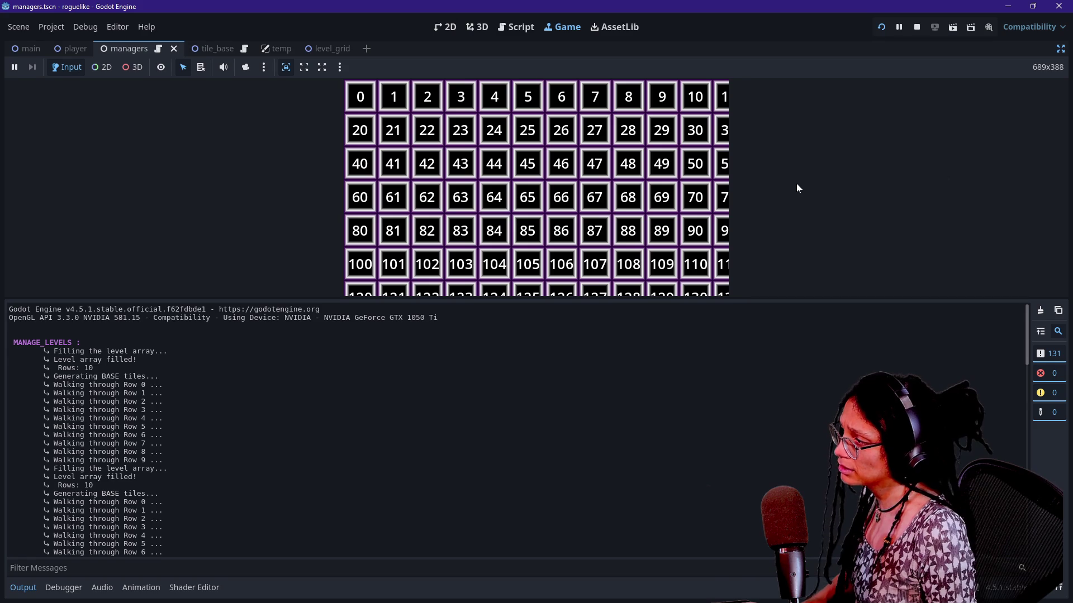
pyautogui.click(898, 121)
pyautogui.press('F8')
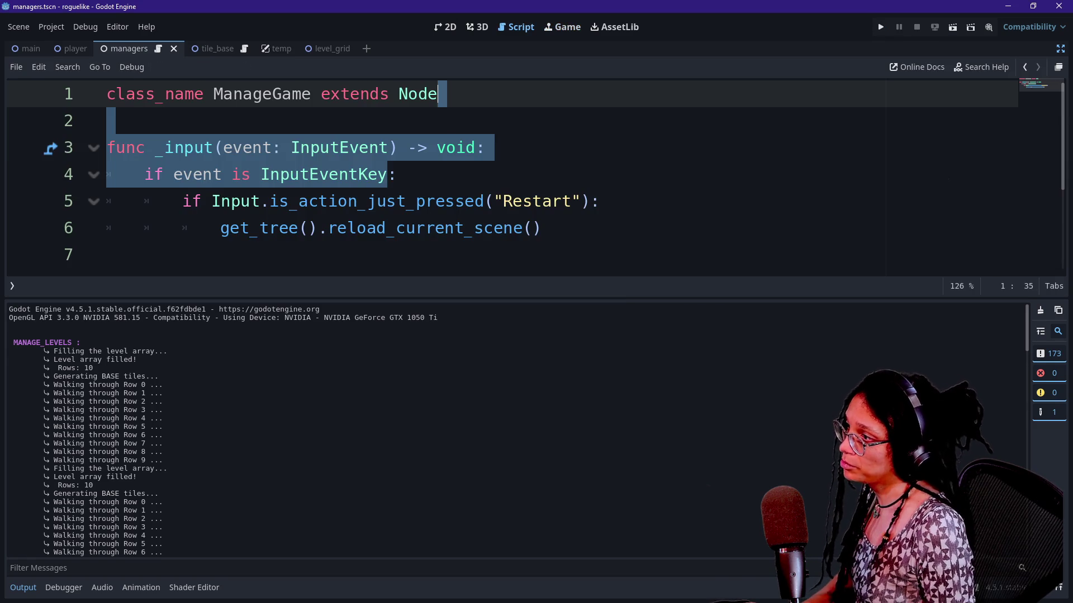
# - Select the InputEventKey check on line 4 of the _input function
pyautogui.click(486, 147)
pyautogui.click(397, 175)
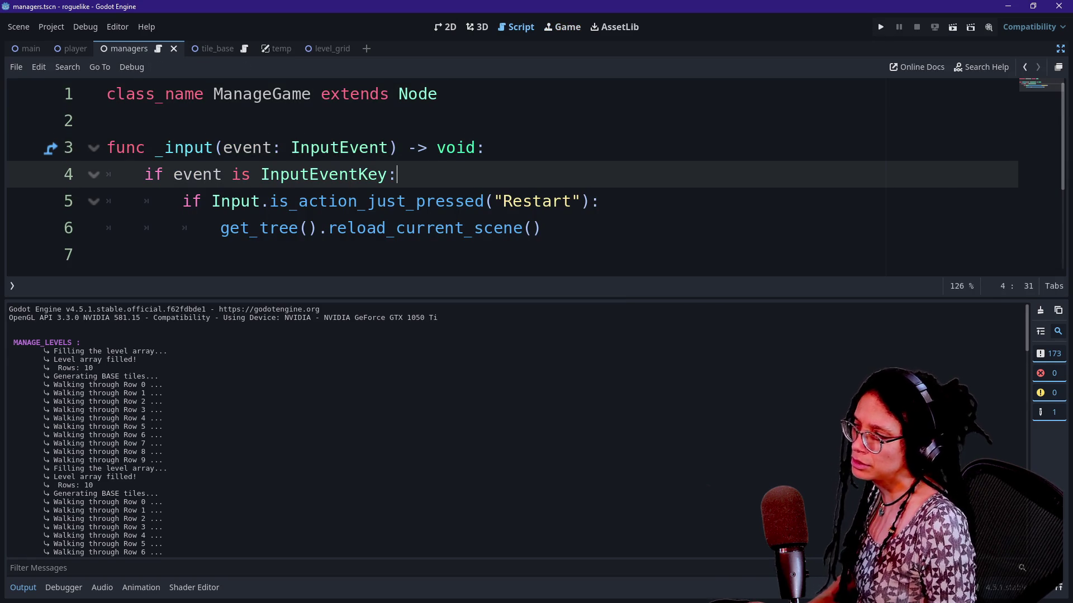
pyautogui.moveTo(396, 175); pyautogui.dragTo(106, 175)
# - Remove the key-event check, dedent the Restart check, and save manage_game.gd
pyautogui.press('BackSpace')
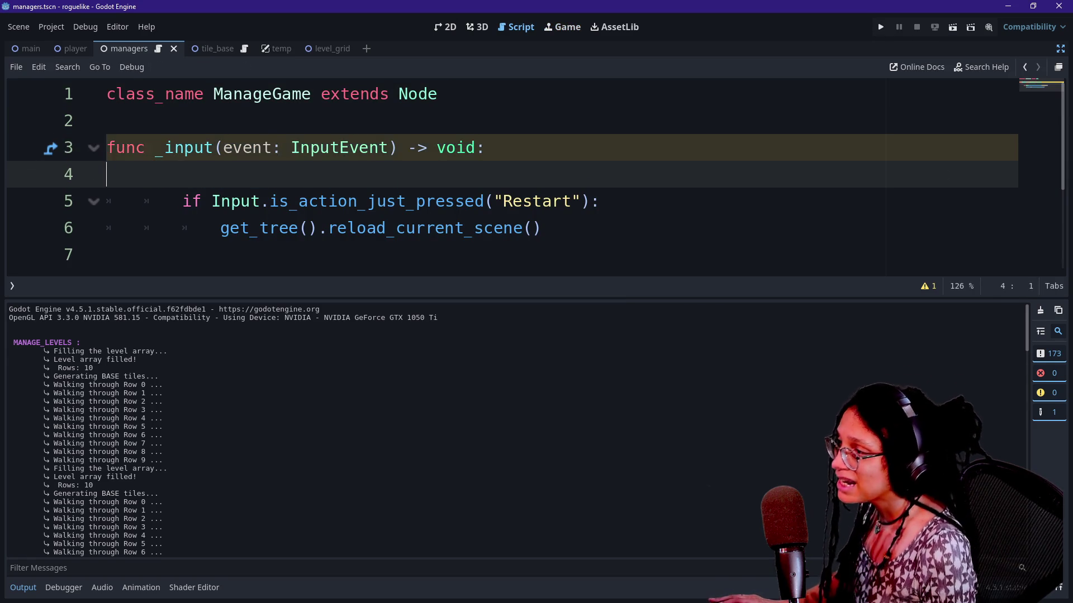
pyautogui.press('BackSpace')
pyautogui.write('_')
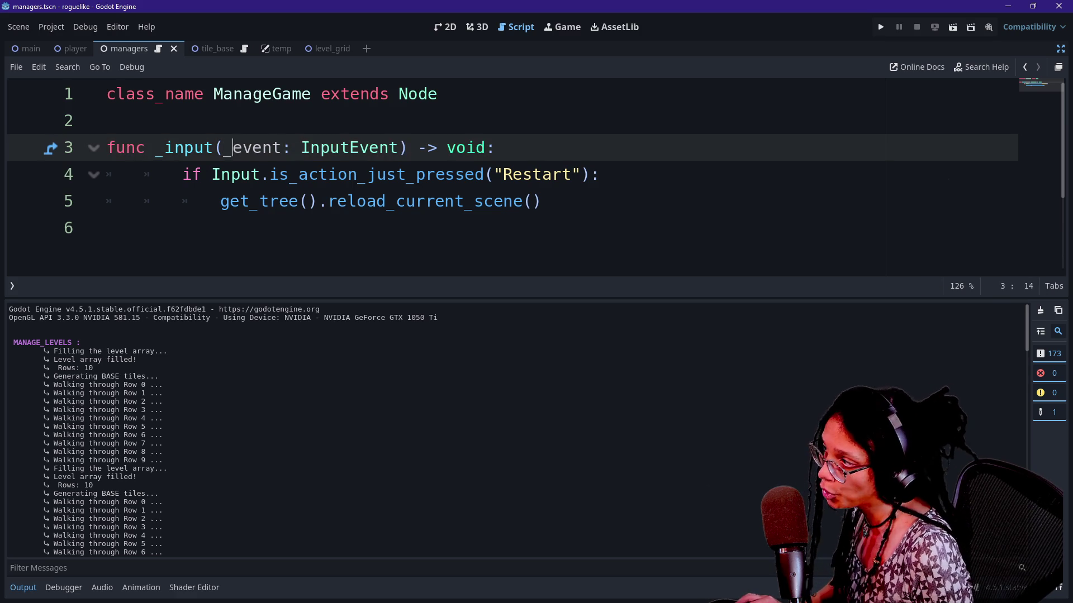
pyautogui.moveTo(230, 174); pyautogui.dragTo(239, 201)
pyautogui.hotkey('shift', 'Tab')
pyautogui.hotkey('ctrl', 's')
# - Run the project again and bring the game window into focus
pyautogui.click(887, 28)
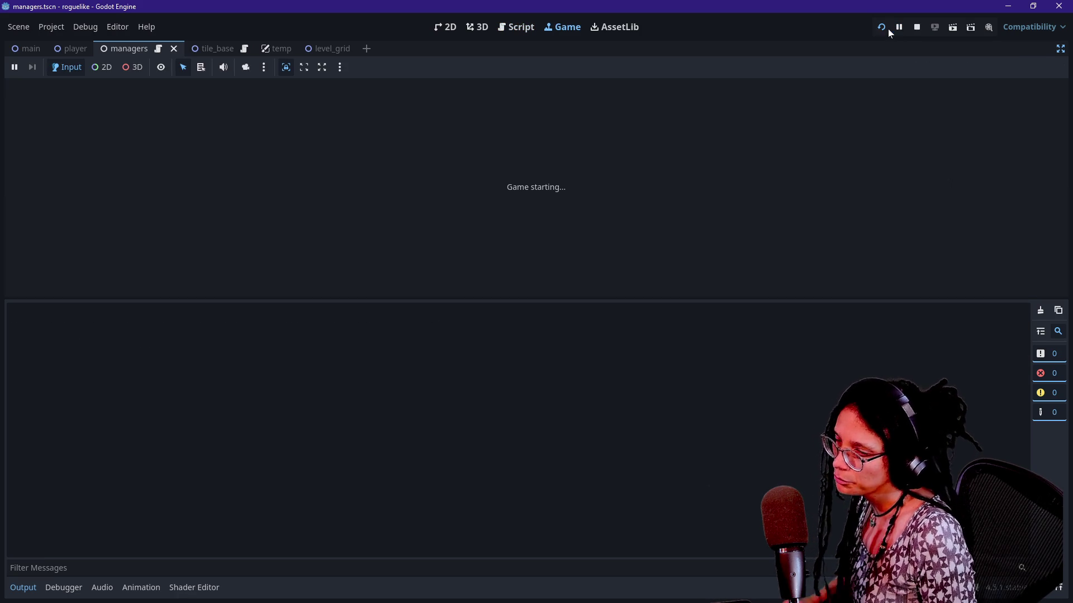
pyautogui.click(625, 131)
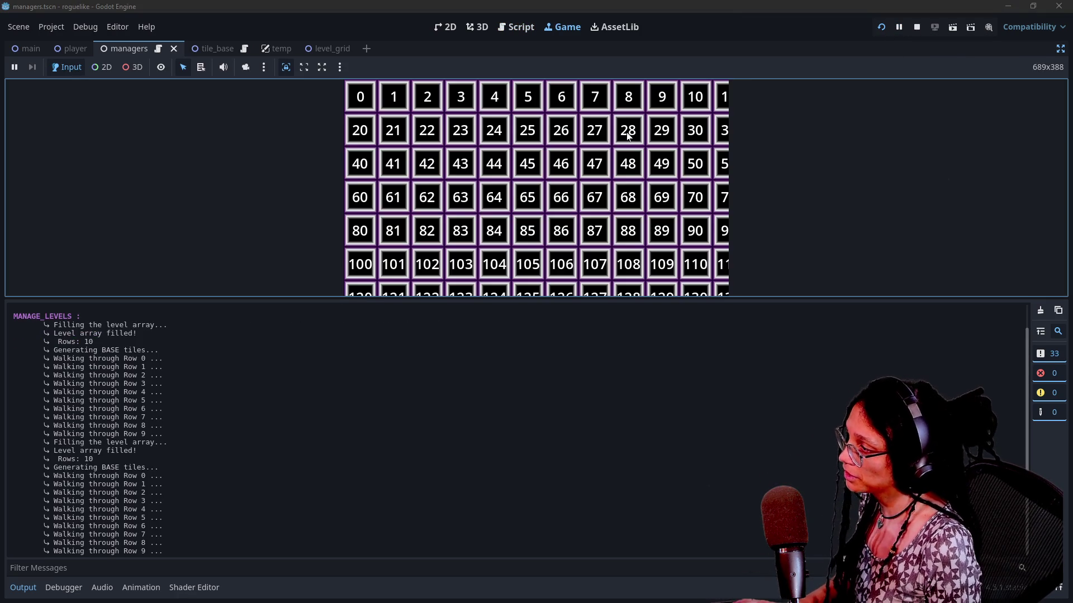
pyautogui.doubleClick(472, 274)
pyautogui.doubleClick(690, 283)
pyautogui.click(699, 287)
pyautogui.scroll(15, 583, 405)
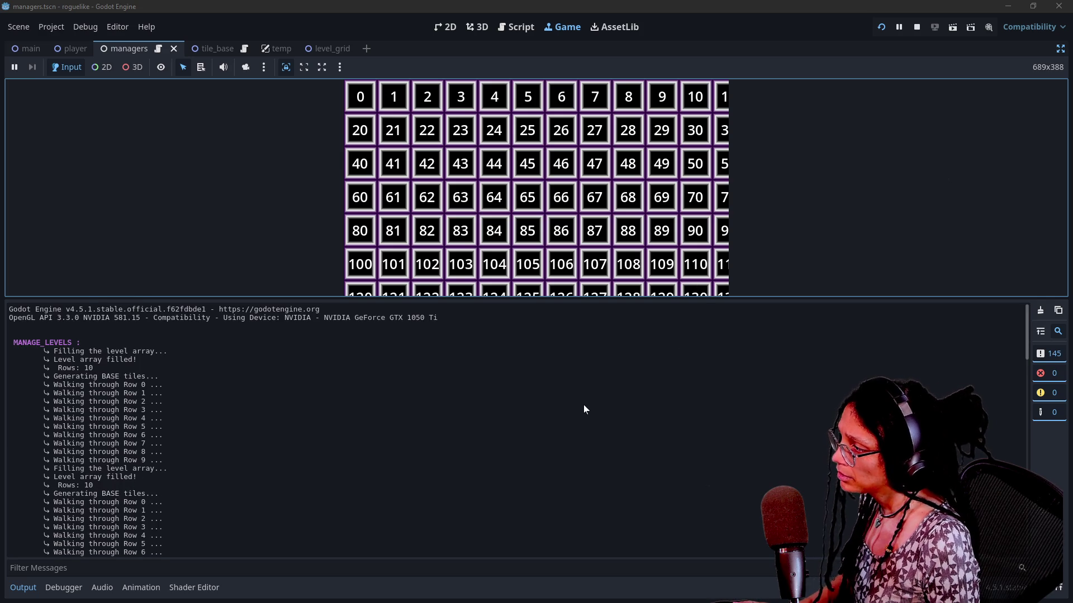
# - Restart the running game with F5 to rebuild the numbered grid, then return to the script
pyautogui.click(758, 197)
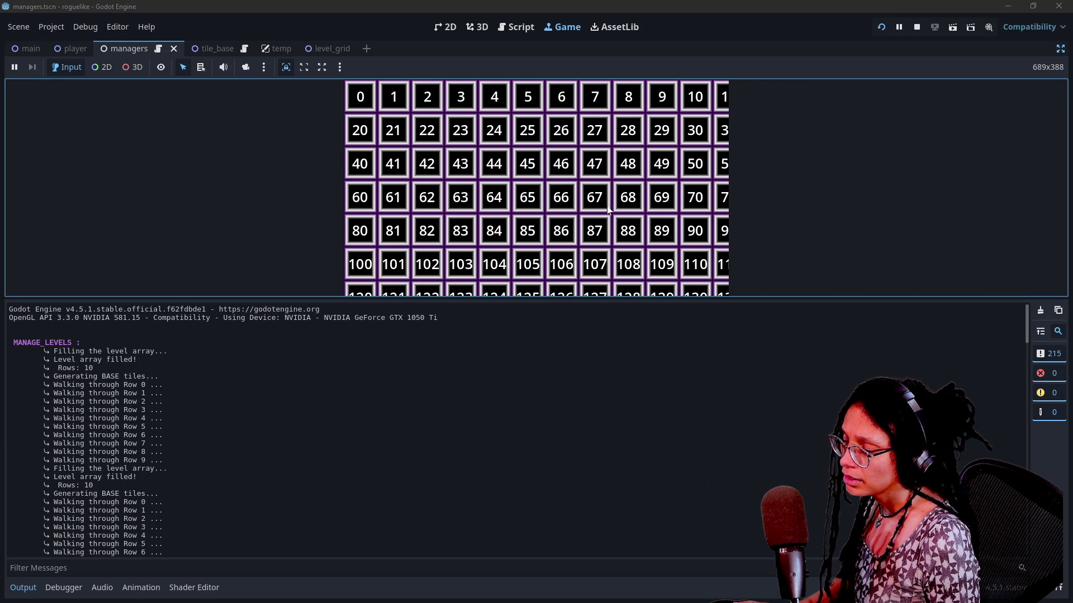
pyautogui.scroll(-5, 251, 392)
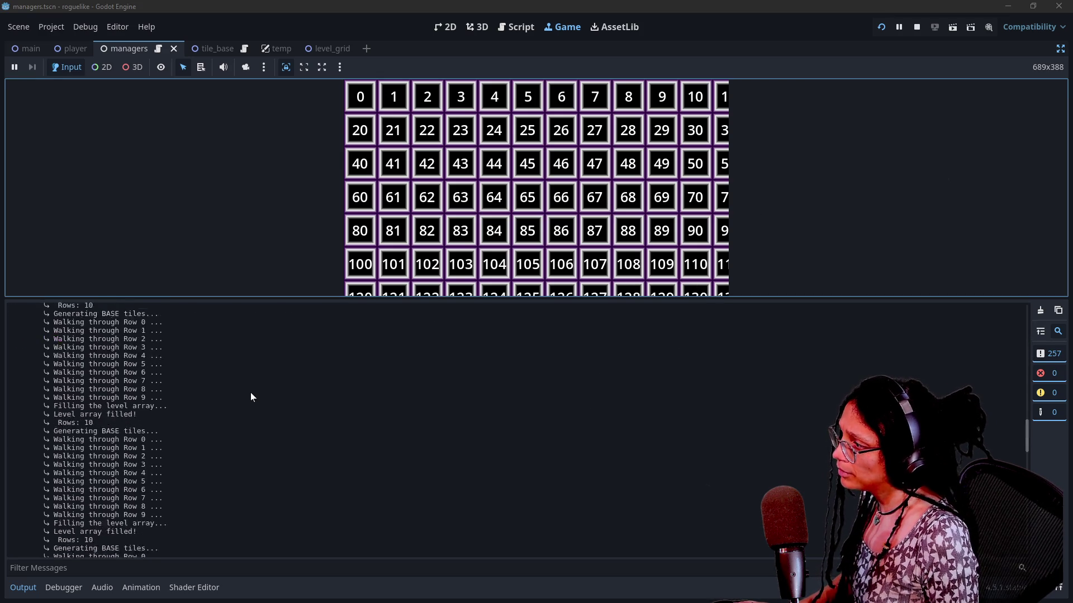
pyautogui.scroll(10, 250, 392)
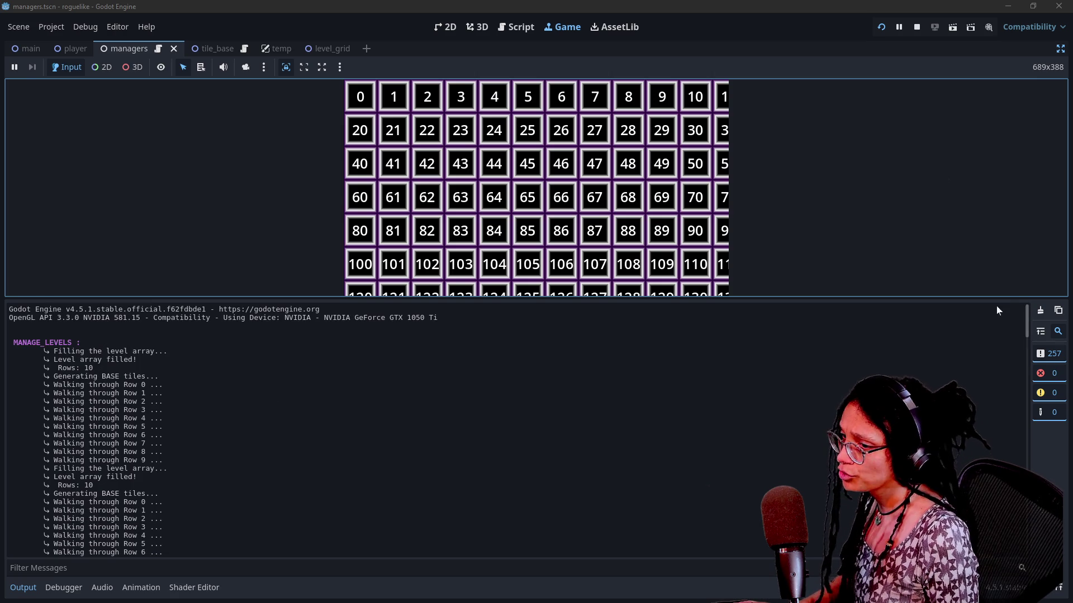
pyautogui.press('F5')
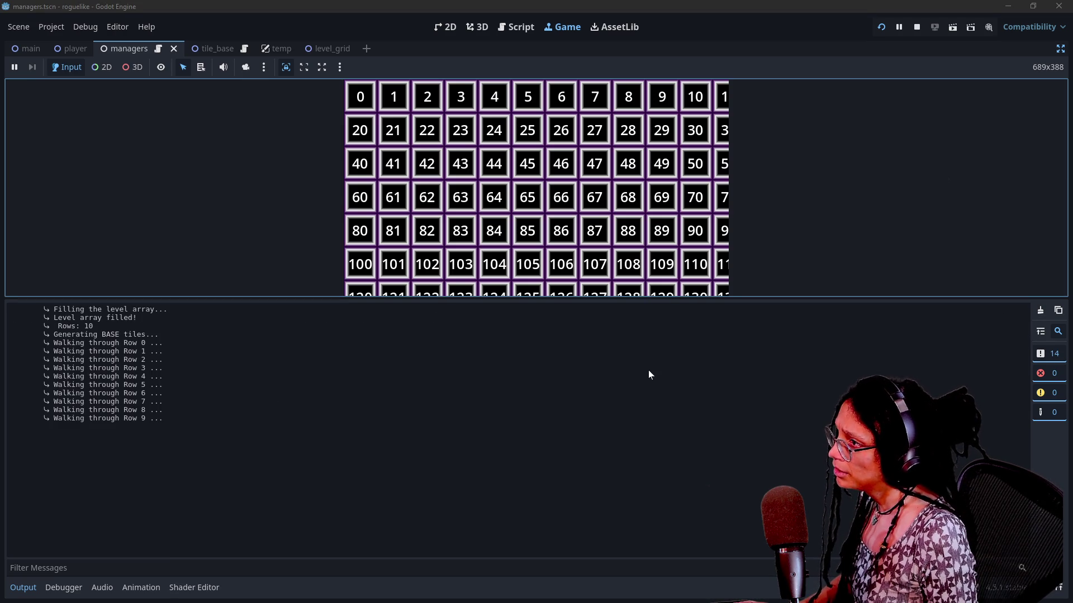
pyautogui.click(534, 28)
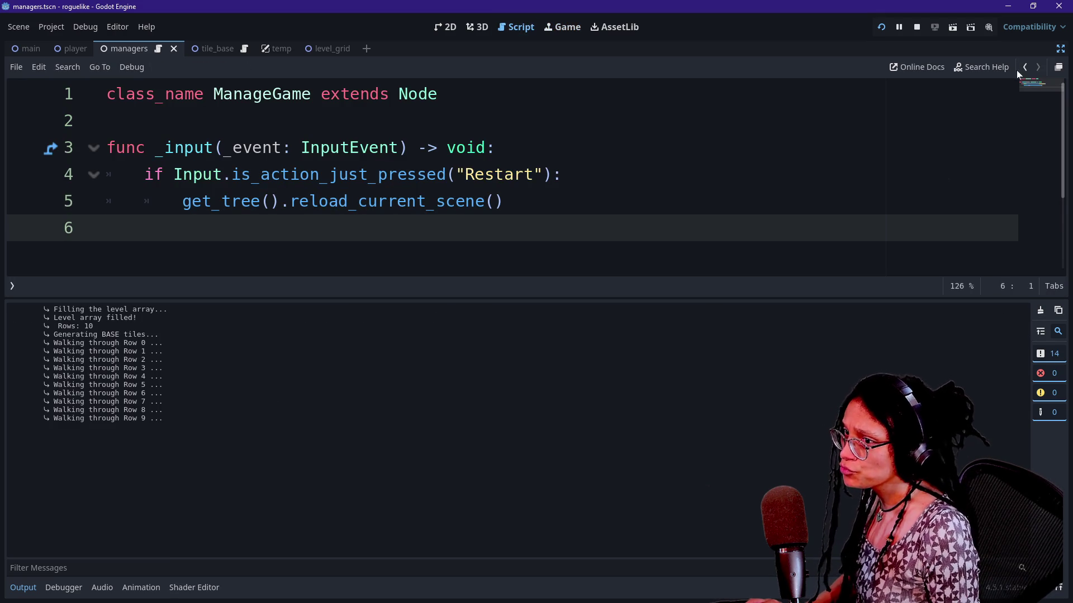
# - Restore the side docks, save, and switch between the main and player scenes
pyautogui.click(1055, 53)
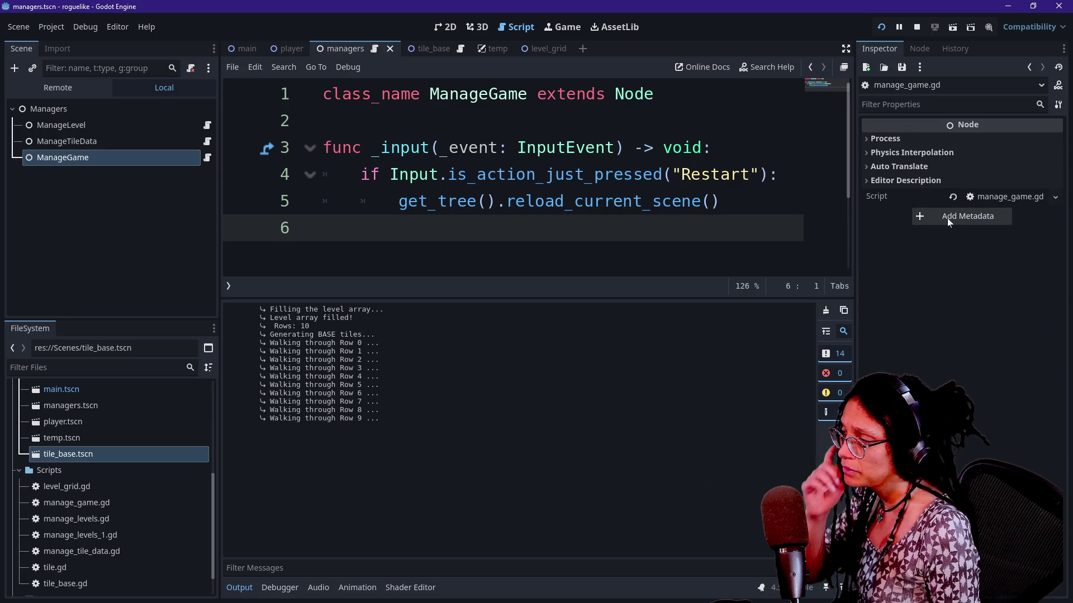
pyautogui.click(324, 121)
pyautogui.hotkey('ctrl', 's')
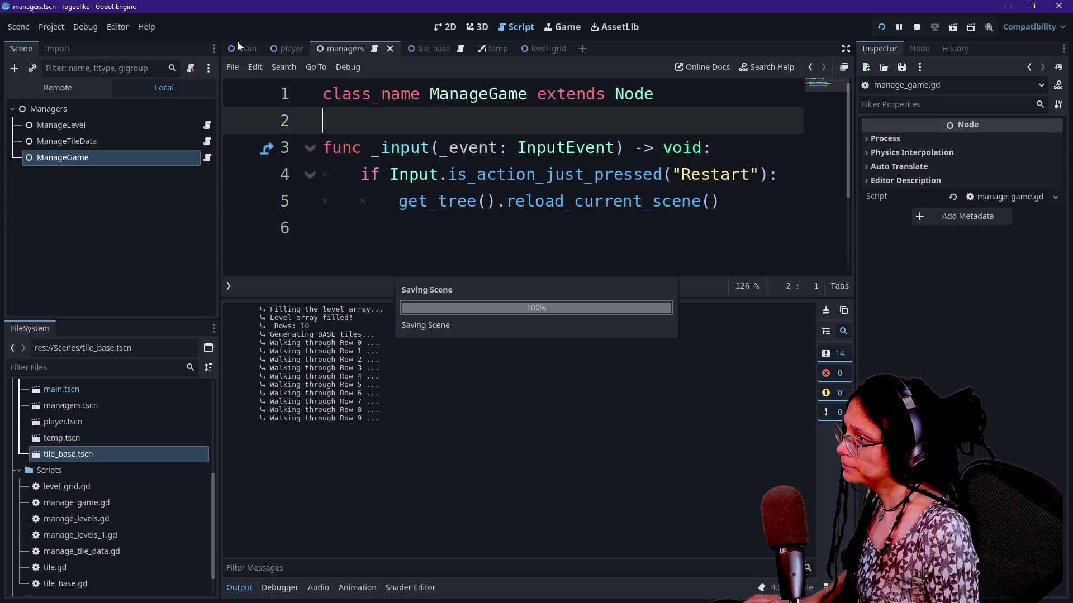
pyautogui.click(238, 49)
pyautogui.click(292, 49)
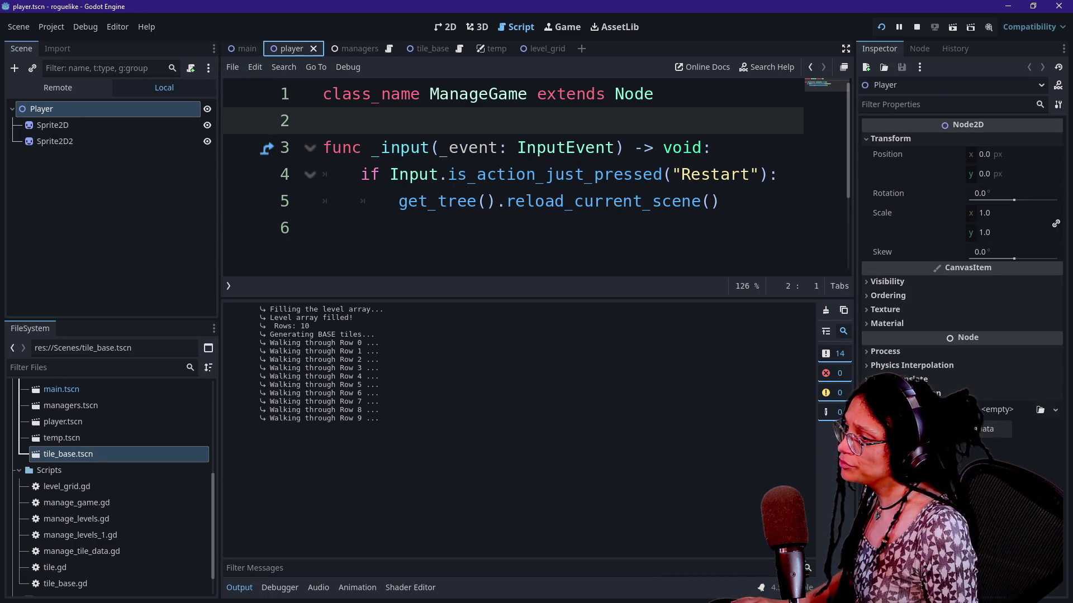
# - Try replacing the reload_current_scene() call, then undo to restore it
pyautogui.click(507, 201)
pyautogui.write('get')
pyautogui.press('BackSpace')
pyautogui.press('BackSpace')
pyautogui.press('BackSpace')
pyautogui.hotkey('shift', 'End')
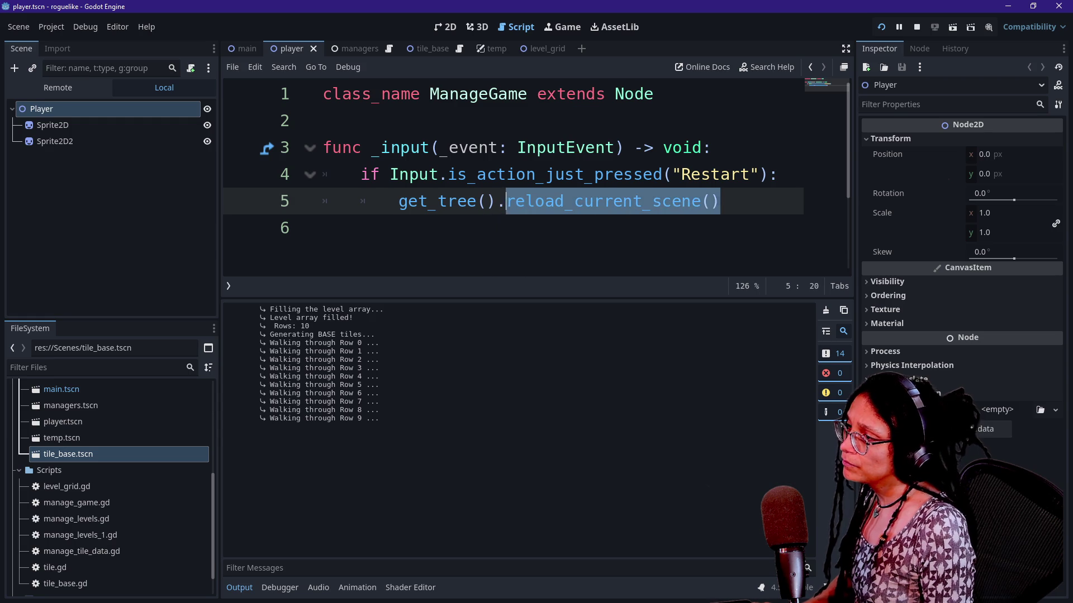
pyautogui.press('Delete')
pyautogui.write('get_cur')
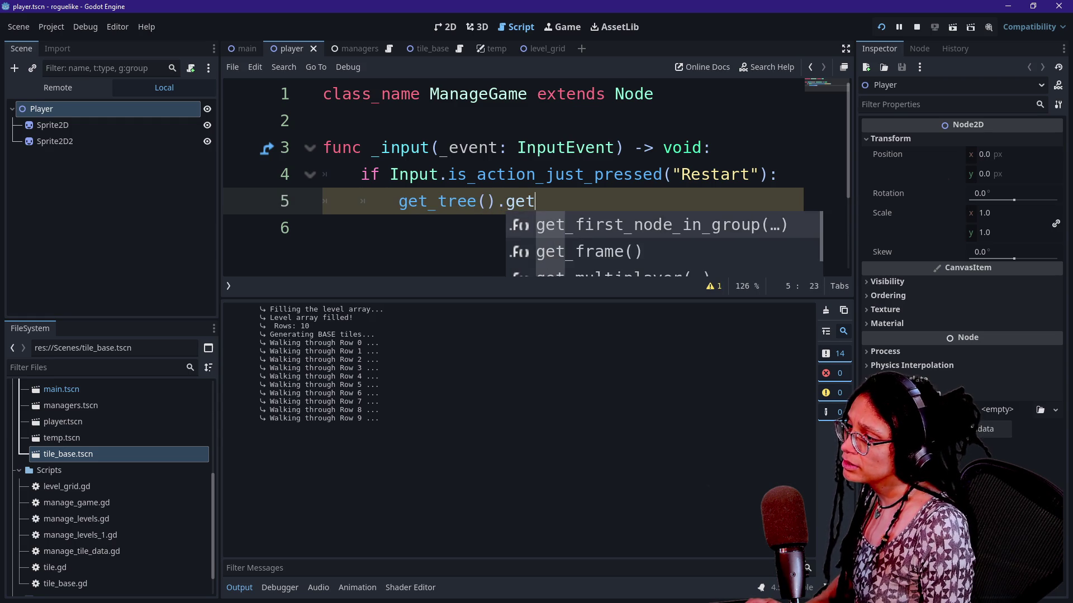
pyautogui.hotkey('ctrl', 'z')
pyautogui.hotkey('ctrl', 'z')
# - Check the is_action_just_pressed docs, switch to the player scene, and stop the running game
pyautogui.keyDown('ctrl'); pyautogui.click(475, 175); pyautogui.keyUp('ctrl')
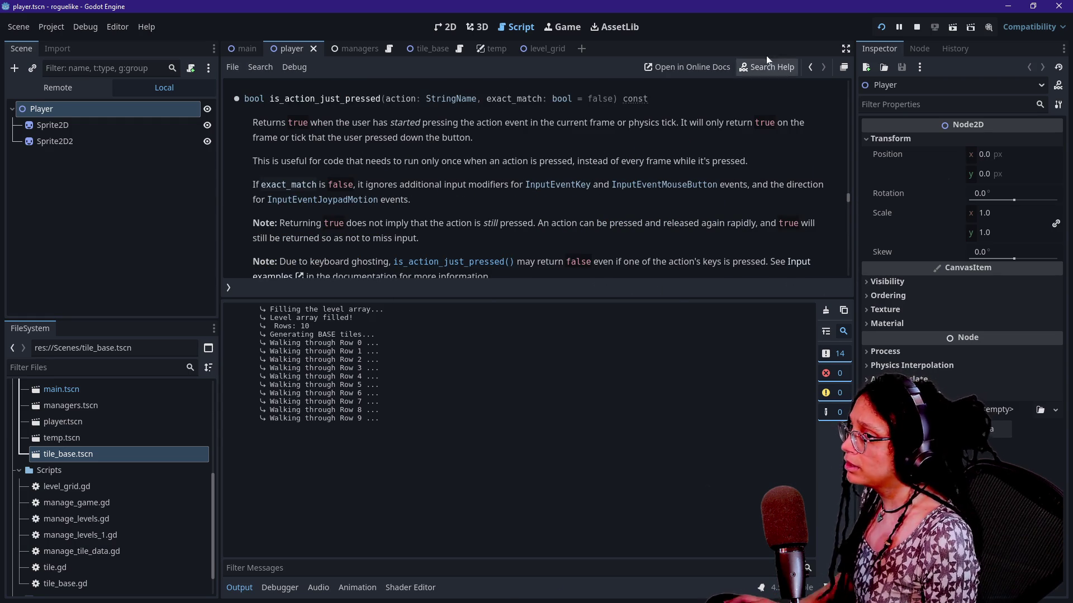
pyautogui.click(810, 67)
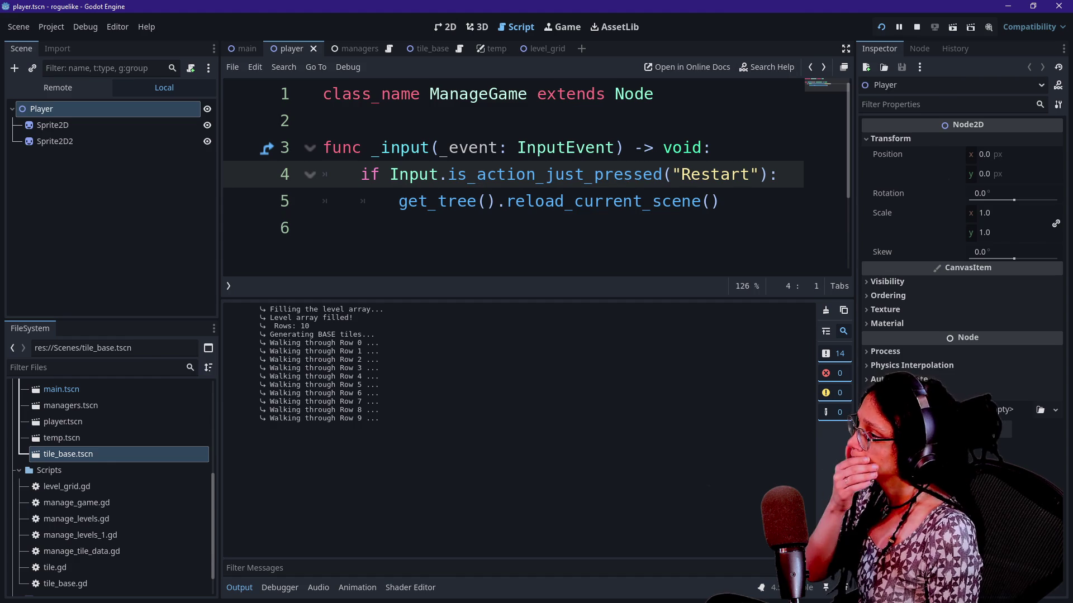
pyautogui.click(233, 50)
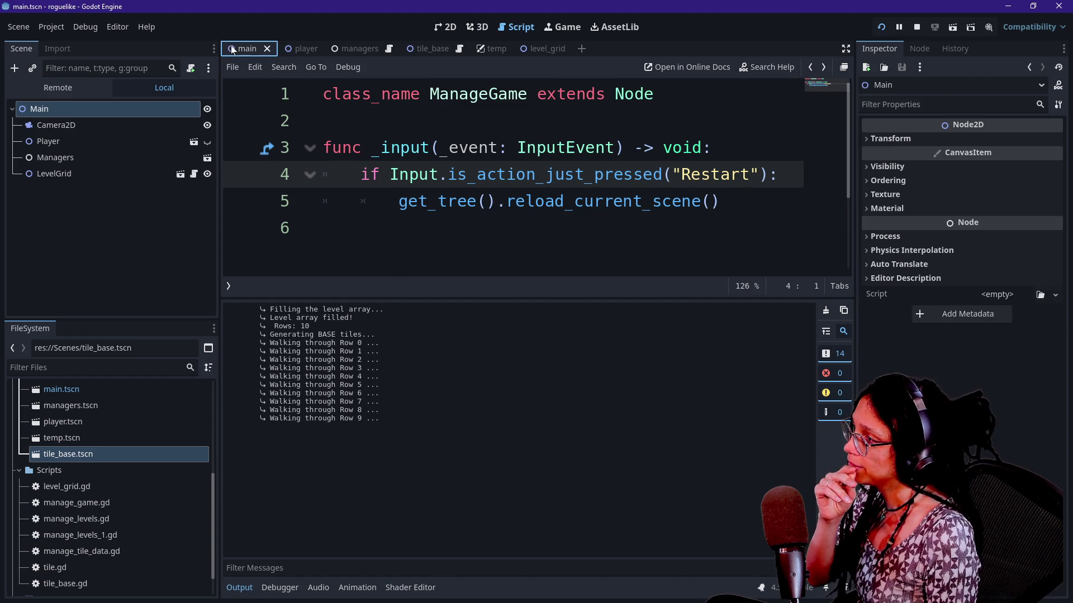
pyautogui.click(466, 32)
pyautogui.click(515, 26)
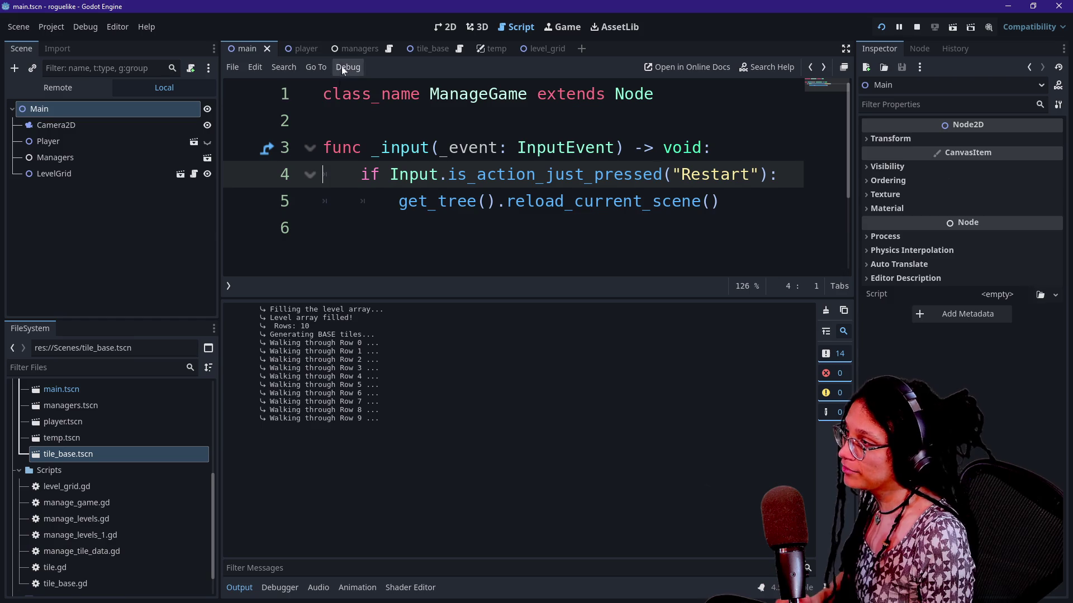
pyautogui.click(301, 49)
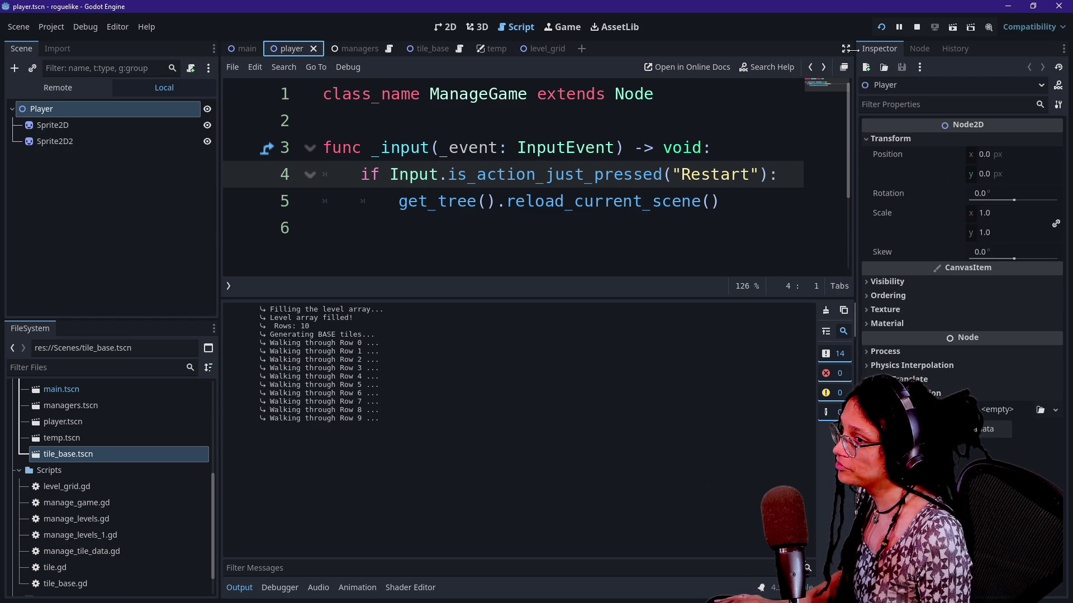
pyautogui.click(917, 28)
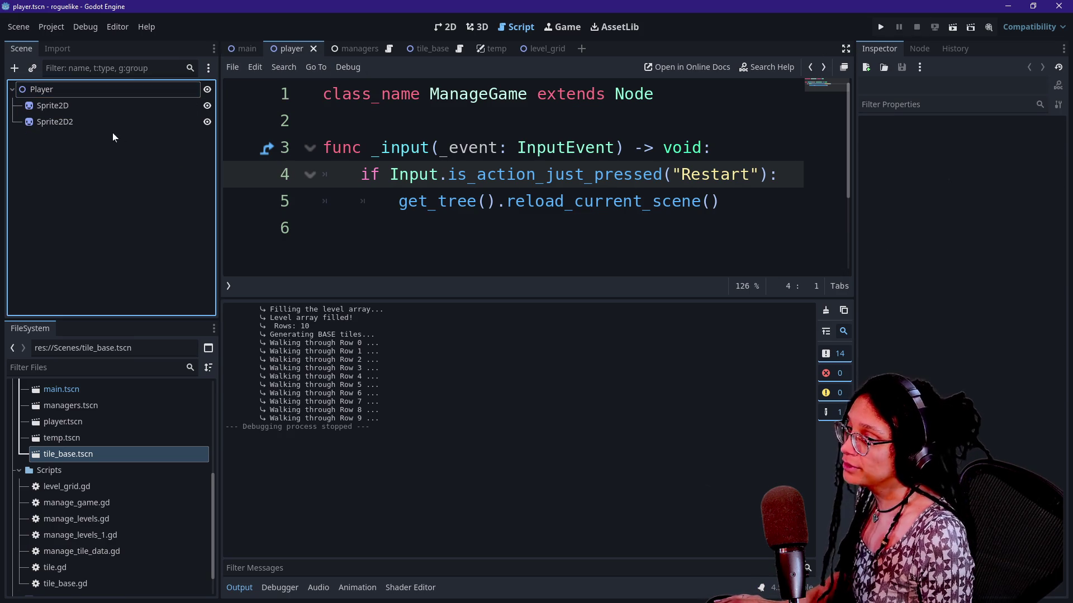
# - Reselect the Player node, open the main scene, and collapse the Output panel
pyautogui.click(112, 106)
pyautogui.press('Up')
pyautogui.click(497, 174)
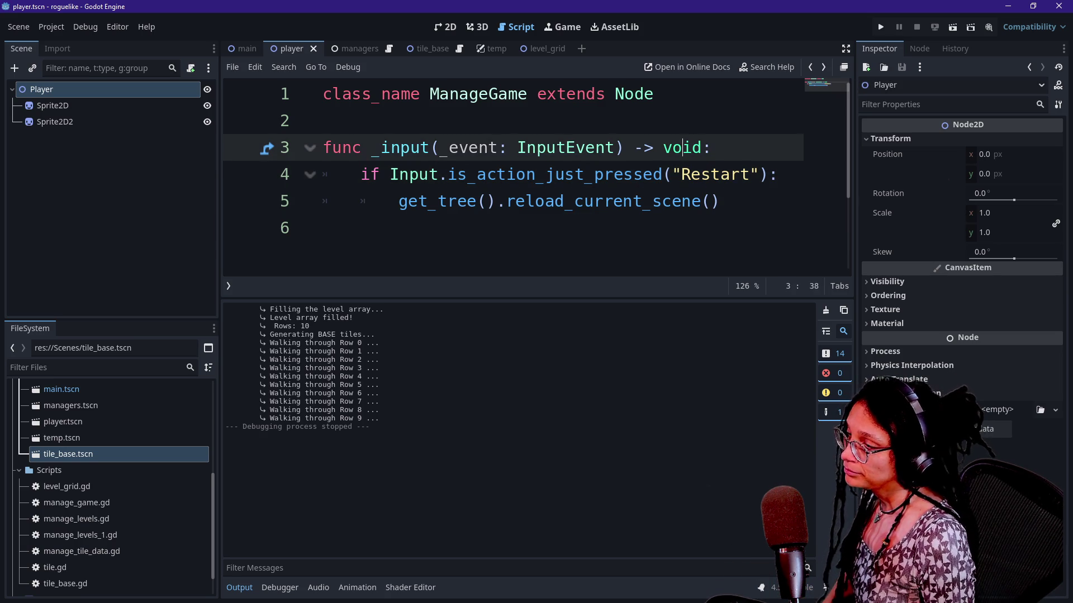
pyautogui.click(721, 201)
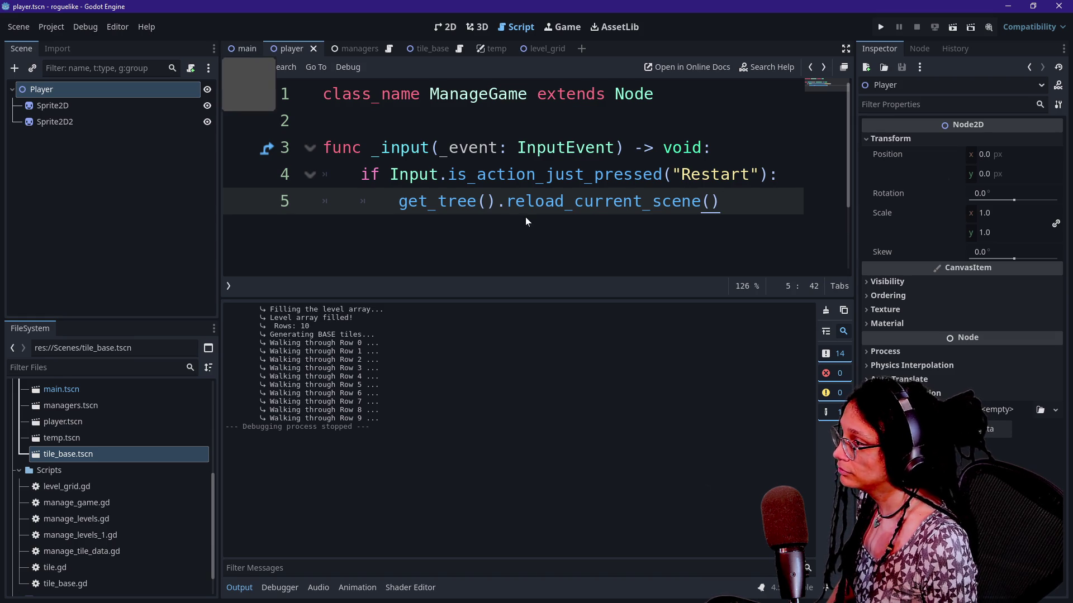
pyautogui.click(402, 211)
pyautogui.click(240, 587)
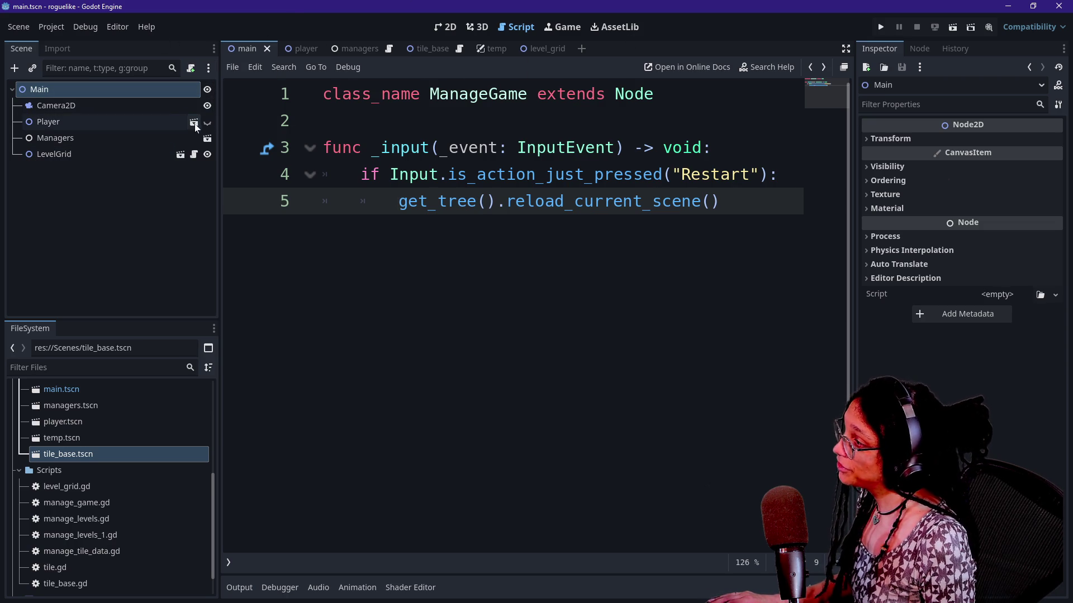
# - Inspect the Main scene's nodes and open the LevelGrid script in the editor
pyautogui.click(106, 125)
pyautogui.click(104, 154)
pyautogui.click(112, 106)
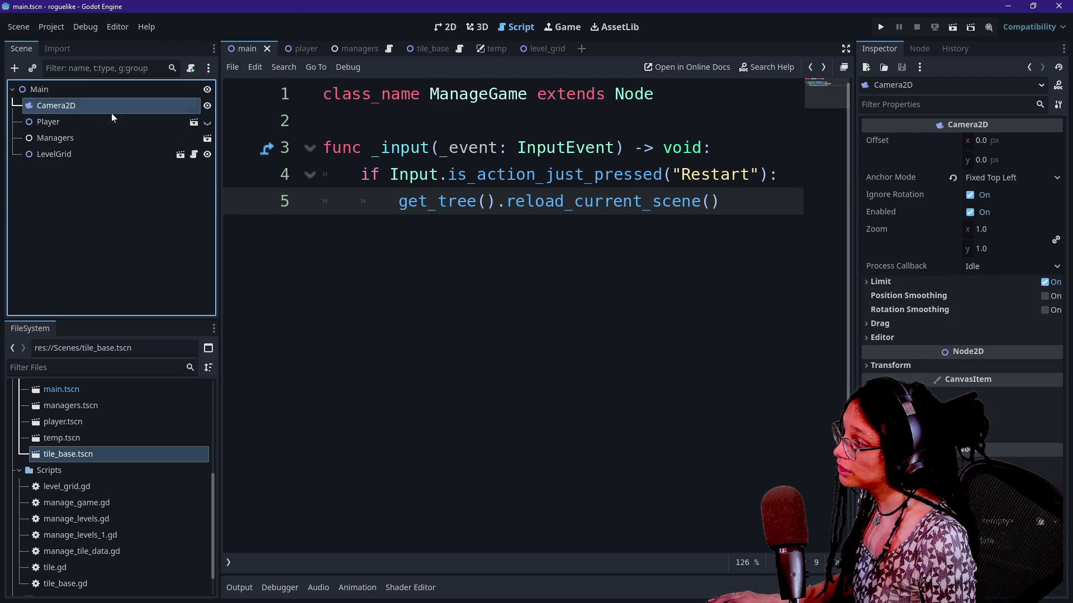
pyautogui.click(195, 147)
pyautogui.click(193, 154)
pyautogui.click(126, 157)
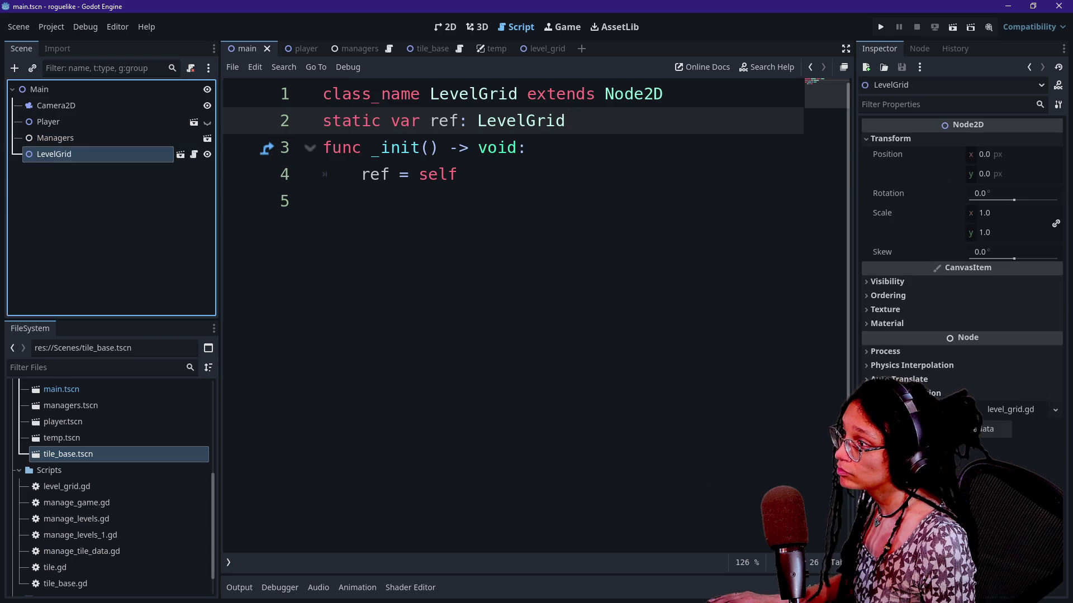
pyautogui.click(332, 94)
# - Delete the empty line 5 in level_grid.gd
pyautogui.hotkey('ctrl', 'a')
pyautogui.click(322, 201)
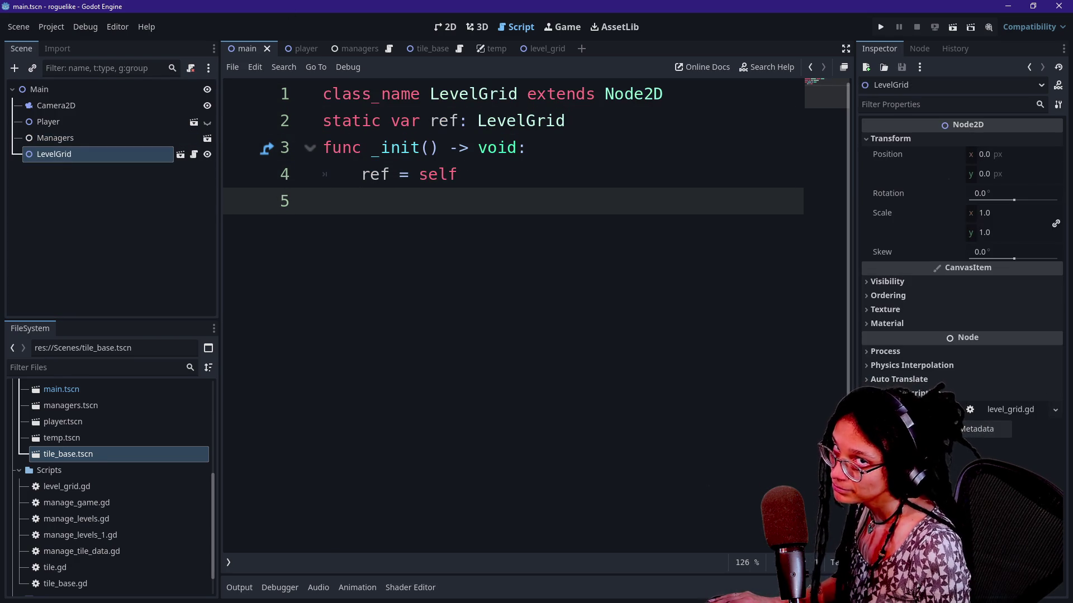
pyautogui.press('BackSpace')
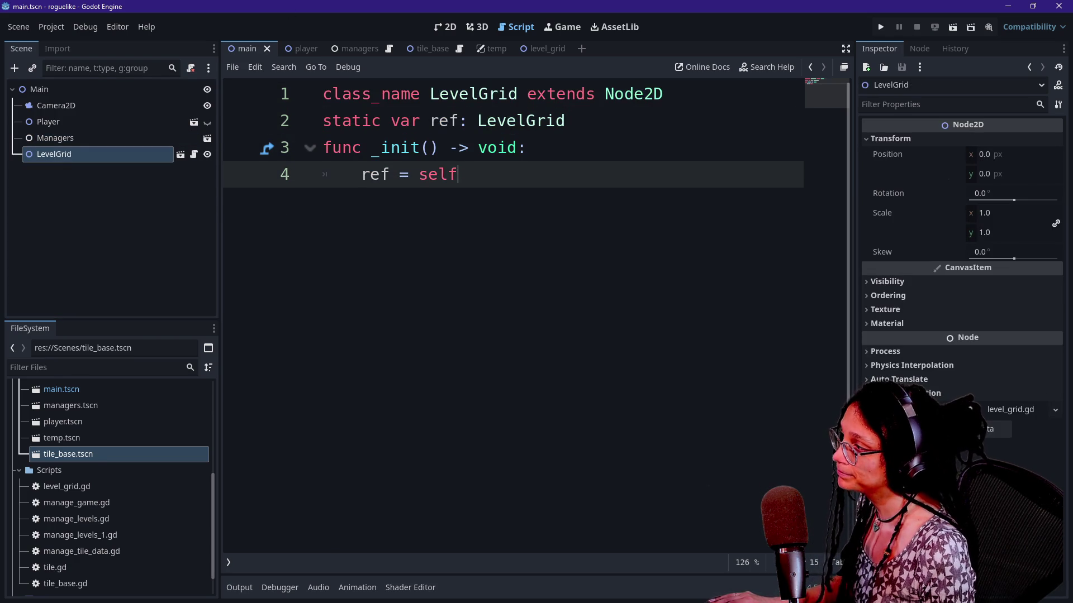
pyautogui.click(440, 121)
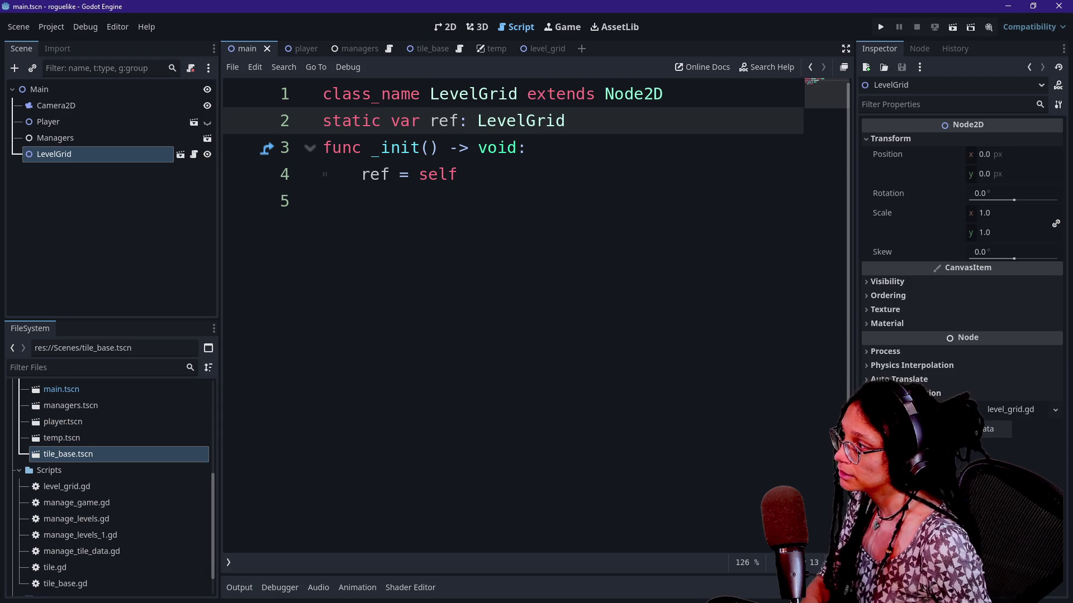
# - Inspect the level_grid.gd resource, then open the managers scene in the editor
pyautogui.click(194, 154)
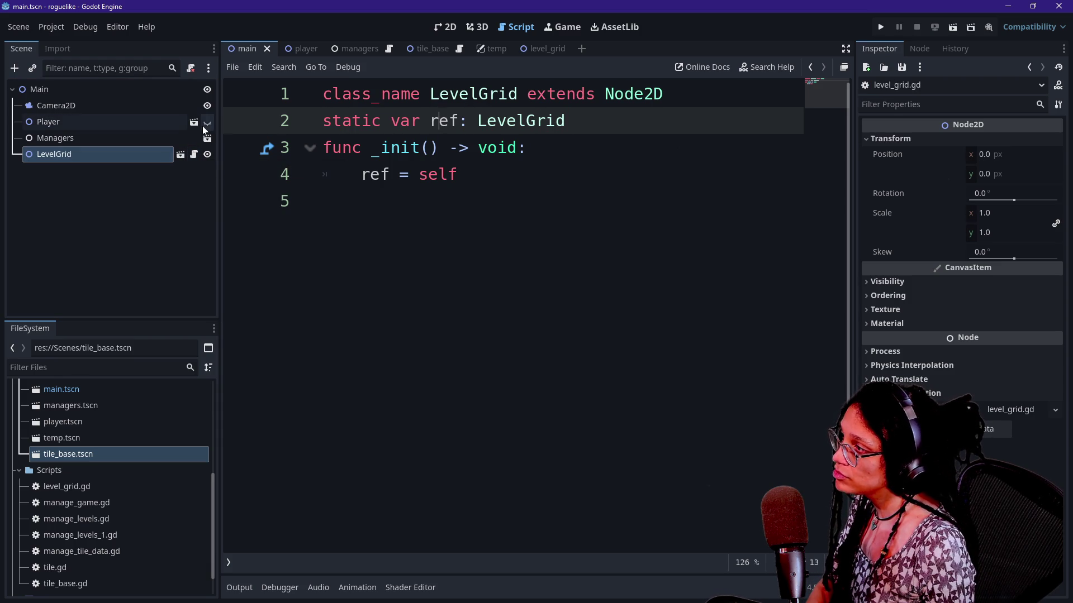
pyautogui.click(208, 139)
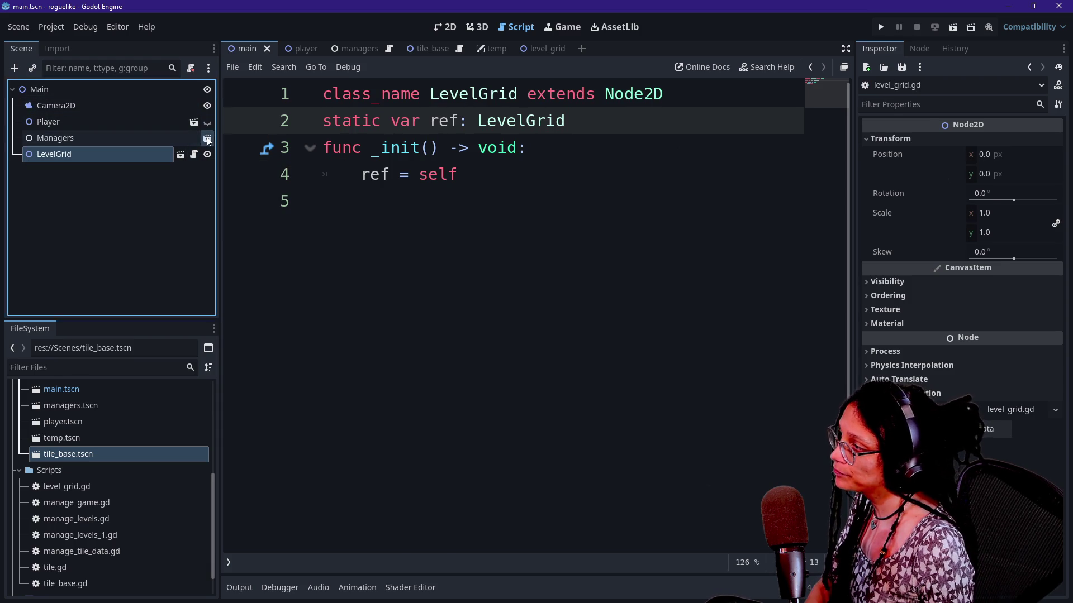
pyautogui.click(184, 121)
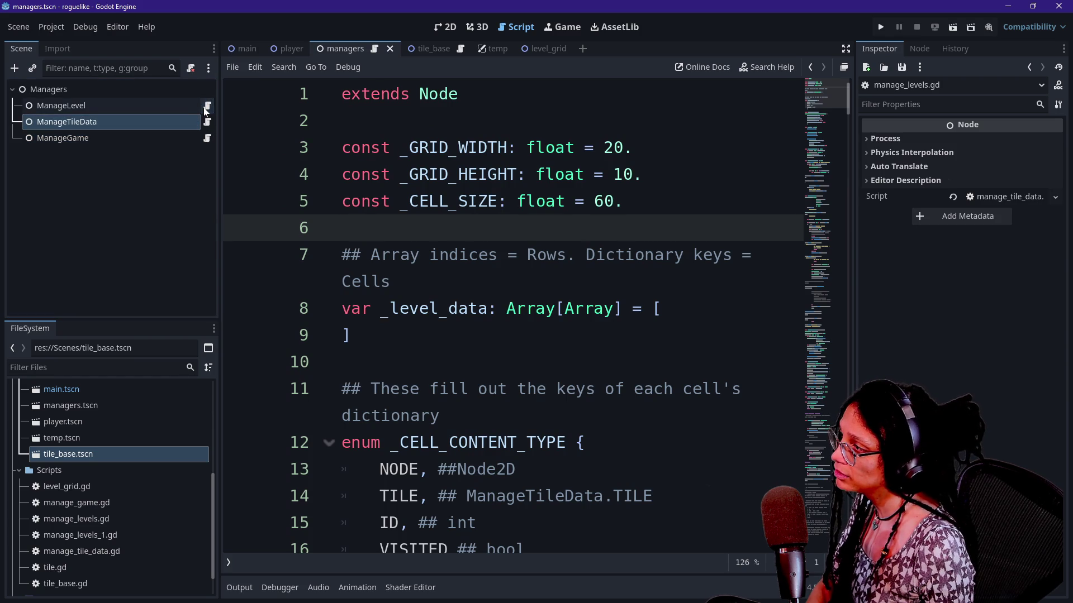
# - Move through the _GRID_WIDTH, _GRID_HEIGHT and _CELL_SIZE constant lines
pyautogui.scroll(-3, 502, 313)
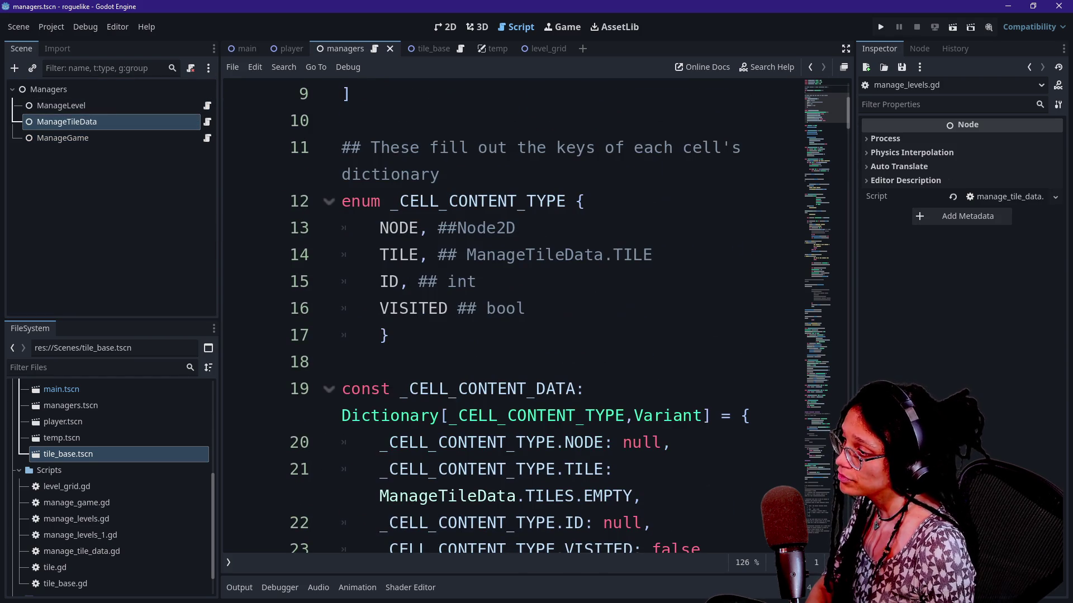
pyautogui.scroll(3, 536, 319)
pyautogui.click(391, 228)
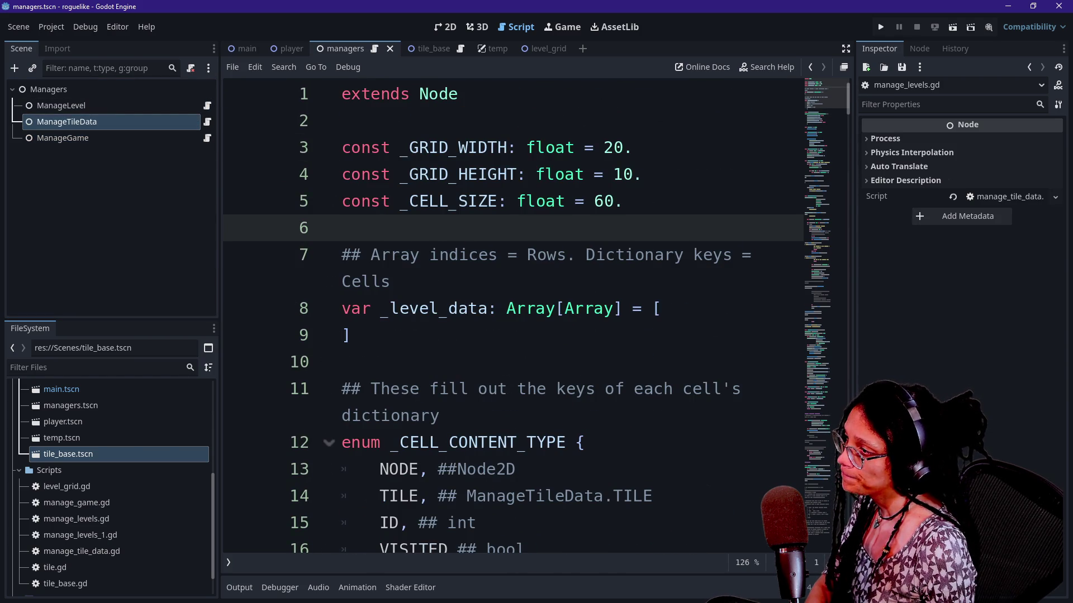
pyautogui.scroll(-3, 514, 313)
pyautogui.scroll(1, 514, 312)
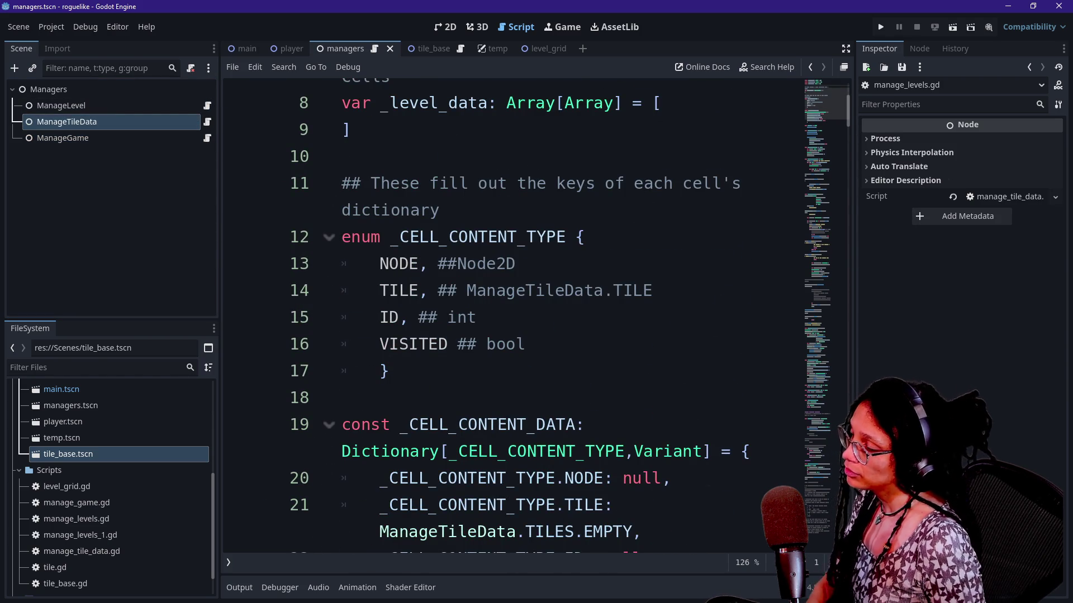
pyautogui.scroll(3, 514, 313)
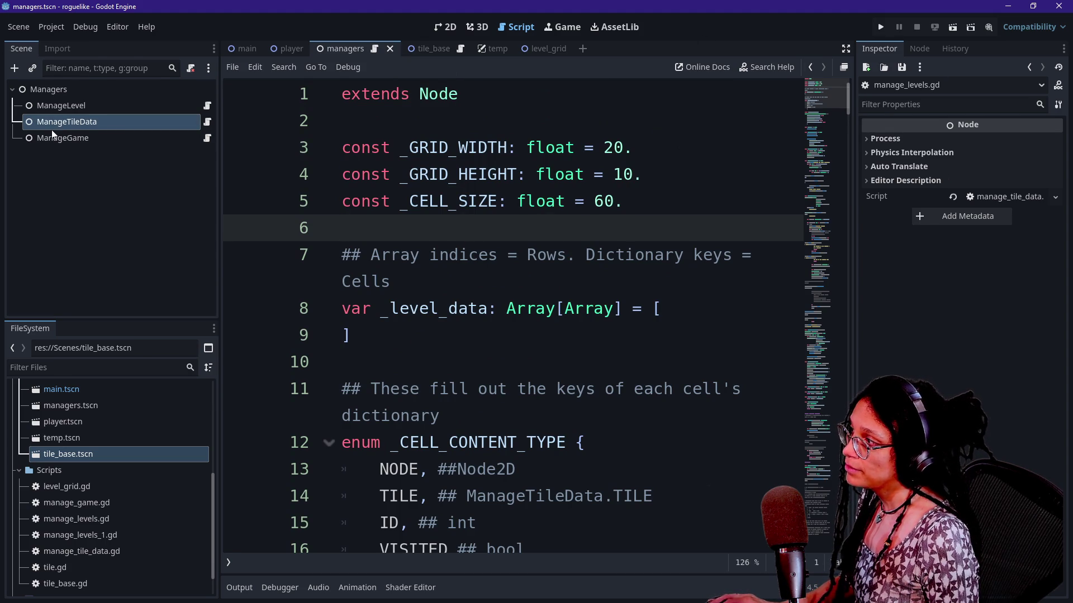
pyautogui.press('Up')
pyautogui.press('Up')
pyautogui.press('Up')
pyautogui.press('Down')
pyautogui.press('Down')
pyautogui.press('Up')
pyautogui.press('Up')
pyautogui.press('Down')
pyautogui.press('Down')
pyautogui.press('Down')
pyautogui.press('Left')
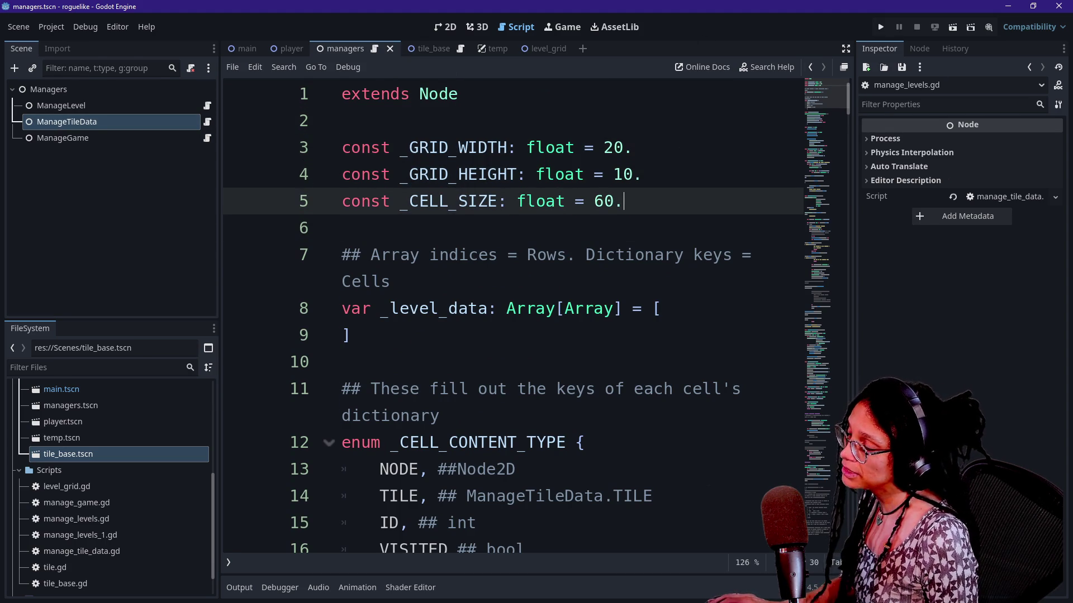
pyautogui.press('Up')
pyautogui.press('Up')
pyautogui.click(414, 147)
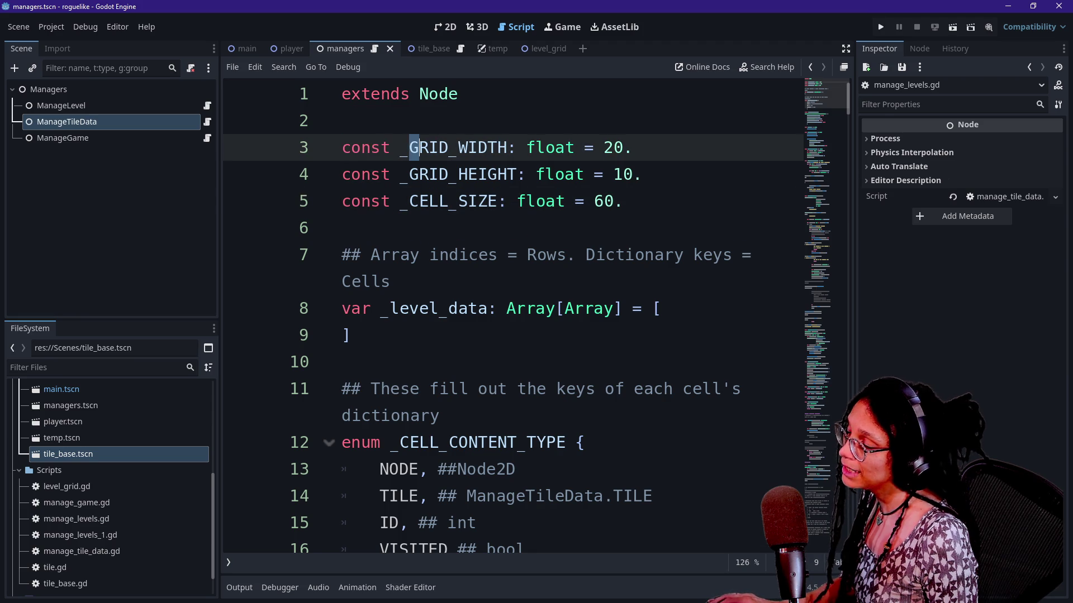
# - Insert a new line above the grid constants and start typing a var declaration
pyautogui.click(342, 120)
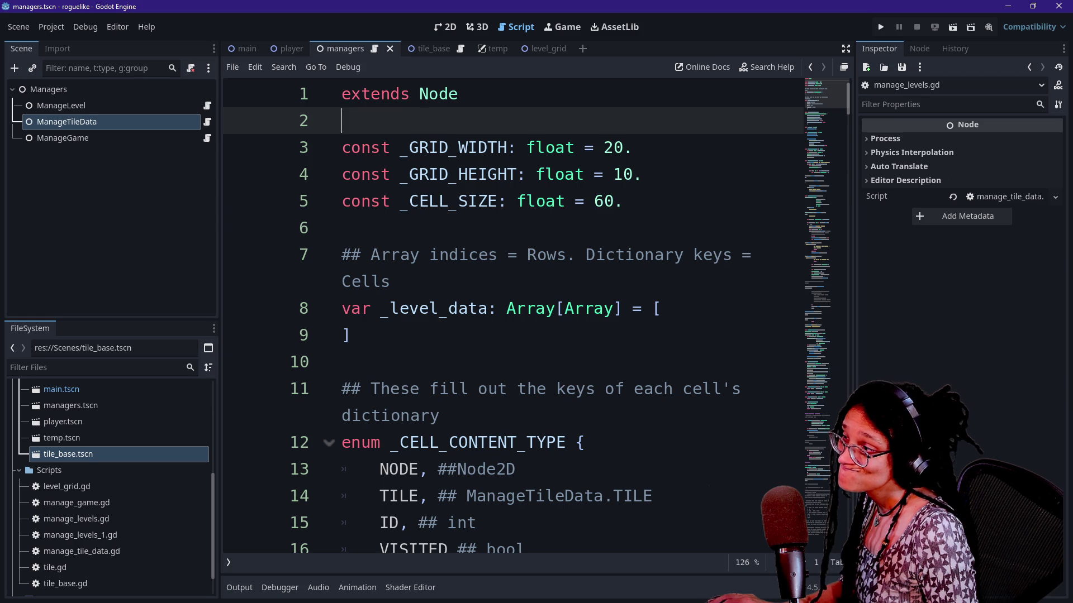
pyautogui.hotkey('shift', 'Down')
pyautogui.hotkey('shift', 'Down')
pyautogui.hotkey('shift', 'Down')
pyautogui.hotkey('shift', 'End')
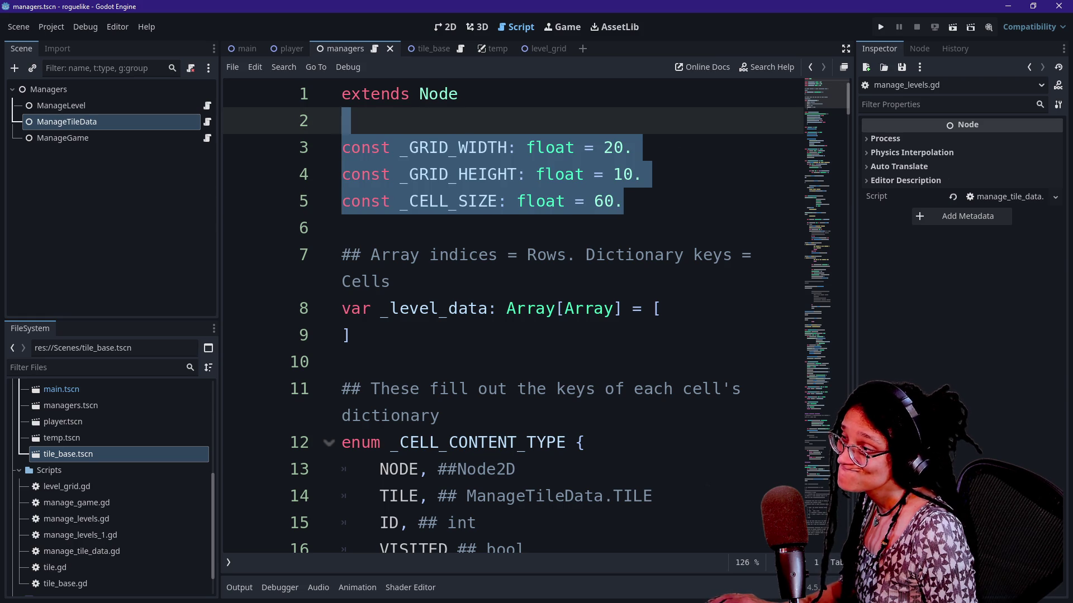
pyautogui.press('Left')
pyautogui.press('Return')
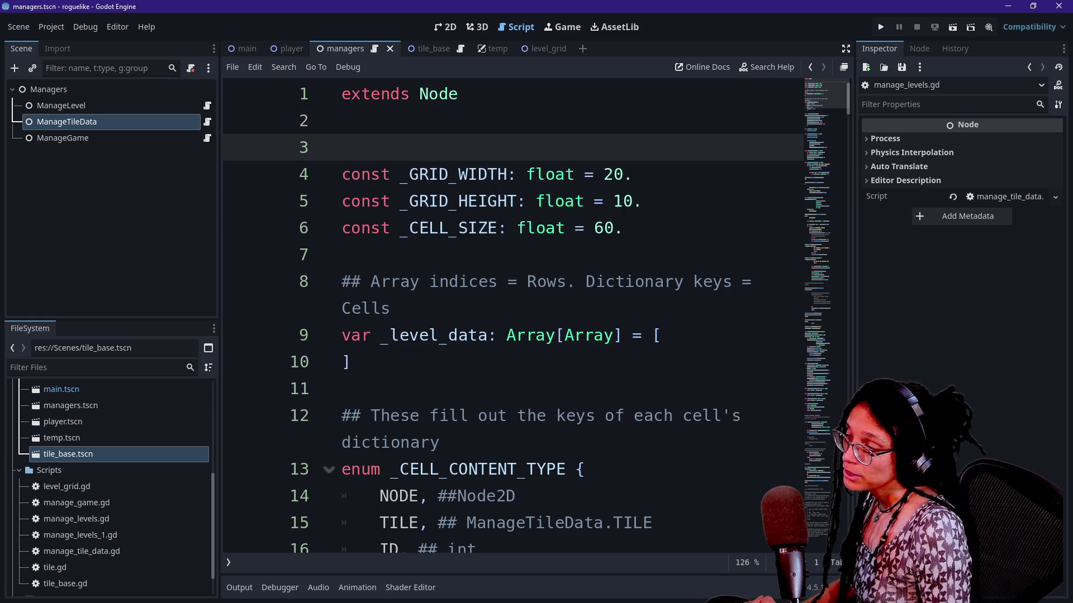
pyautogui.write('ar')
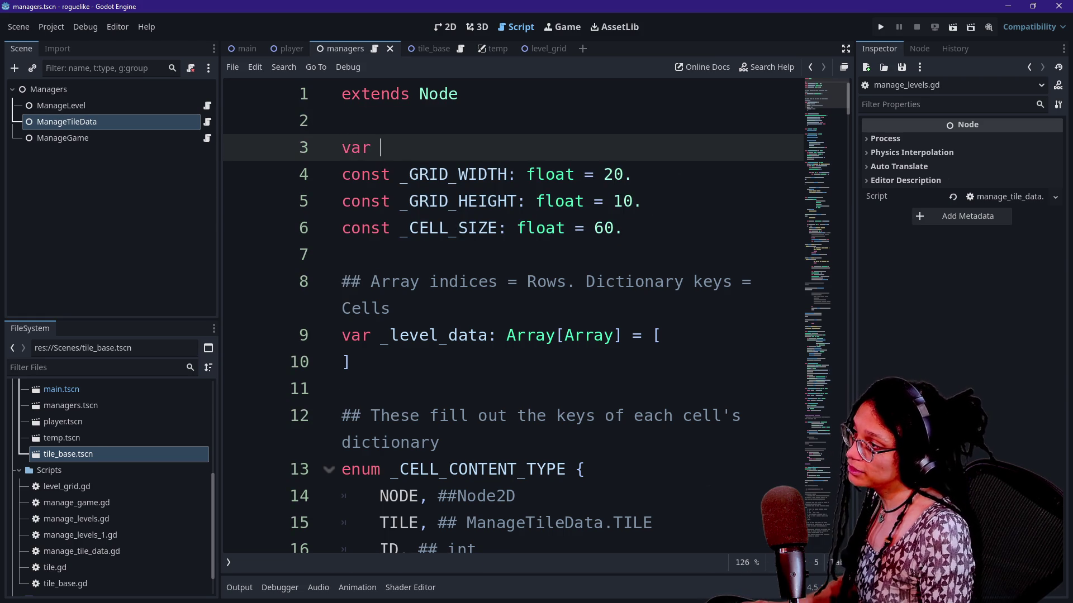
# - Declare 'var debug_mode: bool = true' above the grid constants
pyautogui.press('BackSpace')
pyautogui.press('BackSpace')
pyautogui.press('BackSpace')
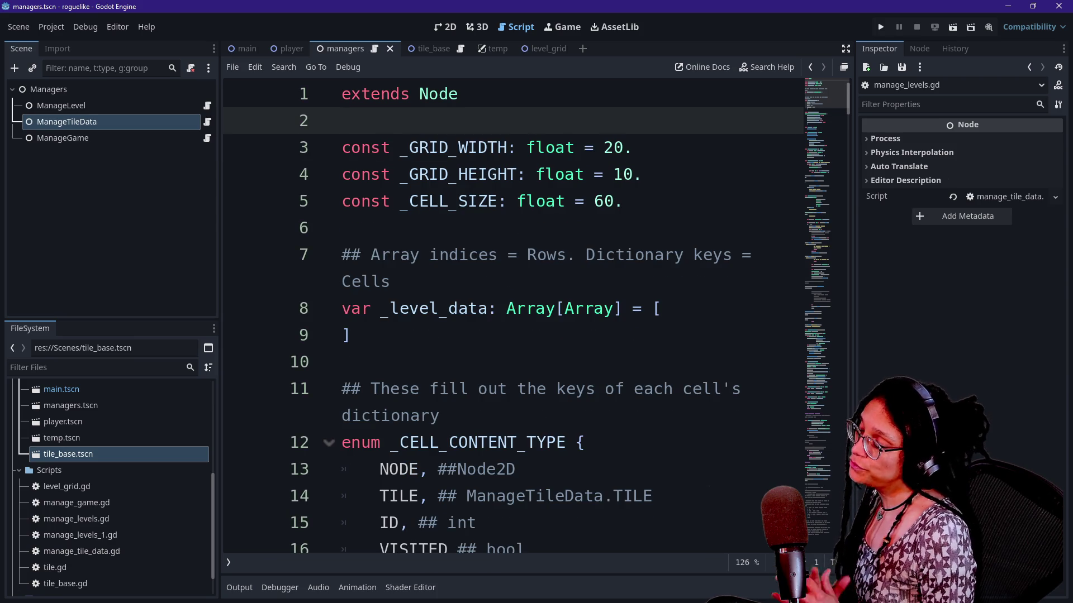
pyautogui.press('Return')
pyautogui.write('d')
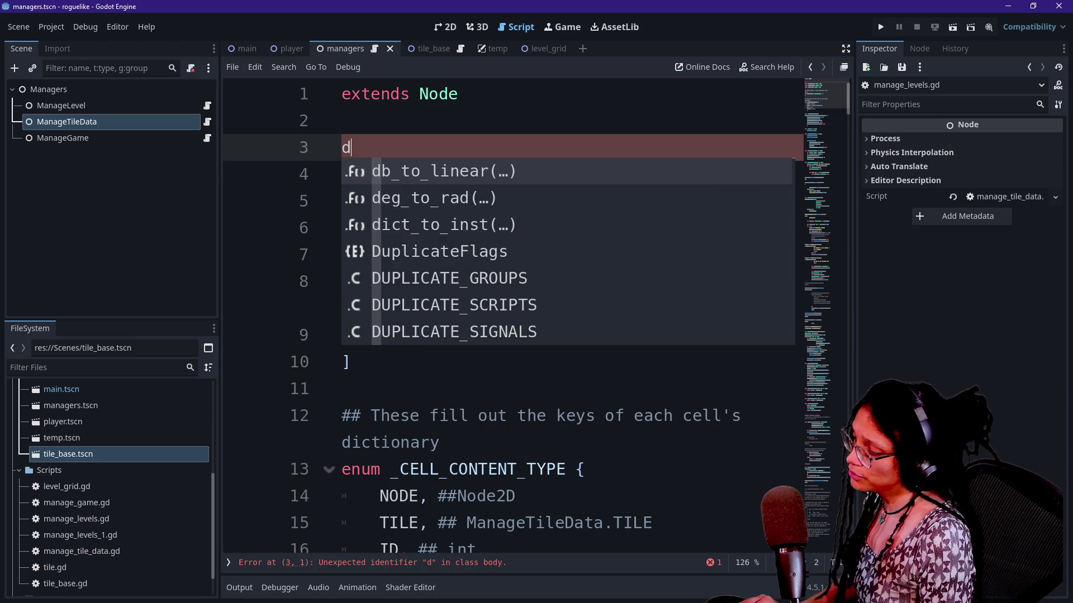
pyautogui.press('BackSpace')
pyautogui.write('var dbeug')
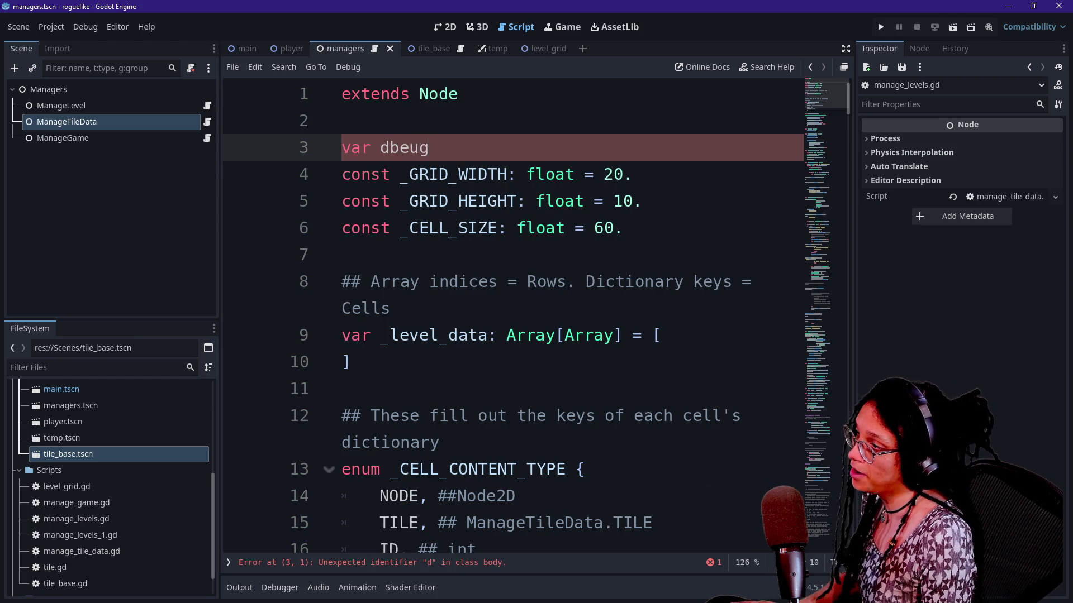
pyautogui.press('BackSpace')
pyautogui.press('BackSpace')
pyautogui.write('ebug_mode: bool = true')
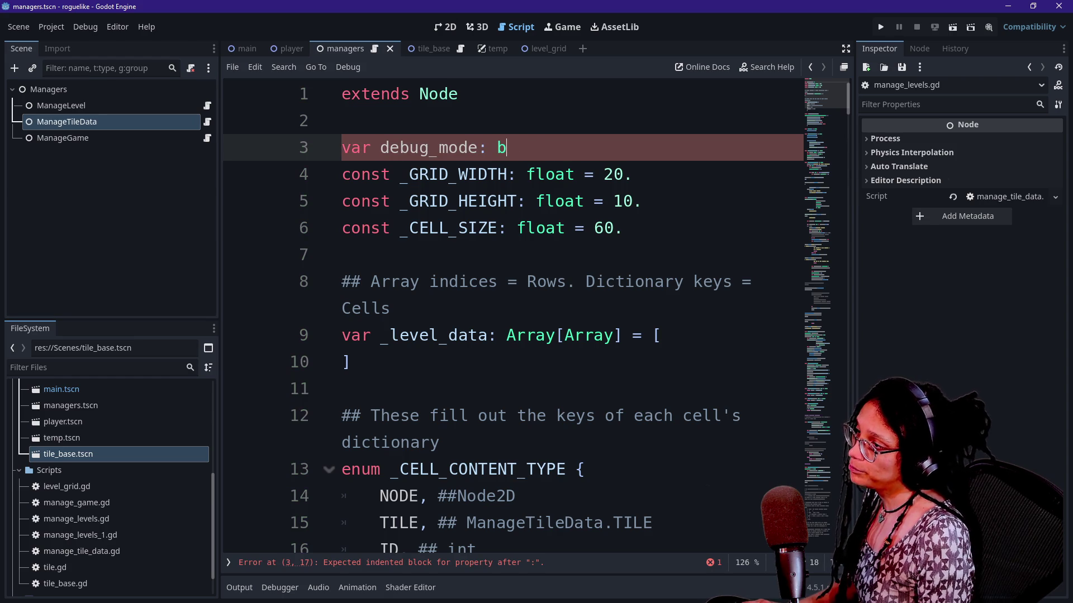
pyautogui.press('Escape')
pyautogui.press('Return')
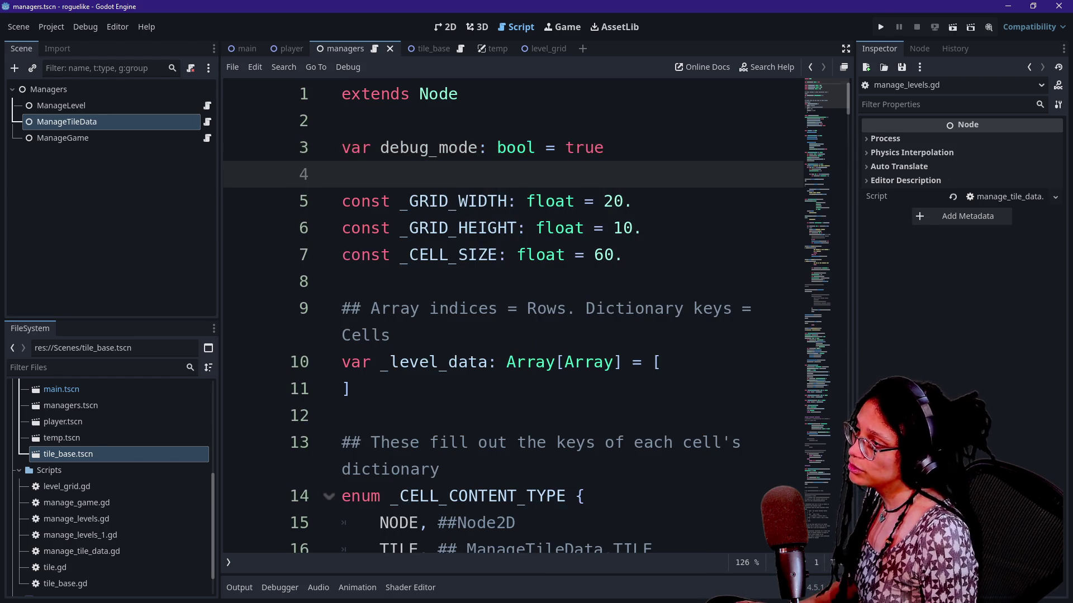
# - Add a _ready_debug() call in _ready and start a func _ready_debug line below it
pyautogui.scroll(-7, 546, 389)
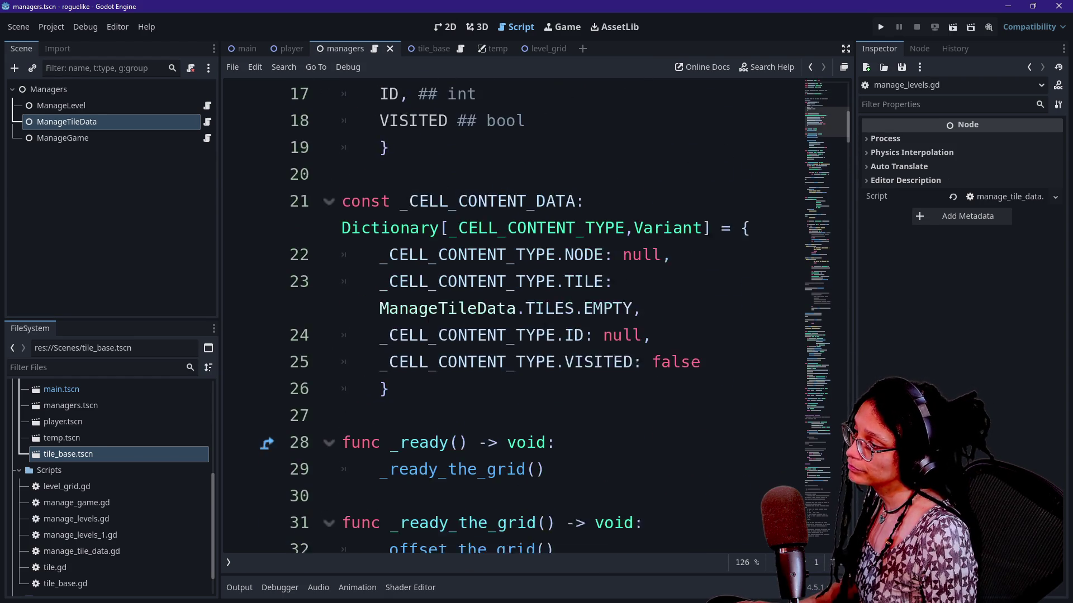
pyautogui.click(546, 389)
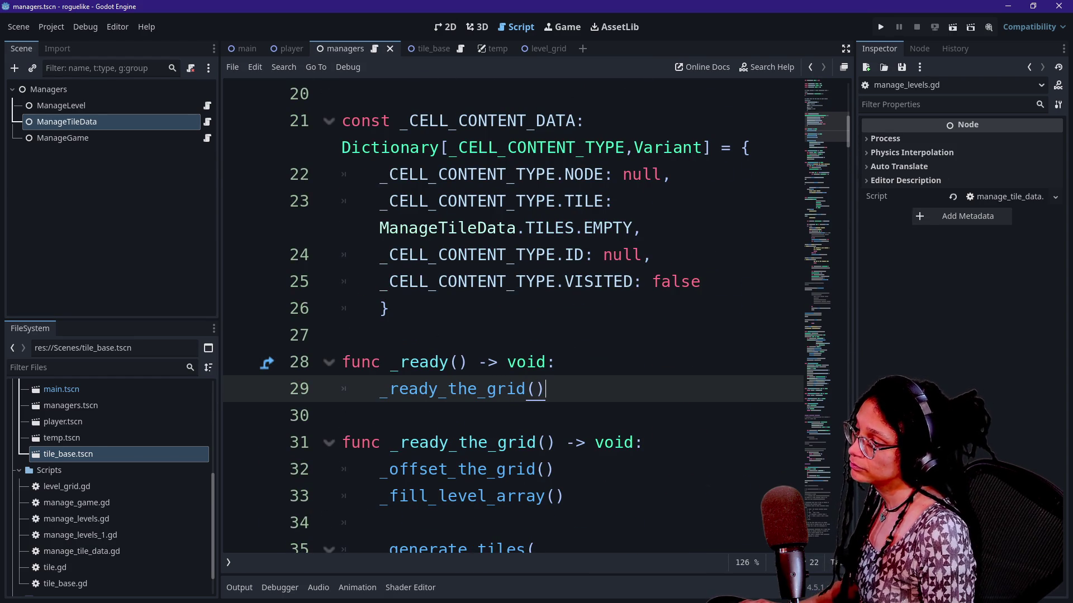
pyautogui.hotkey('shift', 'Home')
pyautogui.press('Home')
pyautogui.hotkey('ctrl', 'shift', 'Return')
pyautogui.write('_ready')
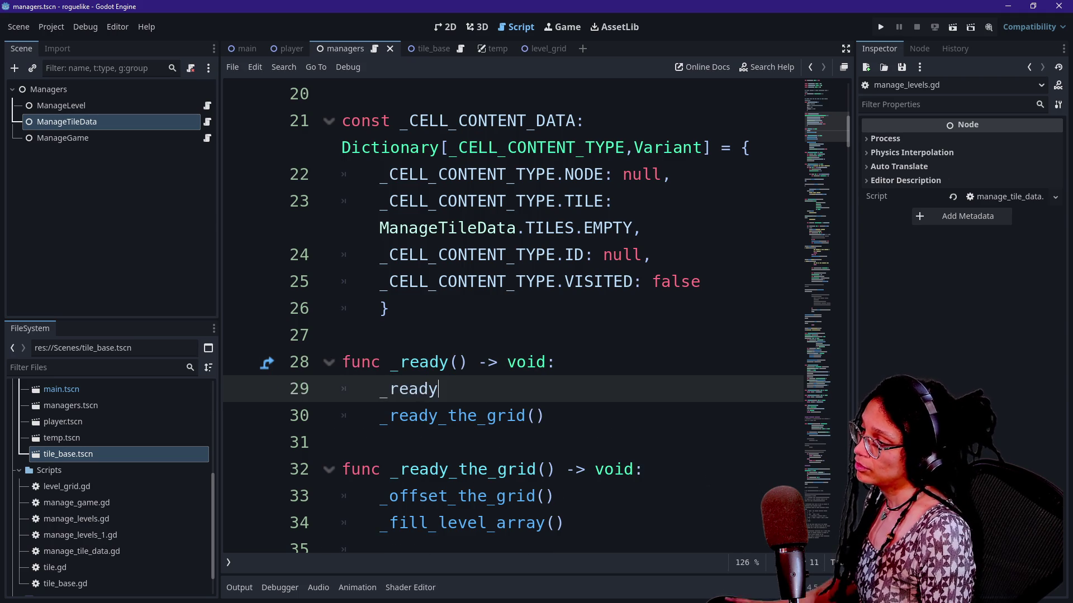
pyautogui.write('_debug()')
pyautogui.scroll(-2, 512, 312)
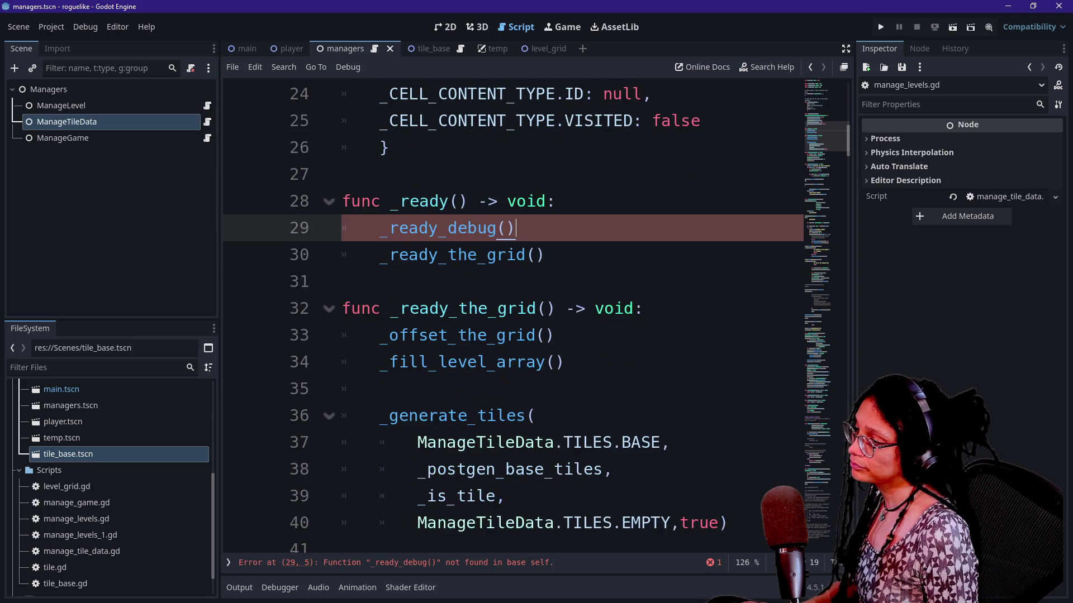
pyautogui.press('Down')
pyautogui.press('End')
pyautogui.press('Return')
pyautogui.press('Return')
pyautogui.press('BackSpace')
pyautogui.write('func _ready')
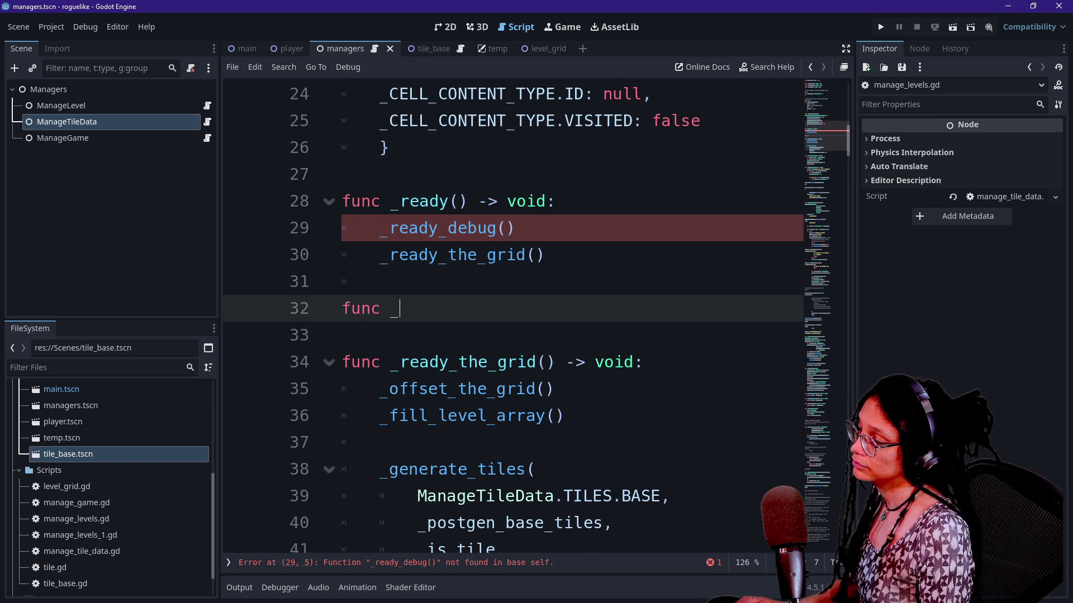
pyautogui.write('_debug)')
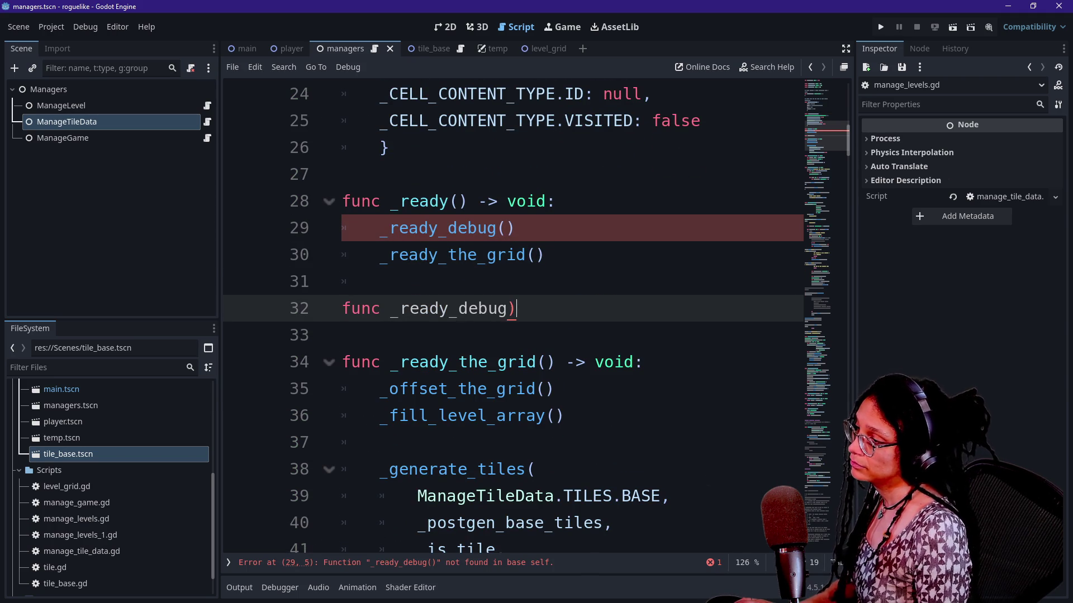
# - Wrap the _ready_debug() call in an 'if debug_mode:' condition
pyautogui.click(556, 202)
pyautogui.press('Return')
pyautogui.write('if debug_')
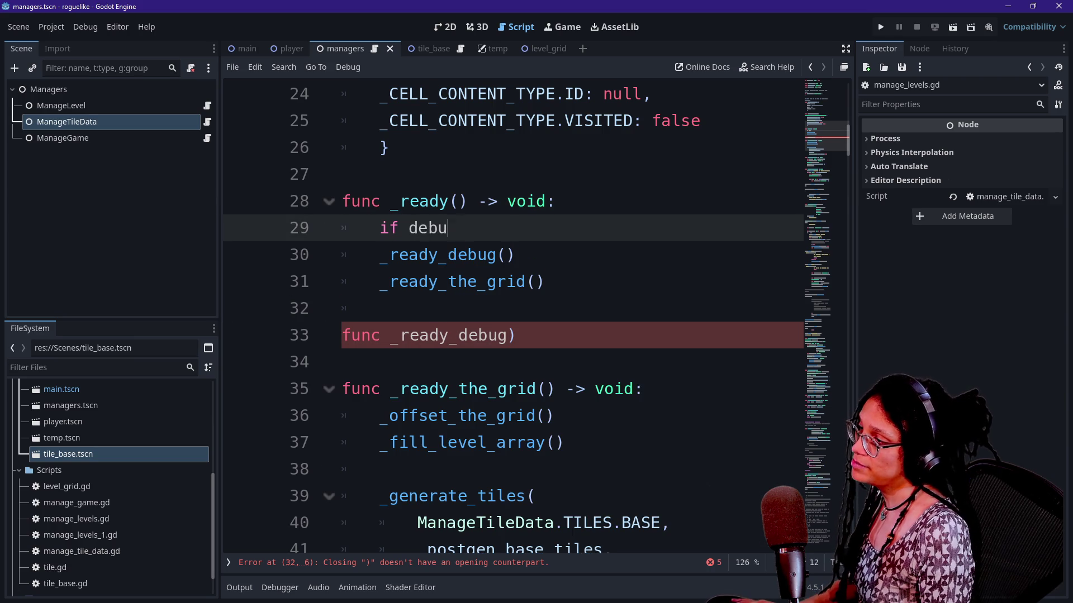
pyautogui.press('Return')
pyautogui.write('"')
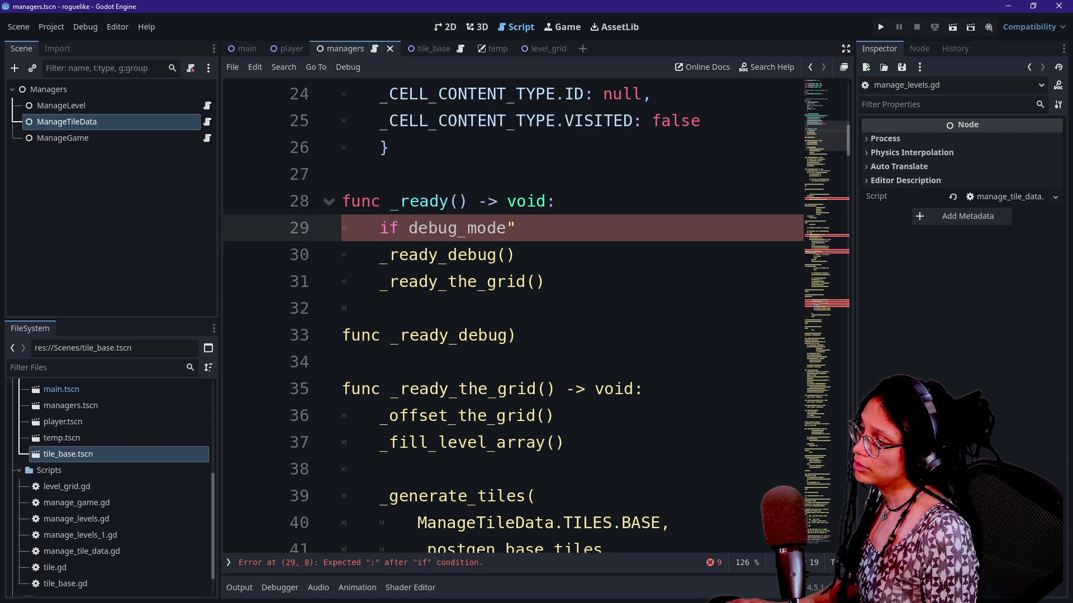
pyautogui.press('Down')
pyautogui.press('Home')
pyautogui.press('Tab')
pyautogui.press('Up')
pyautogui.press('End')
pyautogui.press('BackSpace')
pyautogui.write(':')
# - Complete the declaration as 'func _ready_debug() -> void:' and start its body
pyautogui.click(515, 335)
pyautogui.press('BackSpace')
pyautogui.write('() -> void:')
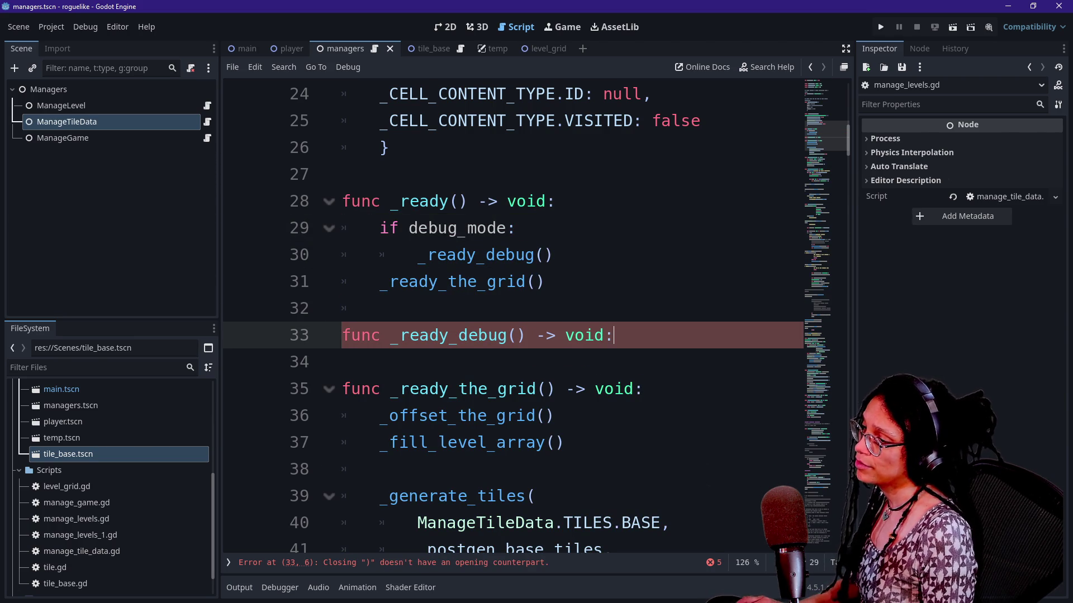
pyautogui.press('Return')
pyautogui.scroll(1, 514, 313)
pyautogui.scroll(7, 514, 313)
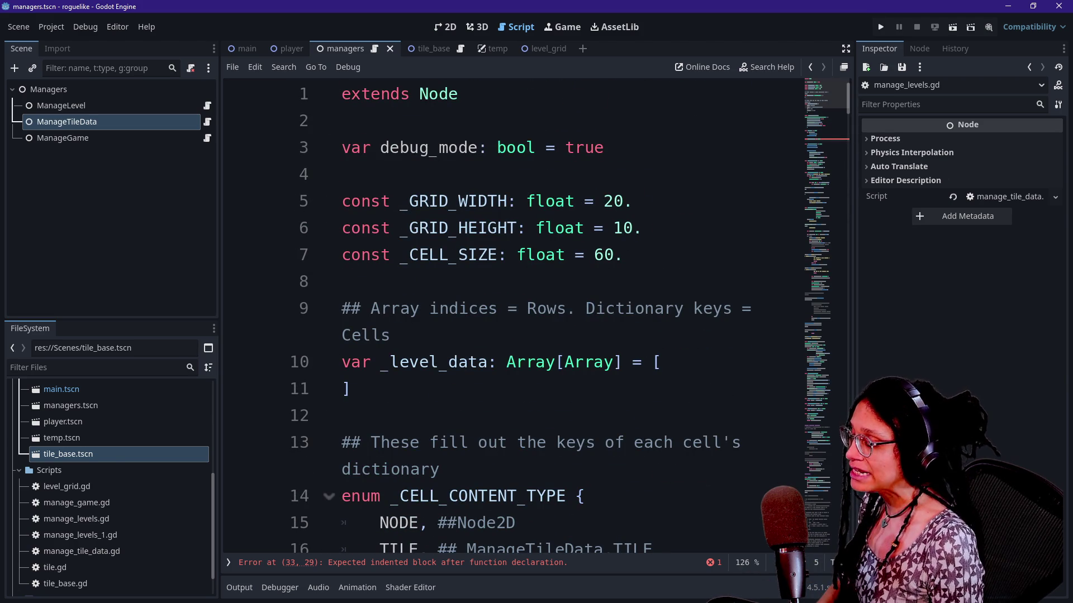
pyautogui.scroll(-6, 514, 313)
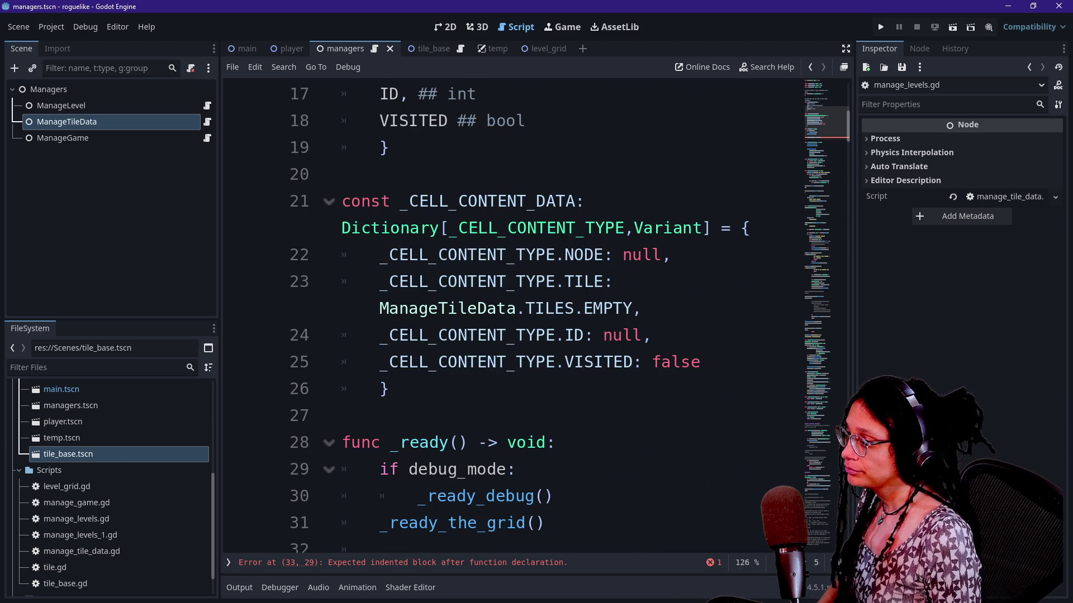
pyautogui.scroll(-2, 430, 330)
pyautogui.scroll(7, 431, 330)
pyautogui.click(621, 255)
pyautogui.press('Return')
pyautogui.press('Return')
pyautogui.press('BackSpace')
pyautogui.press('BackSpace')
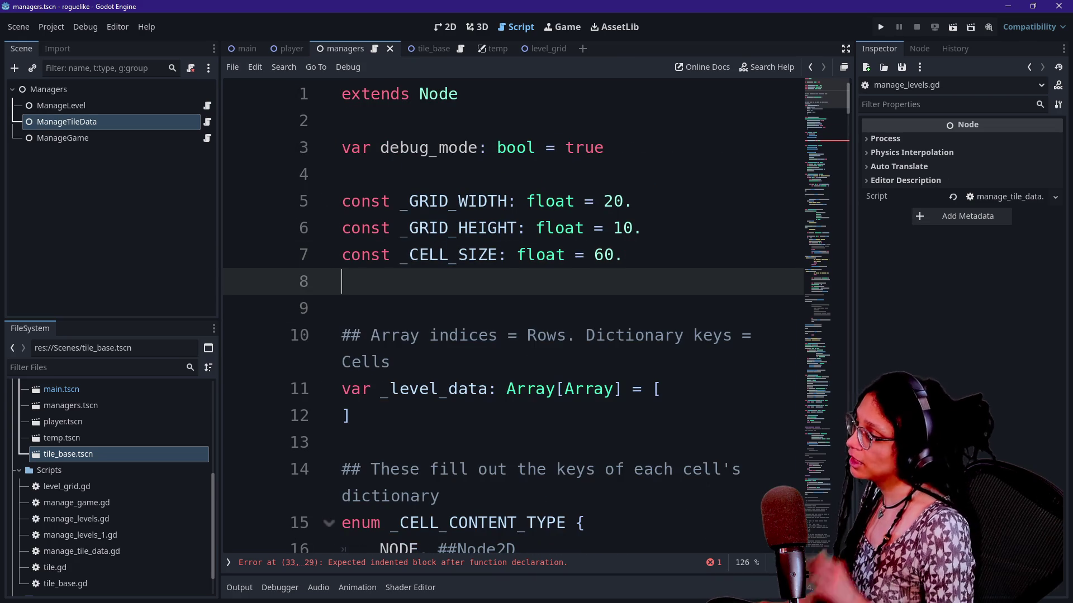
pyautogui.press('BackSpace')
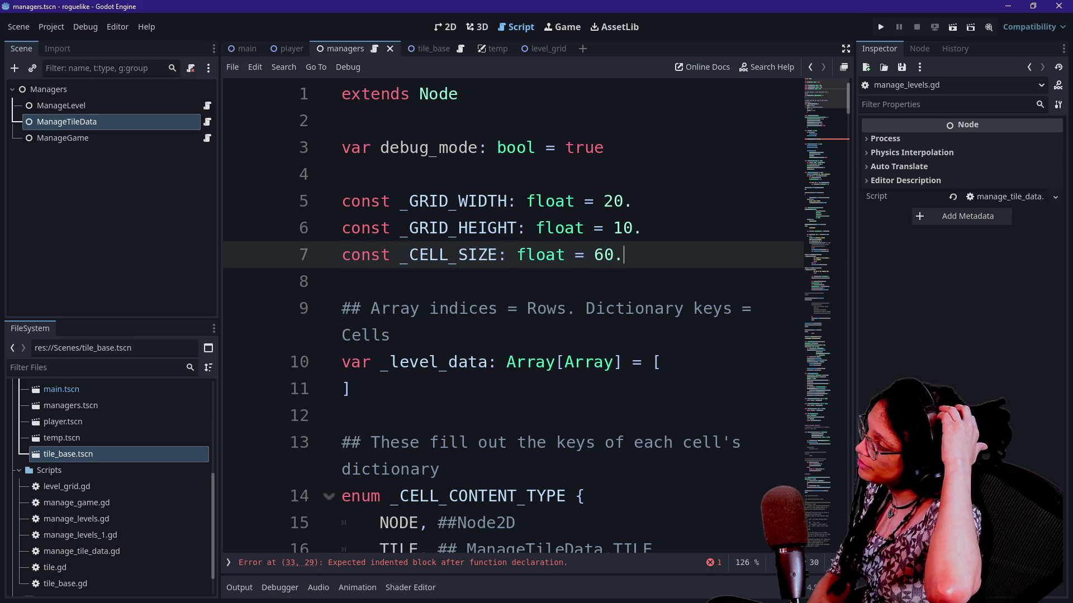
pyautogui.moveTo(400, 202); pyautogui.dragTo(507, 201)
pyautogui.hotkey('ctrl', 'd')
pyautogui.scroll(-3, 513, 318)
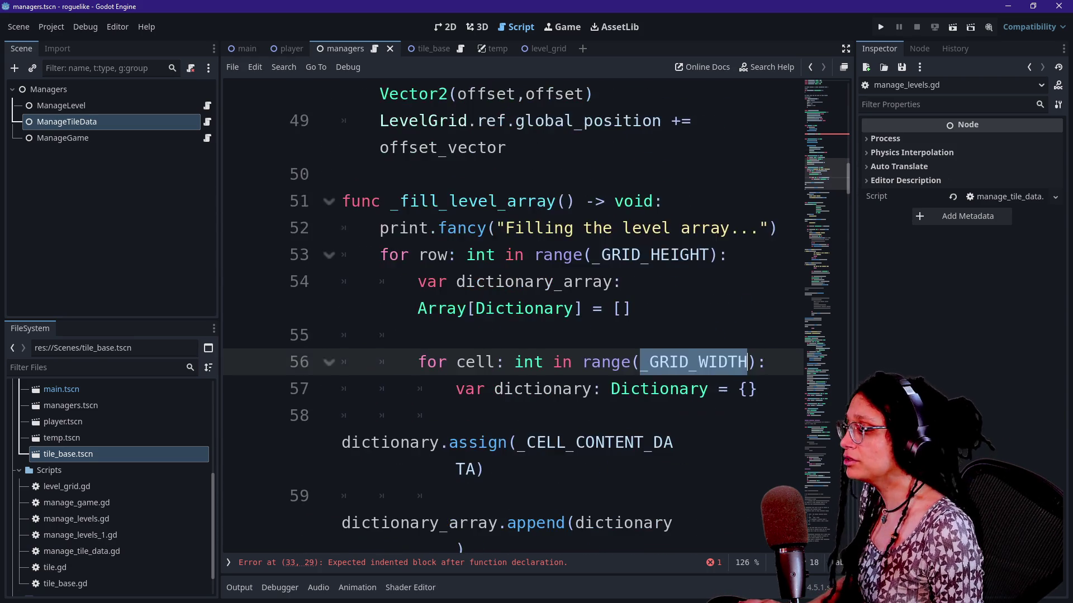
pyautogui.hotkey('ctrl', 'd')
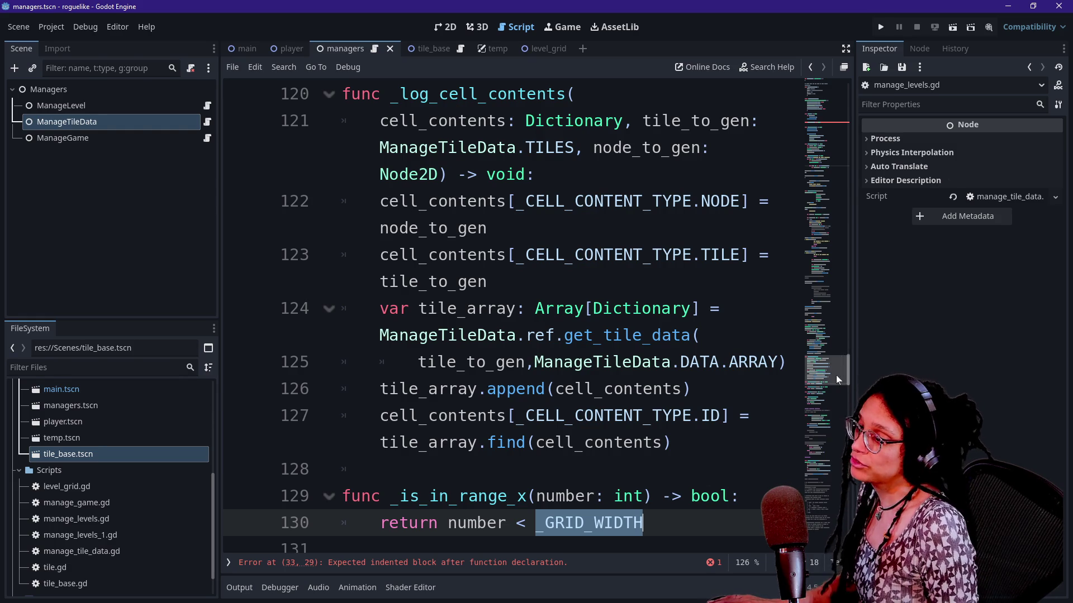
pyautogui.click(808, 124)
pyautogui.moveTo(808, 124); pyautogui.dragTo(806, 92)
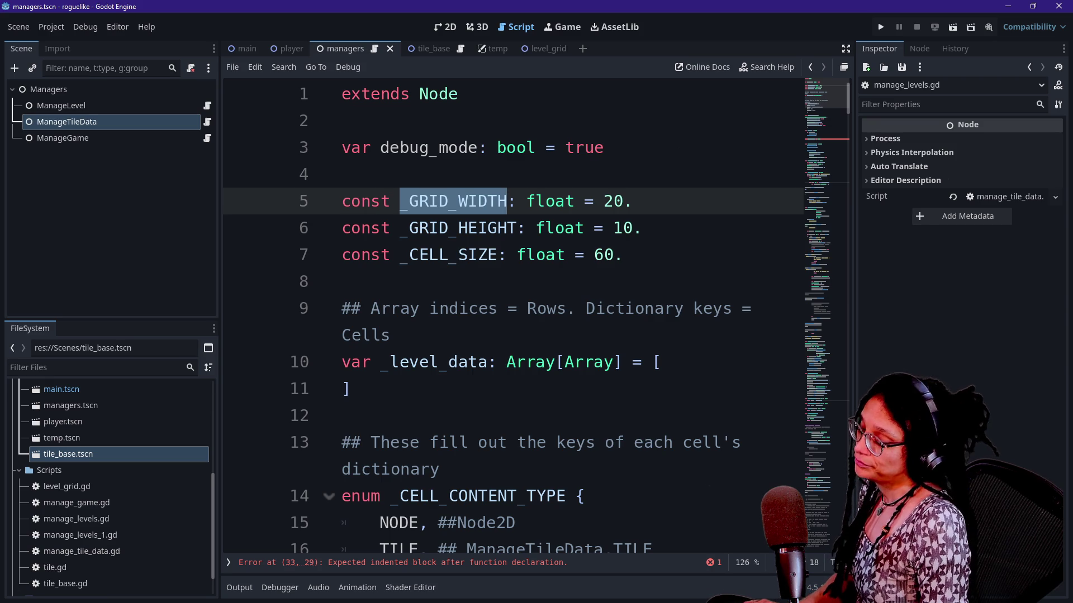
# - Restore the _GRID_WIDTH constant name after a trial lowercase rename
pyautogui.write('_grid_wid')
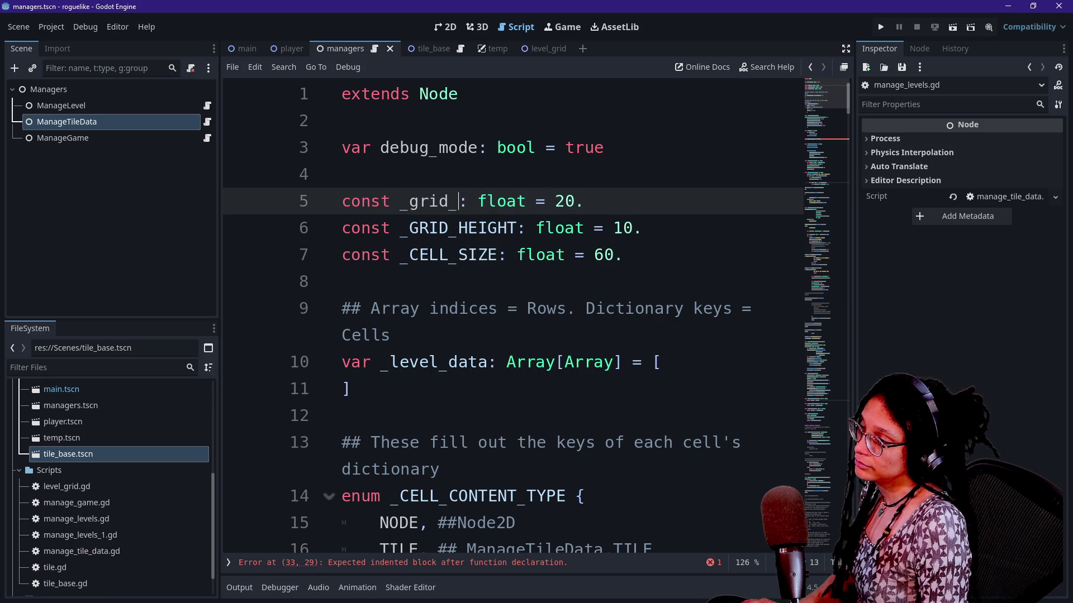
pyautogui.write('th')
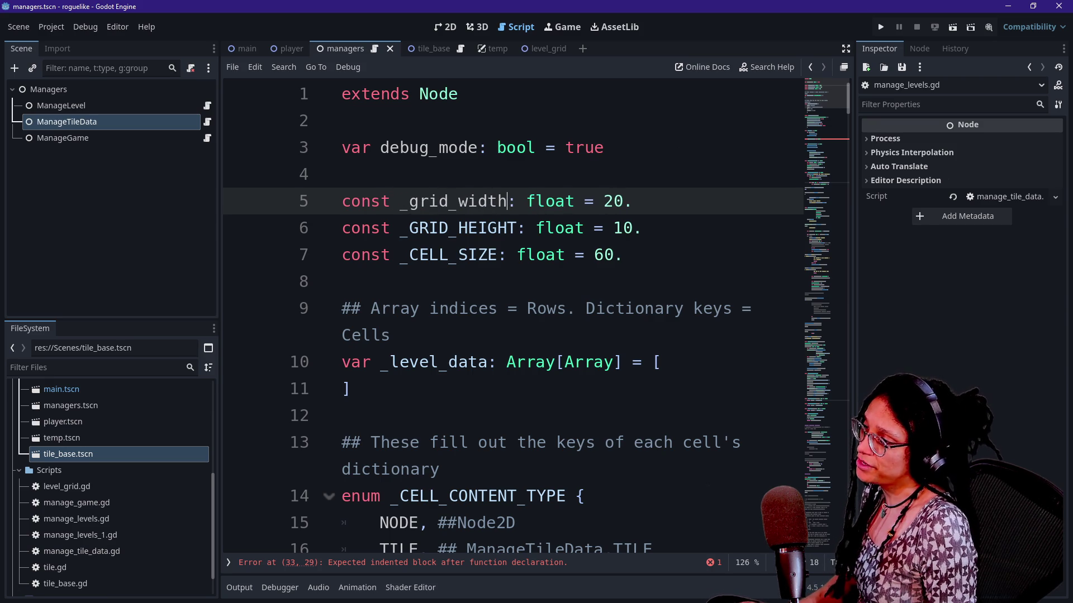
pyautogui.moveTo(409, 201); pyautogui.dragTo(497, 201)
pyautogui.hotkey('shift', 'Right')
pyautogui.write('GRID_WID')
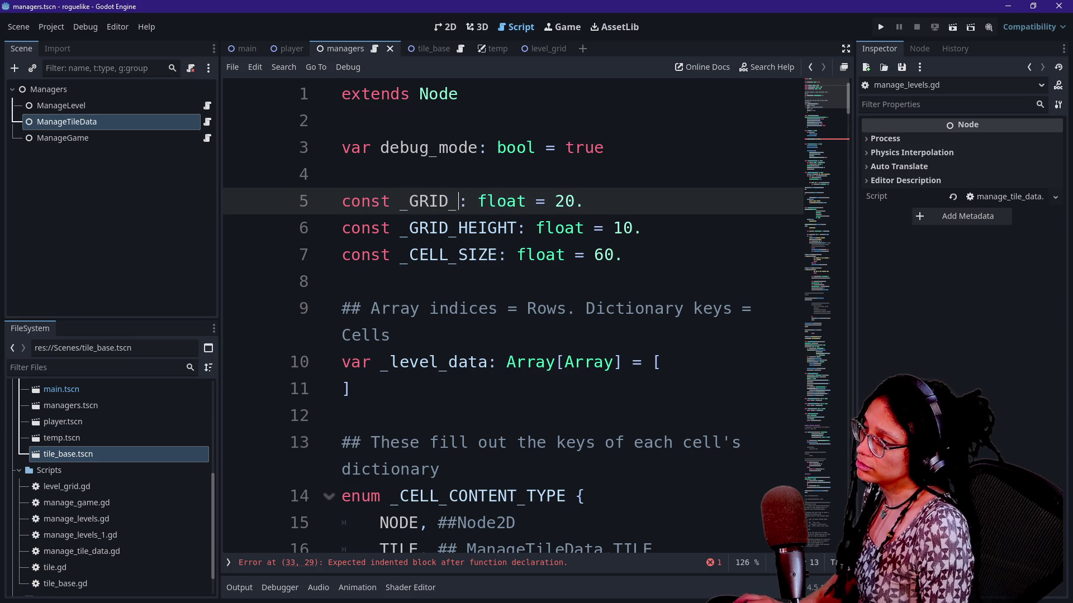
pyautogui.write('TH')
# - Replace all _GRID_HEIGHT occurrences with '_grid_width', keeping the constant declared as _GRID_HEIGHT
pyautogui.moveTo(409, 227); pyautogui.dragTo(515, 228)
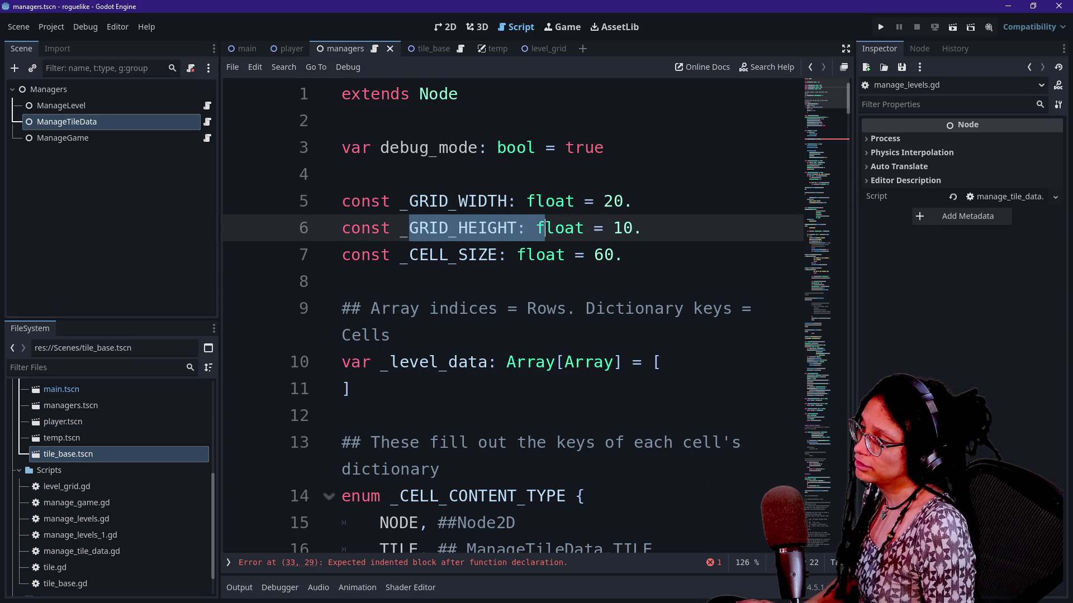
pyautogui.moveTo(399, 228); pyautogui.dragTo(515, 228)
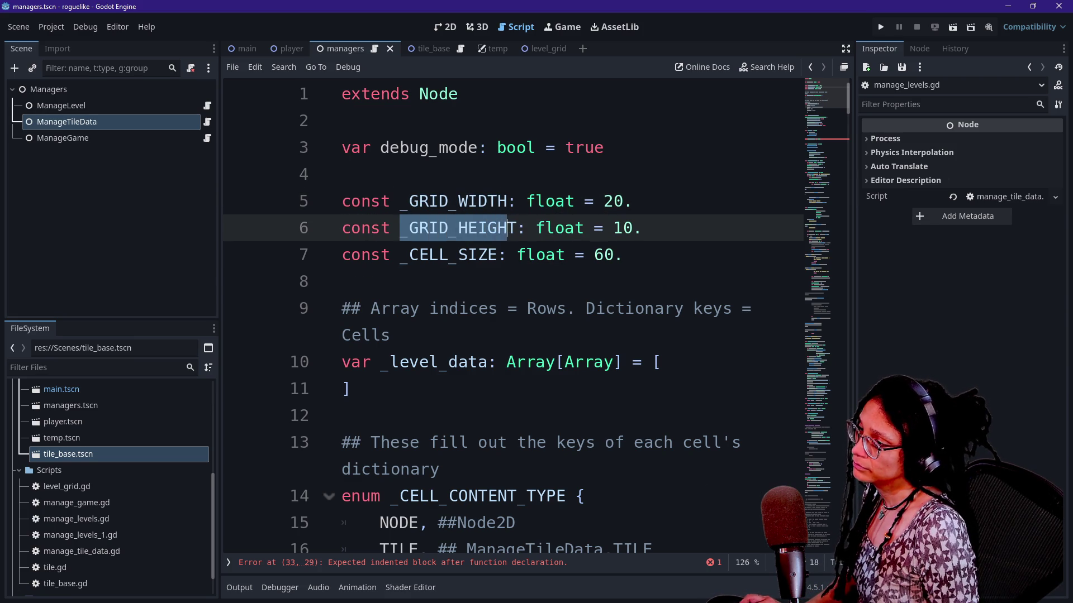
pyautogui.hotkey('ctrl', 'd')
pyautogui.hotkey('ctrl', 'd')
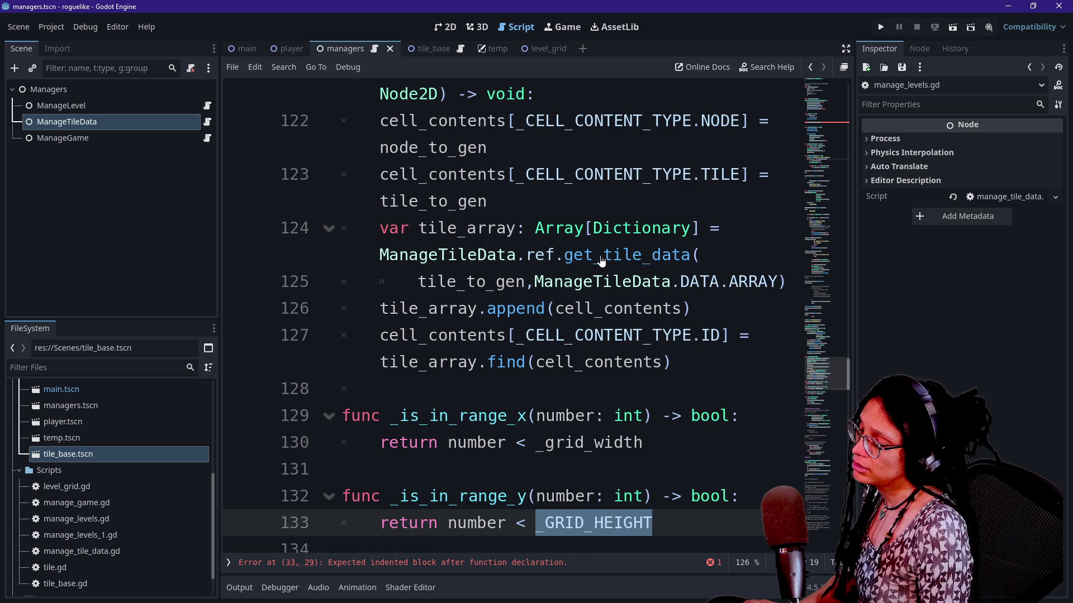
pyautogui.write('_grid_width: float = 10.')
pyautogui.scroll(2, 513, 313)
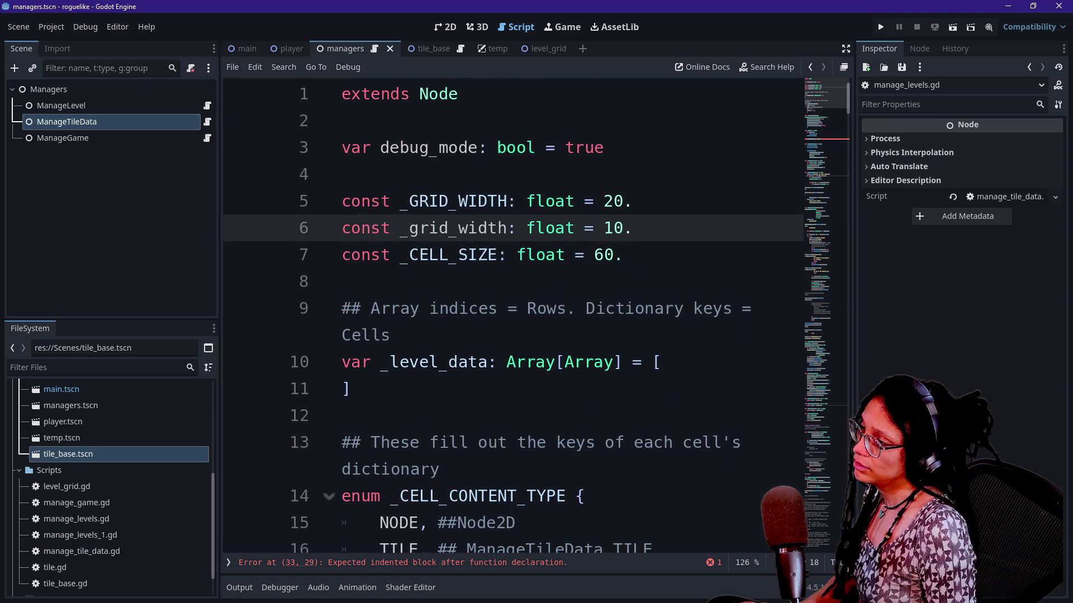
pyautogui.hotkey('shift', 'Left')
pyautogui.hotkey('shift', 'Left')
pyautogui.hotkey('shift', 'Left')
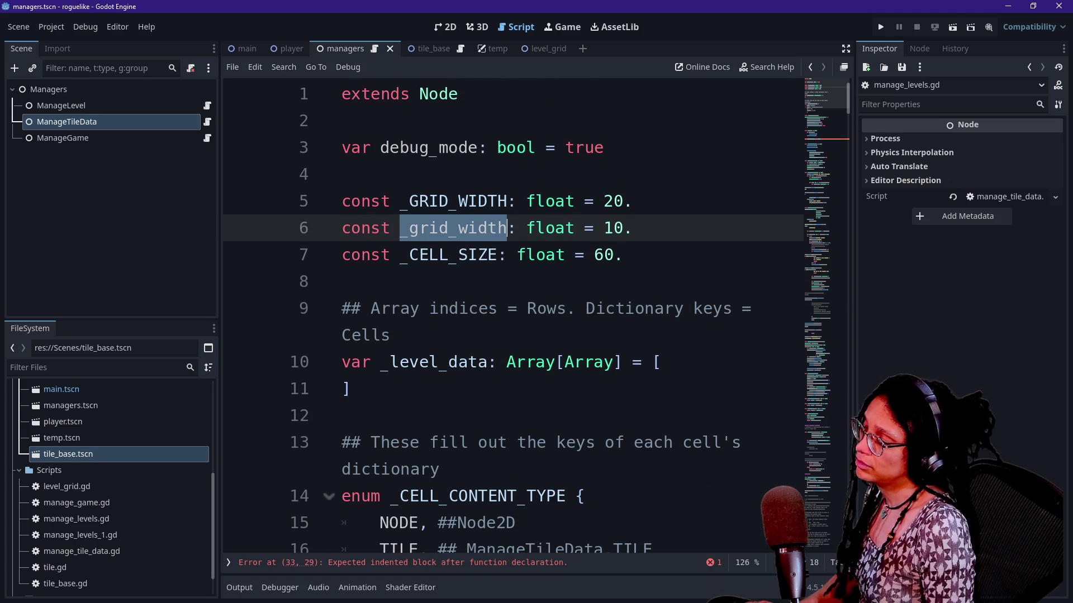
pyautogui.press('BackSpace')
pyautogui.write('GRID_HEIGHT')
# - Rename _CELL_SIZE uses to '_cell_size', keep the declaration uppercase, and add a blank line below
pyautogui.click(400, 255)
pyautogui.hotkey('shift', 'Right')
pyautogui.hotkey('shift', 'Right')
pyautogui.hotkey('shift', 'Right')
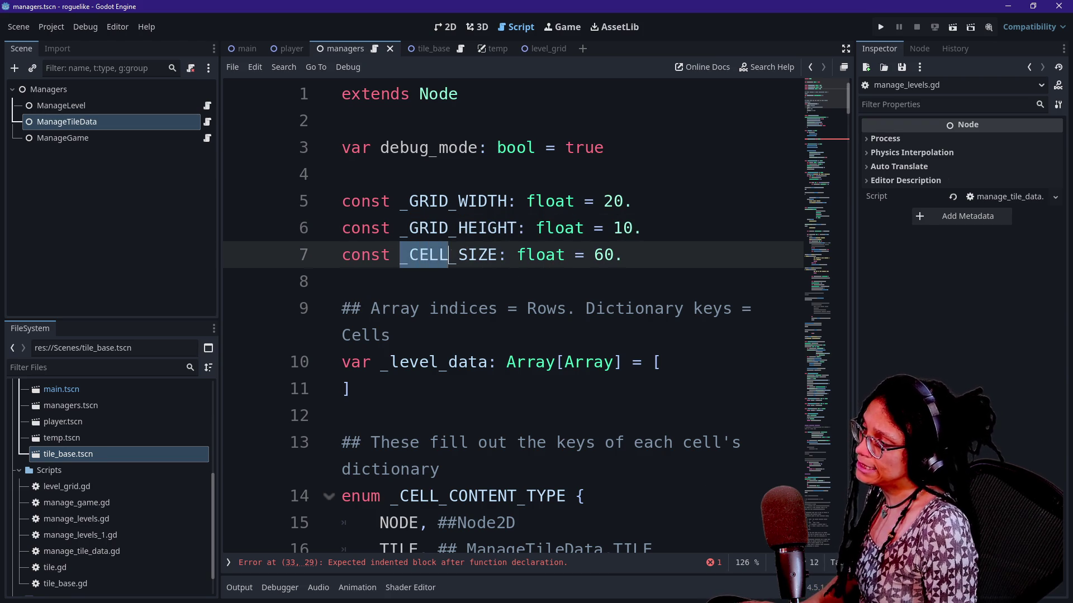
pyautogui.hotkey('shift', 'Right')
pyautogui.hotkey('shift', 'Right')
pyautogui.hotkey('shift', 'Right')
pyautogui.hotkey('ctrl', 'd')
pyautogui.hotkey('ctrl', 'd')
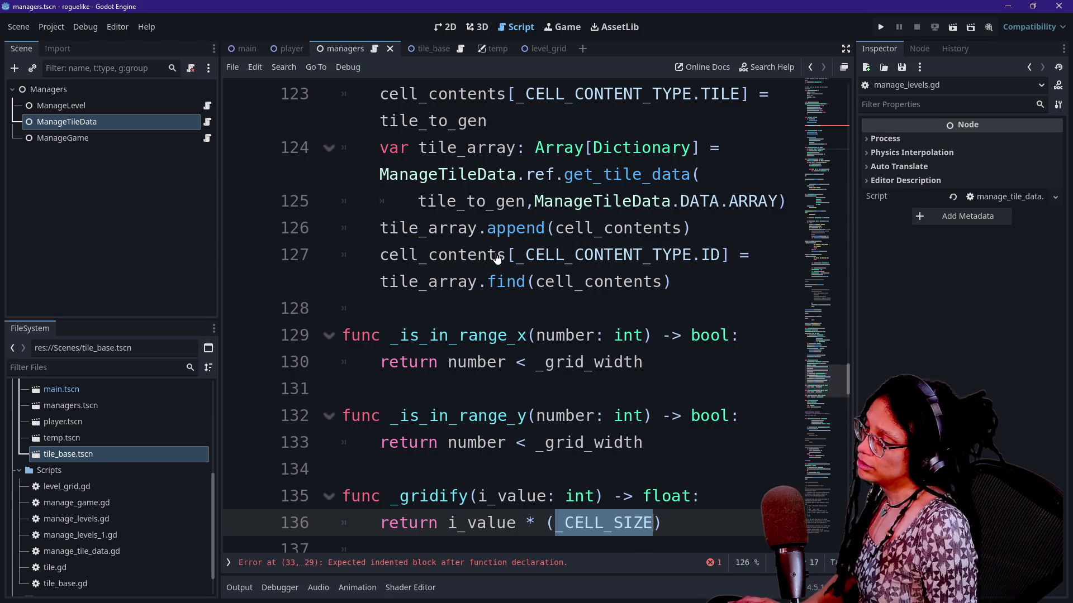
pyautogui.write('_ce')
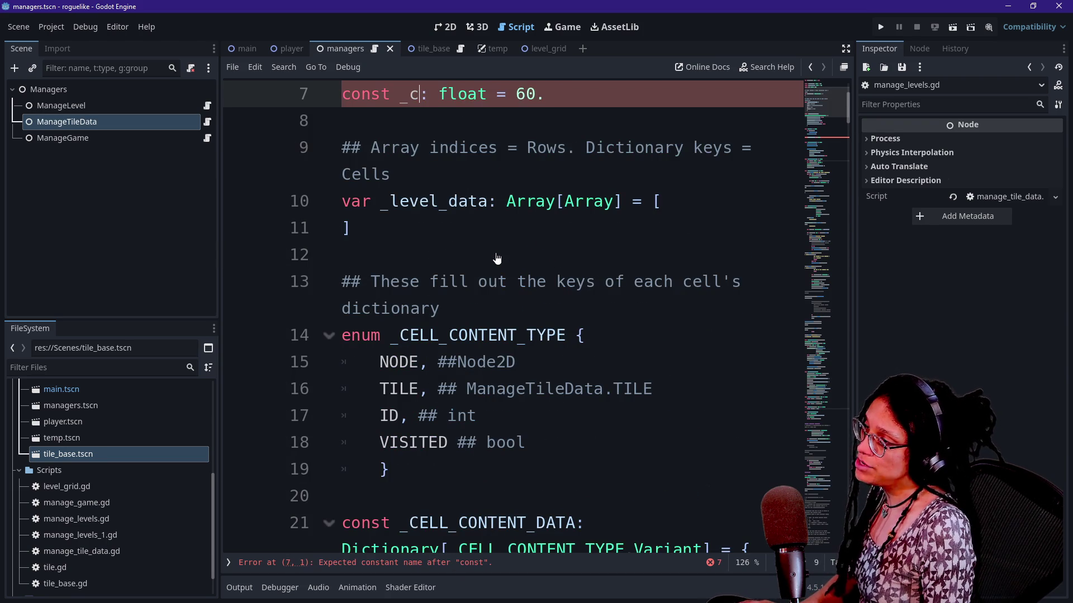
pyautogui.write('ll_size')
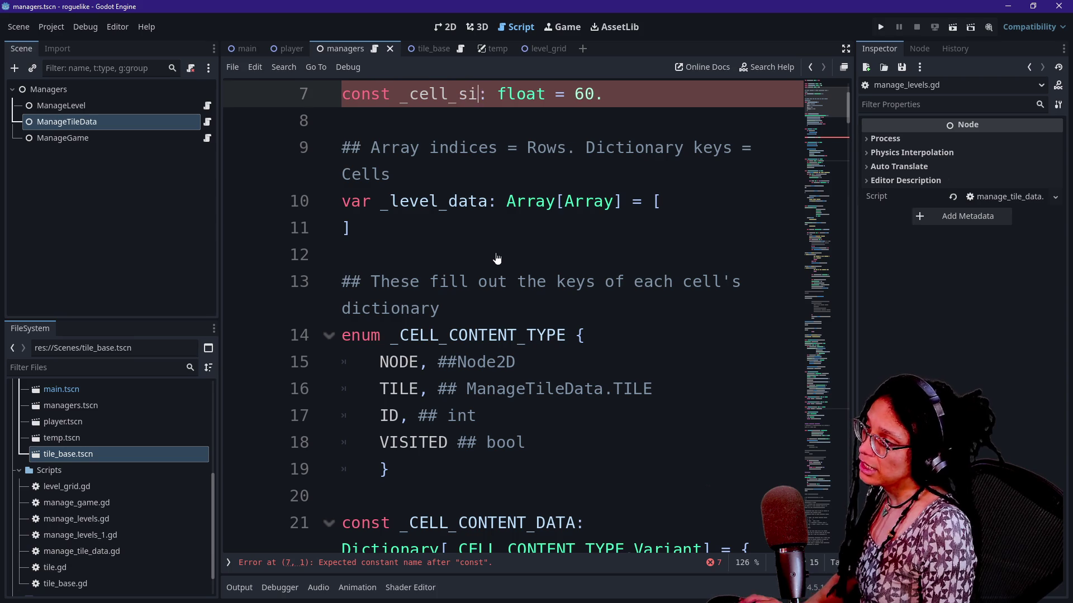
pyautogui.scroll(1, 284, 267)
pyautogui.scroll(1, 284, 269)
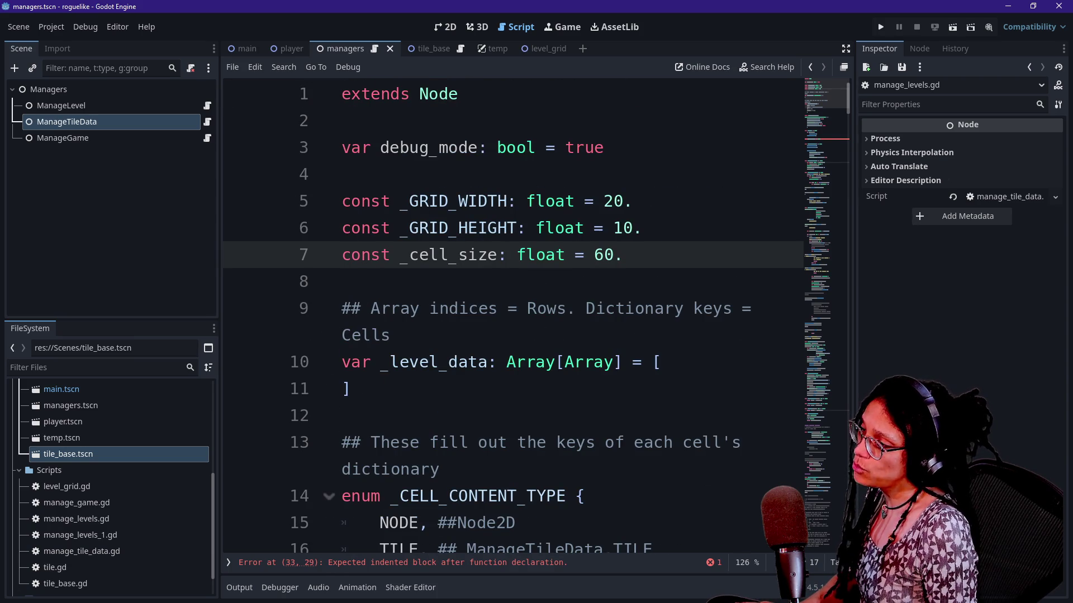
pyautogui.moveTo(409, 255); pyautogui.dragTo(498, 254)
pyautogui.write('CELL')
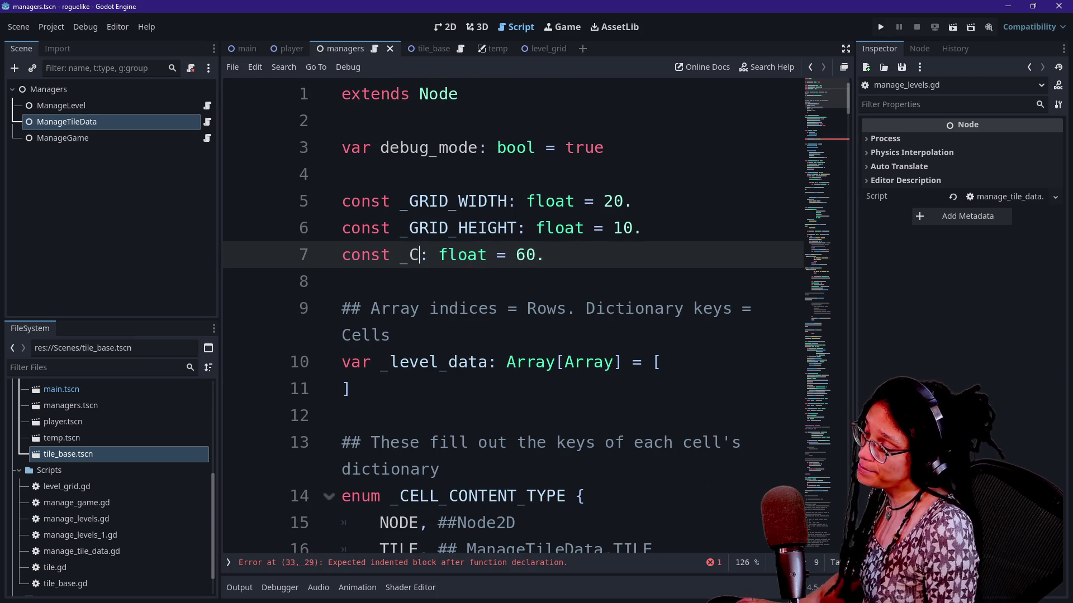
pyautogui.write('_SIZE')
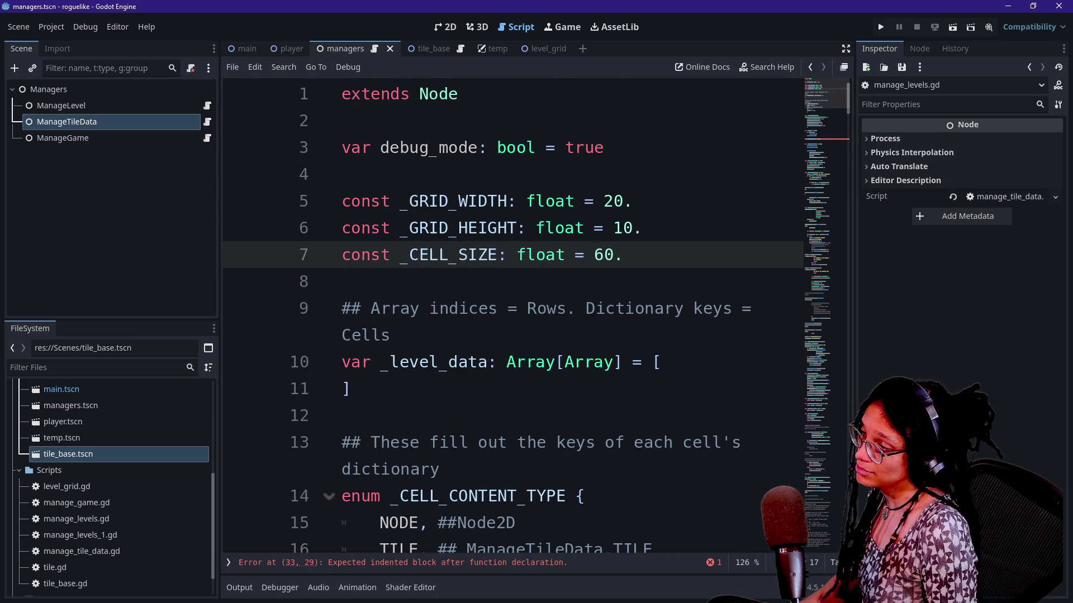
pyautogui.press('Return')
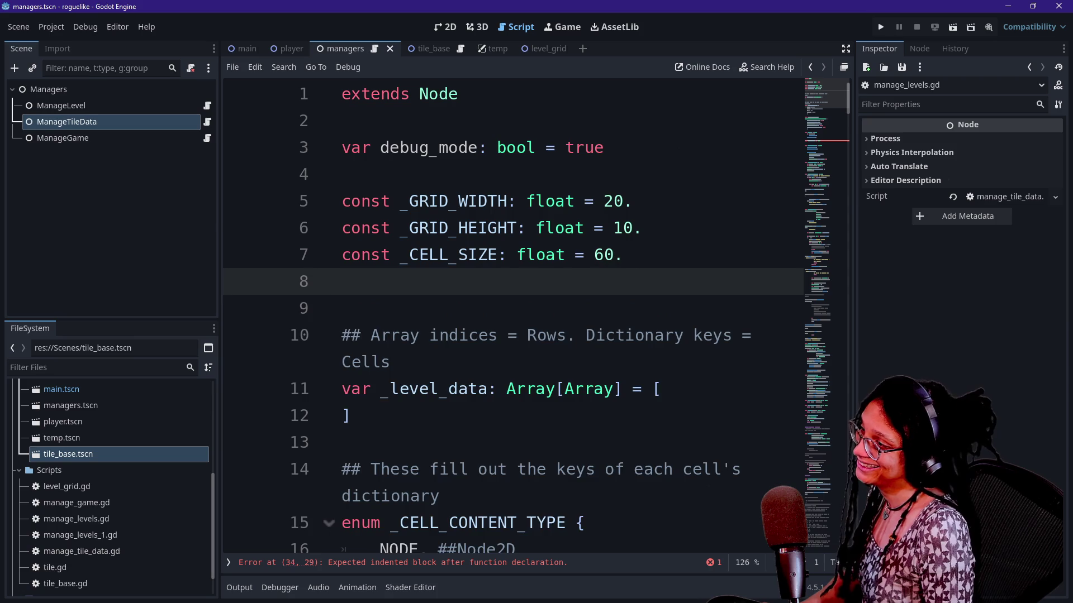
# - Give the empty _ready_debug function a 'pass' body
pyautogui.press('Return')
pyautogui.write('var')
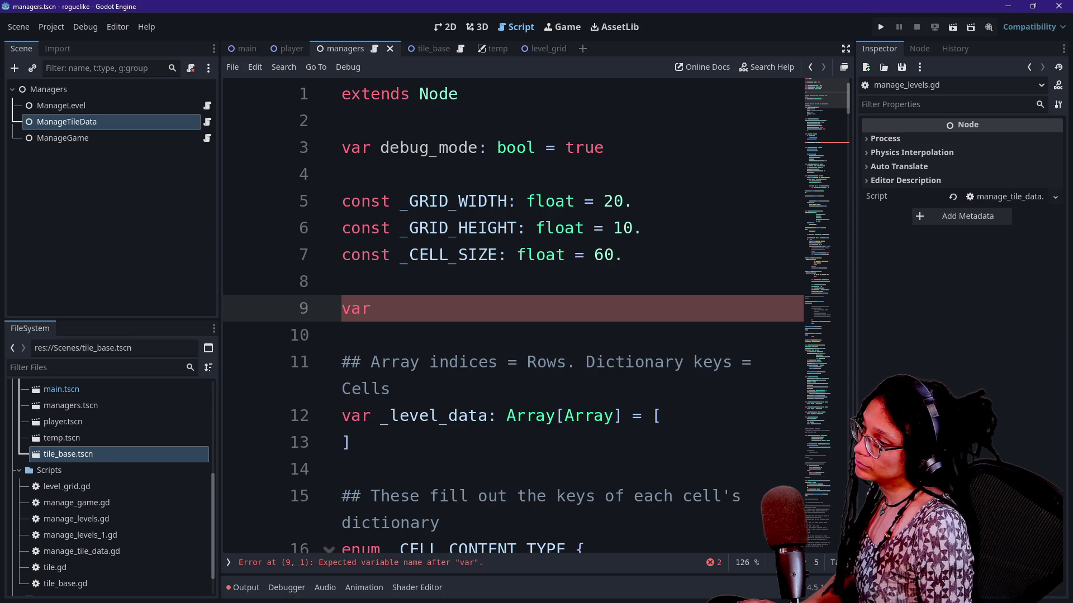
pyautogui.scroll(-8, 820, 110)
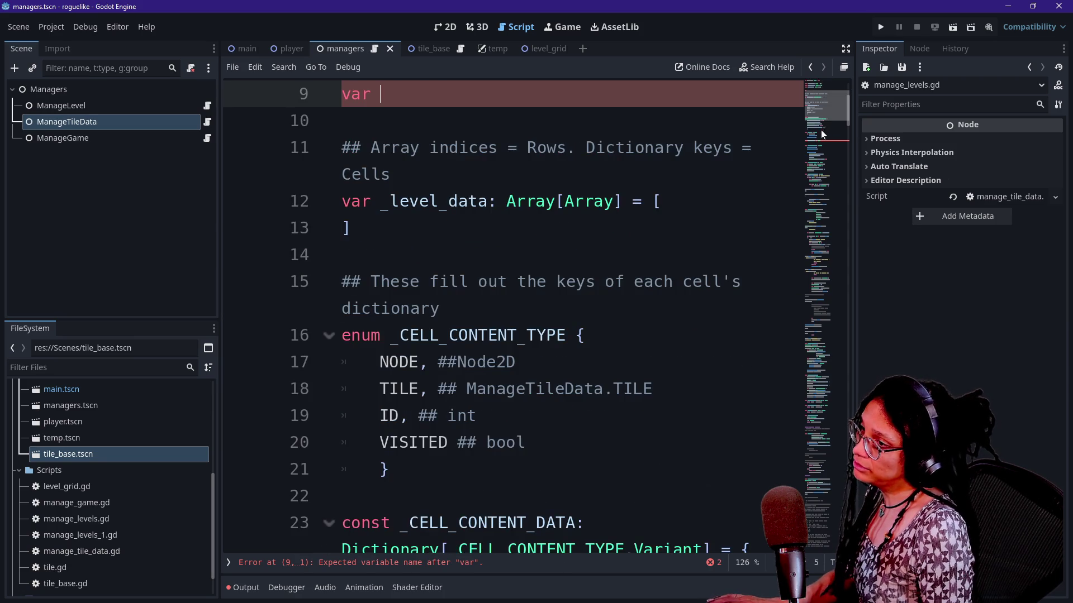
pyautogui.scroll(-1, 820, 145)
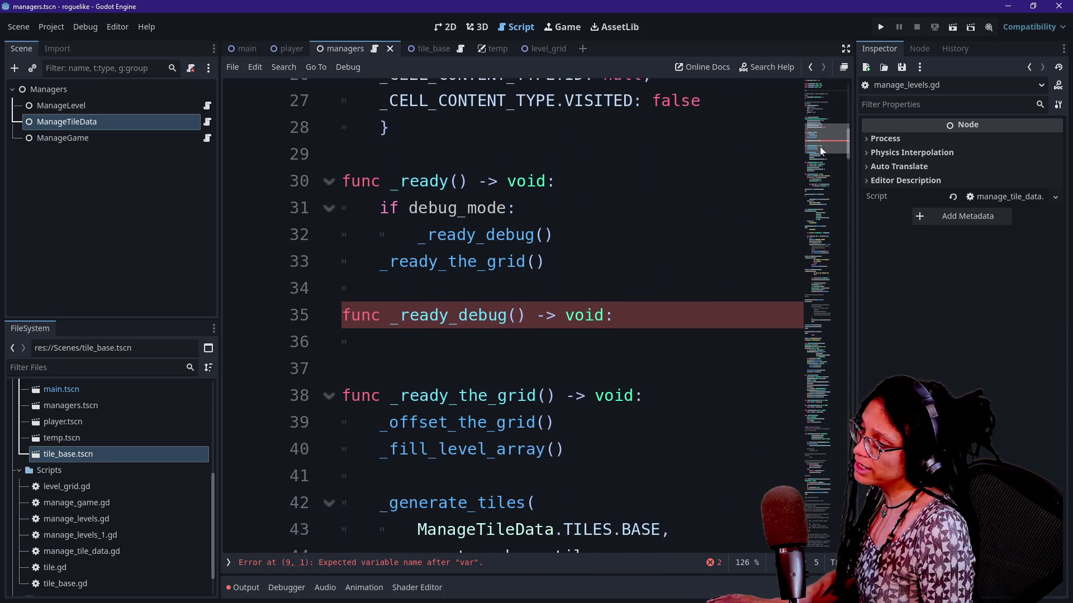
pyautogui.click(525, 348)
pyautogui.press('Up')
pyautogui.press('Up')
pyautogui.write('pass')
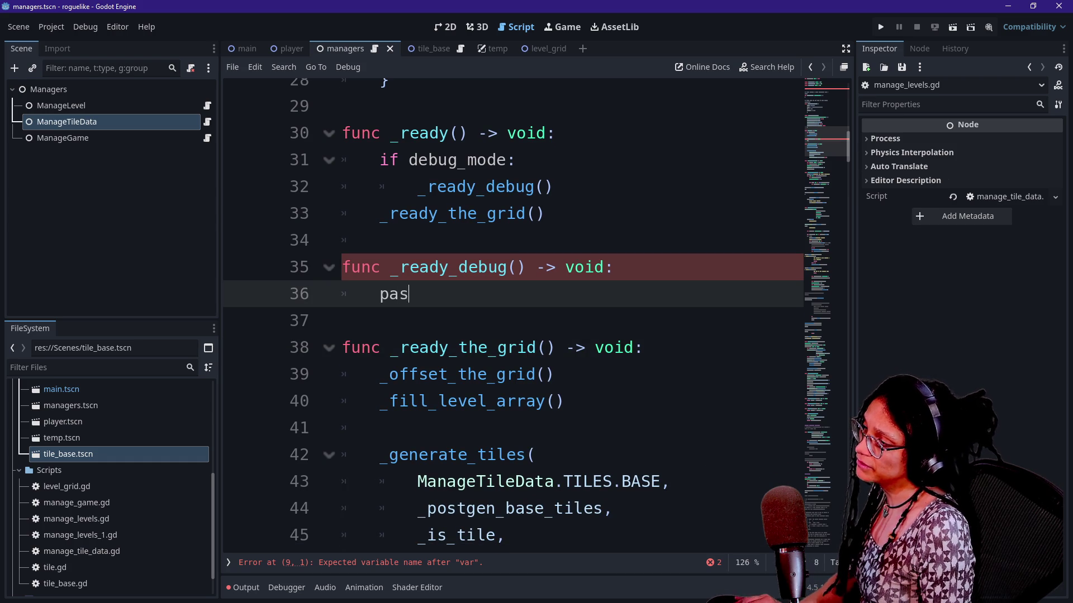
pyautogui.scroll(9, 525, 347)
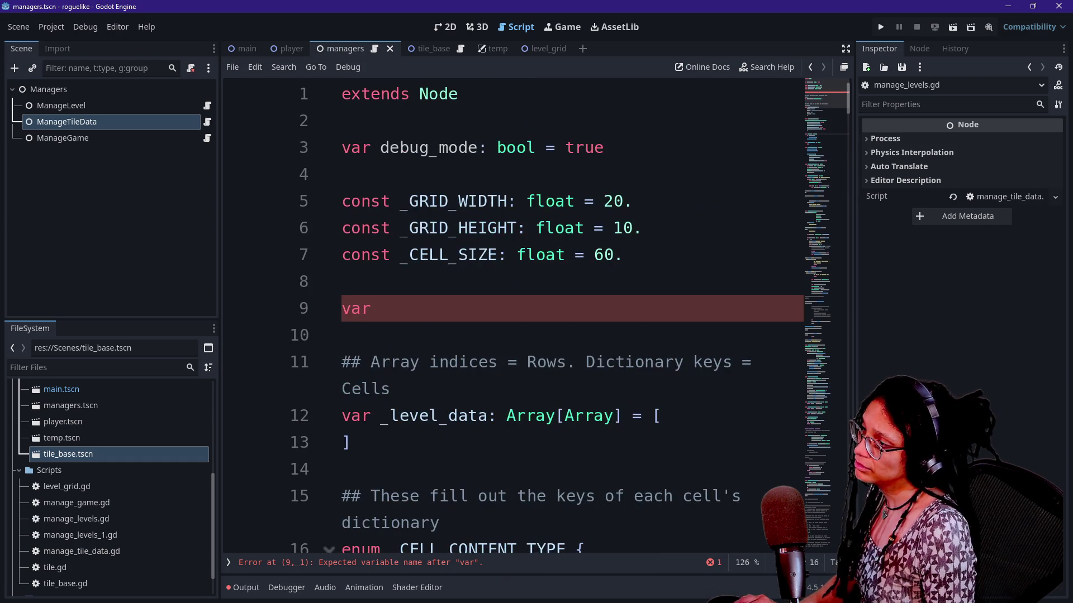
# - Declare 'var _grid_width: float = _GRID_WIDTH' below the constants
pyautogui.click(380, 308)
pyautogui.press('BackSpace')
pyautogui.press('BackSpace')
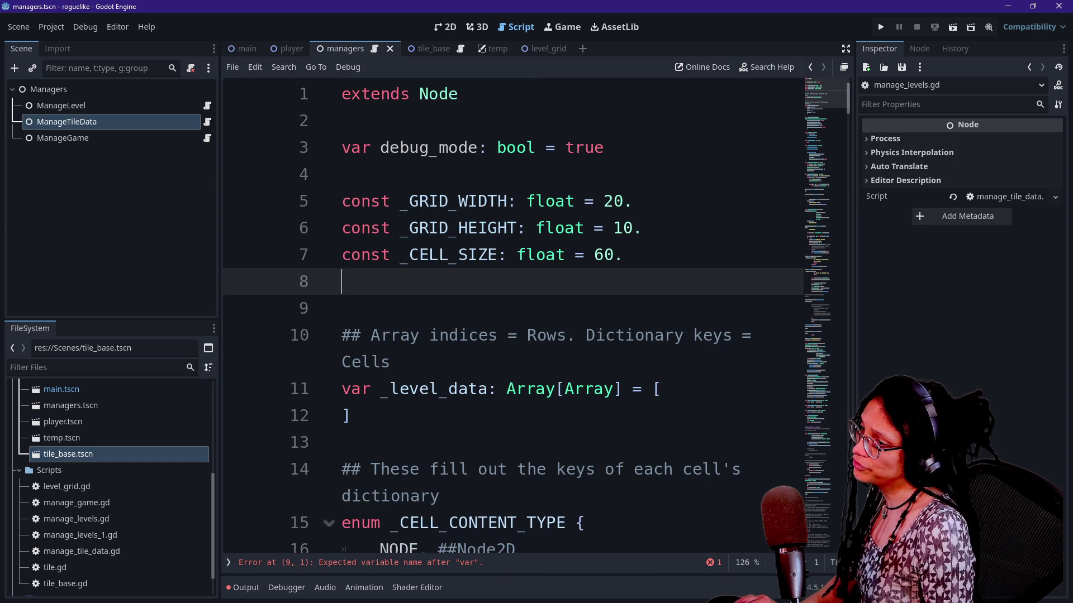
pyautogui.press('BackSpace')
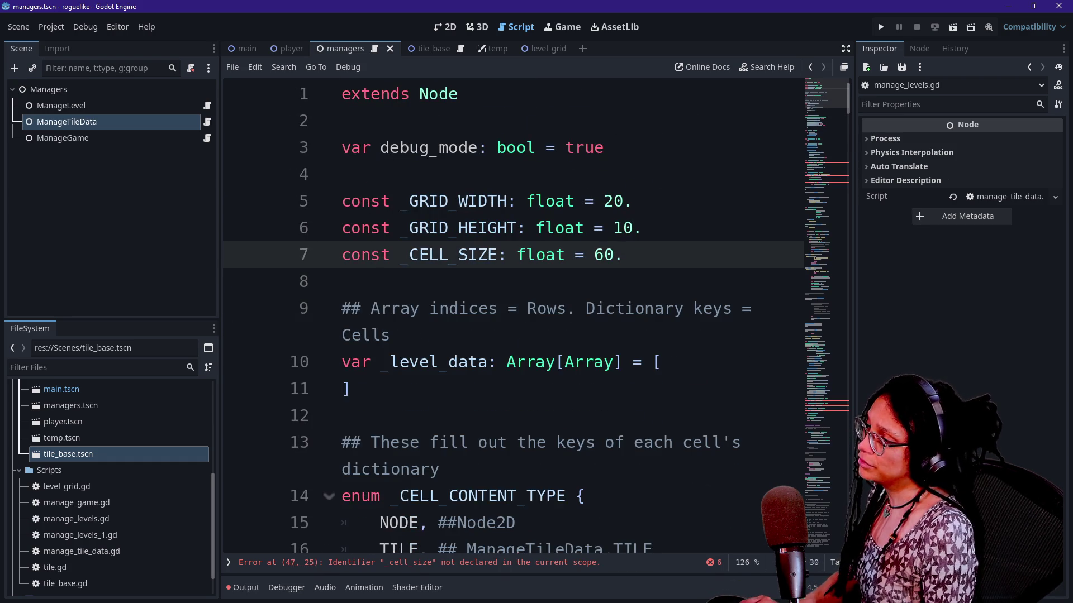
pyautogui.press('Return')
pyautogui.write('v')
pyautogui.press('BackSpace')
pyautogui.press('Return')
pyautogui.write('var _grid_width:')
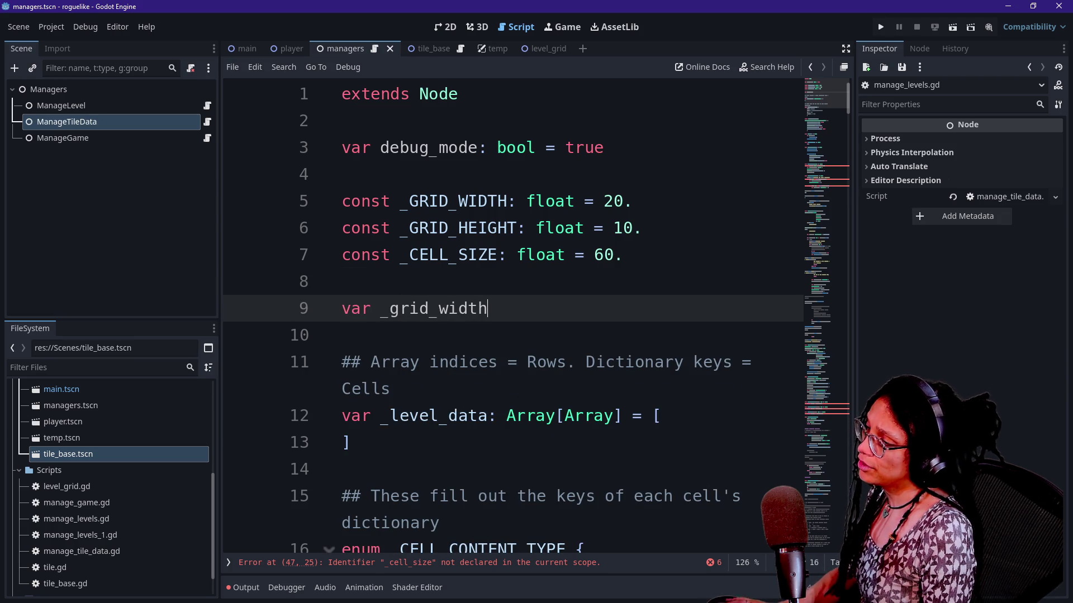
pyautogui.press('BackSpace')
pyautogui.press('BackSpace')
pyautogui.write('float = ')
pyautogui.write('_GRID_WID')
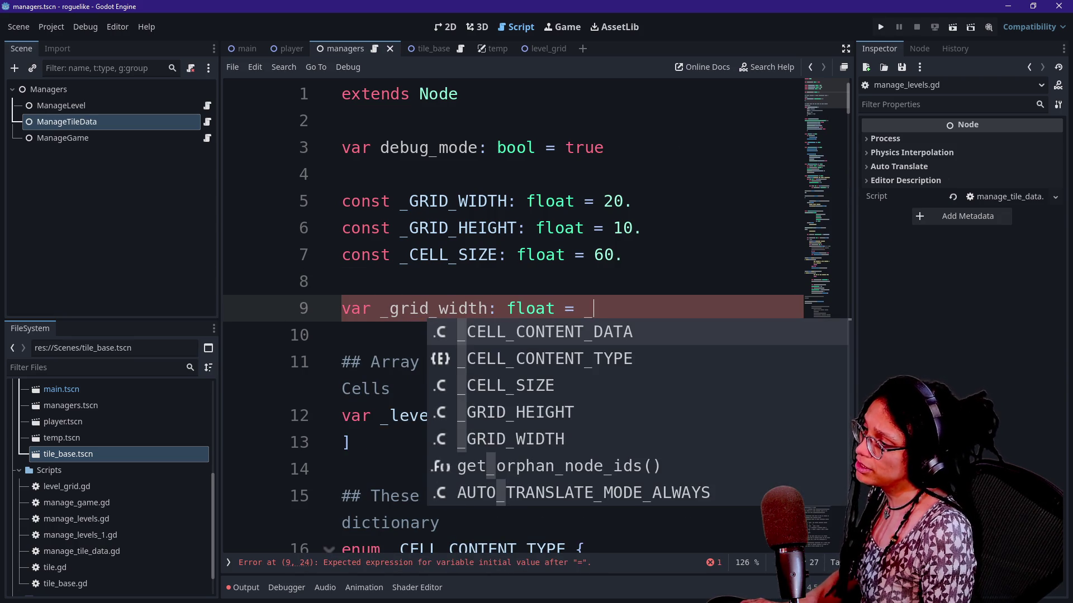
pyautogui.press('Return')
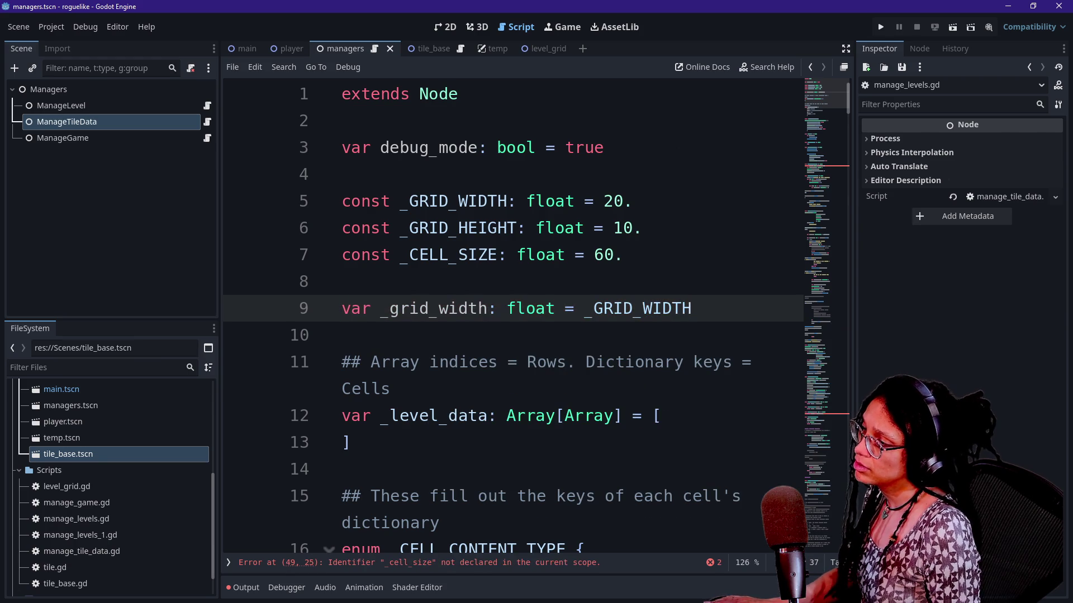
# - Duplicate the declaration twice and point the second copy at _GRID_HEIGHT
pyautogui.hotkey('ctrl', 'shift', 'd')
pyautogui.hotkey('ctrl', 'shift', 'd')
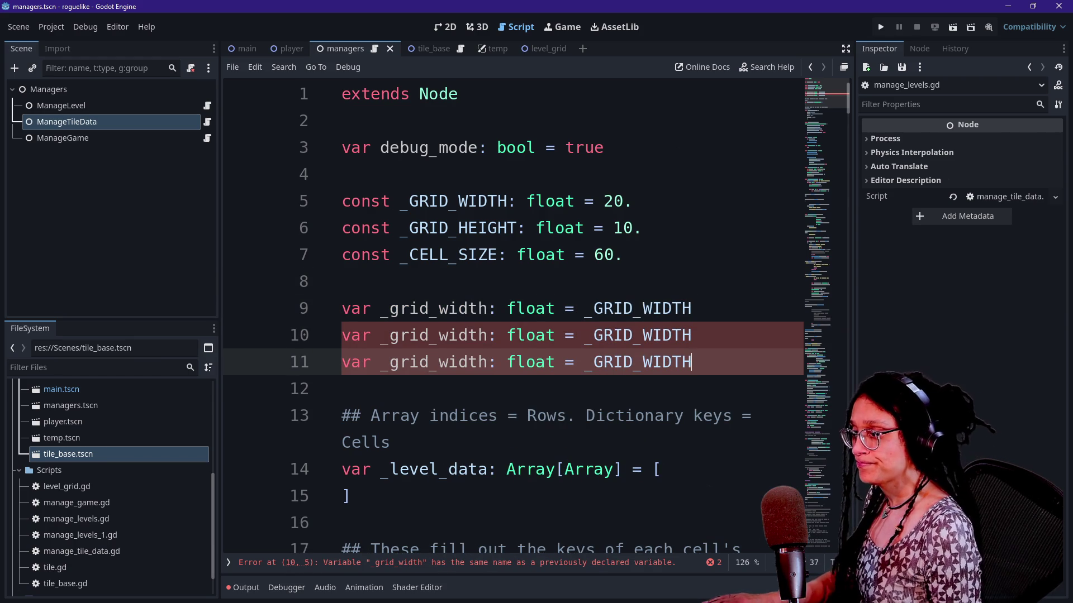
pyautogui.click(691, 335)
pyautogui.press('BackSpace')
pyautogui.press('BackSpace')
pyautogui.press('BackSpace')
pyautogui.write('HEUIGHG')
pyautogui.press('BackSpace')
pyautogui.press('BackSpace')
pyautogui.press('BackSpace')
pyautogui.write('IGH')
pyautogui.press('BackSpace')
pyautogui.press('BackSpace')
pyautogui.press('BackSpace')
pyautogui.write('EI')
pyautogui.press('Return')
# - Point the third declaration copy at _CELL_SIZE
pyautogui.press('Up')
pyautogui.press('Up')
pyautogui.press('Down')
pyautogui.press('Down')
pyautogui.press('Down')
pyautogui.hotkey('ctrl', 'shift', 'Left')
pyautogui.press('BackSpace')
pyautogui.press('BackSpace')
pyautogui.press('BackSpace')
pyautogui.press('BackSpace')
pyautogui.write('LL_SS')
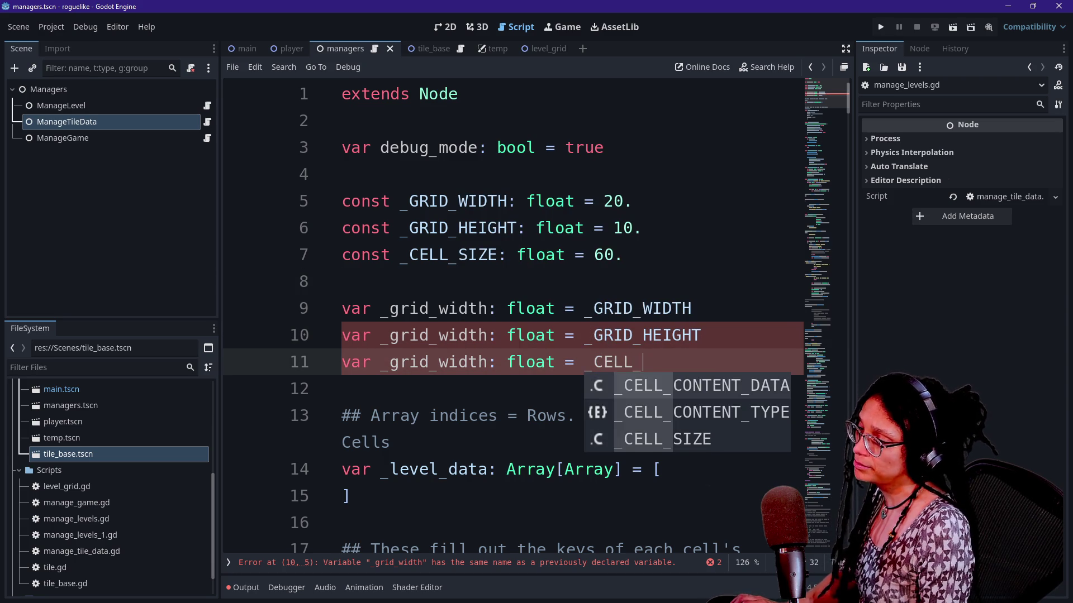
pyautogui.press('BackSpace')
pyautogui.press('BackSpace')
pyautogui.write('IZE')
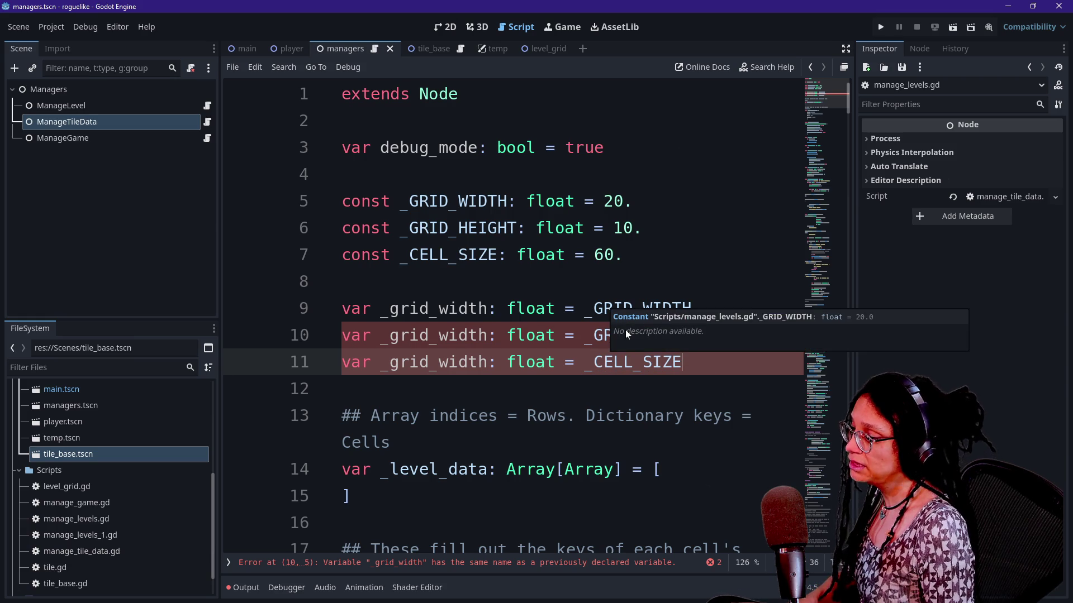
pyautogui.click(391, 443)
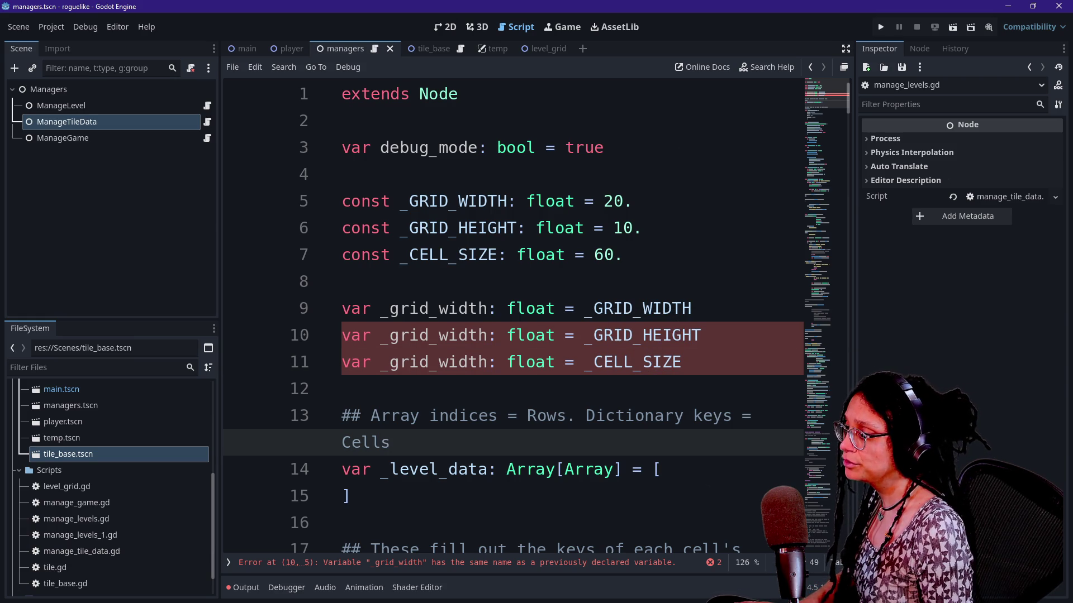
# - Rename the copied variables to _grid_height and _cell_size
pyautogui.doubleClick(467, 335)
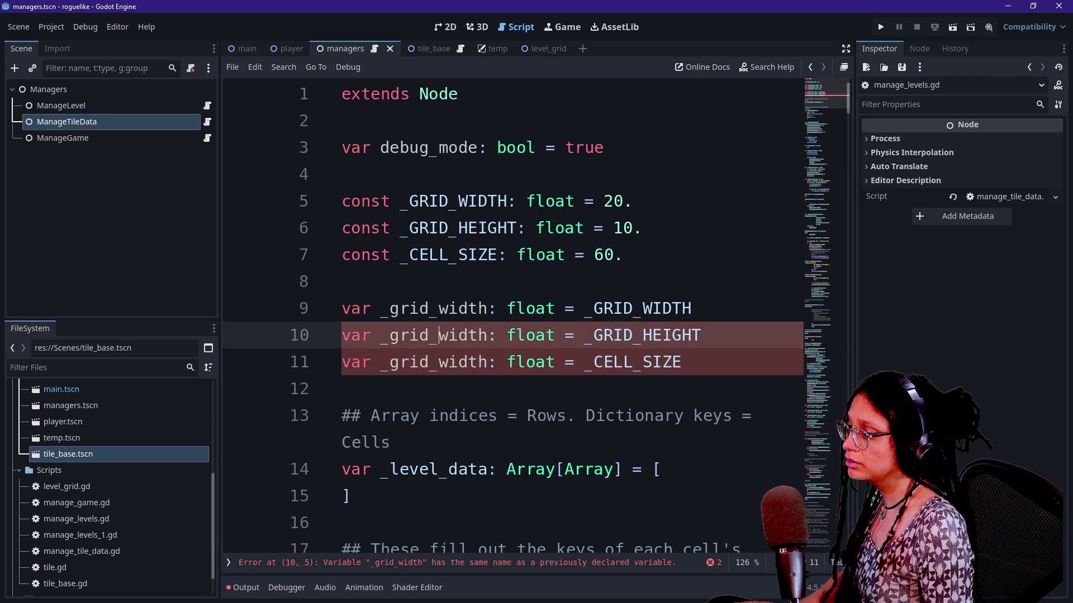
pyautogui.write('height')
pyautogui.moveTo(390, 362)
pyautogui.mouseDown()
pyautogui.moveTo(526, 362)
pyautogui.moveTo(496, 362)
pyautogui.mouseUp()
pyautogui.press('BackSpace')
pyautogui.write('cell_size:')
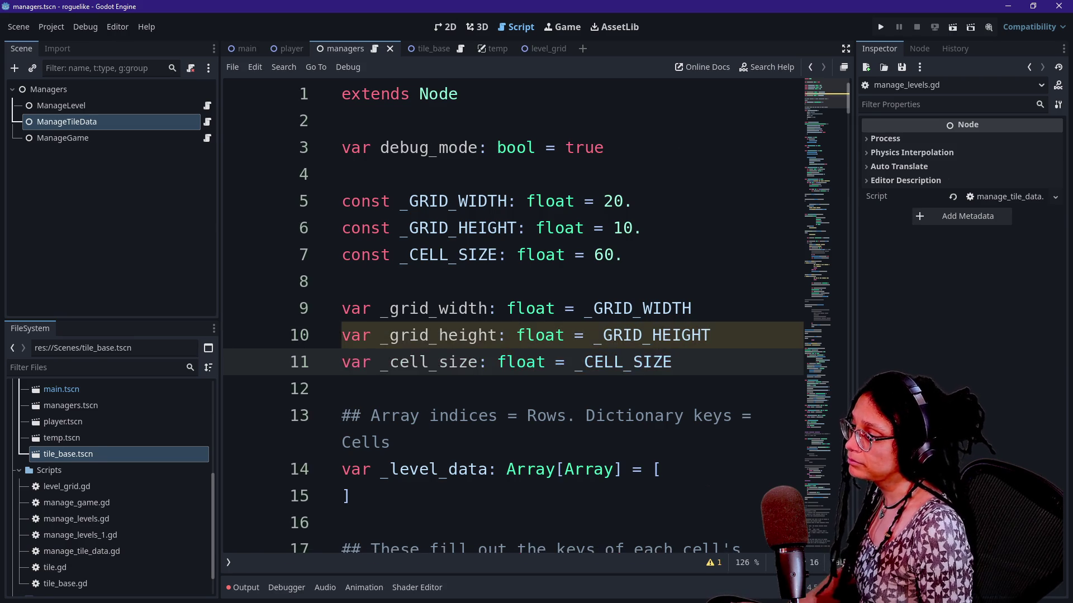
pyautogui.scroll(-3, 391, 202)
pyautogui.click(391, 201)
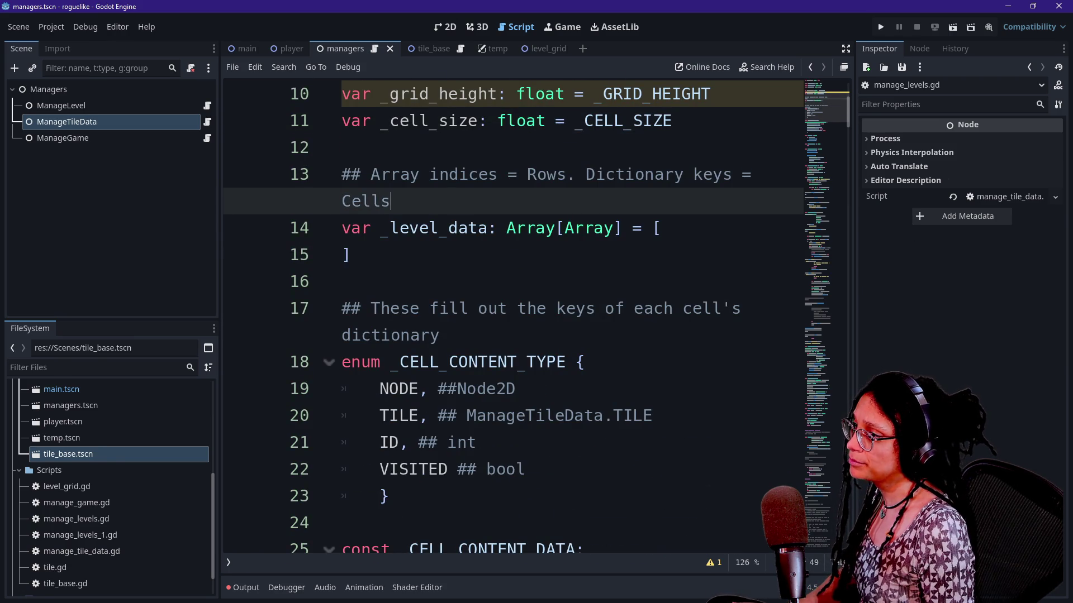
pyautogui.scroll(1, 391, 201)
pyautogui.scroll(2, 513, 313)
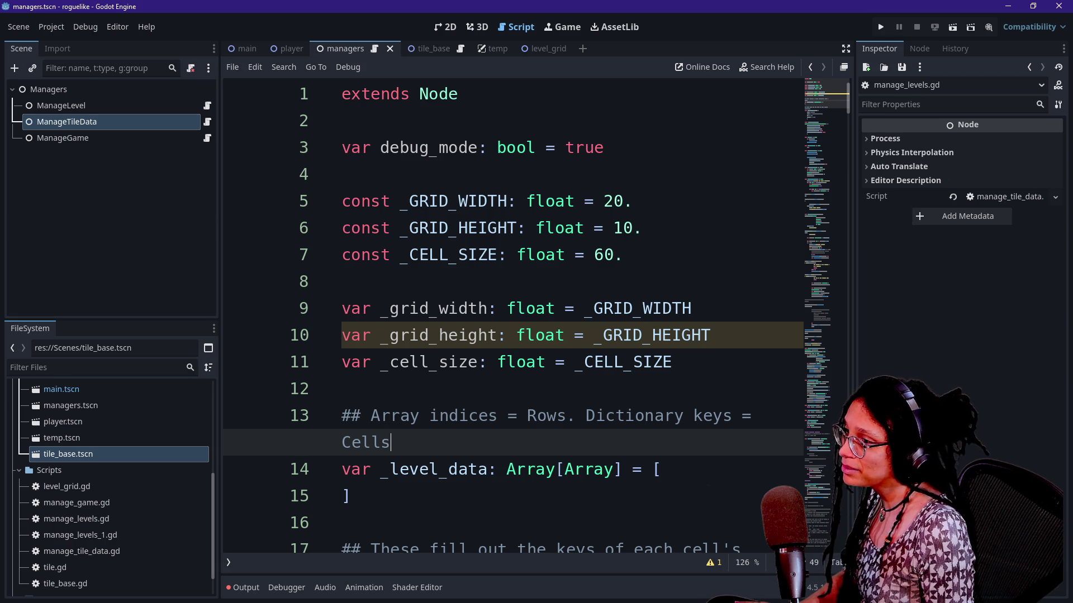
pyautogui.click(633, 201)
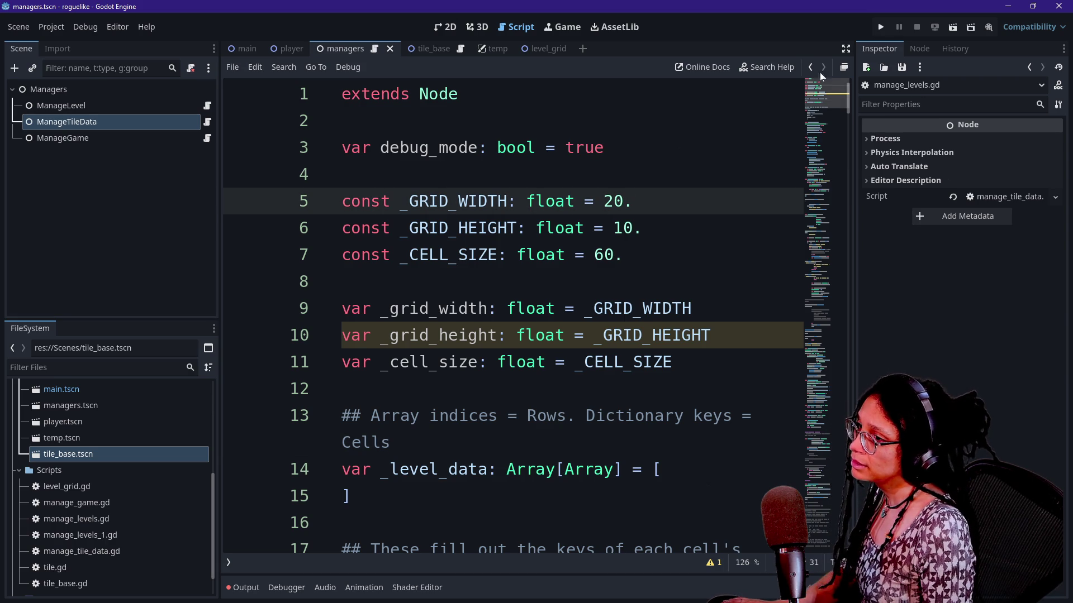
pyautogui.click(342, 175)
pyautogui.hotkey('ctrl', 'f')
pyautogui.write('height')
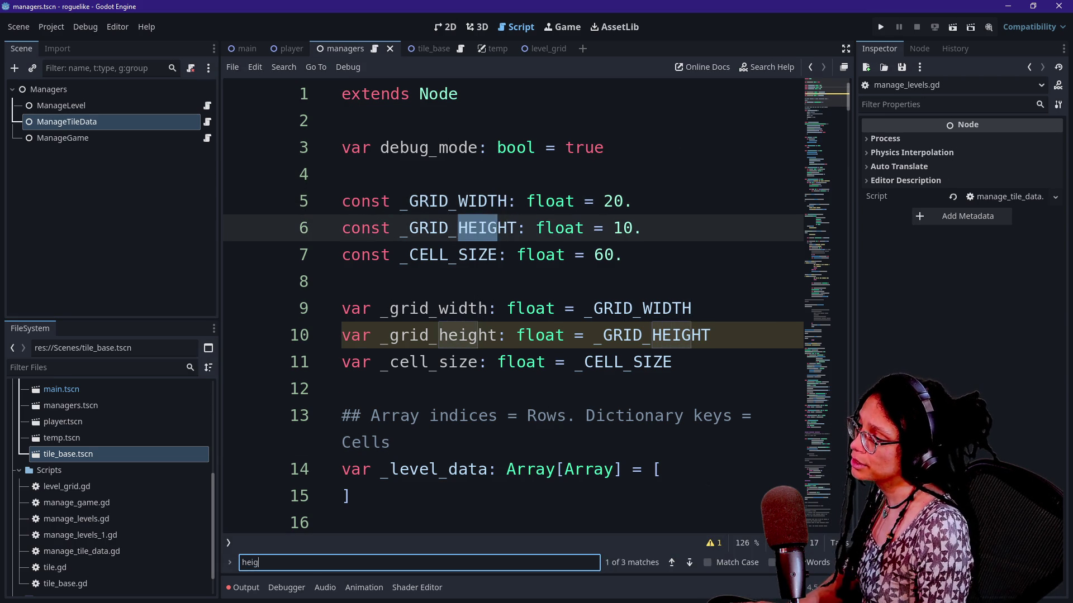
pyautogui.press('Return')
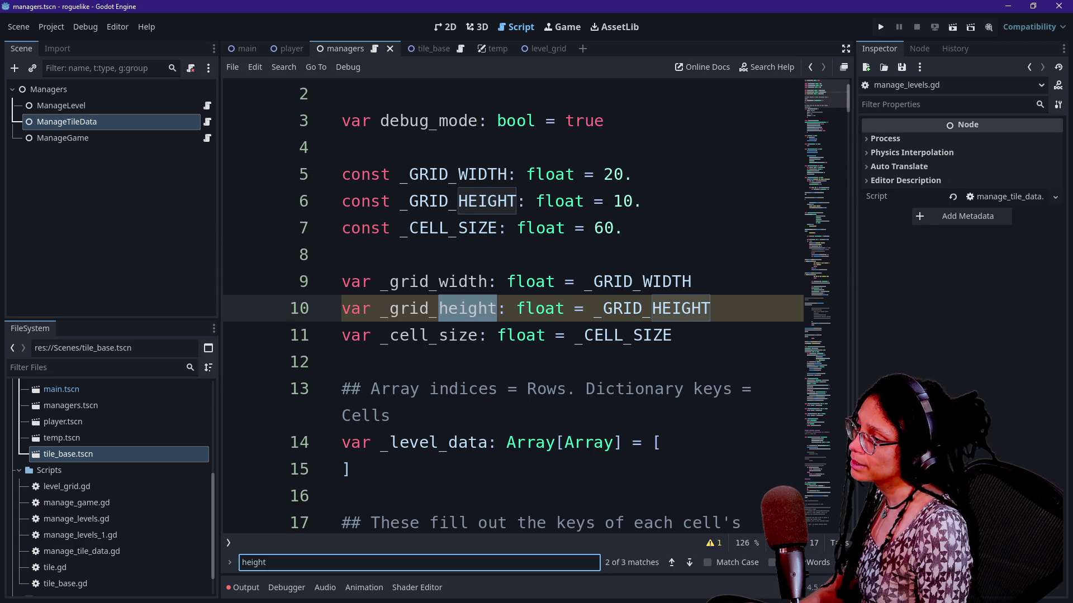
pyautogui.hotkey('ctrl', 'a')
pyautogui.write('_grid')
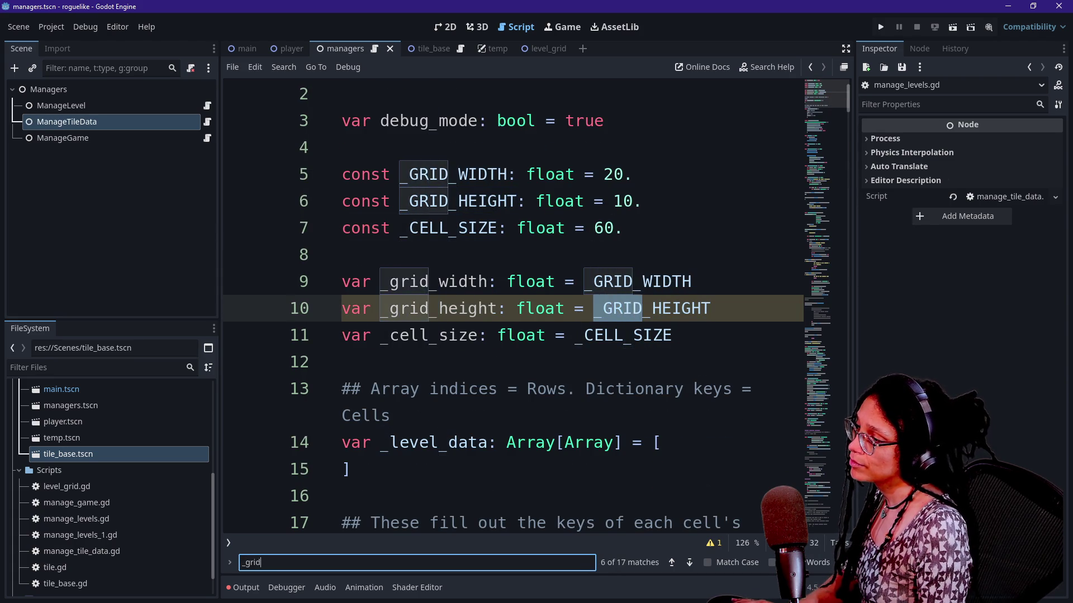
pyautogui.press('Return')
pyautogui.press('Return')
pyautogui.press('Return')
pyautogui.press('Return')
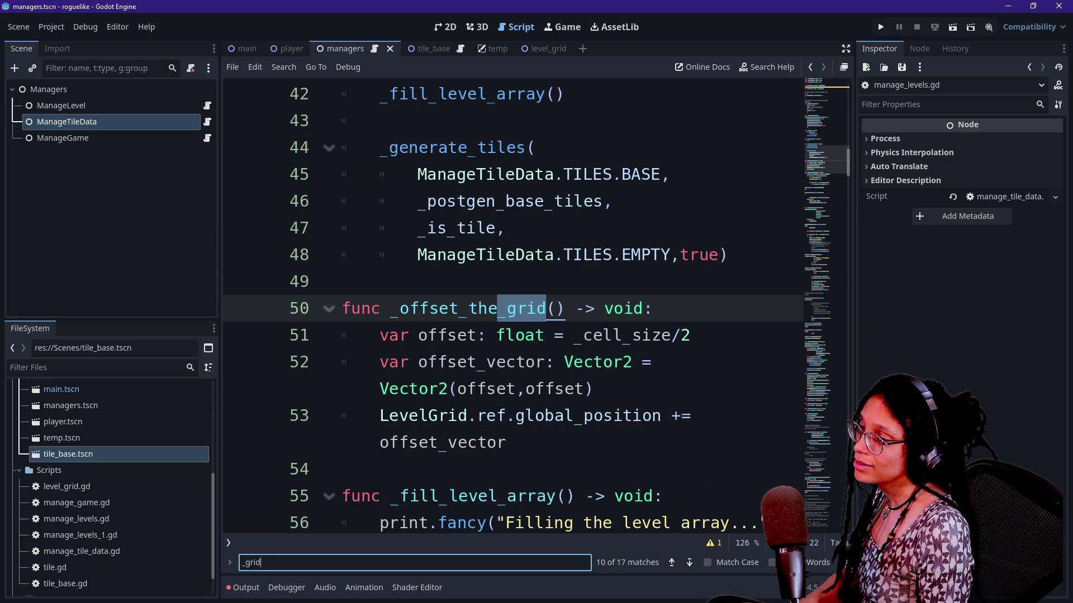
pyautogui.press('Return')
pyautogui.press('Return')
pyautogui.press('Return')
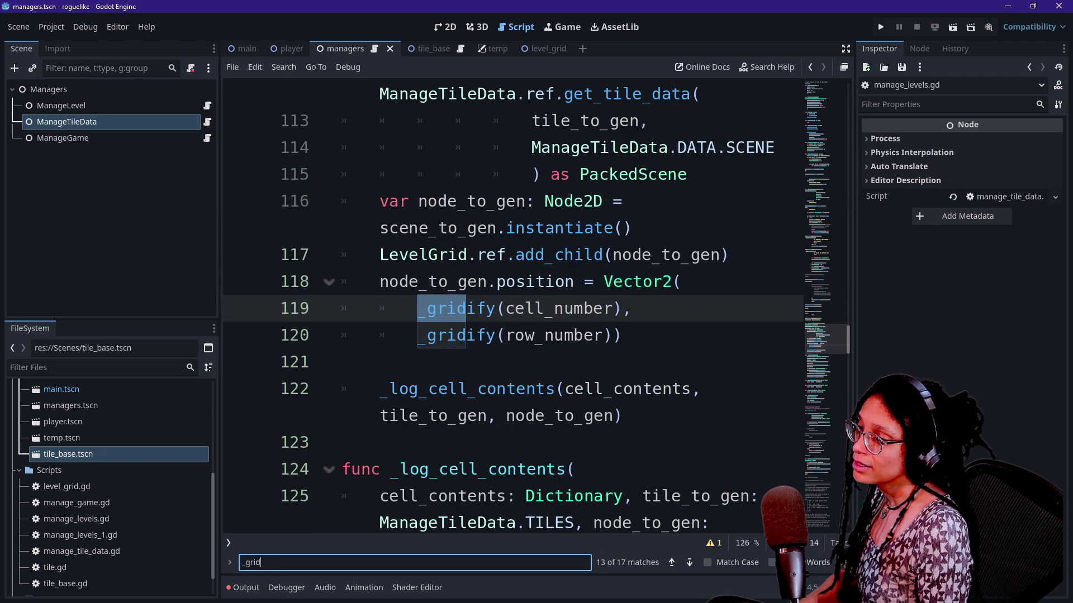
pyautogui.press('Return')
pyautogui.press('Return')
pyautogui.press('Return')
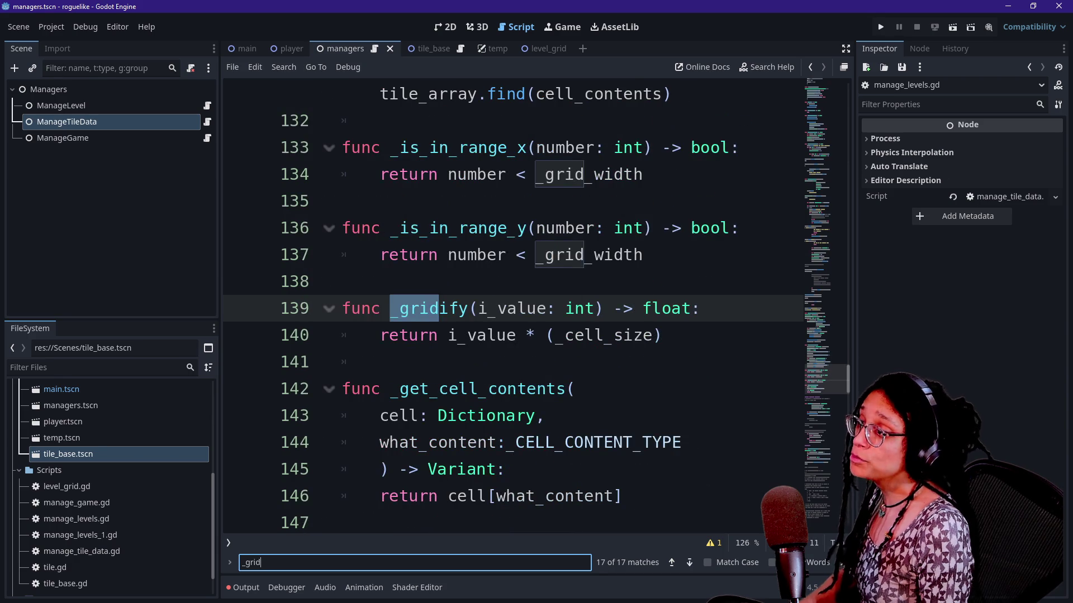
pyautogui.press('Return')
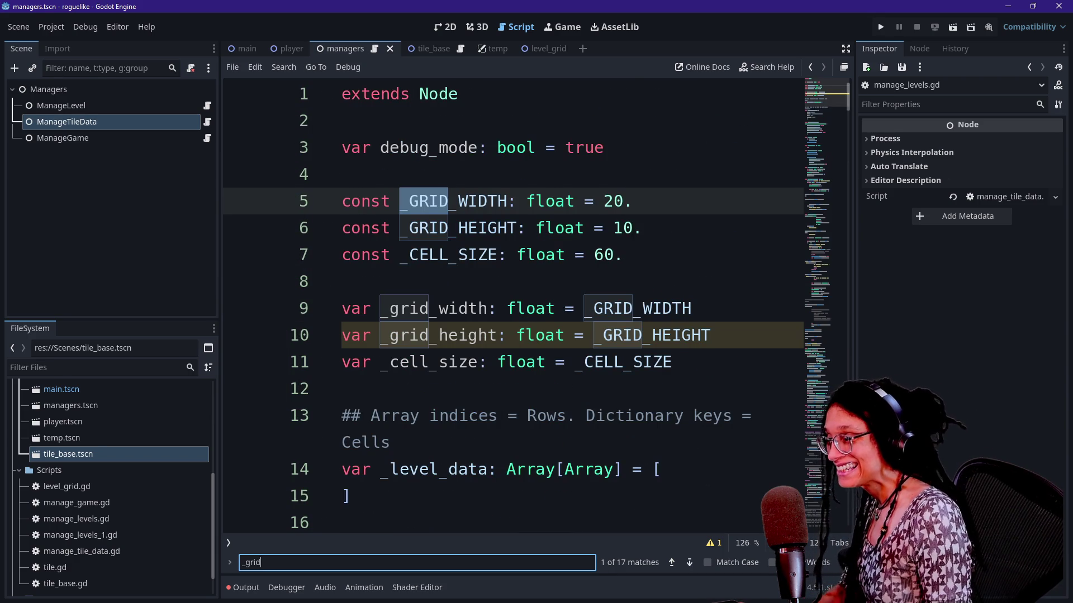
pyautogui.click(619, 362)
# - Undo and redo through the grid variable edits, ending at the lowercase _grid_height rename
pyautogui.hotkey('ctrl', 'z')
pyautogui.hotkey('ctrl', 'z')
pyautogui.hotkey('ctrl', 'z')
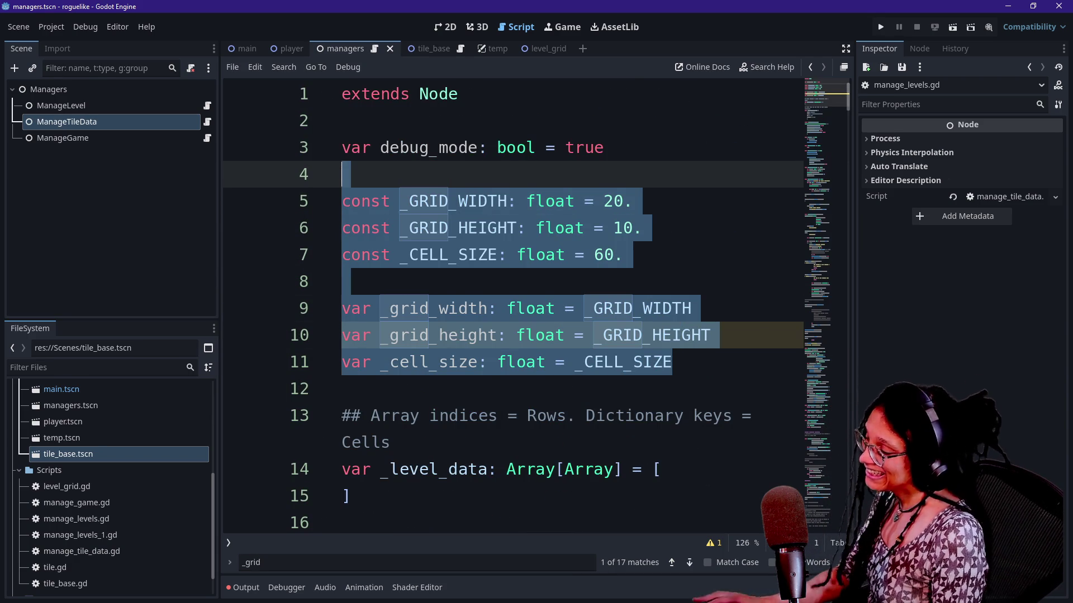
pyautogui.hotkey('ctrl', 'z')
pyautogui.hotkey('ctrl', 'z')
pyautogui.hotkey('ctrl', 'z')
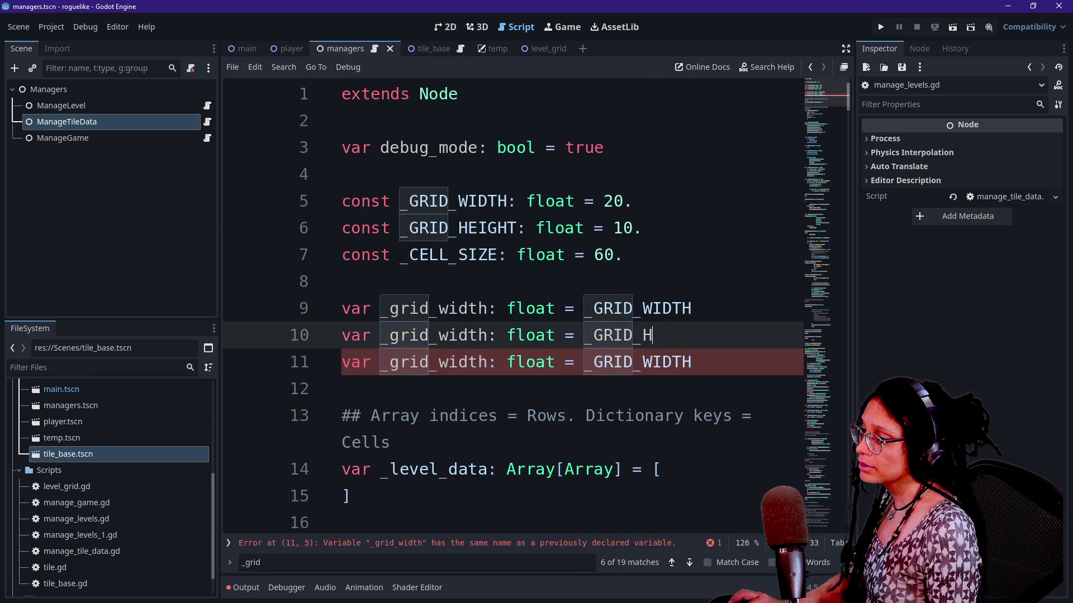
pyautogui.hotkey('ctrl', 'z')
pyautogui.hotkey('ctrl', 'z')
pyautogui.hotkey('ctrl', 'z')
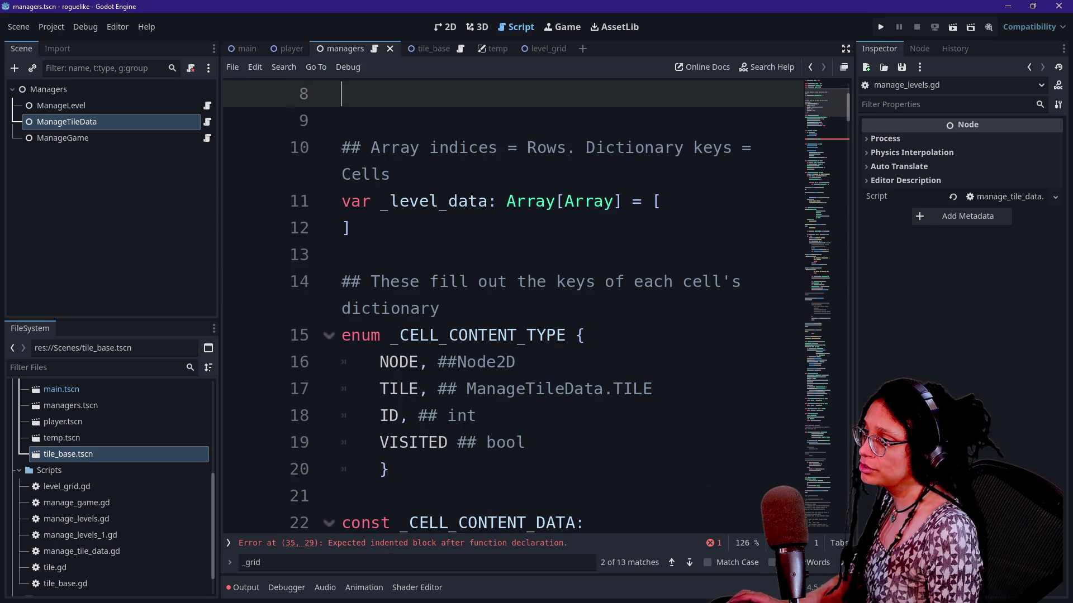
pyautogui.hotkey('ctrl', 'z')
pyautogui.hotkey('ctrl', 'z')
pyautogui.hotkey('ctrl', 'z')
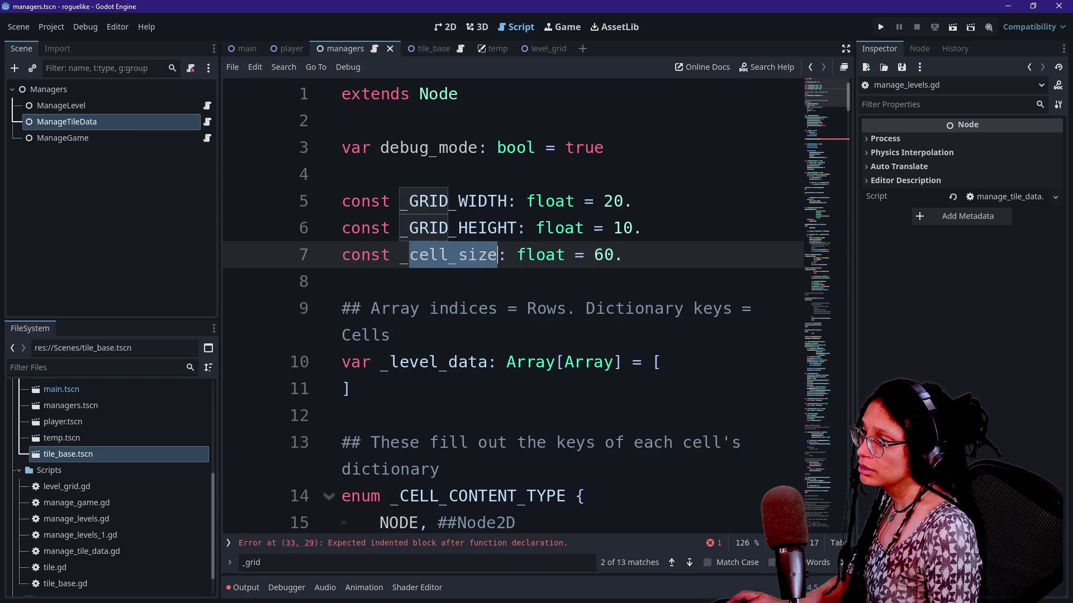
pyautogui.hotkey('ctrl', 'shift', 'z')
pyautogui.hotkey('ctrl', 'shift', 'z')
pyautogui.hotkey('ctrl', 'shift', 'z')
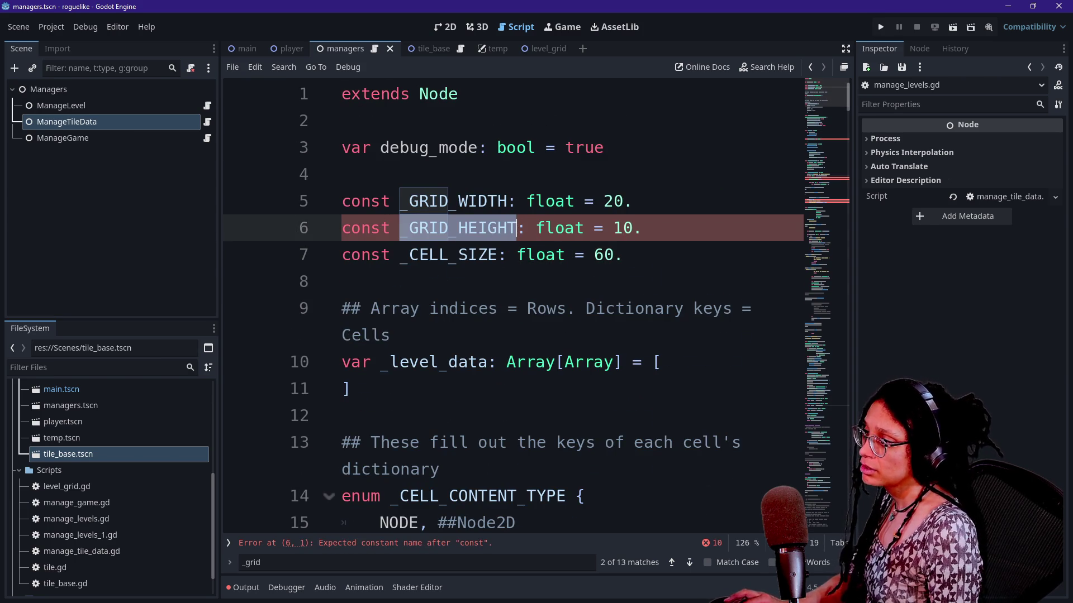
pyautogui.hotkey('ctrl', 'shift', 'z')
pyautogui.hotkey('ctrl', 'shift', 'z')
pyautogui.hotkey('ctrl', 'shift', 'z')
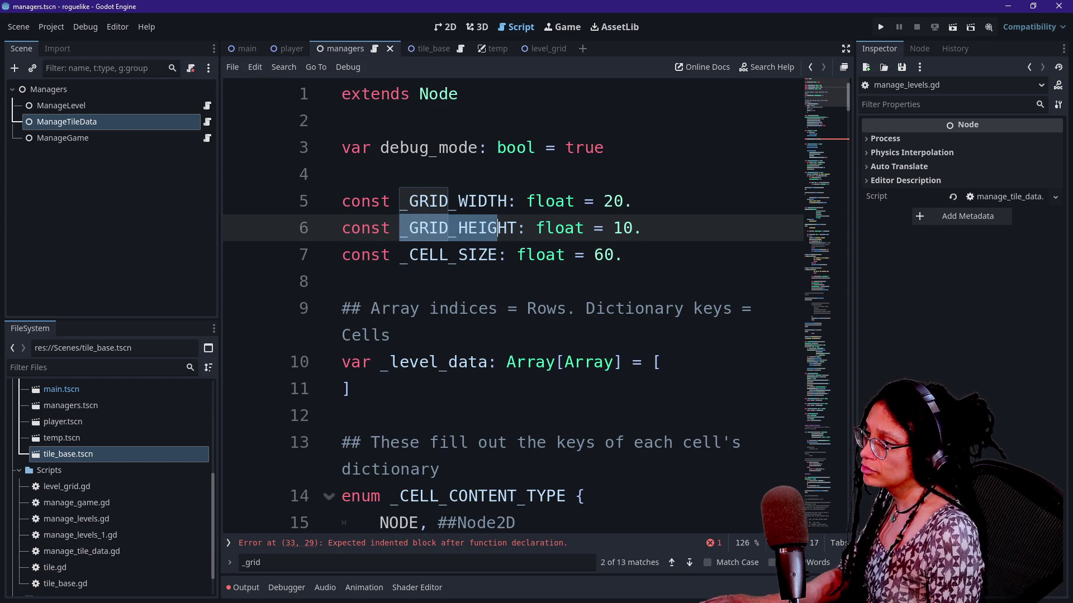
pyautogui.hotkey('ctrl', 'shift', 'z')
pyautogui.hotkey('ctrl', 'shift', 'z')
pyautogui.hotkey('ctrl', 'shift', 'z')
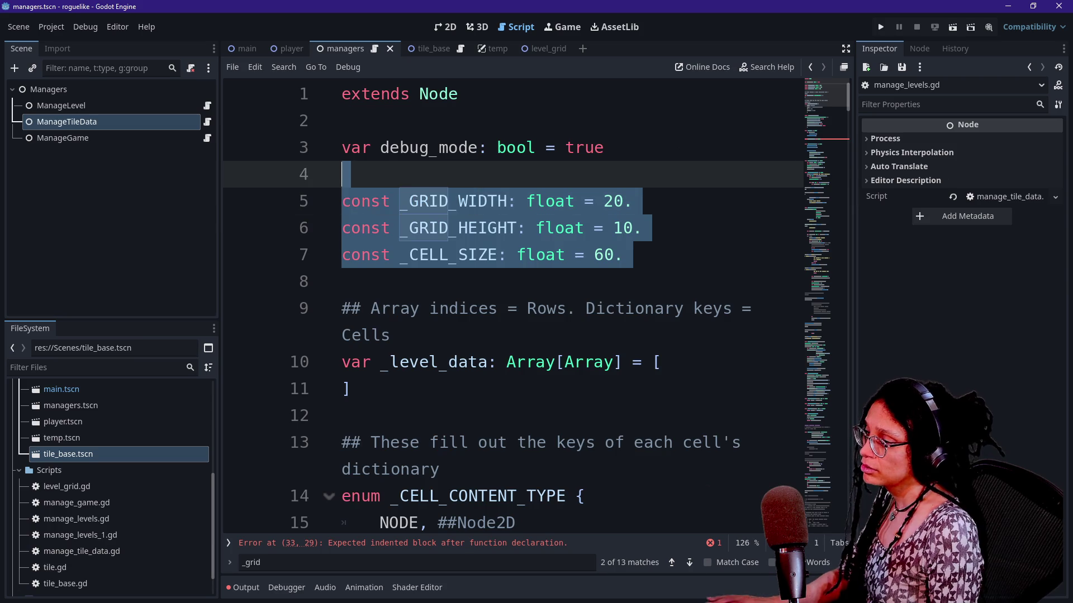
pyautogui.hotkey('ctrl', 'shift', 'z')
pyautogui.hotkey('ctrl', 'shift', 'z')
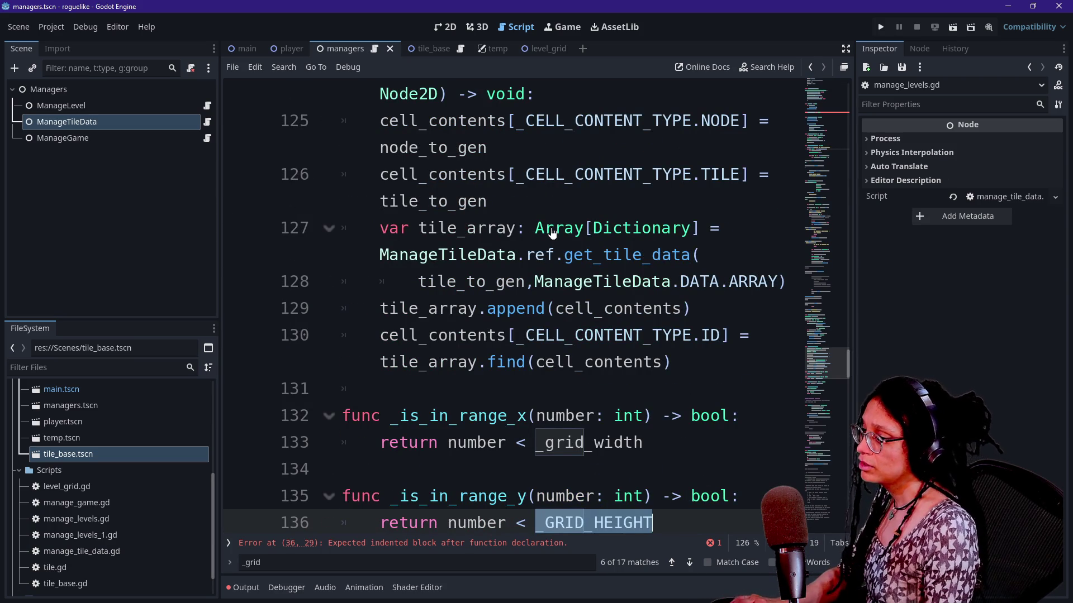
pyautogui.hotkey('ctrl', 'shift', 'z')
pyautogui.hotkey('ctrl', 'shift', 'z')
pyautogui.hotkey('ctrl', 'shift', 'z')
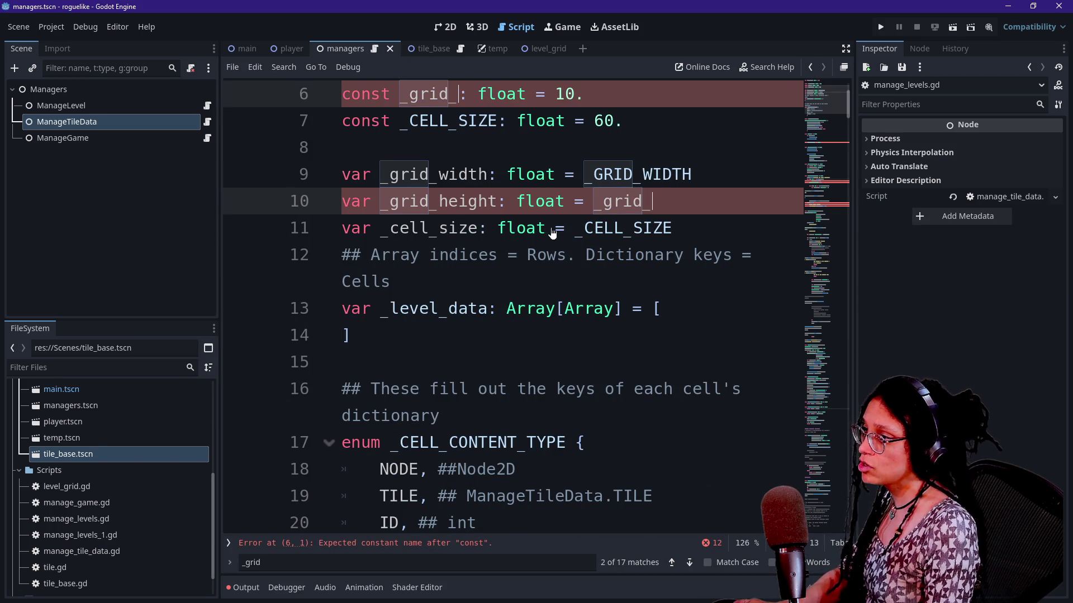
pyautogui.hotkey('ctrl', 'shift', 'z')
pyautogui.hotkey('ctrl', 'shift', 'z')
pyautogui.hotkey('ctrl', 'shift', 'z')
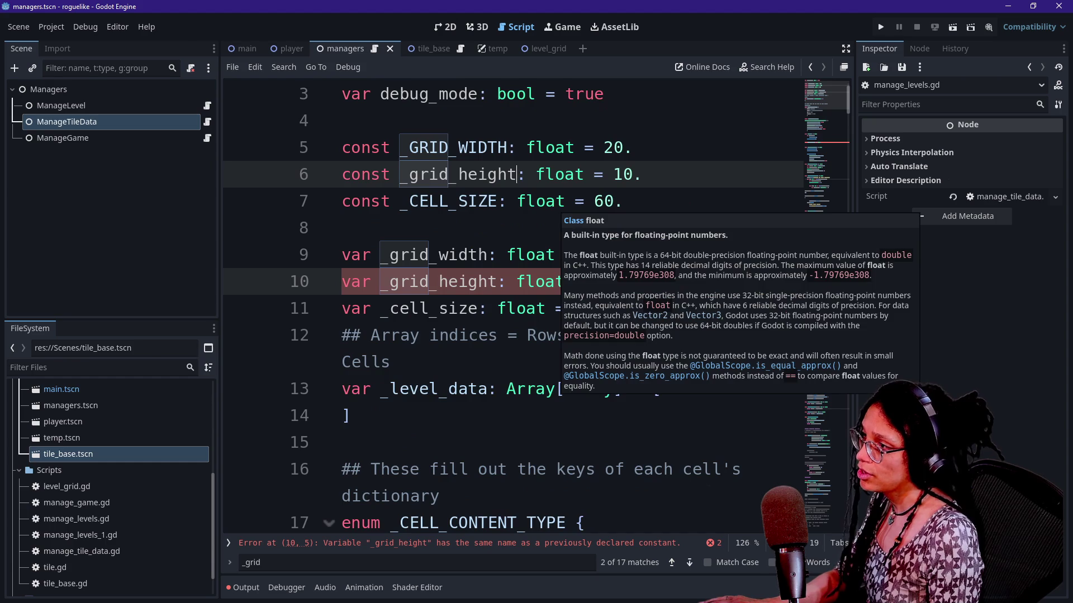
# - Rename the constant on lines 6 and 10 back to _GRID_HEIGHT
pyautogui.click(467, 174)
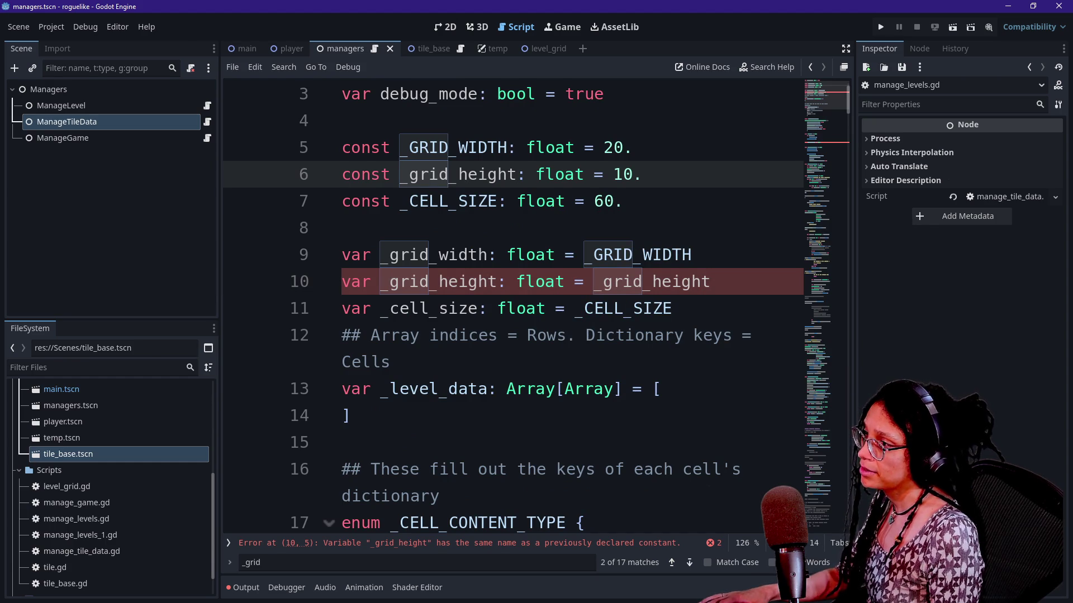
pyautogui.hotkey('ctrl', 'shift', 'Right')
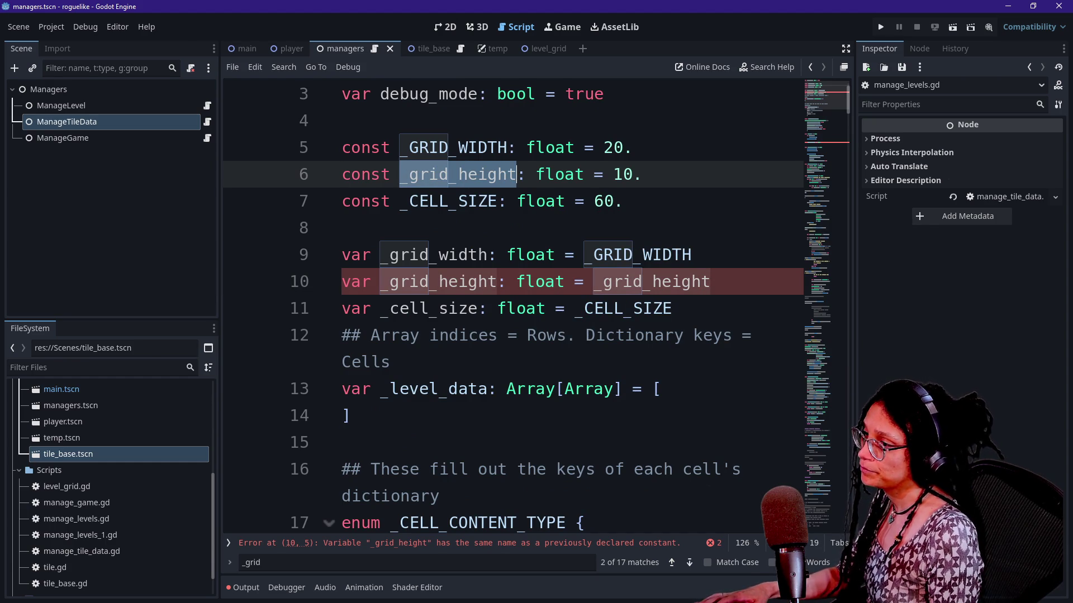
pyautogui.hotkey('ctrl', 'd')
pyautogui.write('_GRID_HEIGHT')
pyautogui.press('Escape')
# - Rename the cell-size constant occurrences back to _CELL_SIZE
pyautogui.click(400, 201)
pyautogui.moveTo(400, 201); pyautogui.dragTo(497, 201)
pyautogui.hotkey('ctrl', 'd')
pyautogui.hotkey('ctrl', 'd')
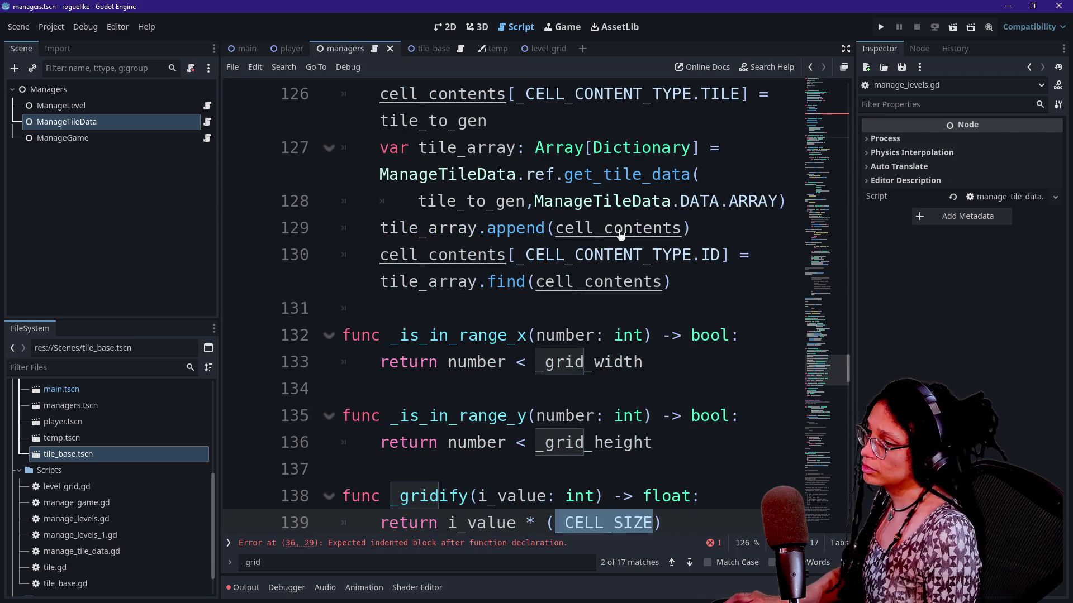
pyautogui.write('_cell_size')
pyautogui.scroll(2, 599, 243)
pyautogui.click(400, 254)
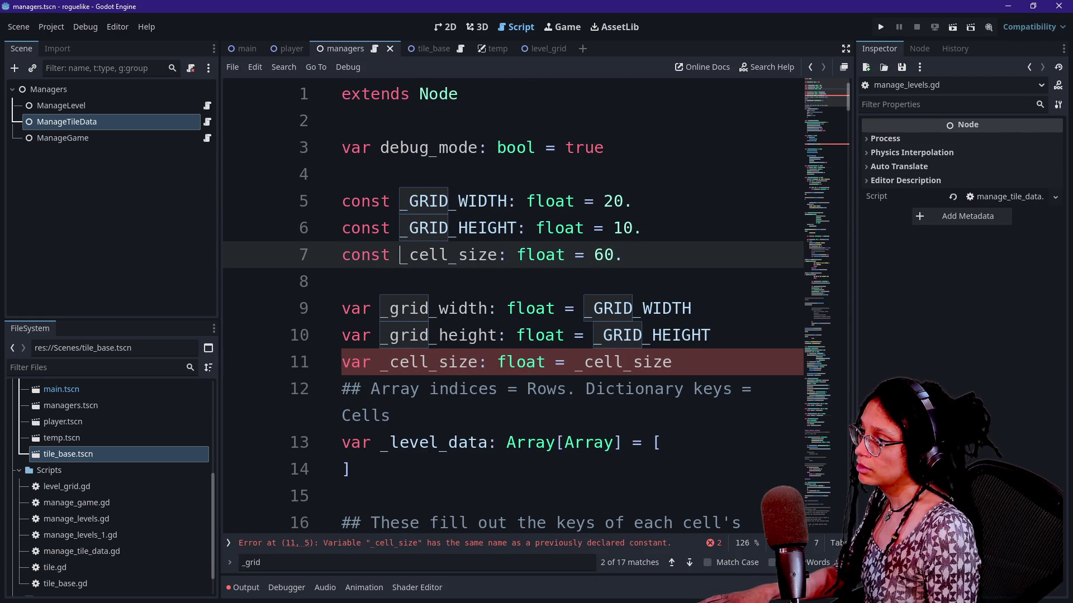
pyautogui.hotkey('ctrl', 'shift', 'Right')
pyautogui.hotkey('ctrl', 'd')
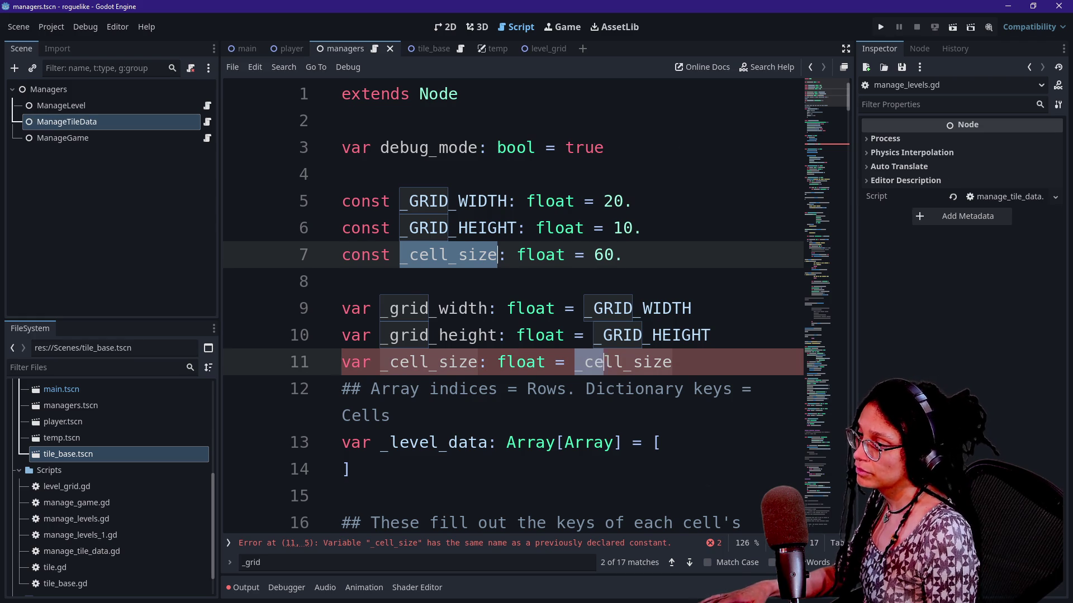
pyautogui.write('_CELL_SIZE')
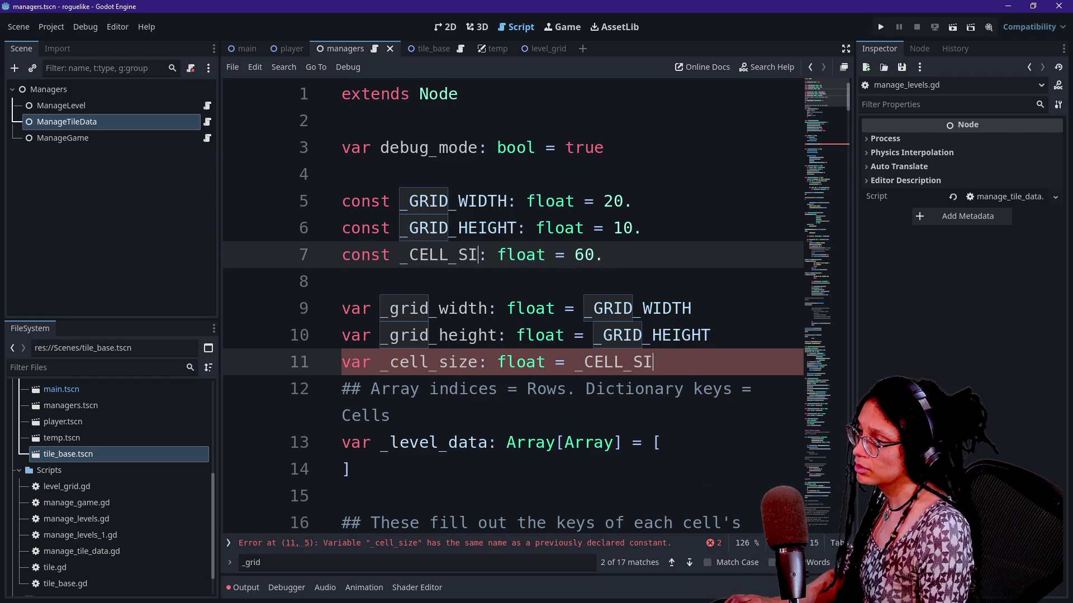
pyautogui.click(506, 201)
pyautogui.click(402, 542)
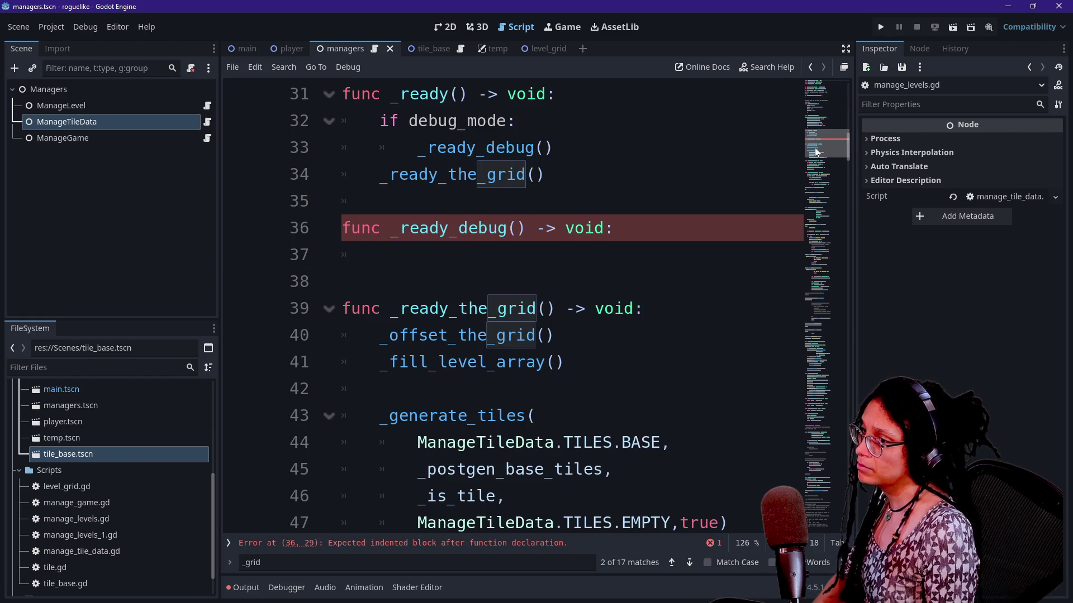
# - Add an indented line under _ready_debug and two blank lines above the level-data comment
pyautogui.press('Return')
pyautogui.scroll(2, 512, 305)
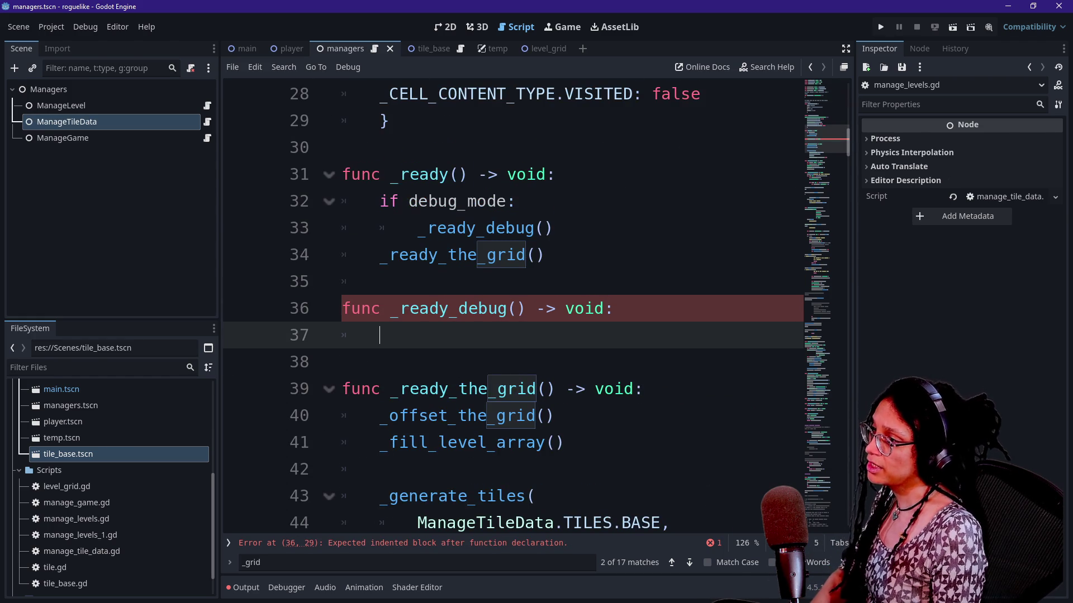
pyautogui.scroll(2, 513, 304)
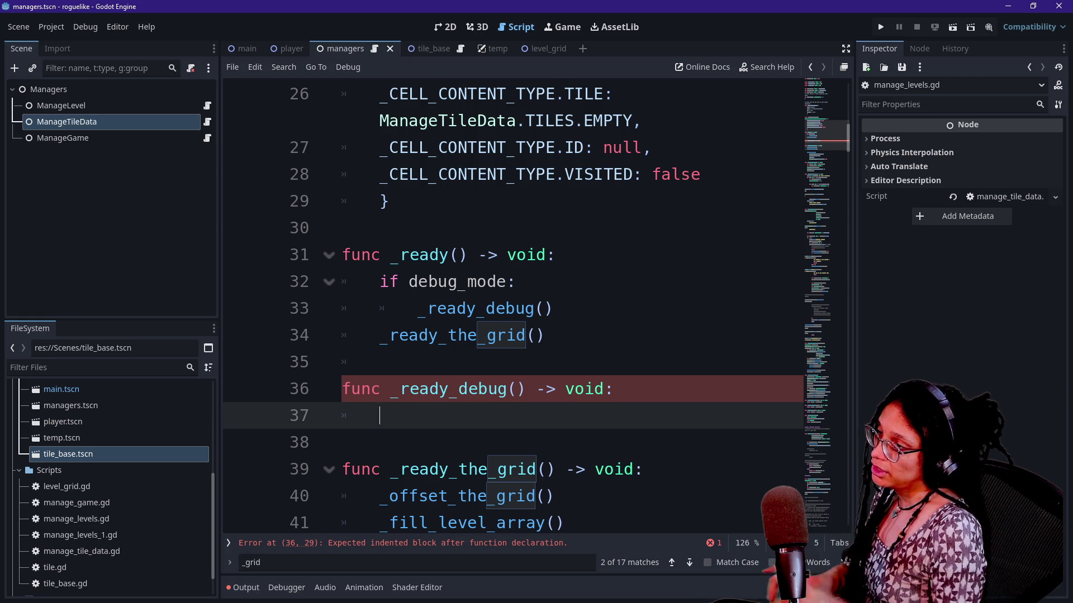
pyautogui.scroll(10, 513, 304)
pyautogui.click(342, 174)
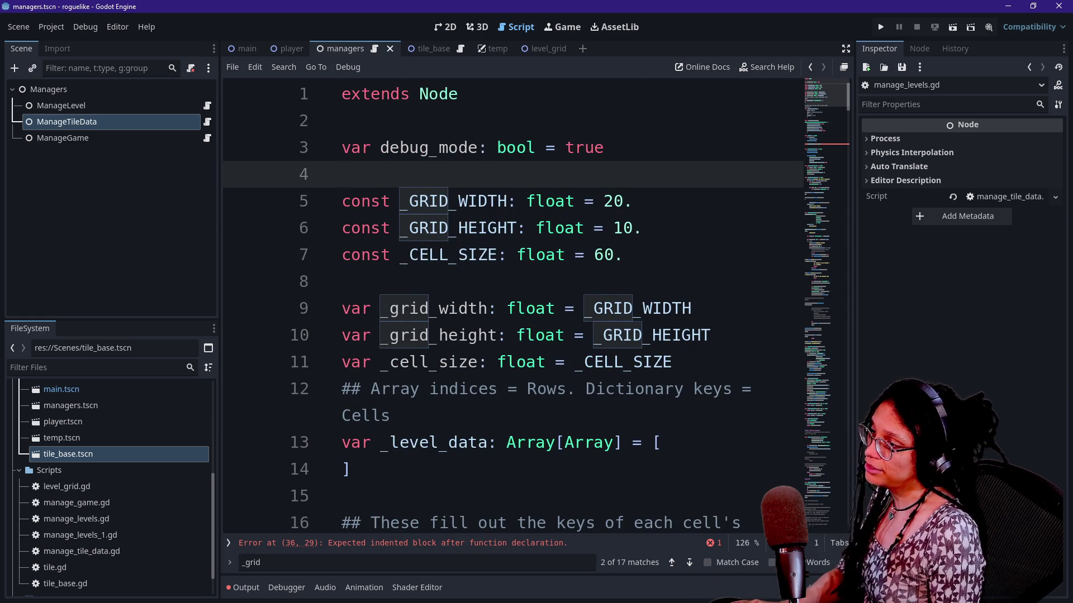
pyautogui.click(605, 147)
pyautogui.press('Return')
pyautogui.press('BackSpace')
pyautogui.press('Down')
pyautogui.press('Down')
pyautogui.press('Down')
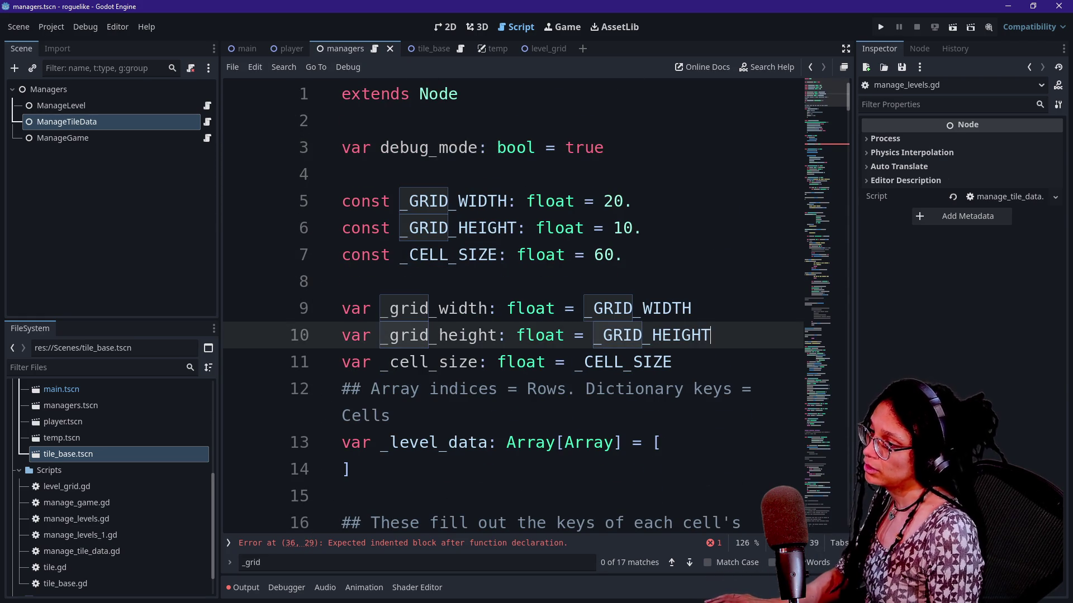
pyautogui.press('Home')
pyautogui.press('Return')
pyautogui.press('Return')
pyautogui.press('Up')
pyautogui.click(621, 255)
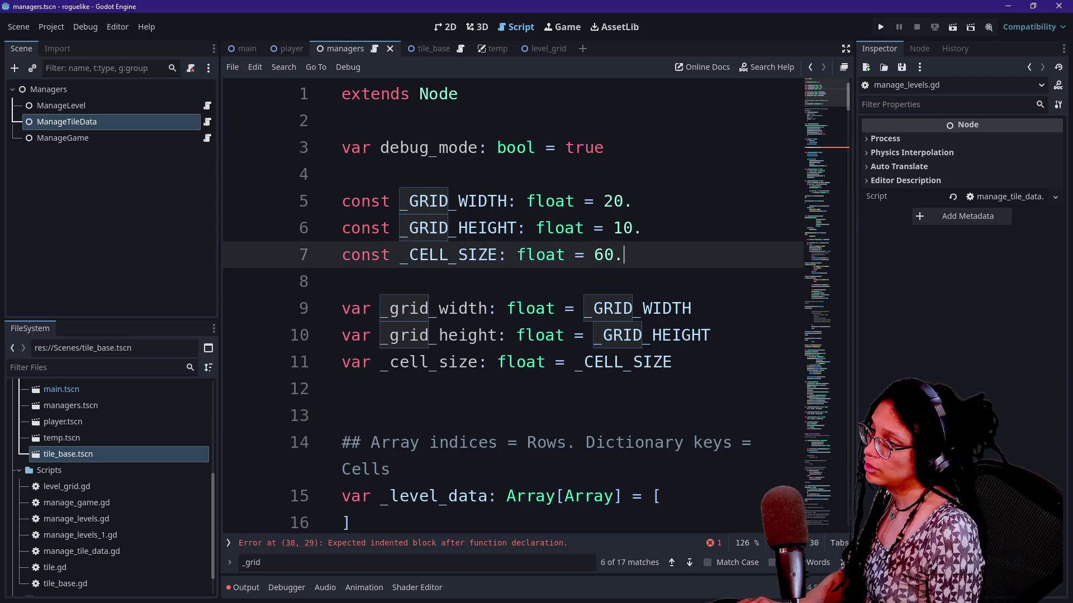
pyautogui.press('Return')
pyautogui.press('Return')
pyautogui.press('Up')
pyautogui.write('@export ')
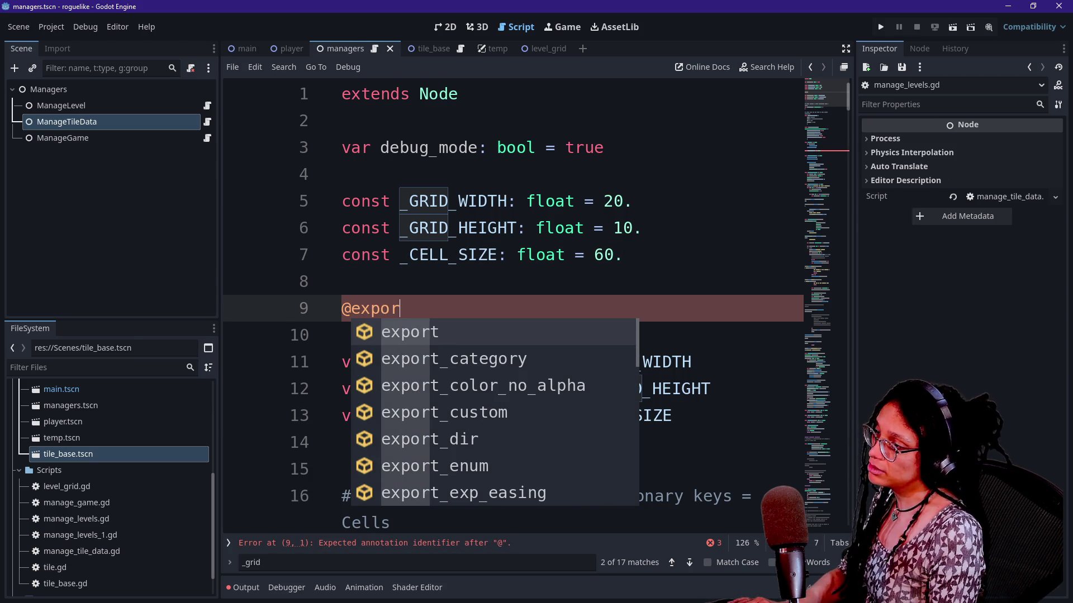
pyautogui.write('_gi')
pyautogui.press('BackSpace')
pyautogui.press('BackSpace')
pyautogui.write('g')
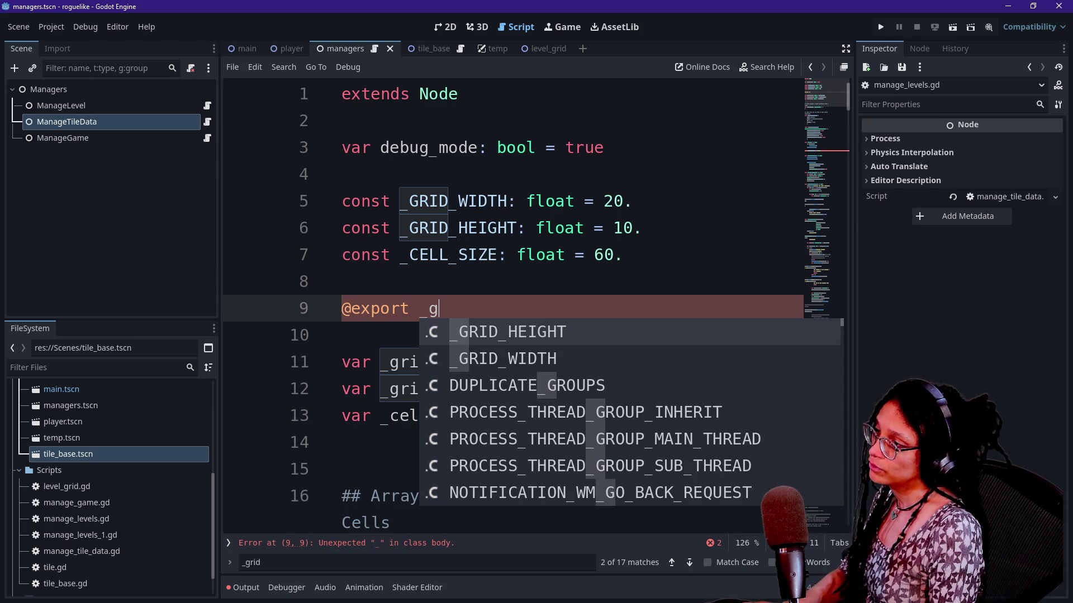
pyautogui.write('rid_width_')
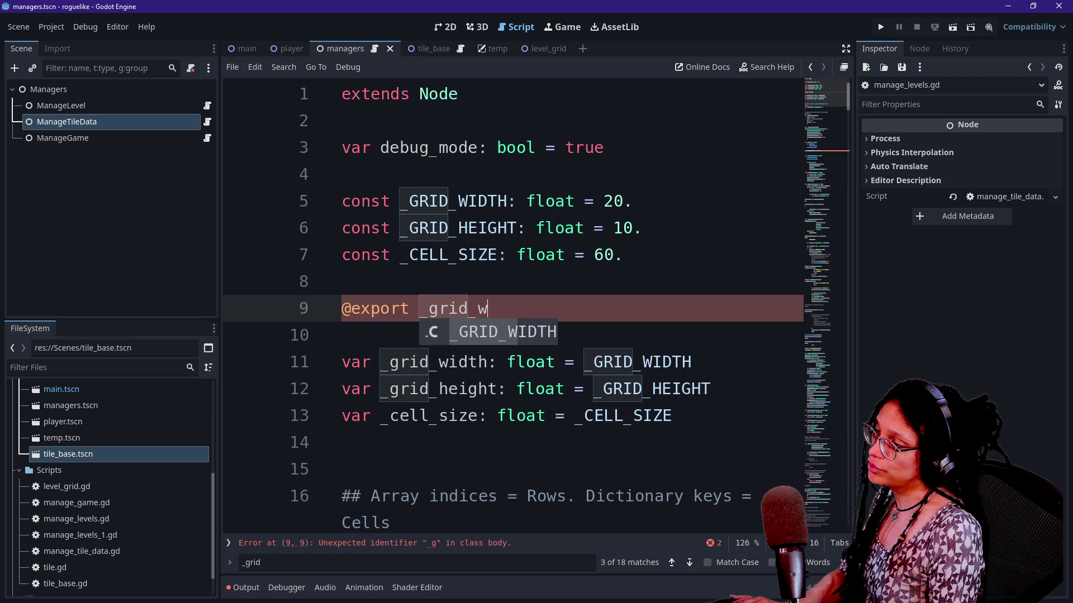
pyautogui.write('var: ')
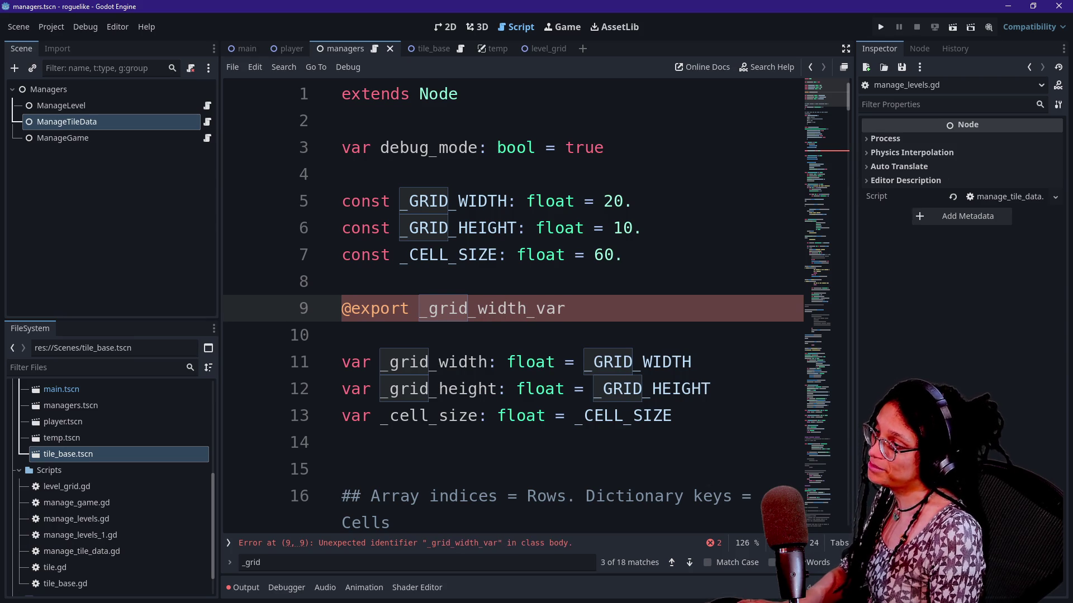
pyautogui.write('floa')
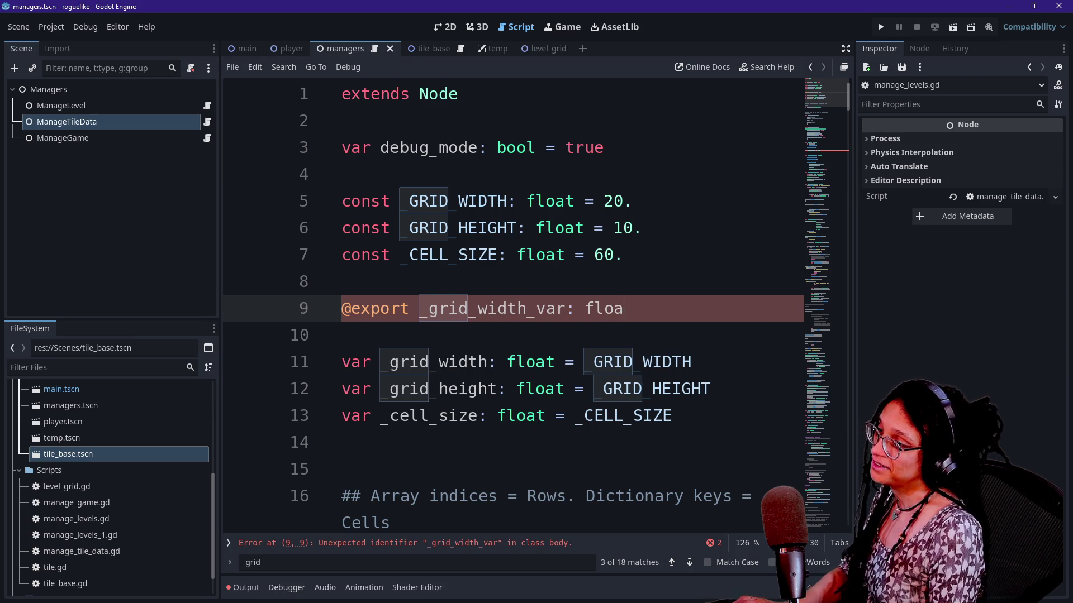
pyautogui.press('BackSpace')
pyautogui.press('BackSpace')
pyautogui.press('BackSpace')
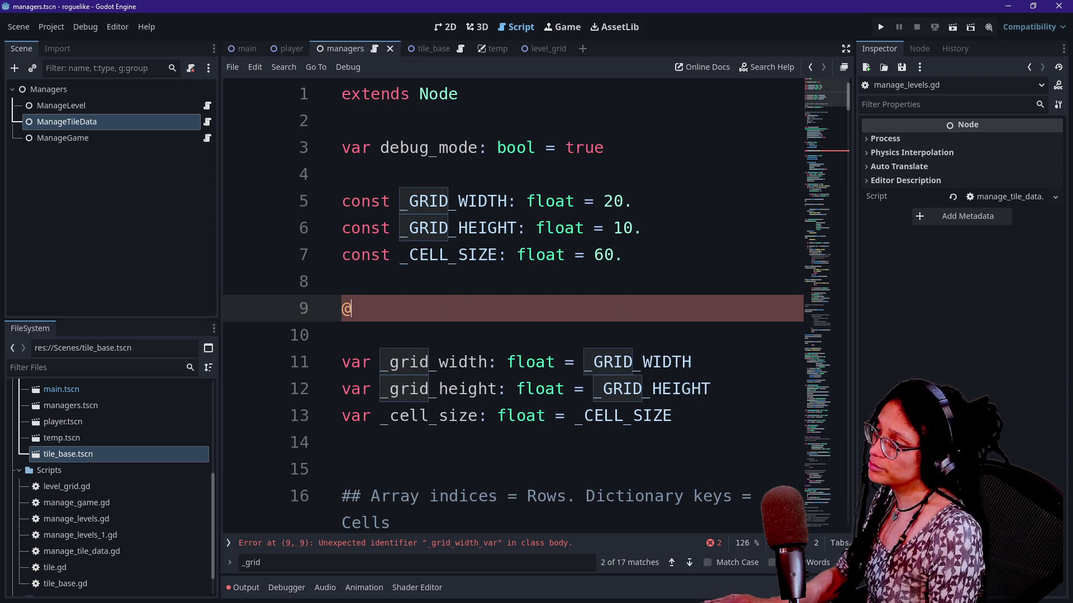
pyautogui.click(341, 309)
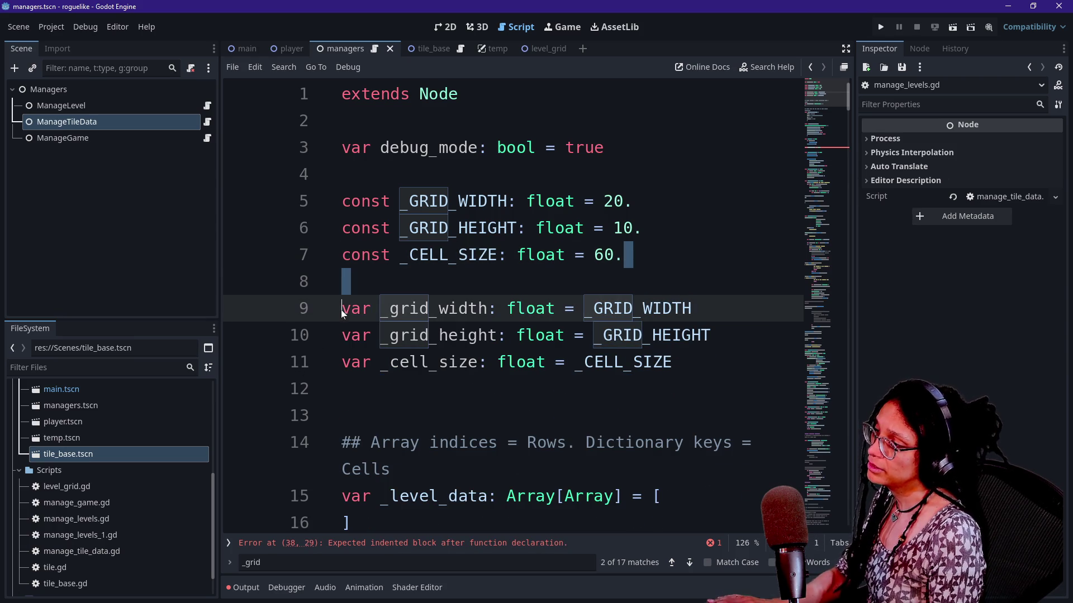
pyautogui.hotkey('shift', 'alt', 'Down')
pyautogui.hotkey('shift', 'alt', 'Down')
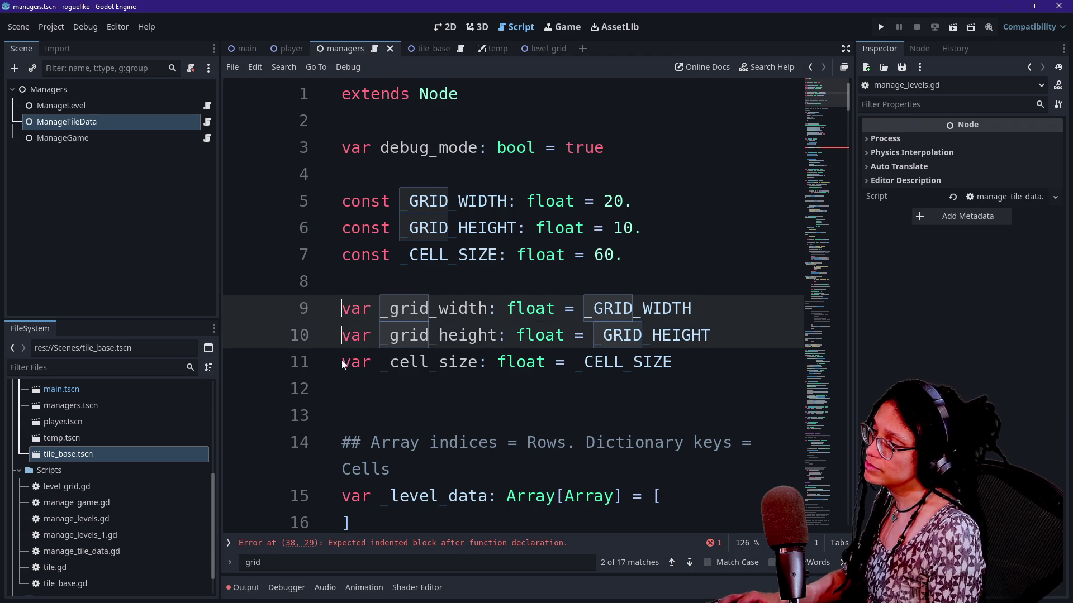
pyautogui.write('@exoir')
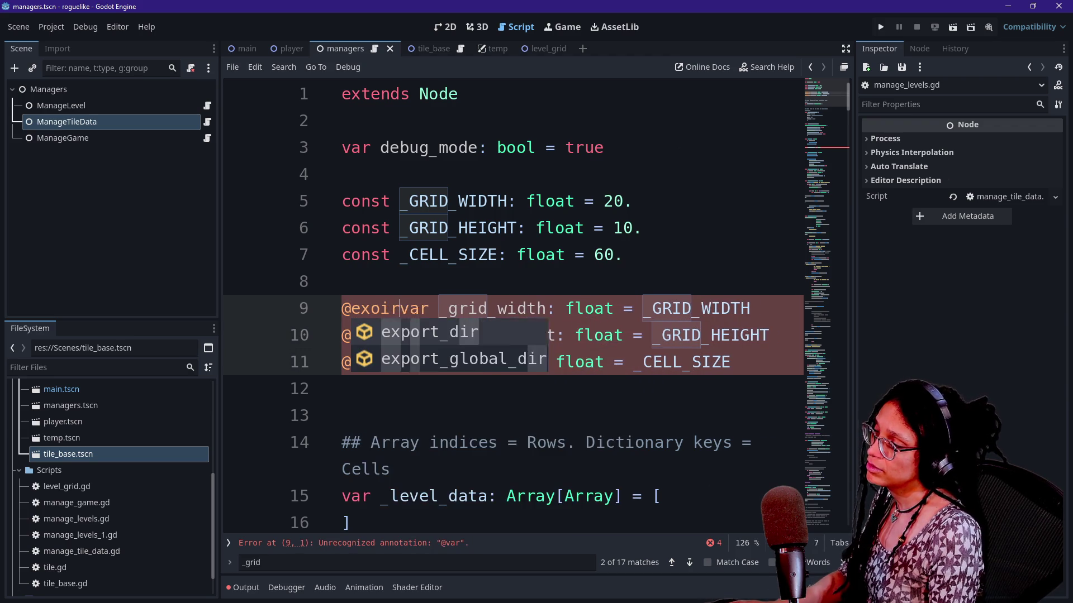
pyautogui.press('BackSpace')
pyautogui.press('BackSpace')
pyautogui.write('prot')
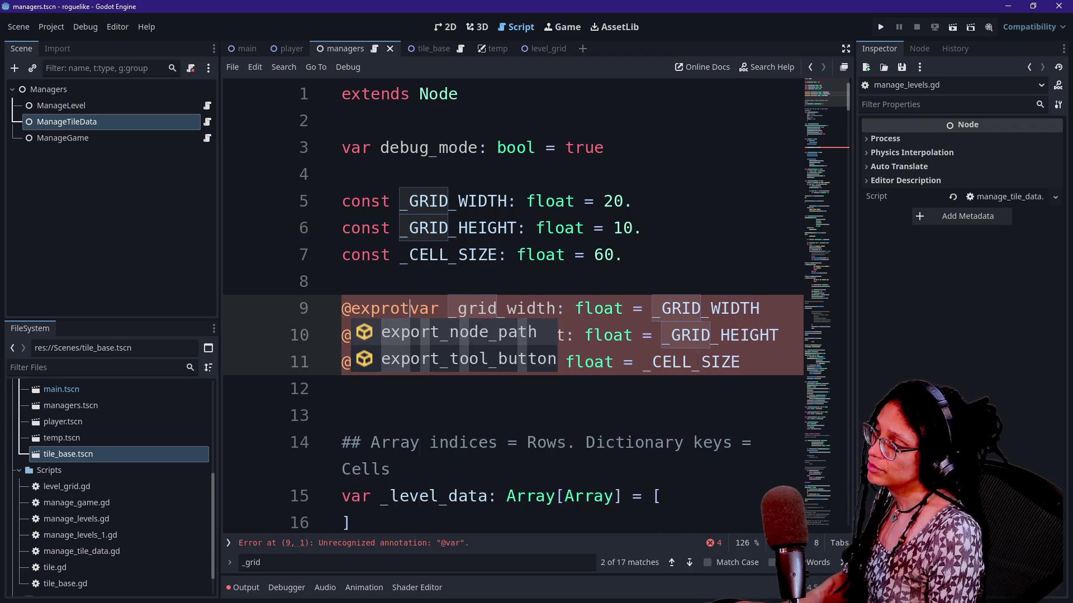
pyautogui.press('BackSpace')
pyautogui.press('BackSpace')
pyautogui.press('BackSpace')
pyautogui.write('ort')
pyautogui.press('Escape')
pyautogui.press('Home')
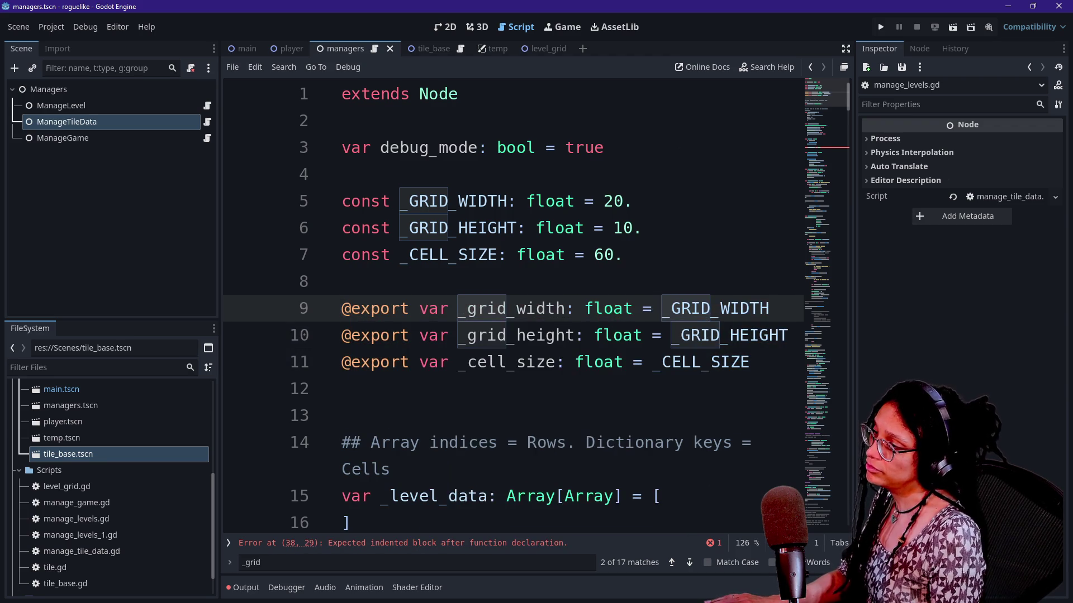
pyautogui.scroll(-8, 514, 307)
# - Delete the debug_mode variable declaration
pyautogui.scroll(4, 542, 307)
pyautogui.scroll(-5, 542, 307)
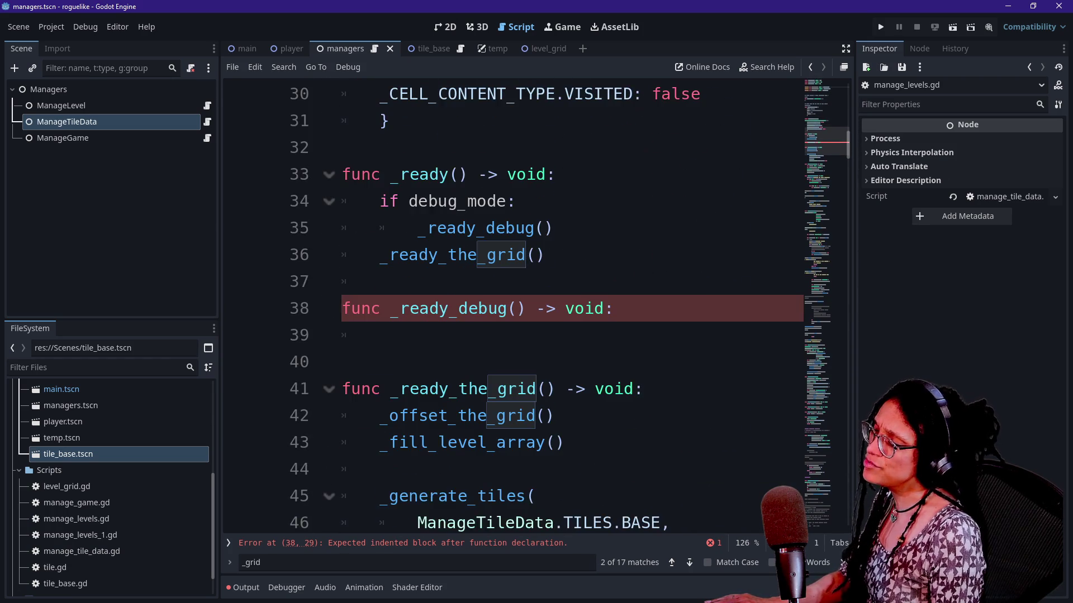
pyautogui.scroll(9, 514, 307)
pyautogui.scroll(1, 514, 307)
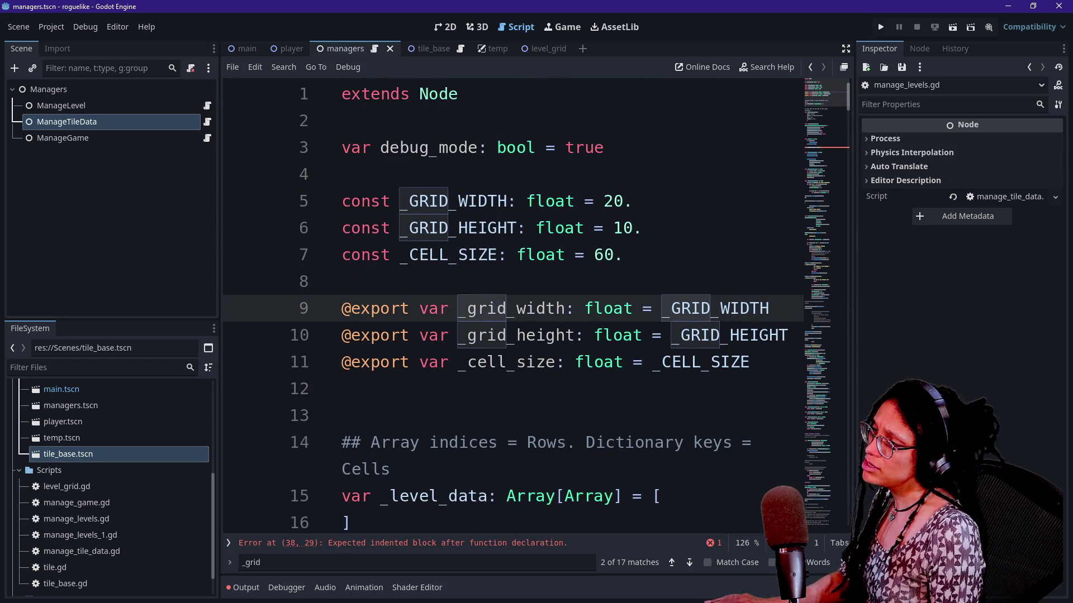
pyautogui.hotkey('ctrl', 'z')
pyautogui.hotkey('ctrl', 'z')
pyautogui.hotkey('ctrl', 'z')
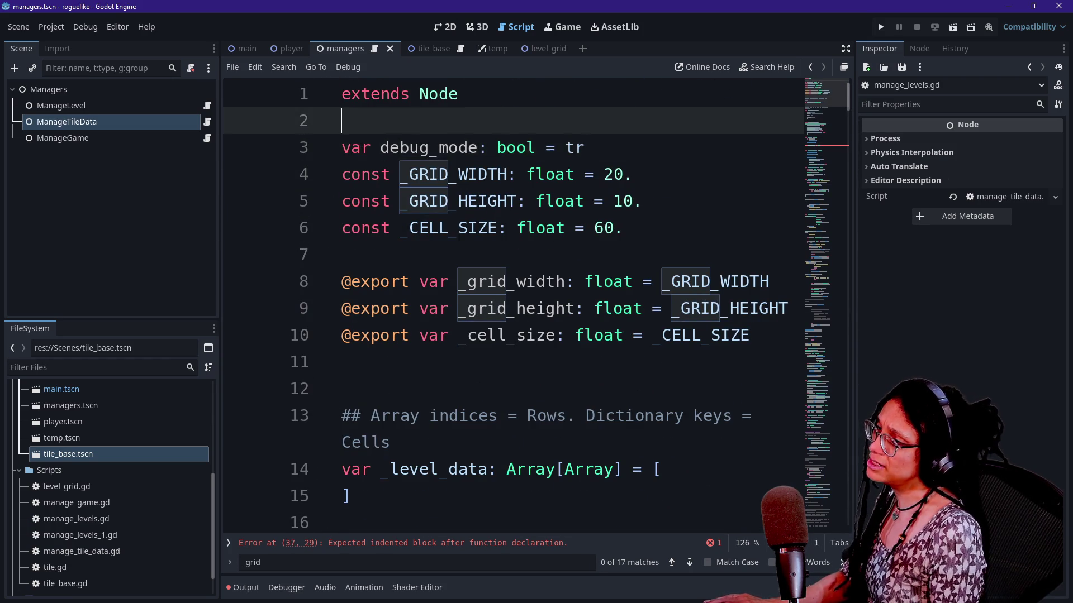
pyautogui.hotkey('ctrl', 'z')
# - Remove the debug_mode check and _ready_debug function, save, and run the game
pyautogui.scroll(-8, 514, 307)
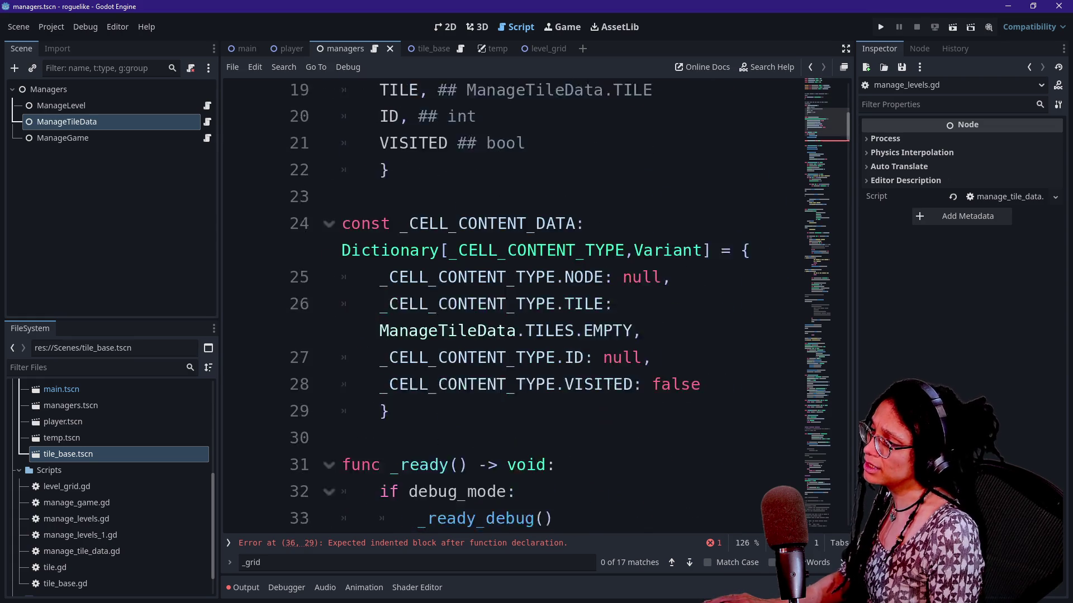
pyautogui.hotkey('ctrl', 'z')
pyautogui.hotkey('ctrl', 'z')
pyautogui.hotkey('ctrl', 'z')
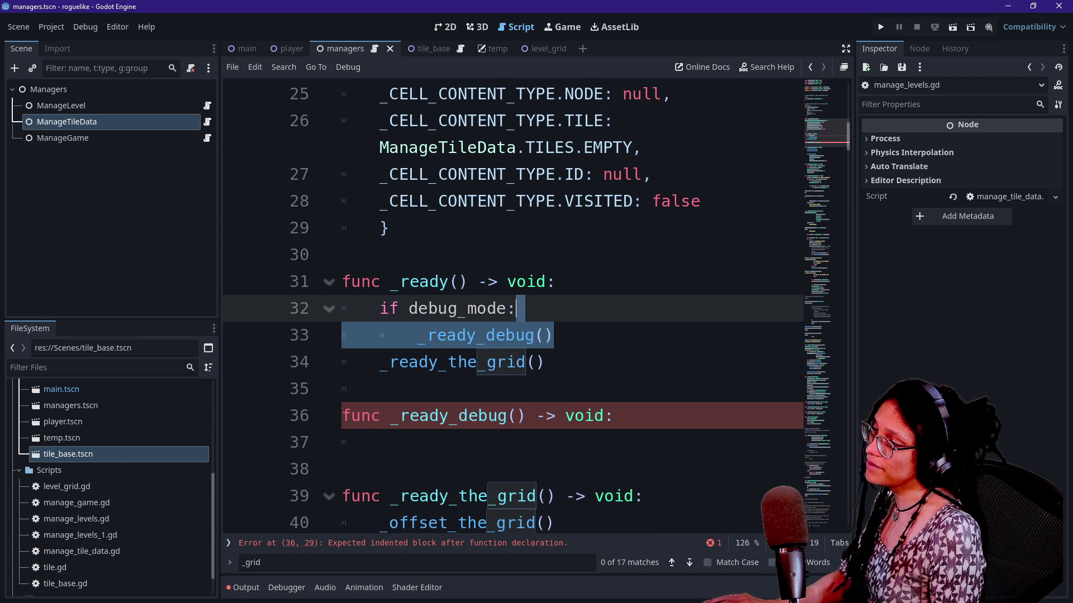
pyautogui.hotkey('ctrl', 'z')
pyautogui.hotkey('ctrl', 'z')
pyautogui.hotkey('ctrl', 'z')
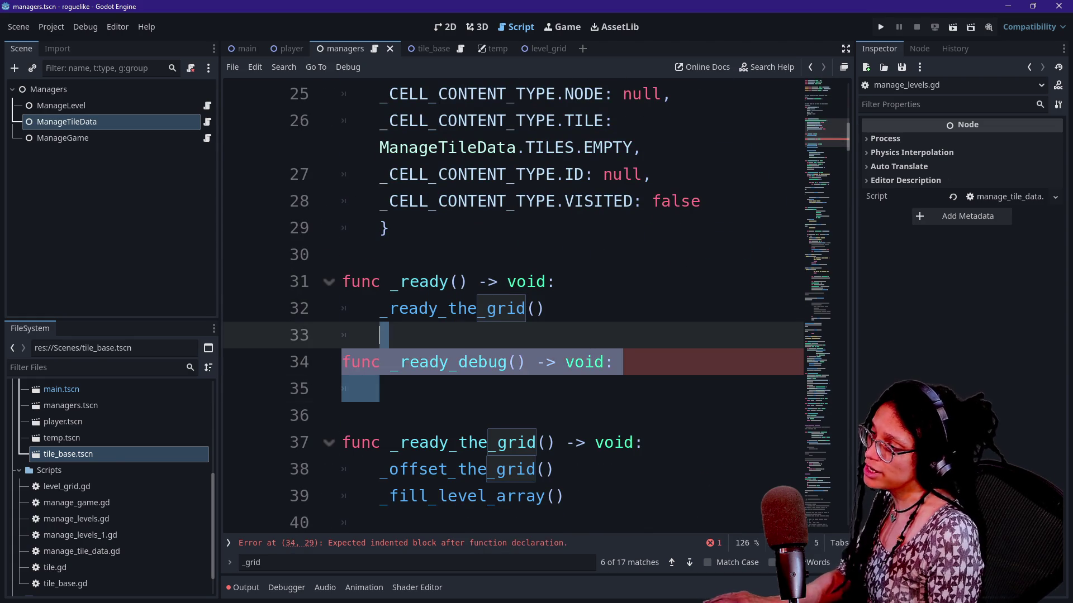
pyautogui.hotkey('ctrl', 's')
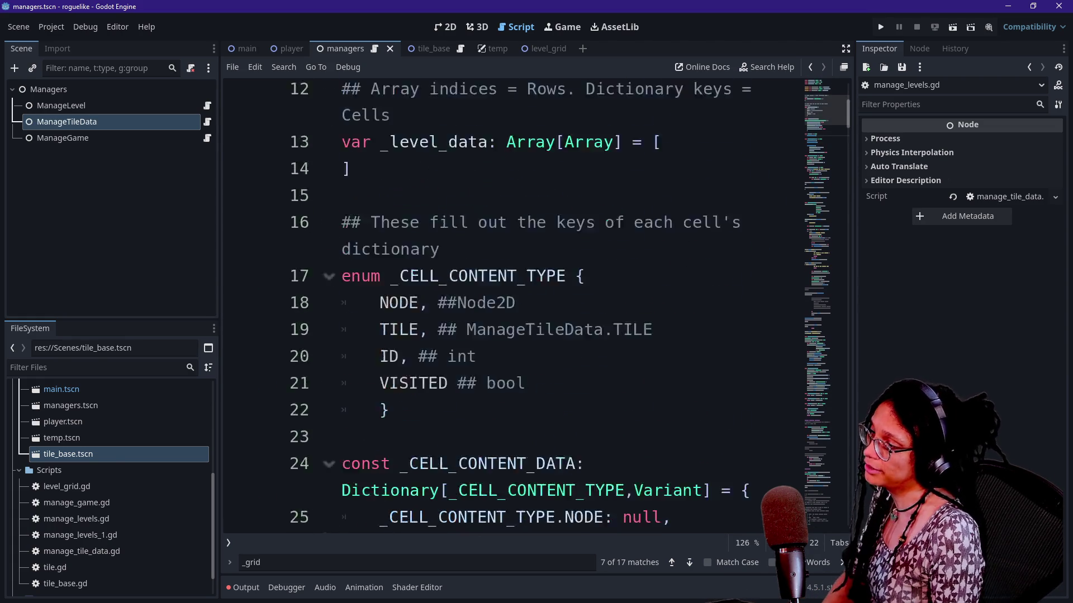
pyautogui.click(881, 28)
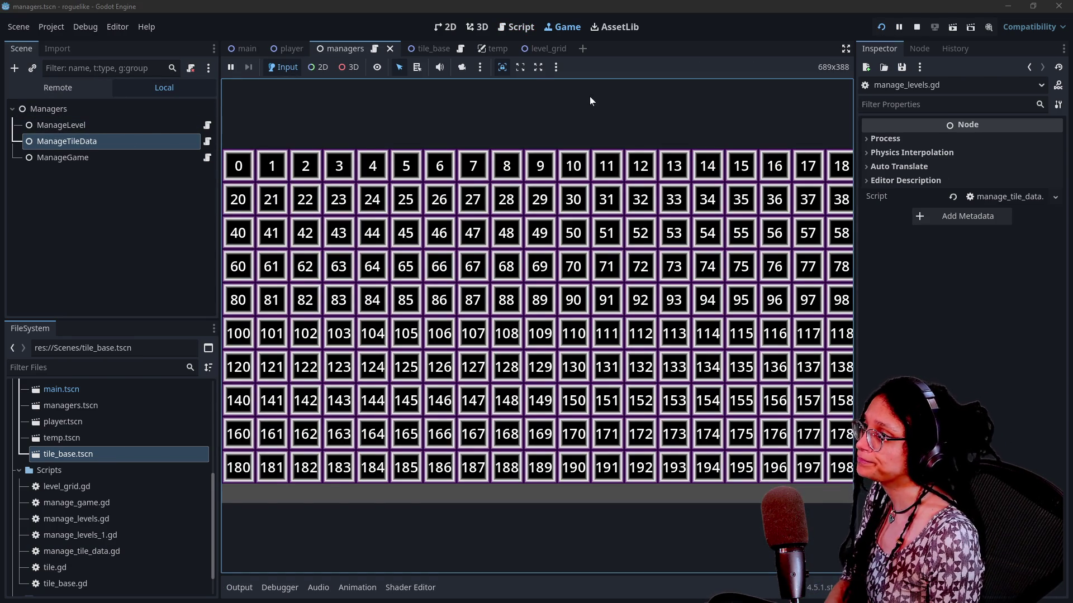
# - Enlarge the running game view and check the Restart input action in Project Settings
pyautogui.click(846, 48)
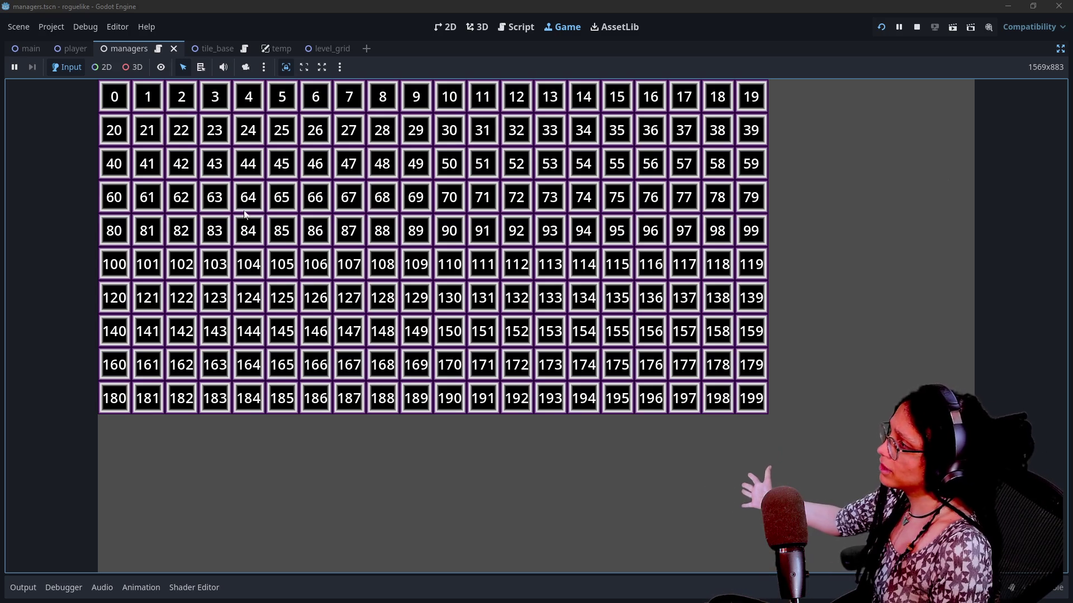
pyautogui.click(51, 26)
pyautogui.click(70, 43)
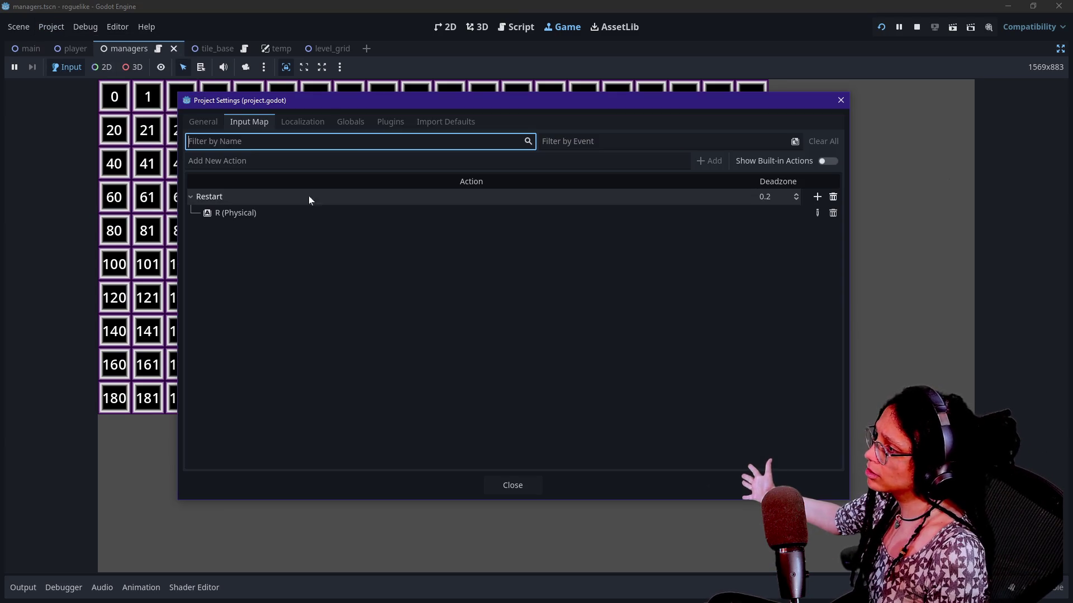
pyautogui.click(841, 100)
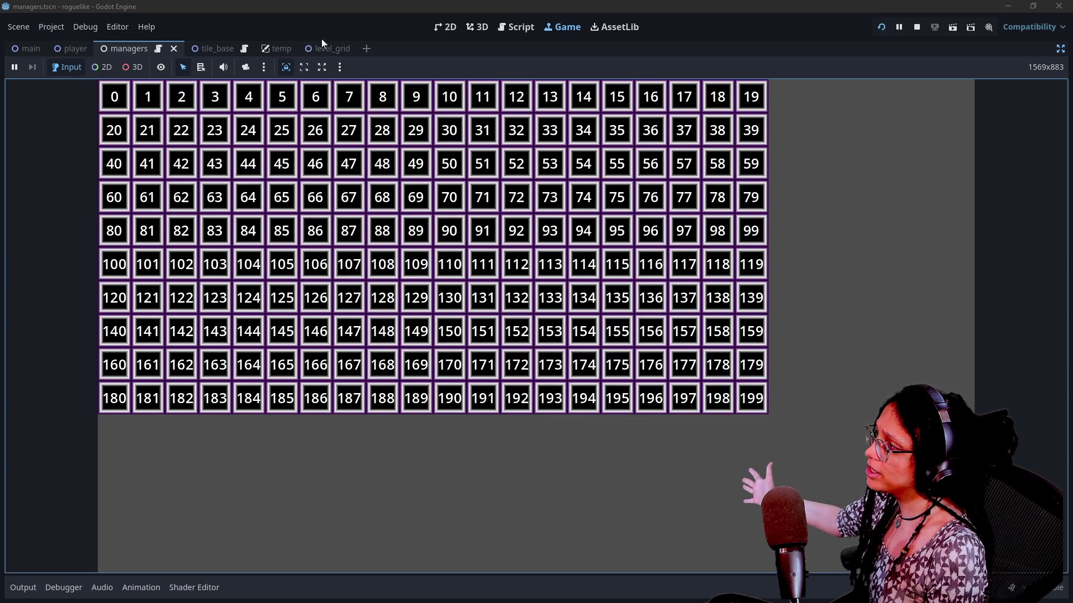
# - Set Display > Window Stretch Mode to canvas_items, keeping Stretch Aspect at keep
pyautogui.click(52, 27)
pyautogui.click(62, 42)
pyautogui.click(201, 122)
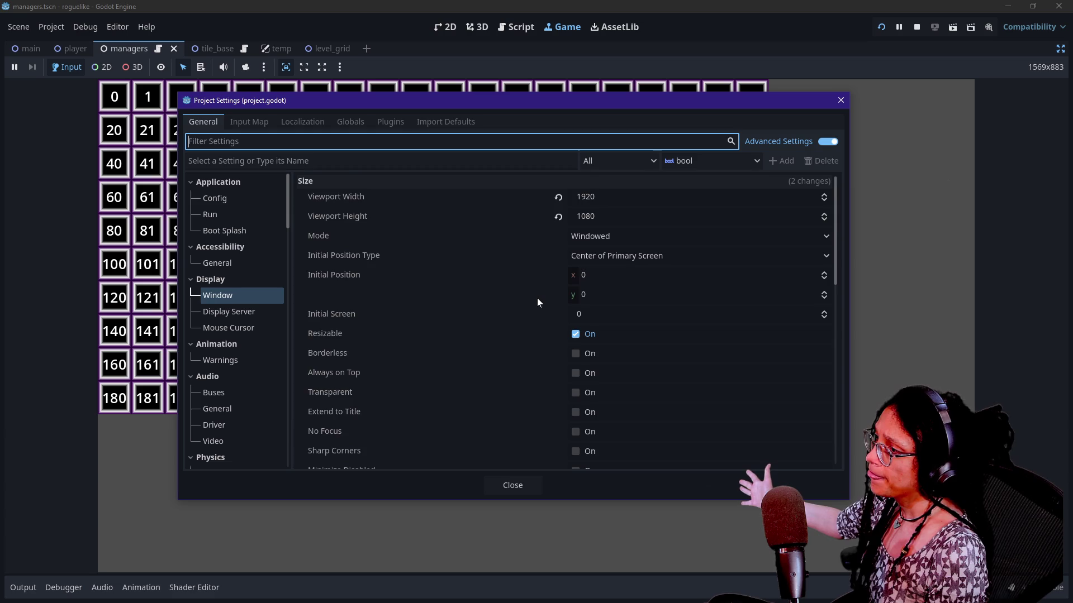
pyautogui.scroll(-10, 538, 300)
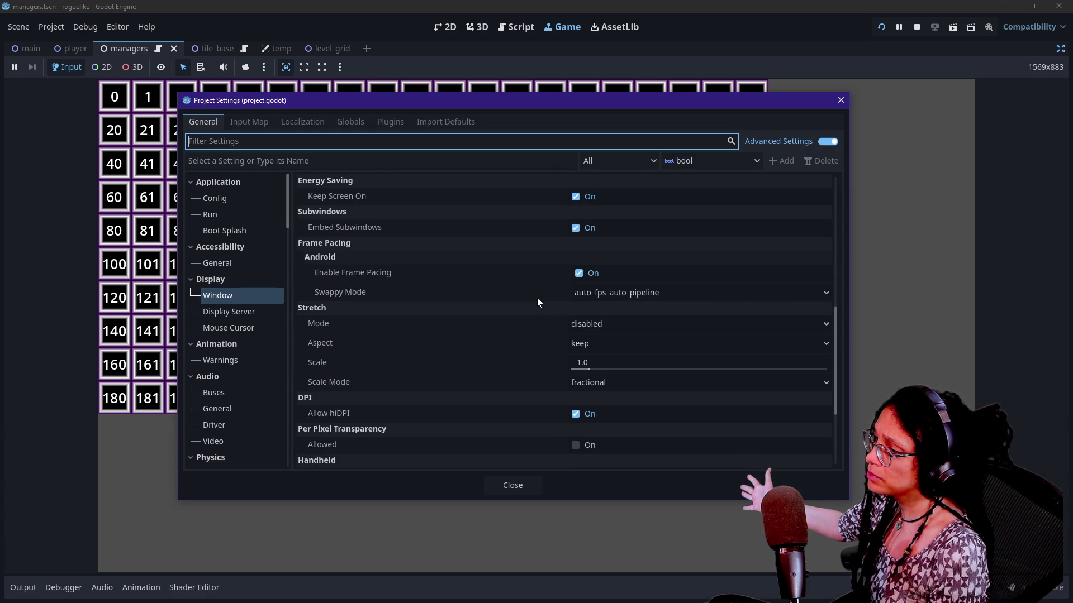
pyautogui.click(607, 329)
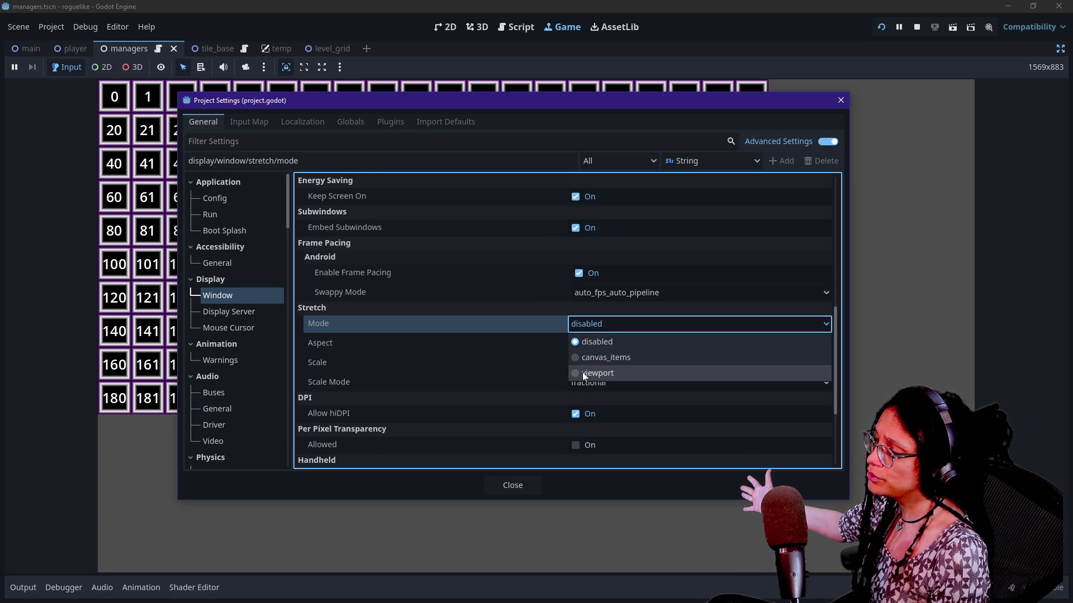
pyautogui.click(571, 358)
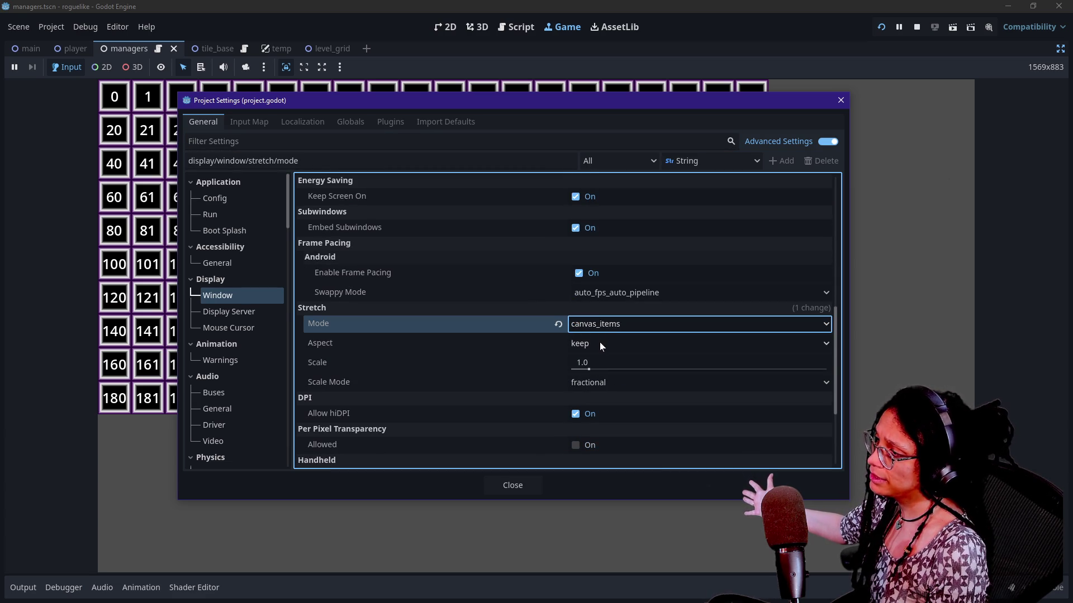
pyautogui.click(599, 342)
pyautogui.click(599, 343)
pyautogui.click(598, 345)
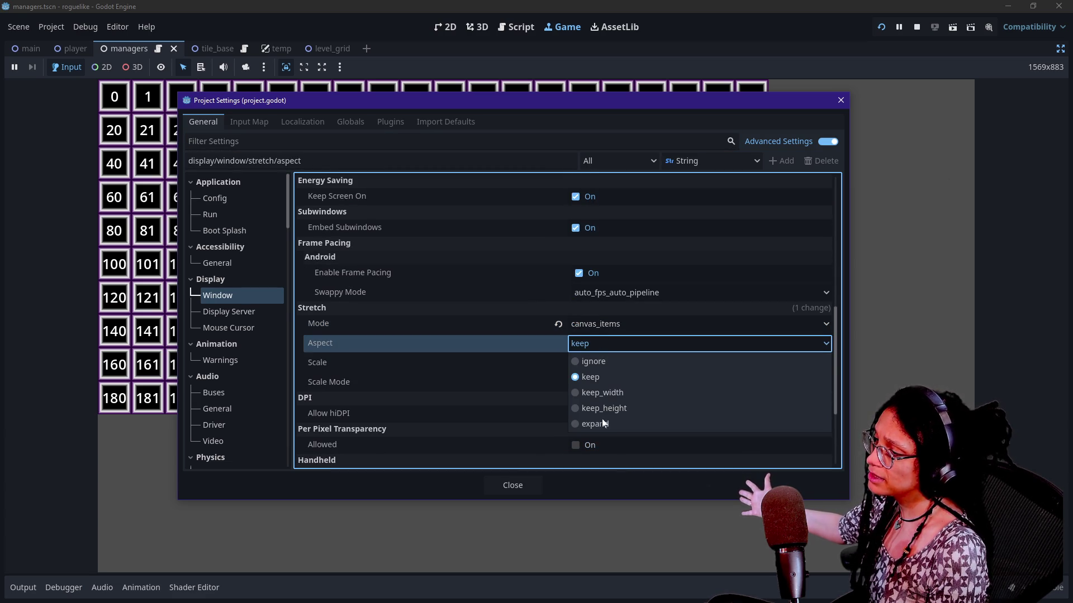
pyautogui.click(488, 370)
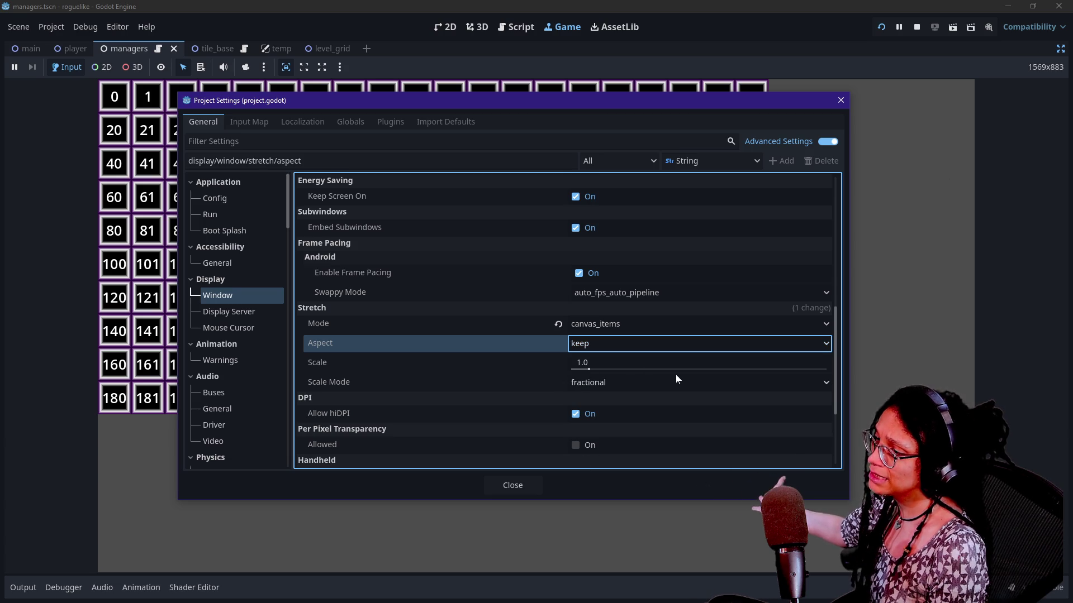
pyautogui.click(528, 486)
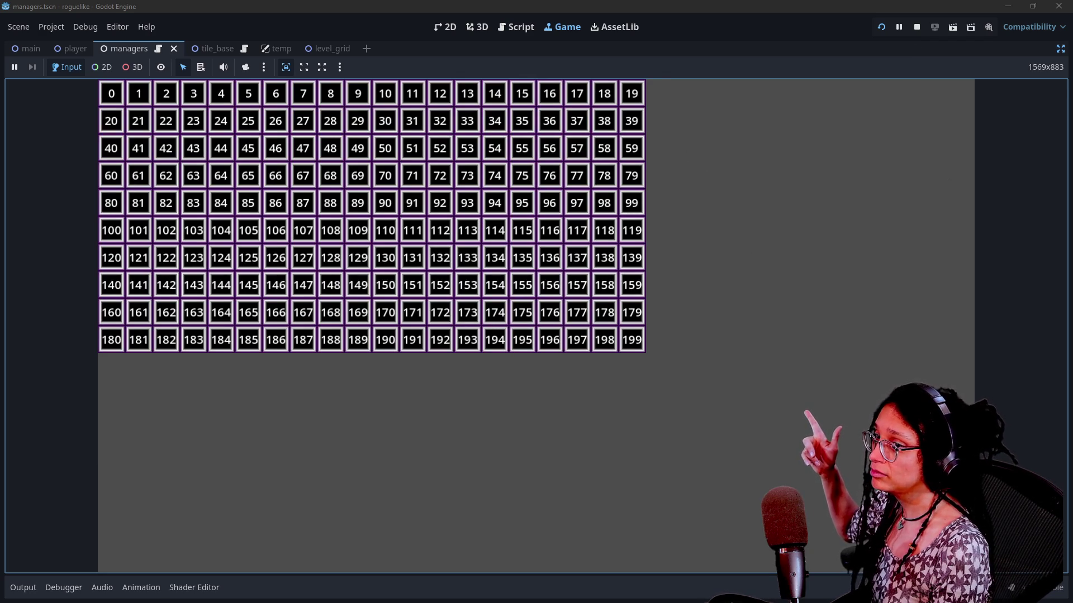
# - Set ManageLevel's Grid Width to 40, then show the Output log and manage_levels.gd
pyautogui.click(1059, 52)
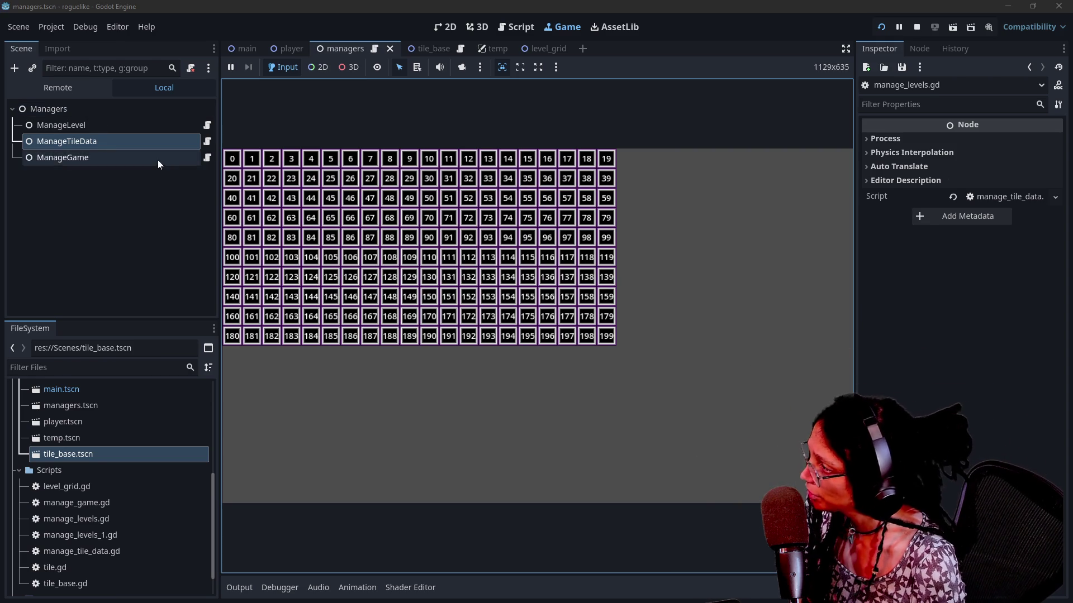
pyautogui.click(139, 126)
pyautogui.click(563, 193)
pyautogui.moveTo(991, 139); pyautogui.dragTo(1000, 140)
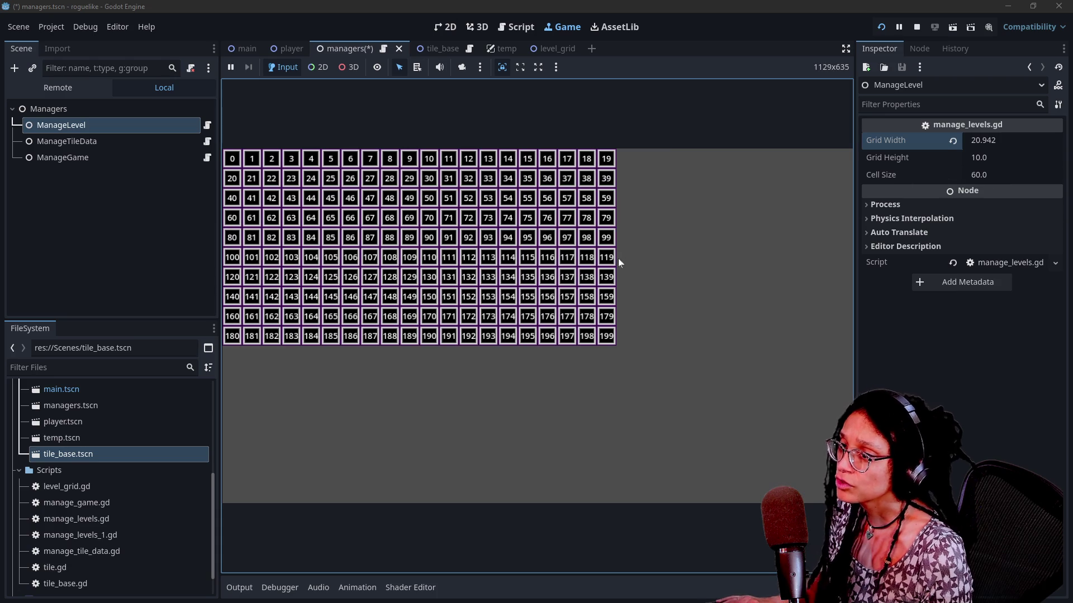
pyautogui.click(992, 143)
pyautogui.click(662, 325)
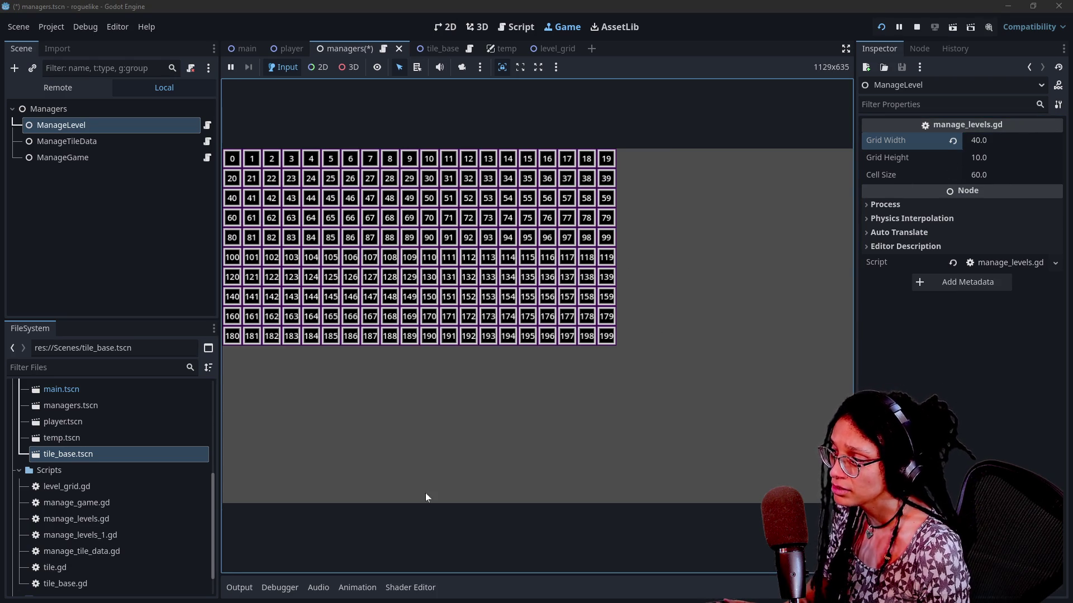
pyautogui.click(240, 587)
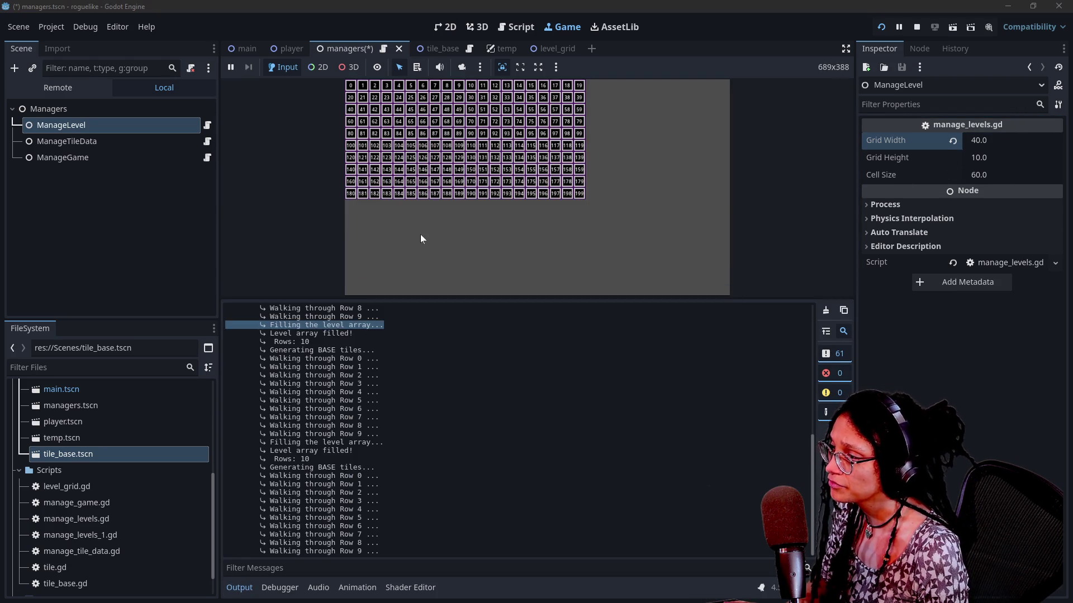
pyautogui.click(517, 27)
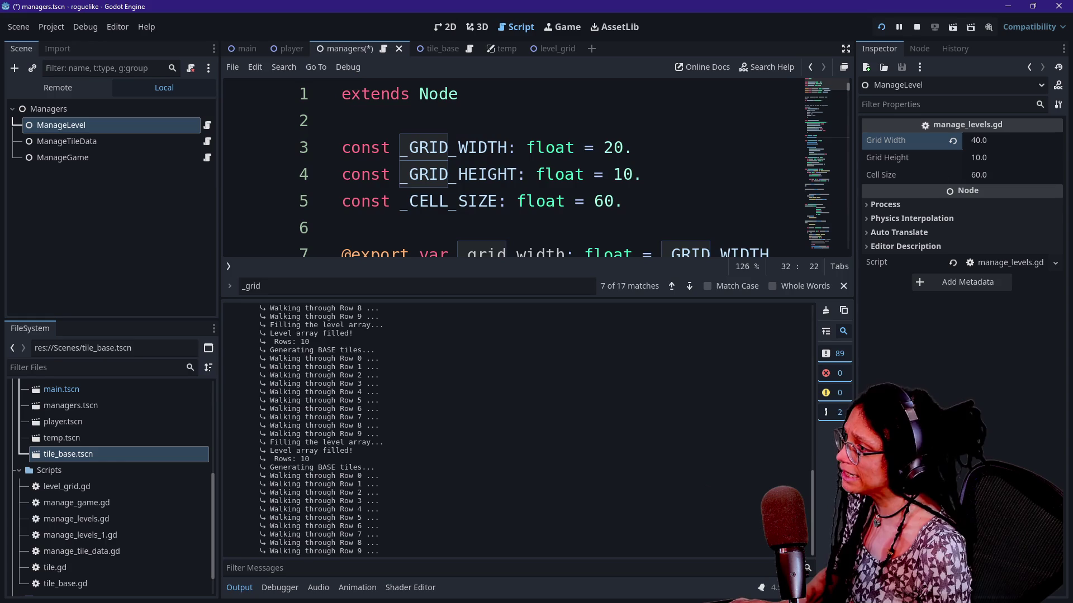
# - Hide the Output log and review manage_levels.gd's constants and exported grid variables
pyautogui.click(545, 174)
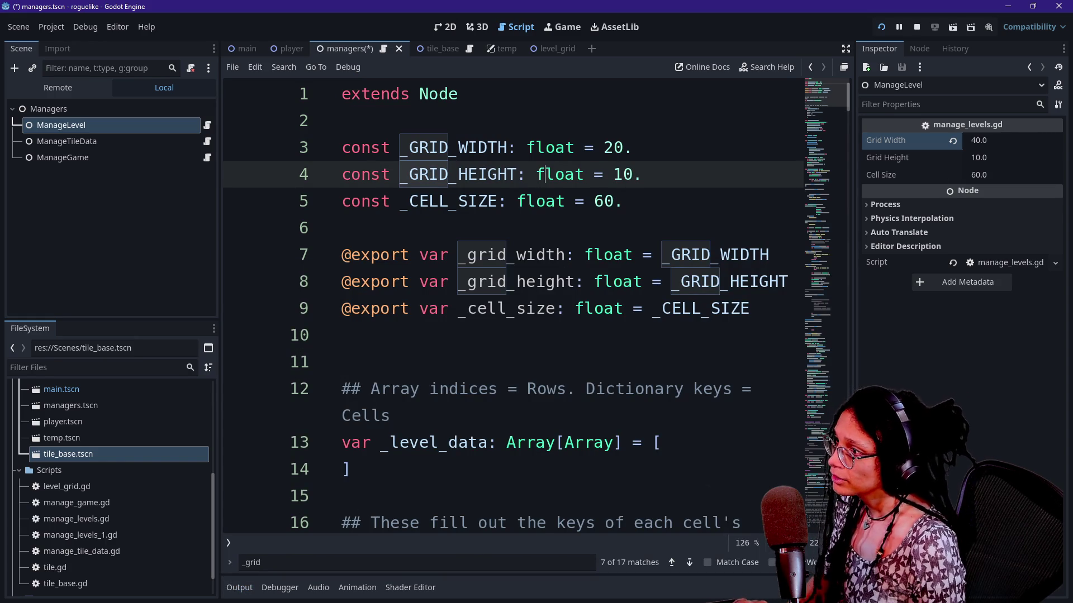
pyautogui.scroll(-1, 513, 304)
pyautogui.scroll(1, 513, 305)
pyautogui.scroll(-3, 513, 304)
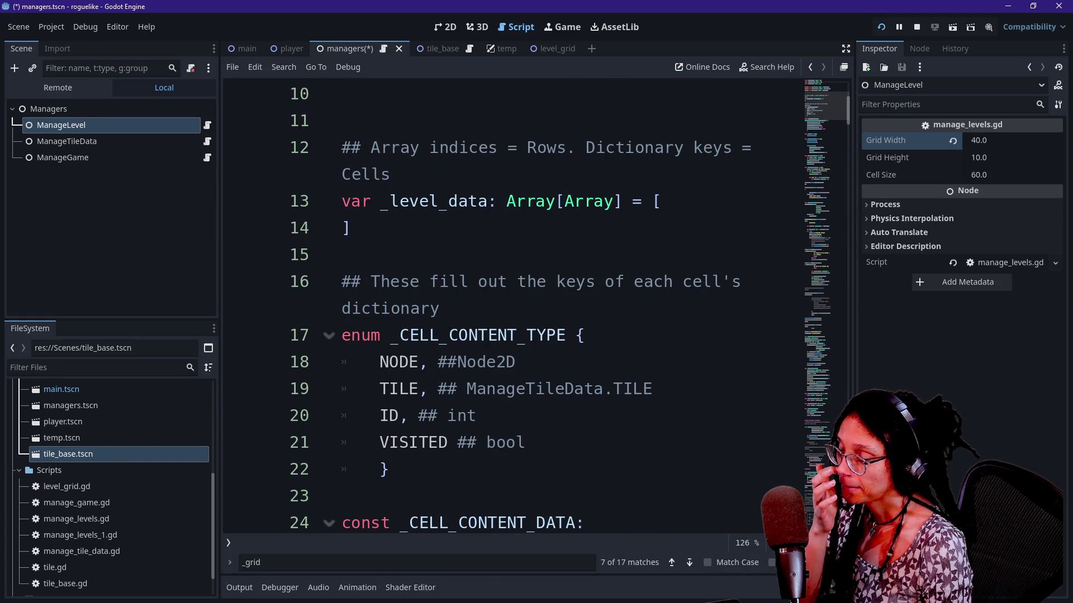
pyautogui.moveTo(825, 98)
pyautogui.mouseDown()
pyautogui.moveTo(819, 150)
pyautogui.moveTo(809, 37)
pyautogui.mouseUp()
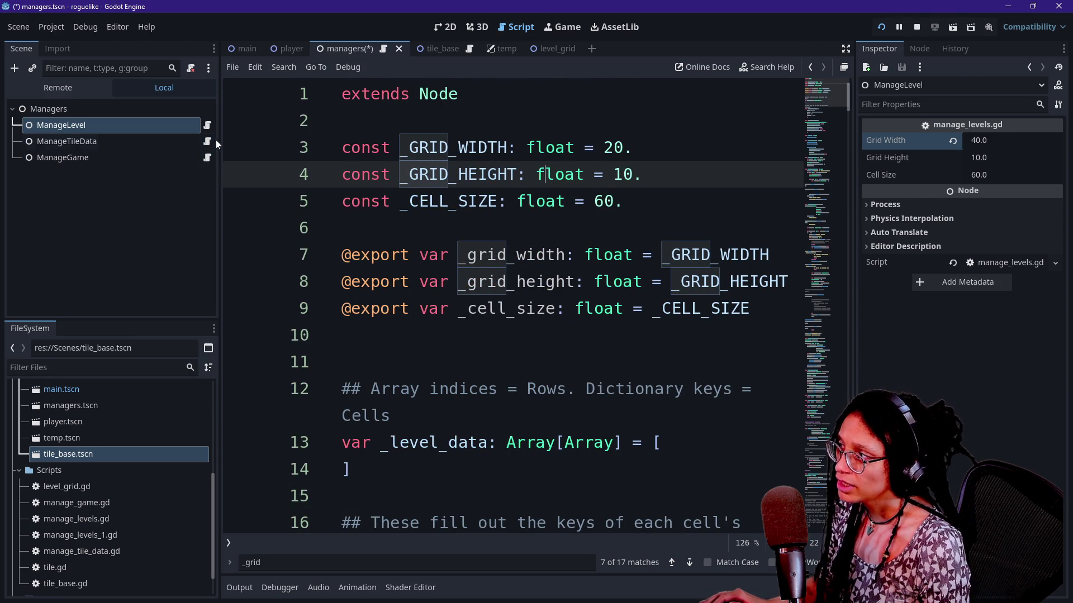
# - Insert print("something") above reload_current_scene() in manage_game.gd's Restart handler and save
pyautogui.click(208, 157)
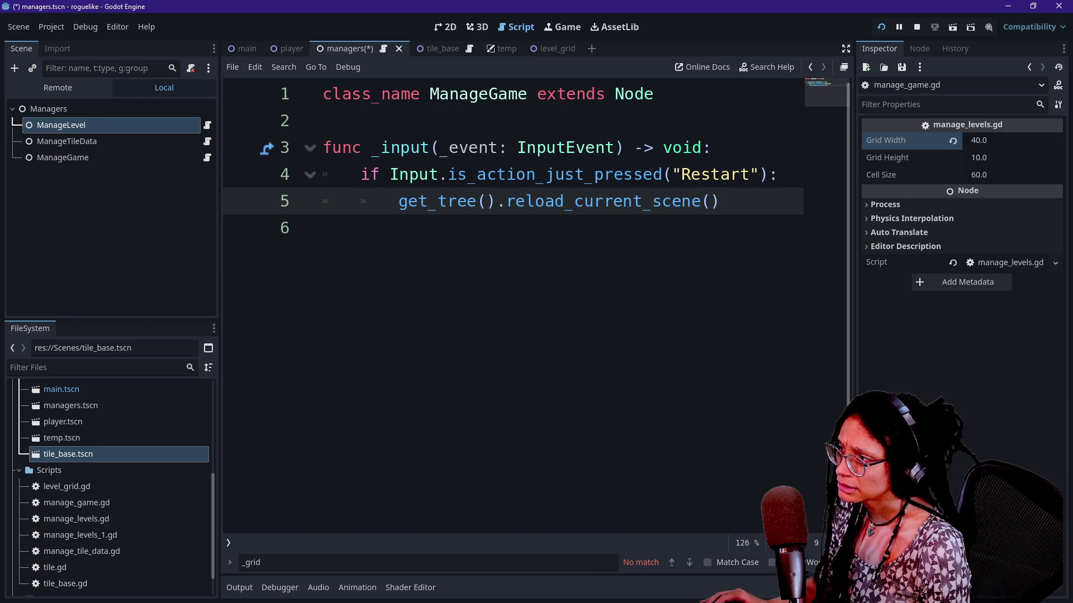
pyautogui.click(778, 175)
pyautogui.press('Return')
pyautogui.write('pri')
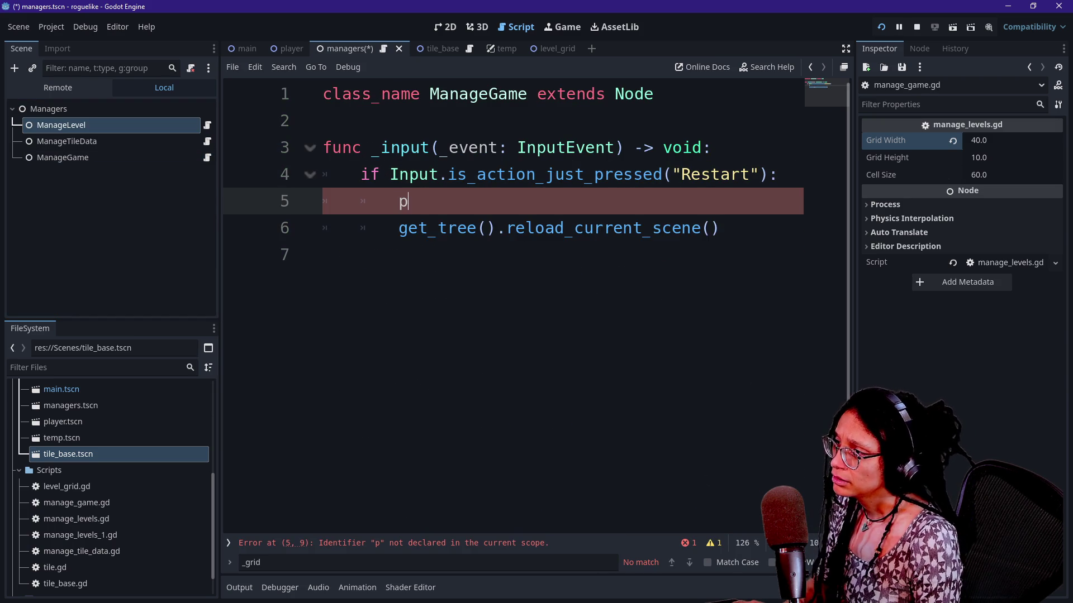
pyautogui.write('nt.')
pyautogui.press('BackSpace')
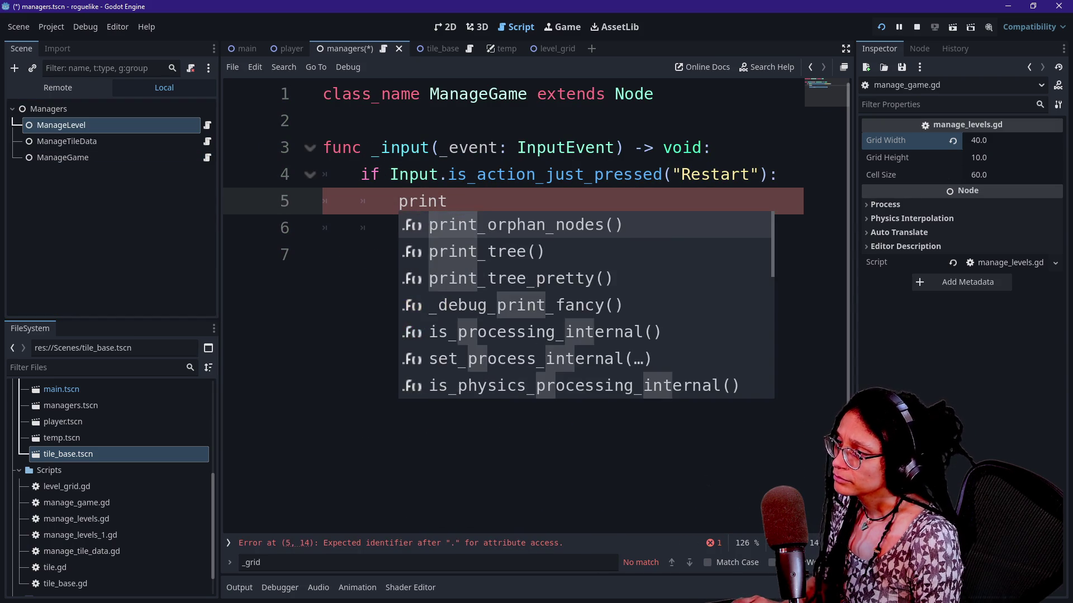
pyautogui.write('(d')
pyautogui.press('BackSpace')
pyautogui.press('BackSpace')
pyautogui.write('"somet')
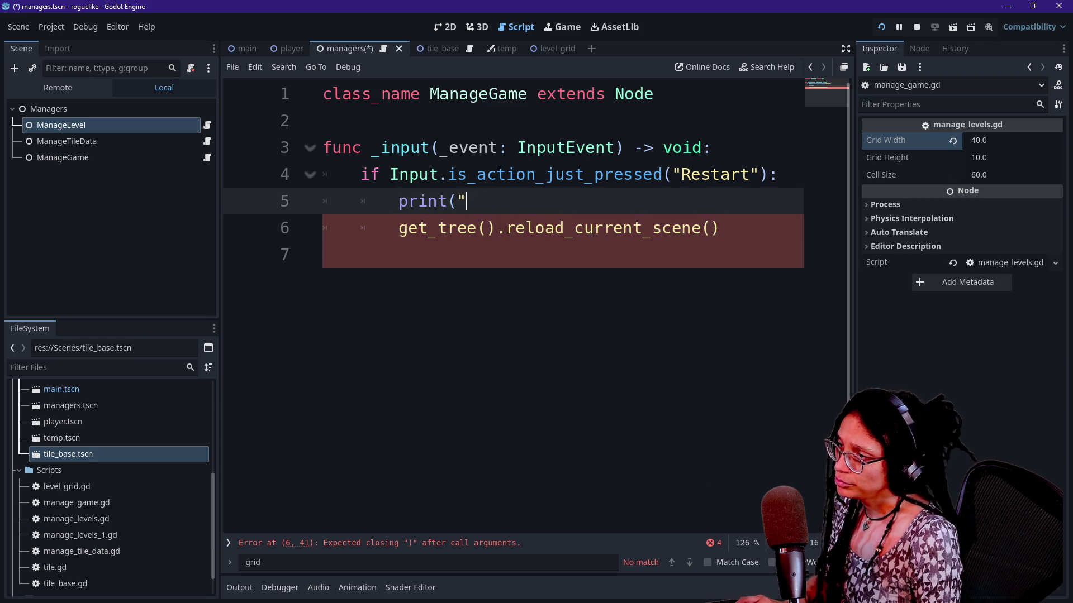
pyautogui.write('hing")')
pyautogui.hotkey('ctrl', 's')
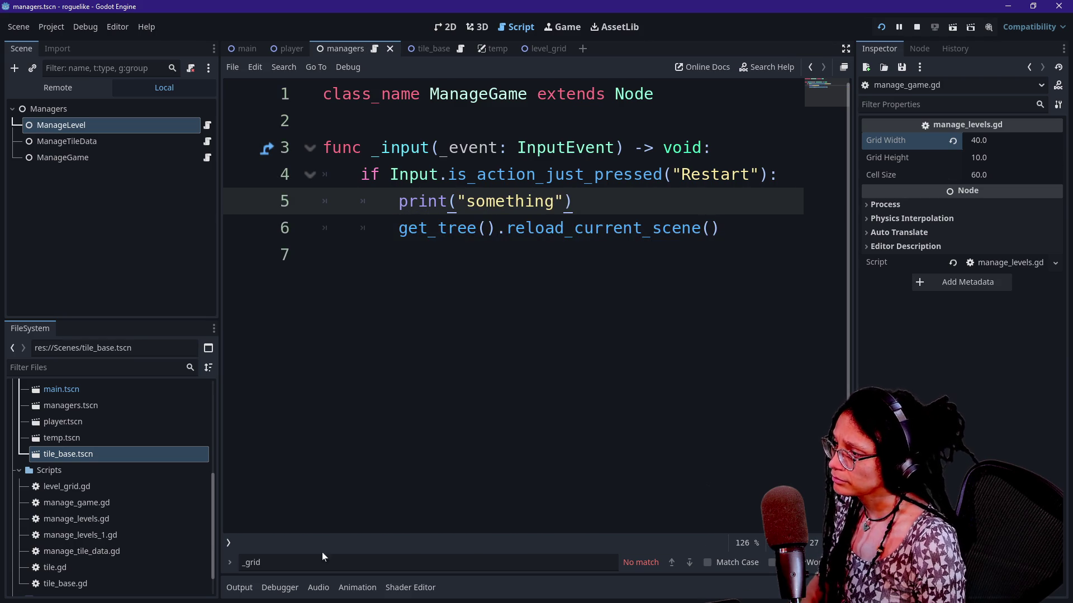
# - Run the game with the Output log visible, trigger Restart, and review the reload_current_scene call
pyautogui.click(240, 586)
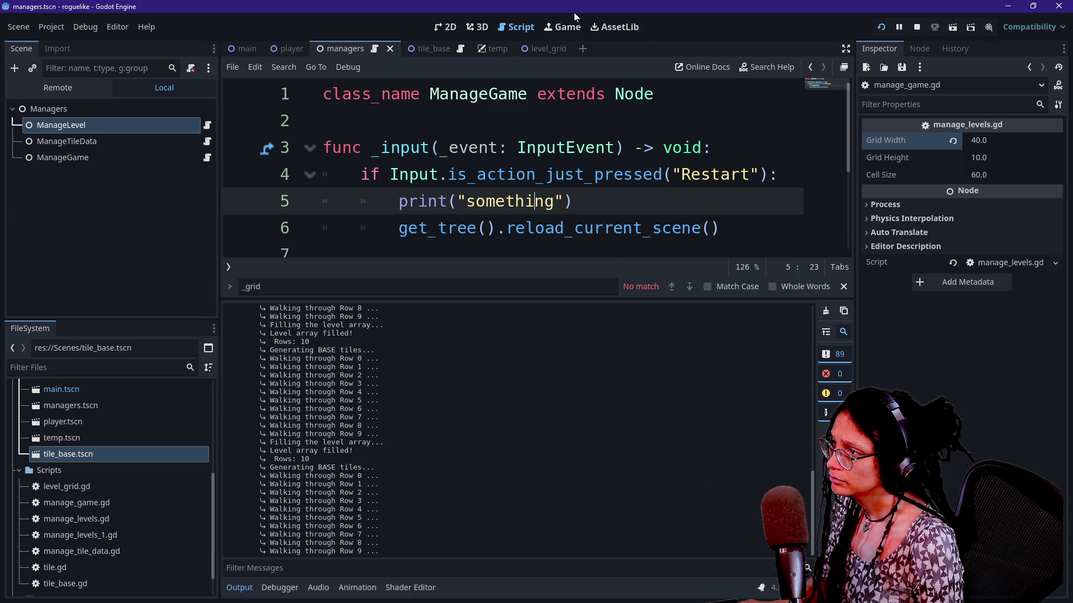
pyautogui.press('F5')
pyautogui.press('r')
pyautogui.press('r')
pyautogui.press('r')
pyautogui.press('r')
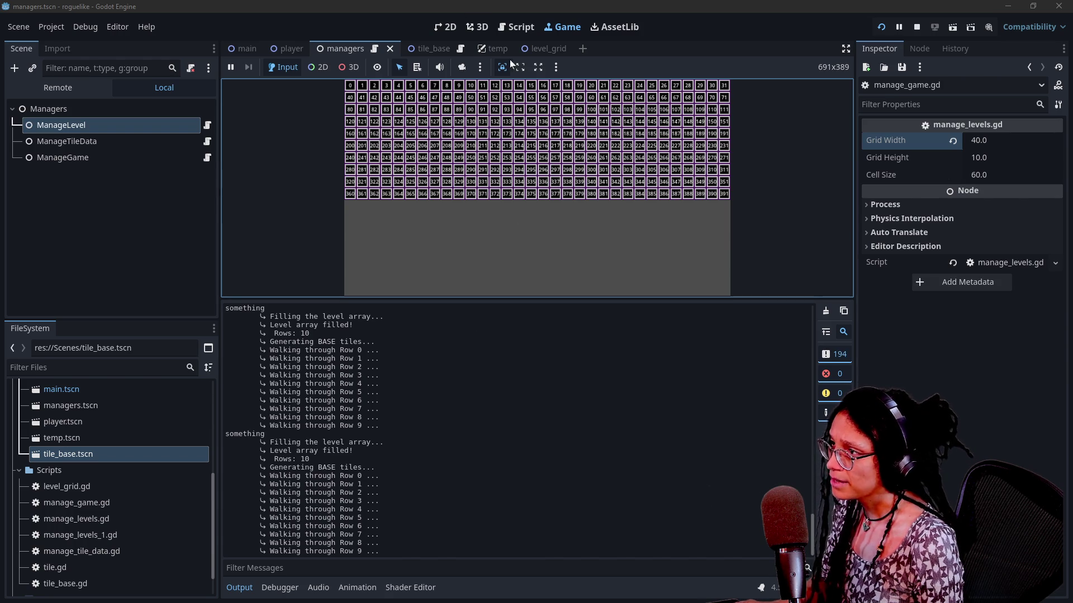
pyautogui.click(516, 27)
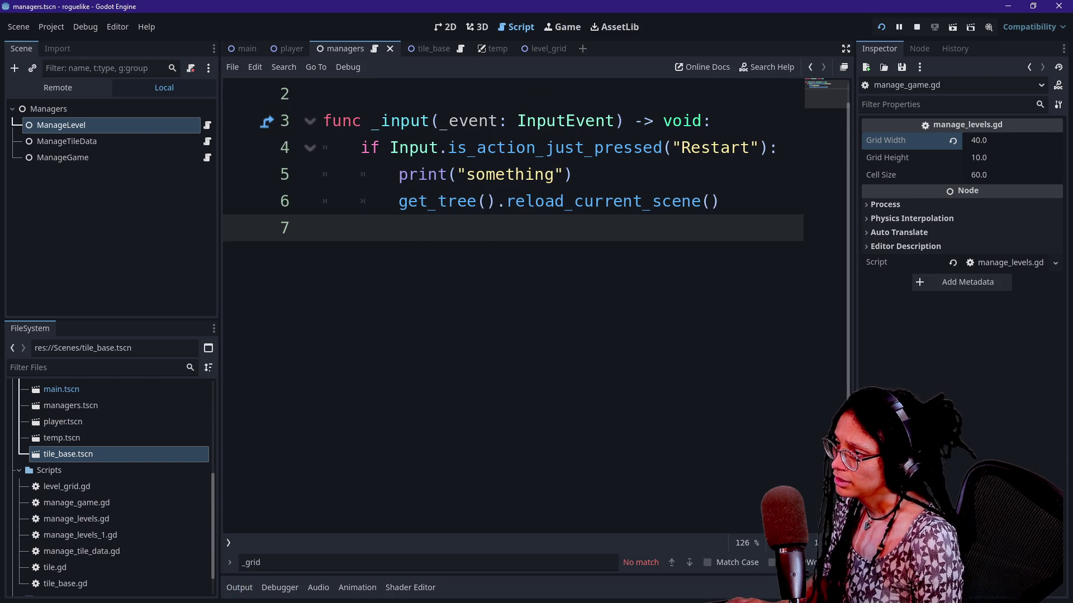
pyautogui.moveTo(505, 201); pyautogui.dragTo(721, 201)
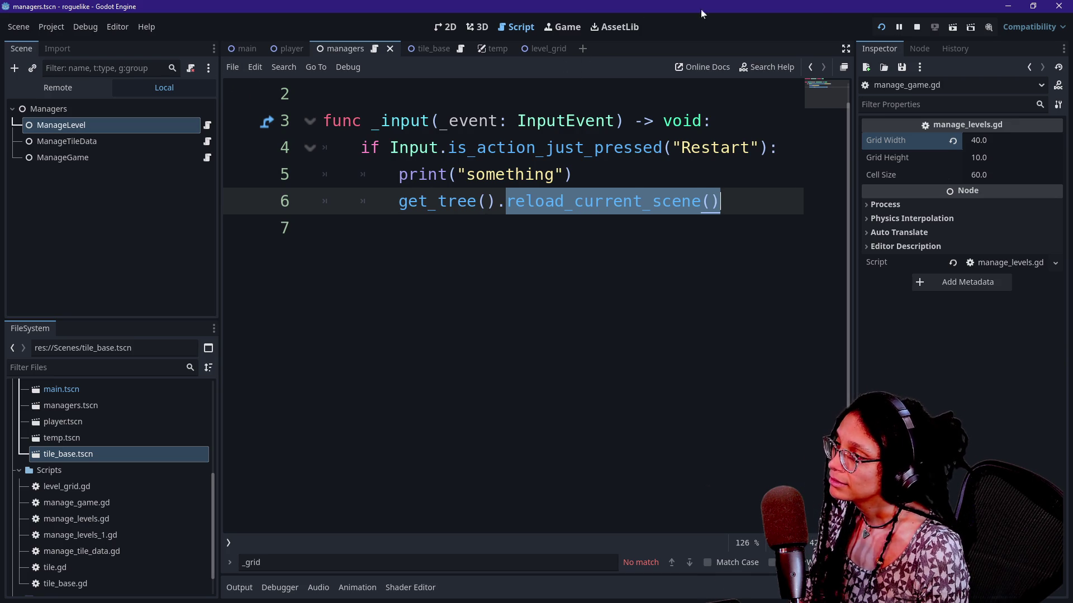
# - Relaunch the project with the Output log open and reopen manage_levels.gd
pyautogui.click(549, 28)
pyautogui.click(528, 28)
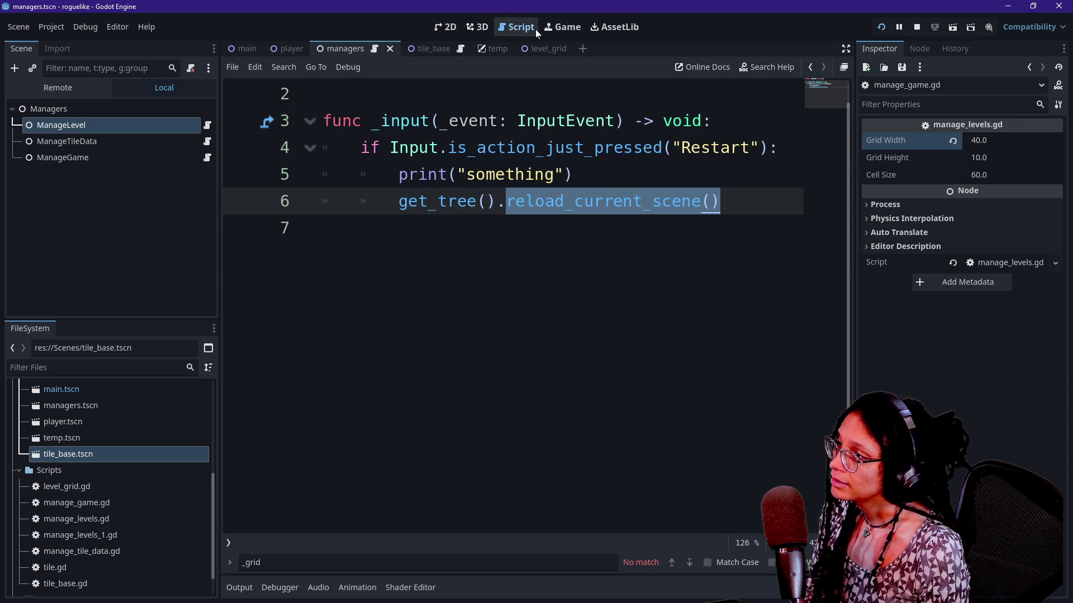
pyautogui.click(239, 589)
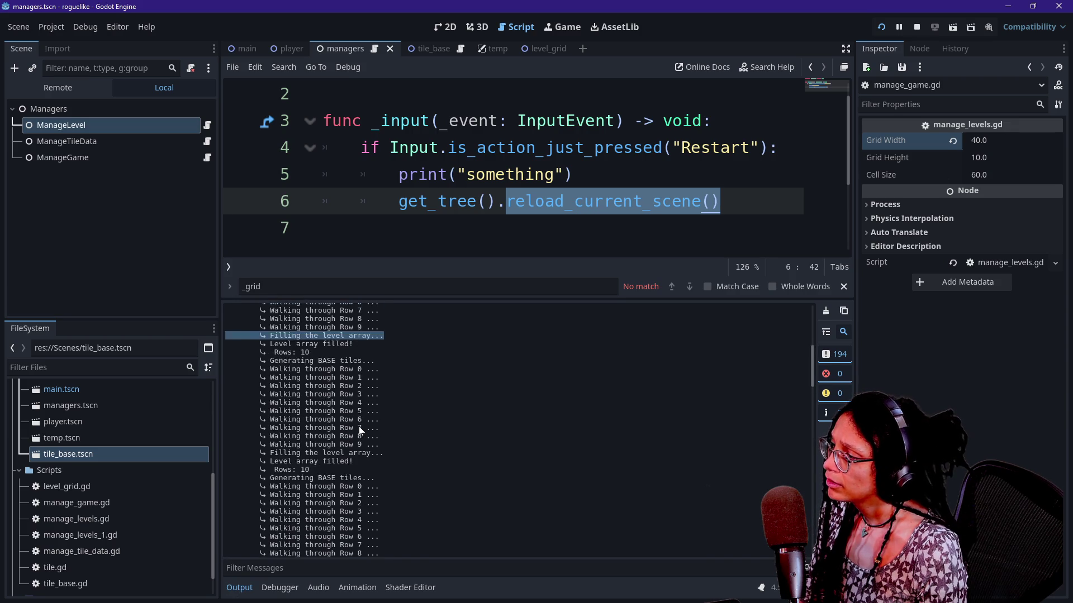
pyautogui.press('F5')
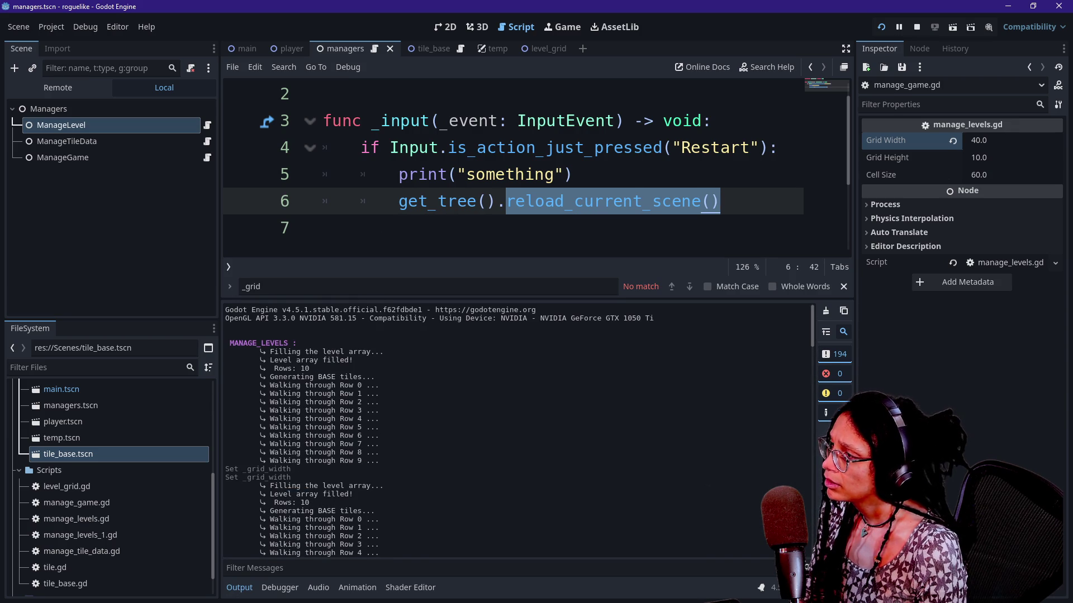
pyautogui.click(208, 125)
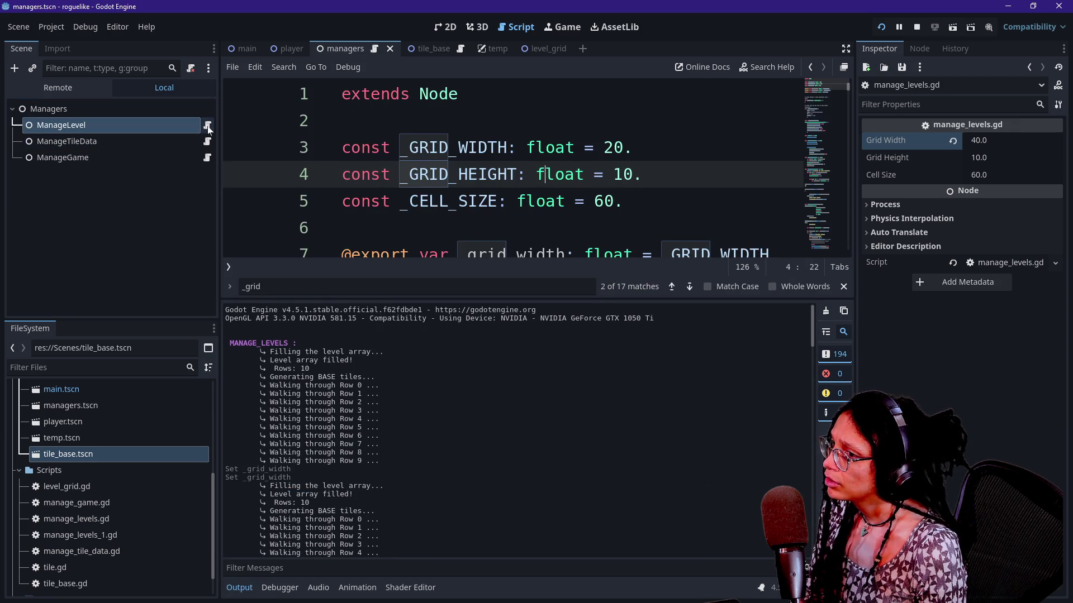
# - Try a Grid Height of 340, rerun the game, and check the Rows log line in Output
pyautogui.click(1034, 163)
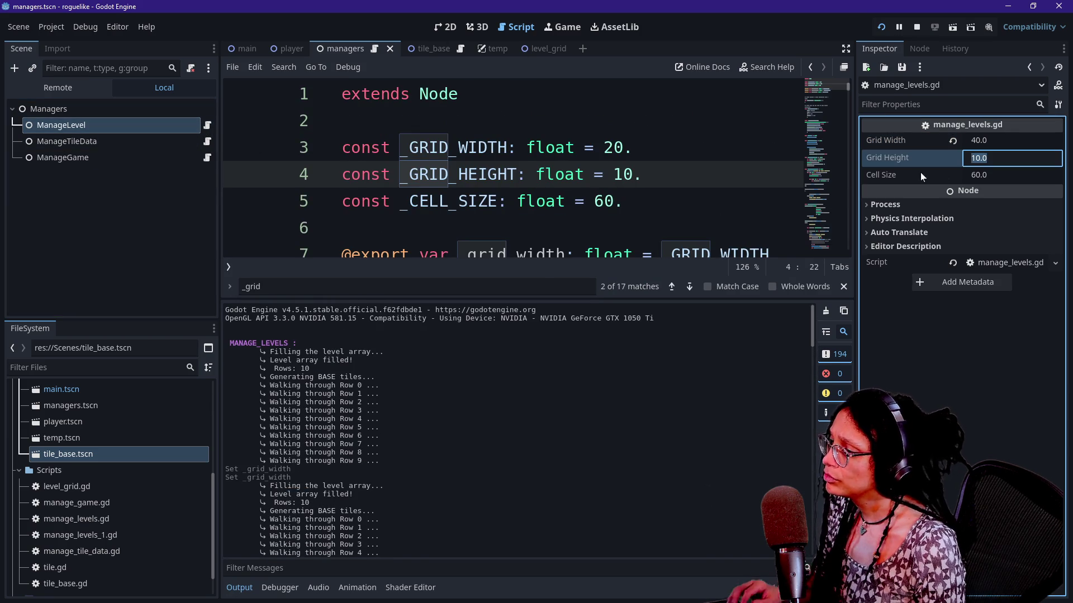
pyautogui.write('0')
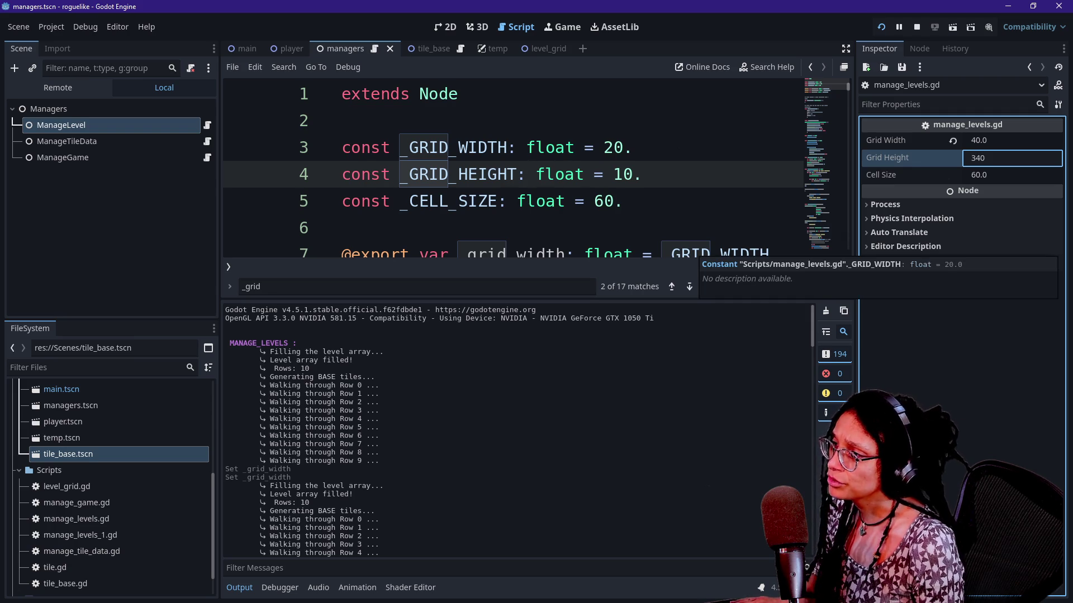
pyautogui.click(401, 201)
pyautogui.hotkey('ctrl', 'r')
pyautogui.tripleClick(491, 426)
pyautogui.click(562, 27)
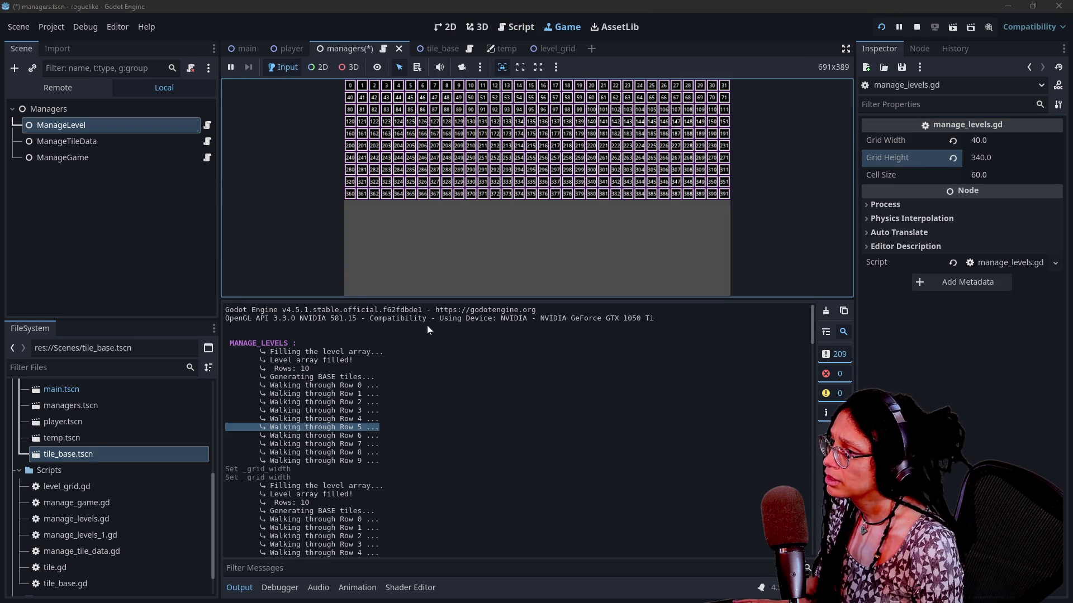
pyautogui.click(378, 397)
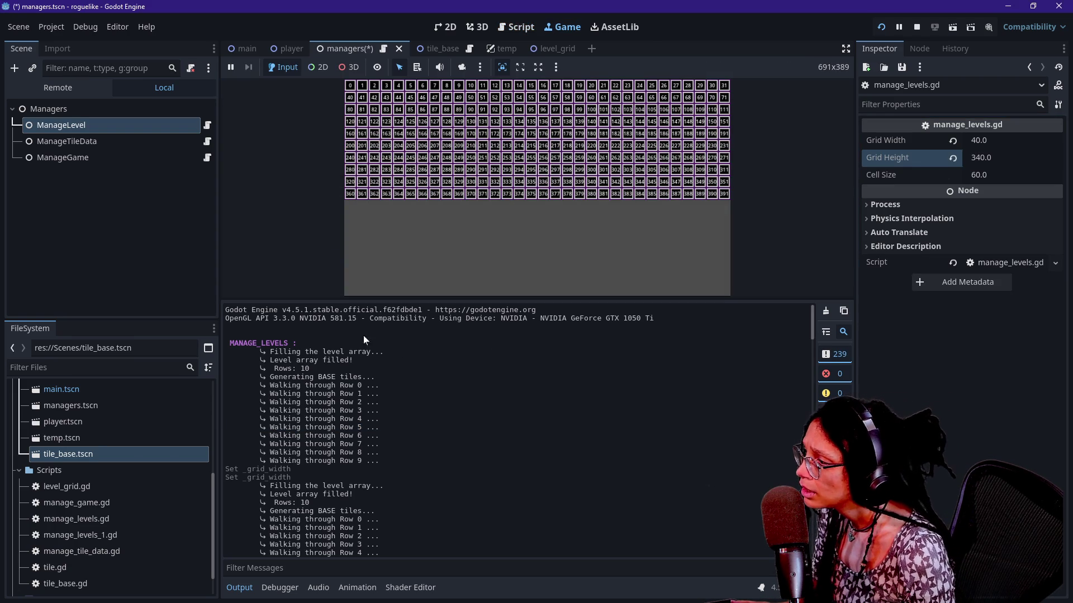
pyautogui.click(826, 312)
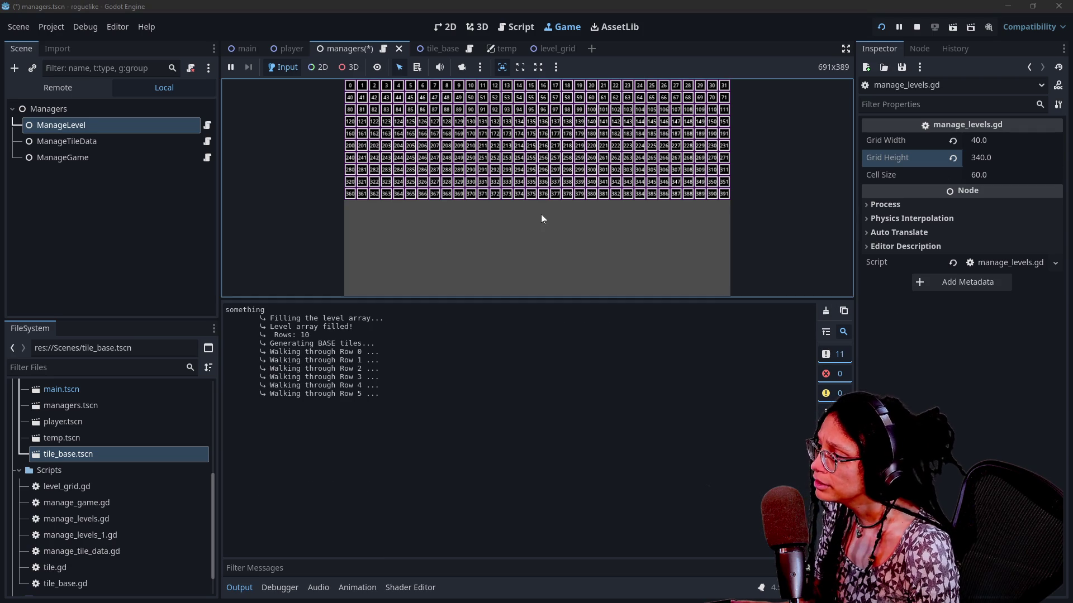
pyautogui.moveTo(286, 334); pyautogui.dragTo(225, 335)
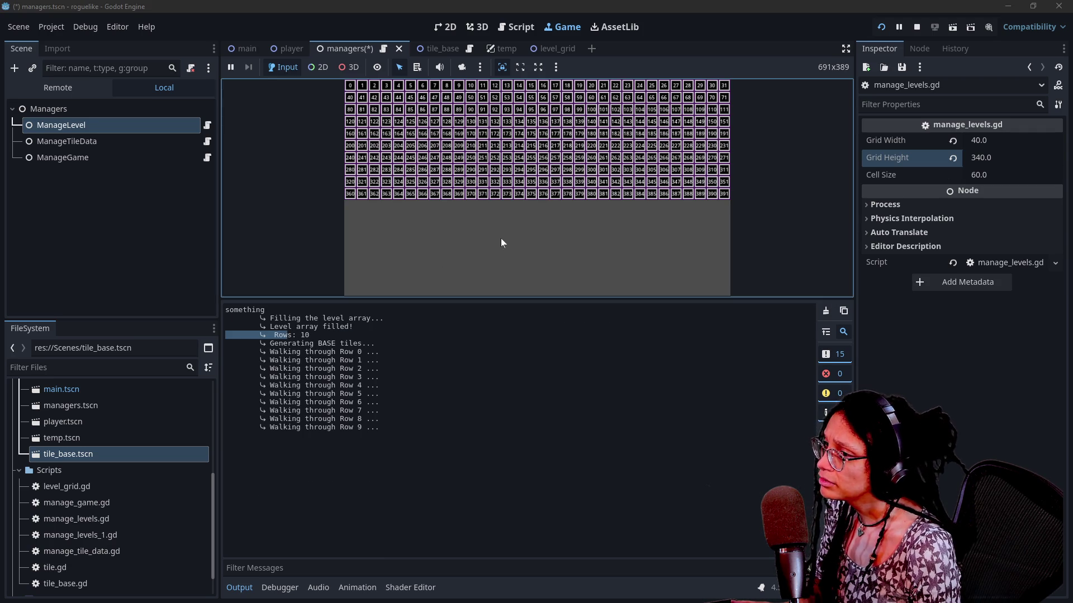
# - Restore Grid Height 10 and Grid Width 20, then restart to rebuild the 20×10 grid
pyautogui.click(996, 157)
pyautogui.write('10')
pyautogui.press('Return')
pyautogui.click(953, 141)
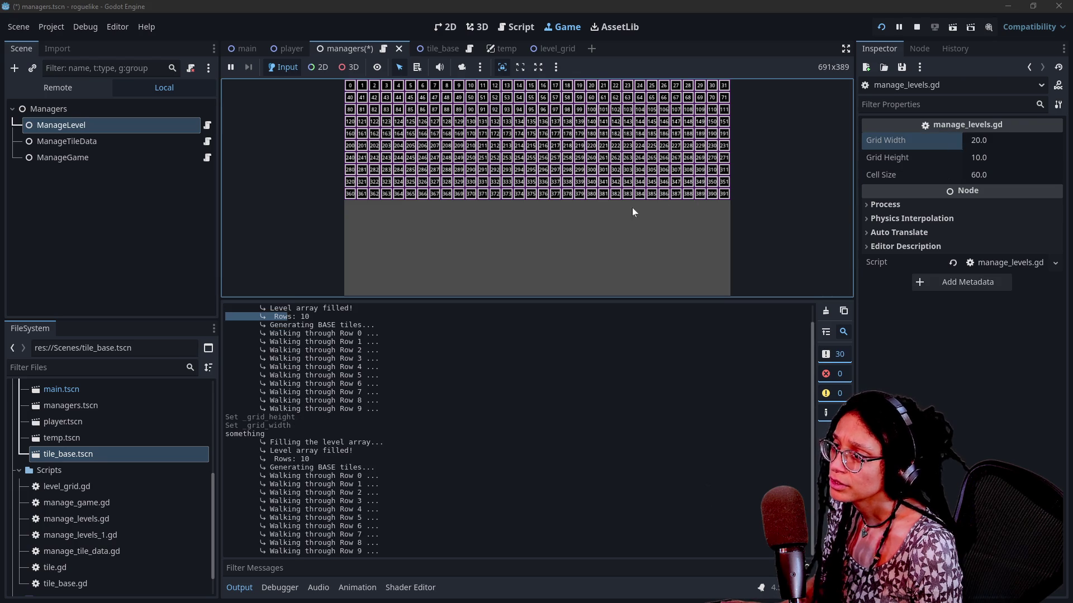
pyautogui.click(880, 27)
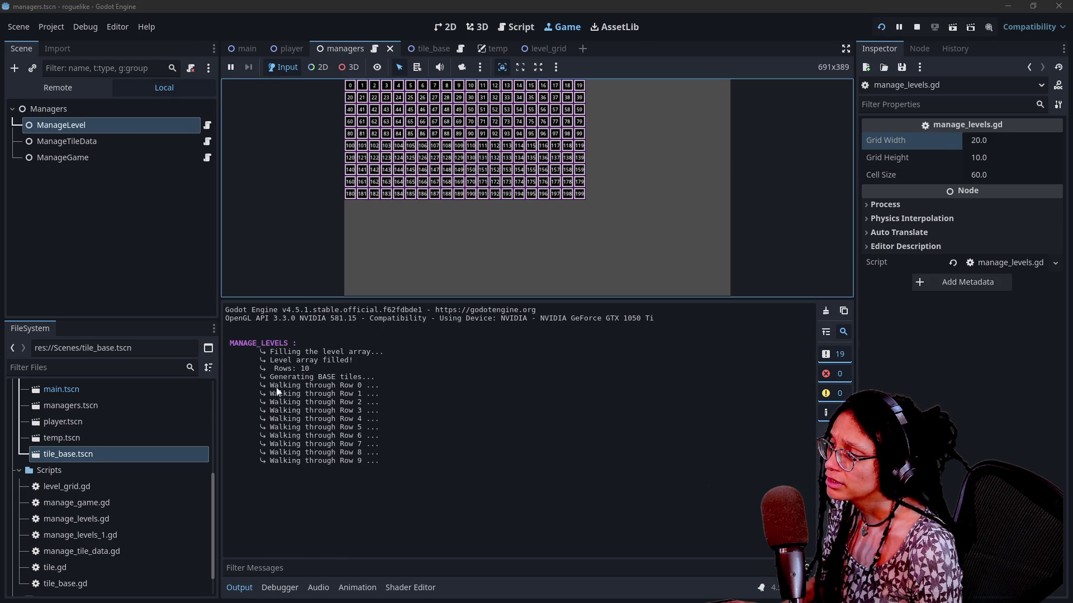
pyautogui.moveTo(274, 377); pyautogui.dragTo(226, 377)
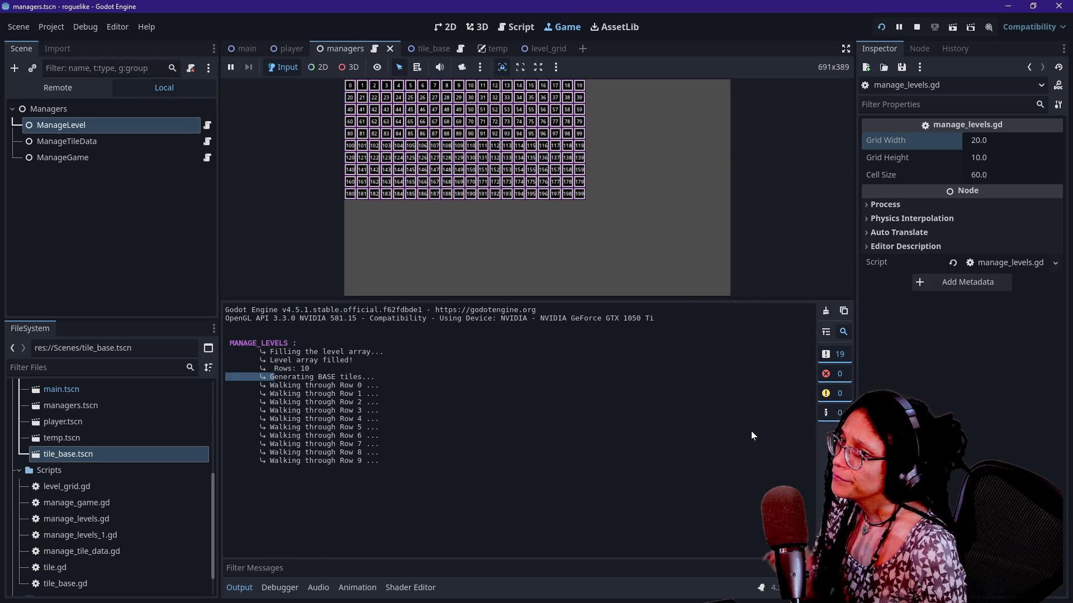
pyautogui.click(686, 286)
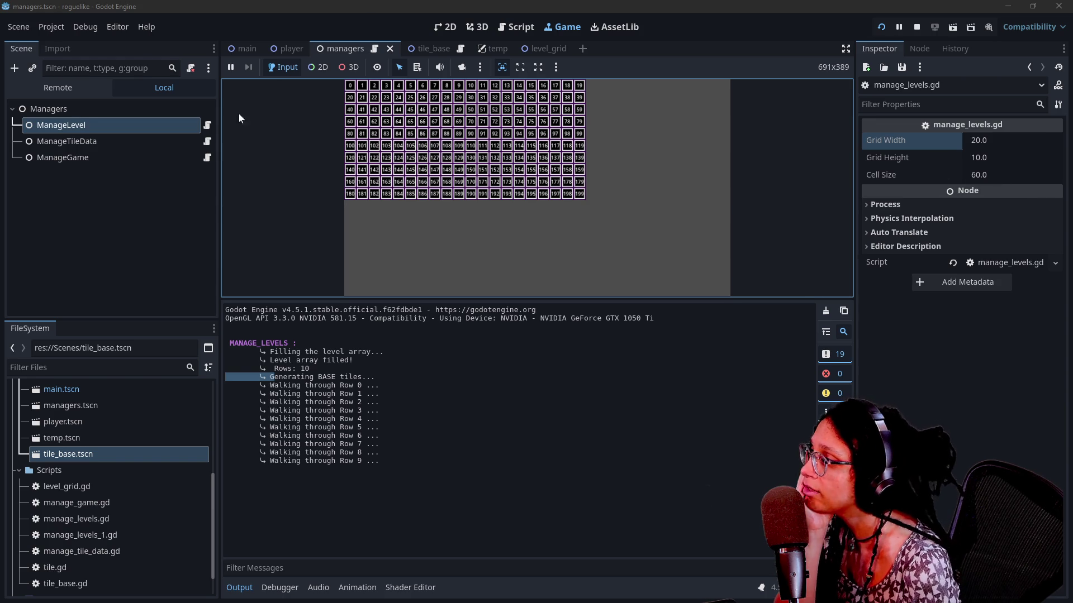
pyautogui.click(208, 141)
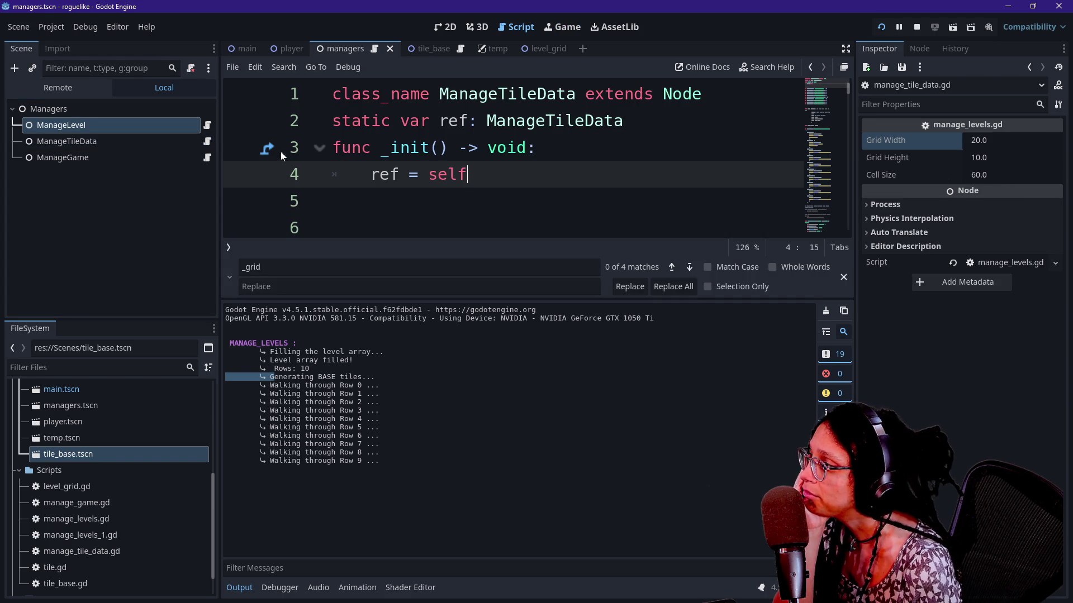
# - Open manage_game.gd and trigger Restart in the running game to observe the reload
pyautogui.click(207, 159)
pyautogui.click(527, 147)
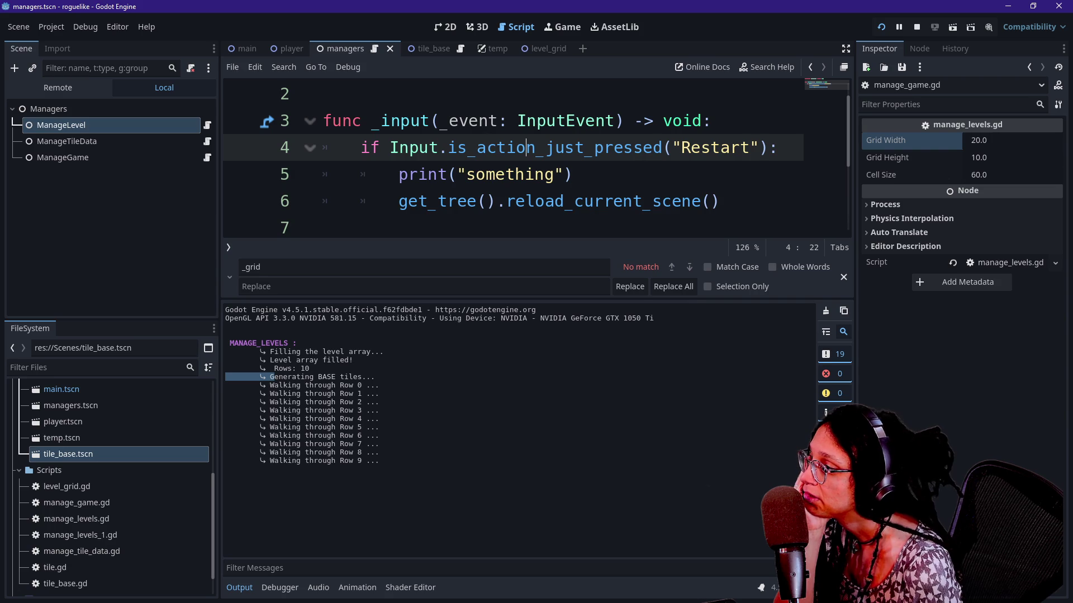
pyautogui.click(553, 29)
pyautogui.press('r')
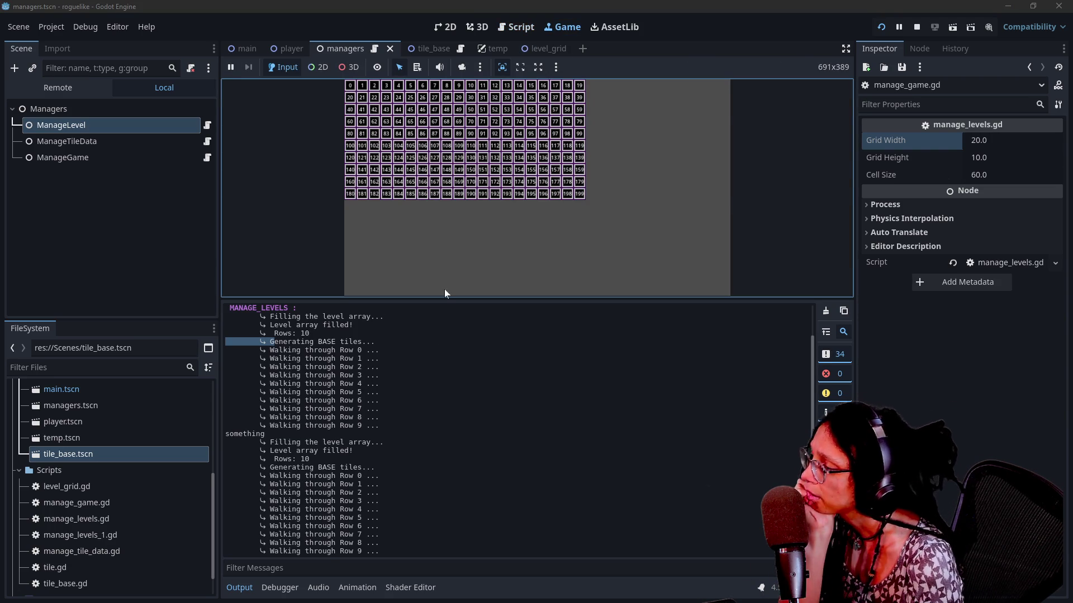
pyautogui.click(513, 26)
# - Replace reload_current_scene() with change_scene_to_file("res://Scenes/main.tscn") and relaunch the game
pyautogui.moveTo(720, 201)
pyautogui.mouseDown()
pyautogui.moveTo(425, 201)
pyautogui.moveTo(536, 201)
pyautogui.mouseUp()
pyautogui.click(536, 201)
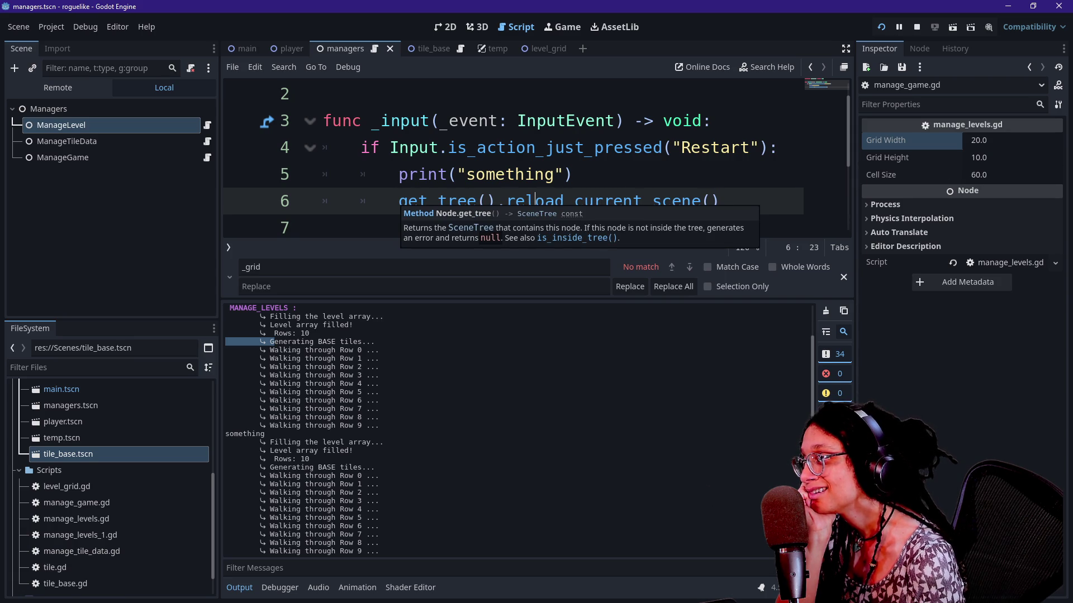
pyautogui.moveTo(399, 201); pyautogui.dragTo(721, 201)
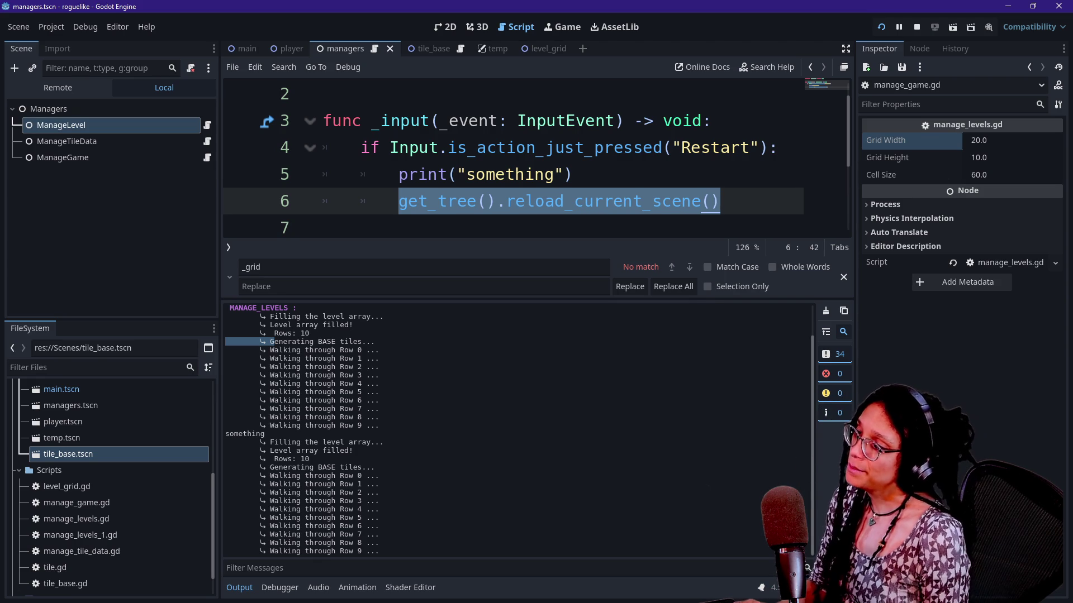
pyautogui.click(572, 174)
pyautogui.click(721, 201)
pyautogui.moveTo(720, 201); pyautogui.dragTo(506, 201)
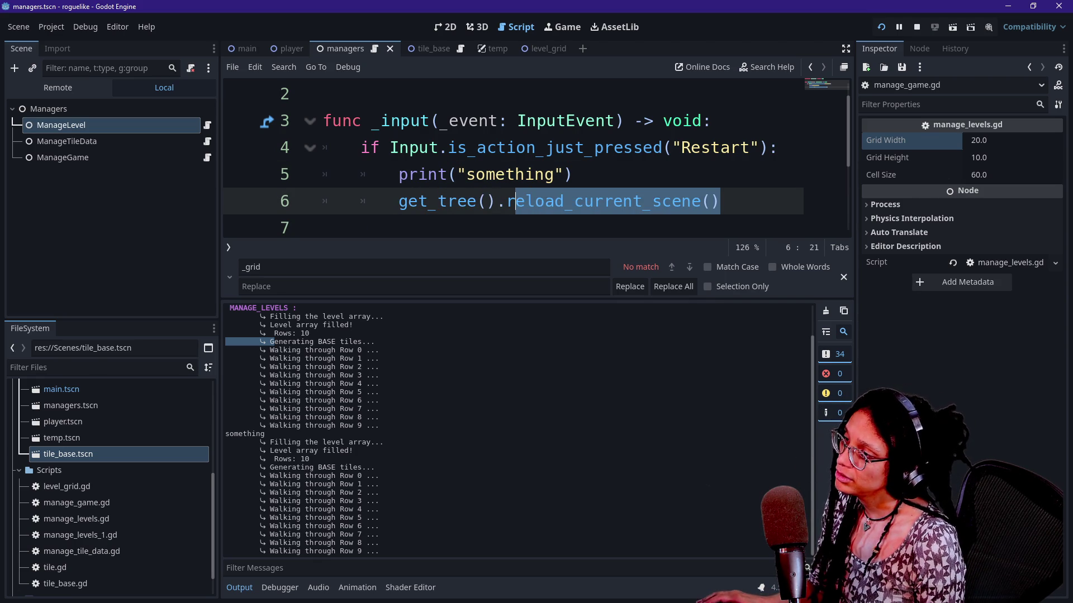
pyautogui.press('BackSpace')
pyautogui.write('chan')
pyautogui.press('Return')
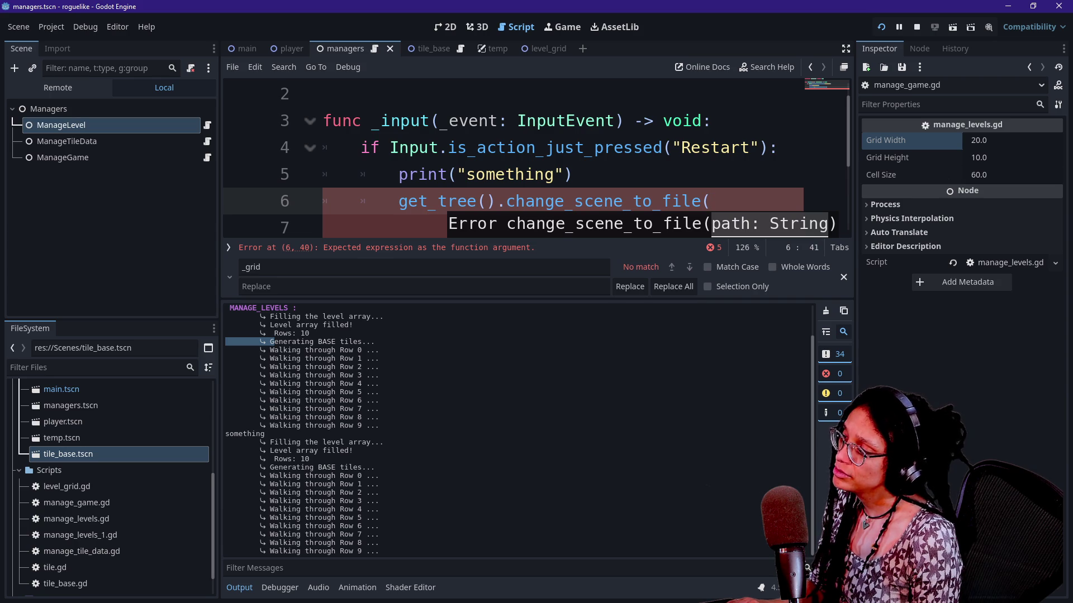
pyautogui.moveTo(61, 389); pyautogui.dragTo(726, 204)
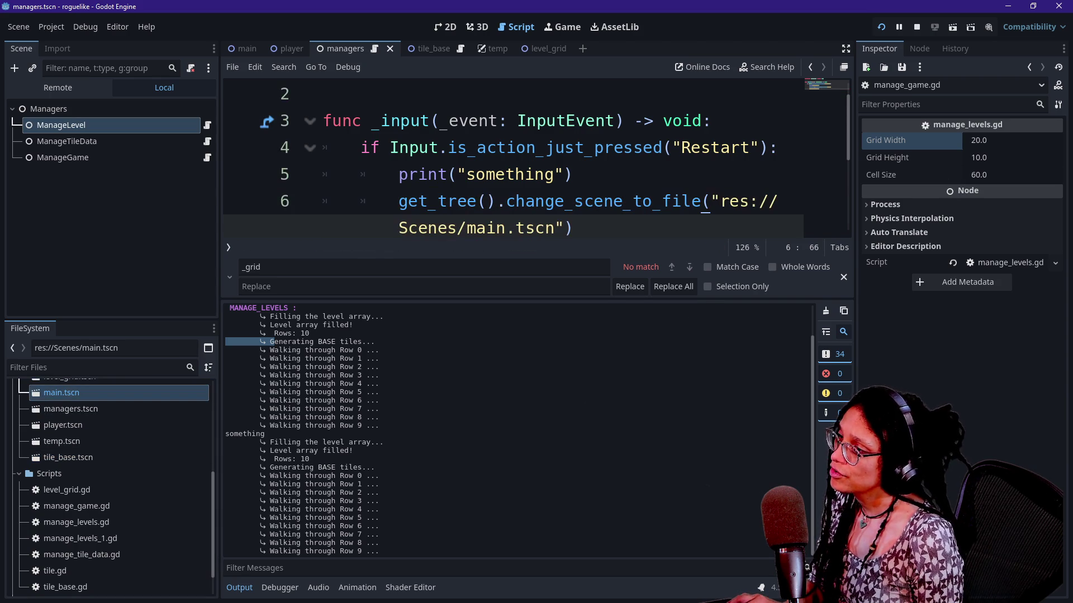
pyautogui.click(881, 27)
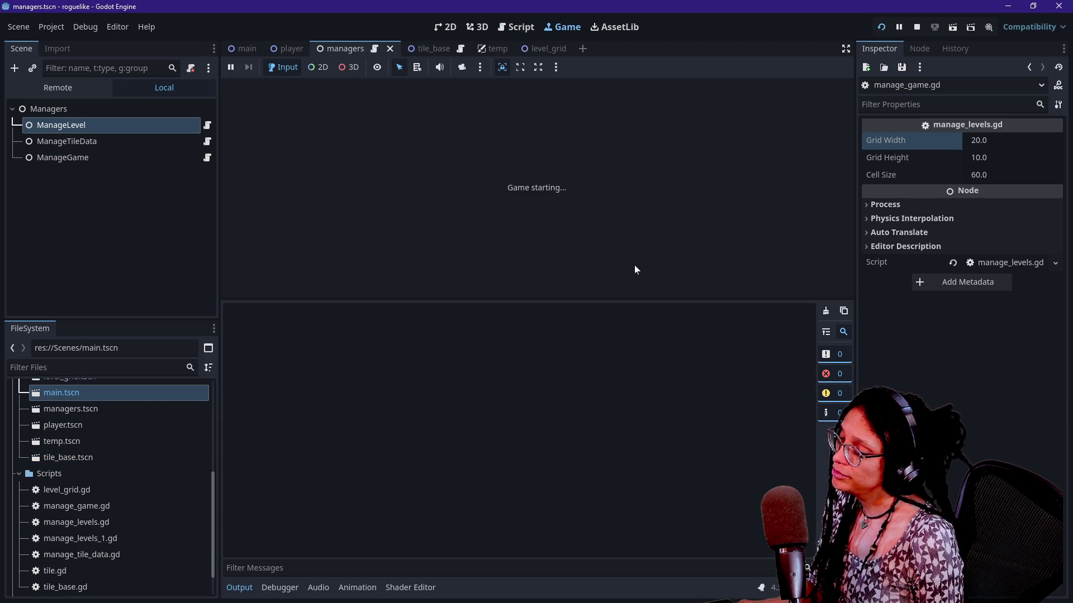
# - Set Grid Width to 50, clear Output, restart, and view the 50-column grid expanded
pyautogui.click(986, 140)
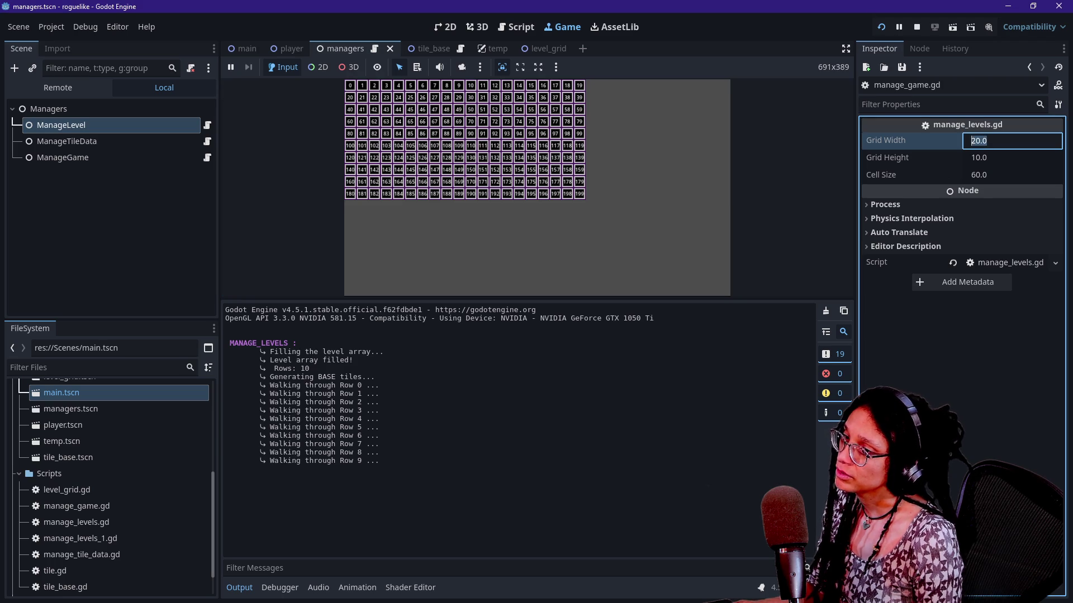
pyautogui.write('50')
pyautogui.press('Return')
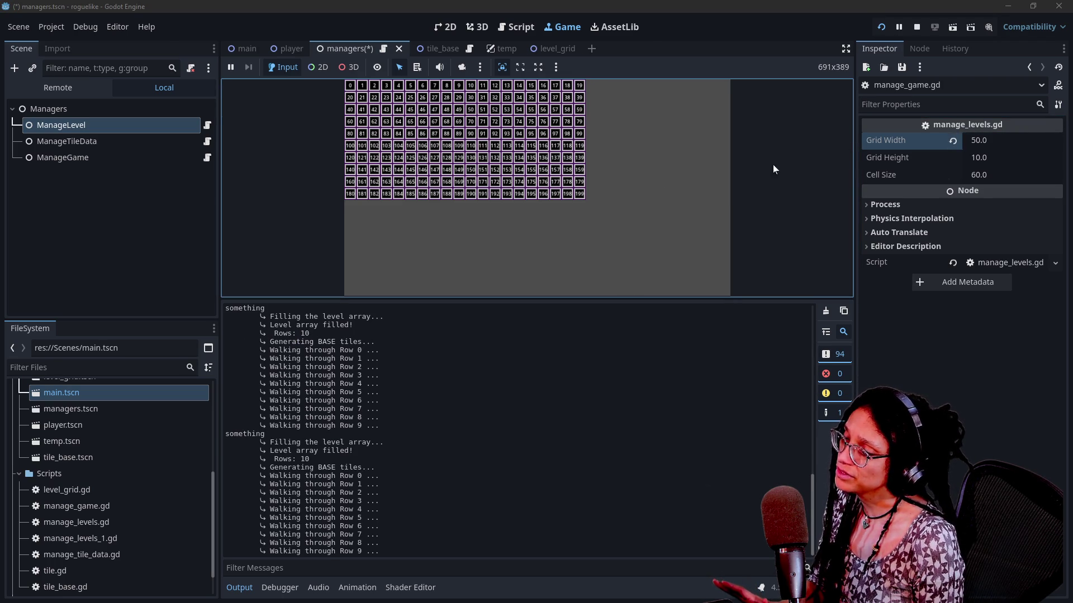
pyautogui.click(830, 314)
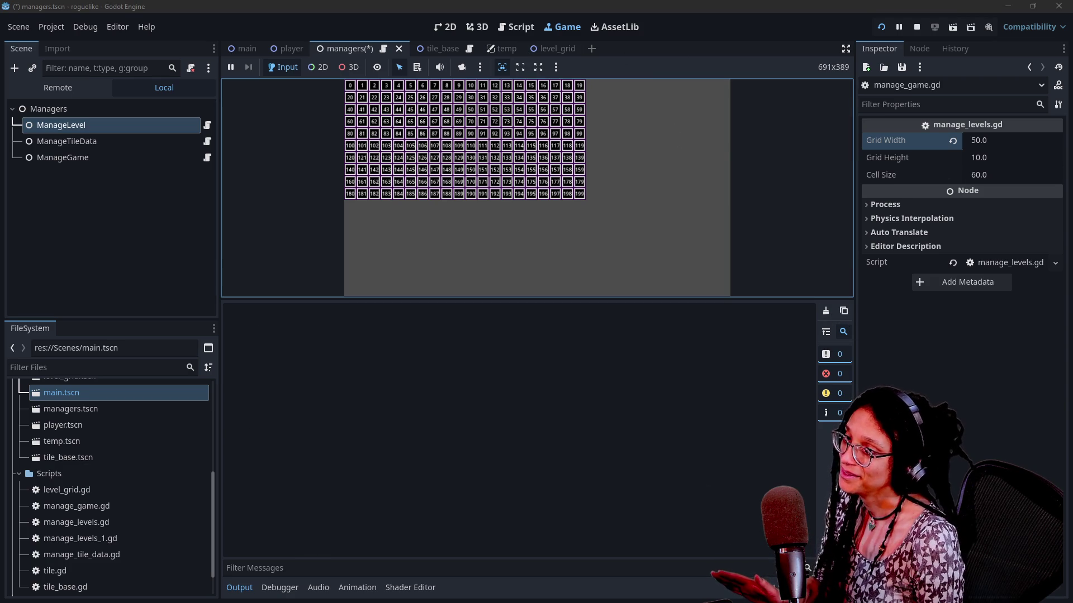
pyautogui.click(881, 28)
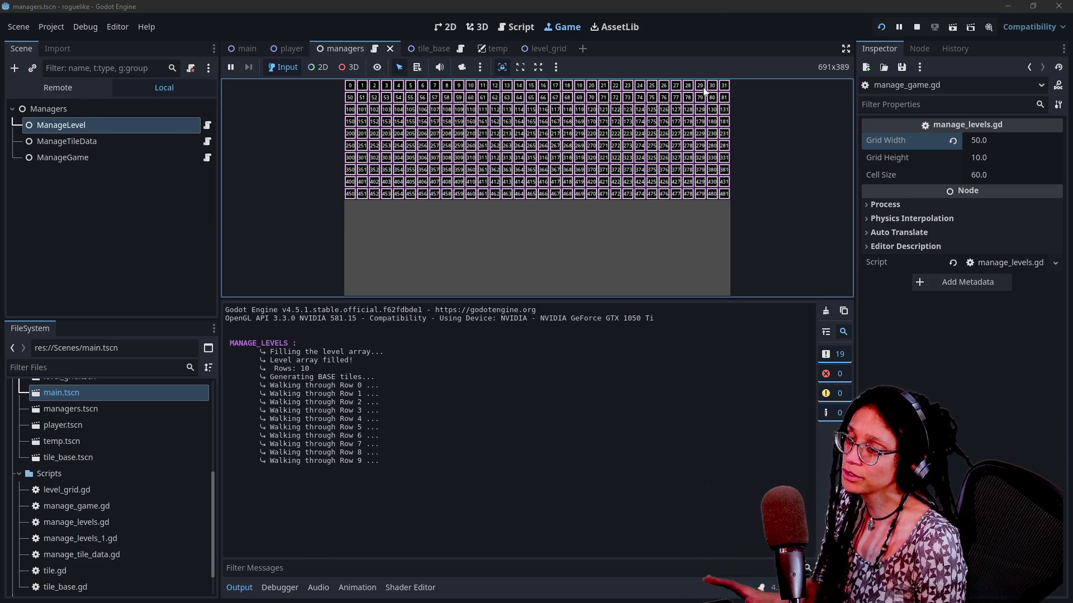
pyautogui.click(845, 49)
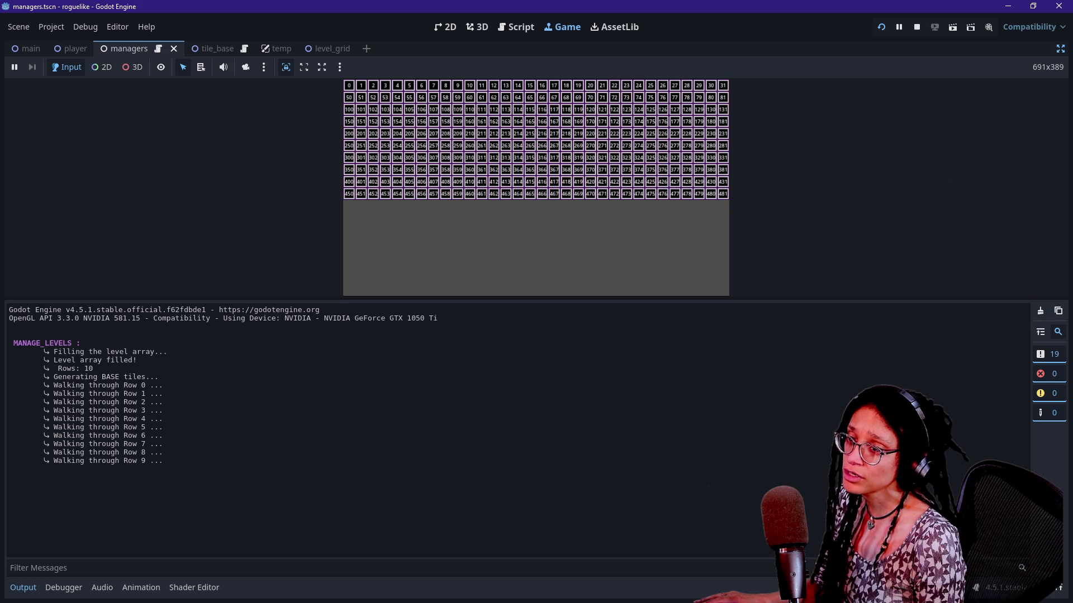
pyautogui.click(1060, 49)
# - Hide Output, narrow the Scene dock, set Grid Width to 20, and restart the game
pyautogui.click(239, 587)
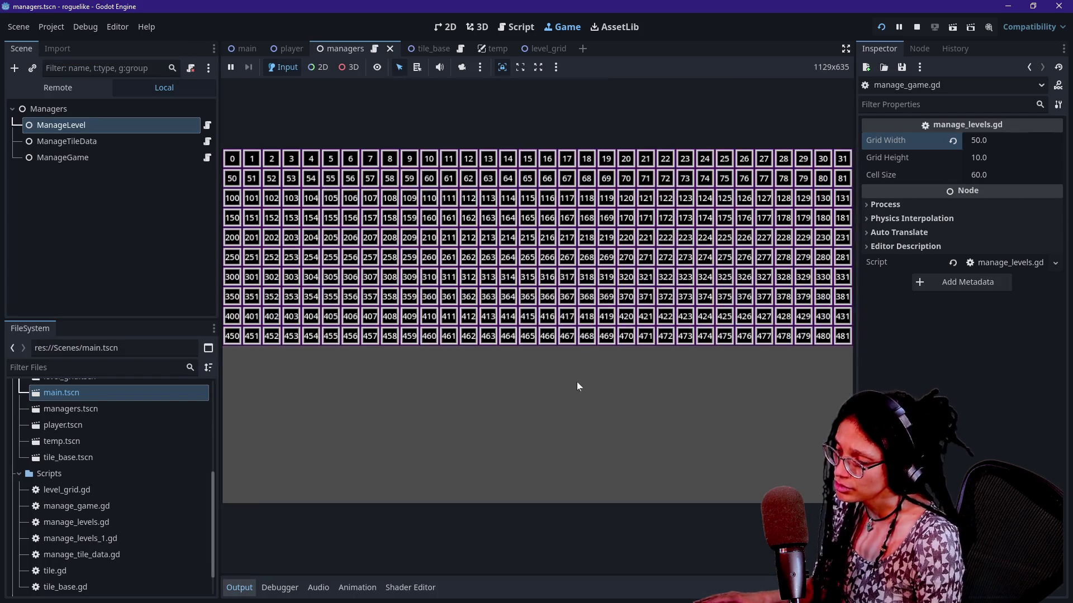
pyautogui.moveTo(222, 268); pyautogui.dragTo(29, 259)
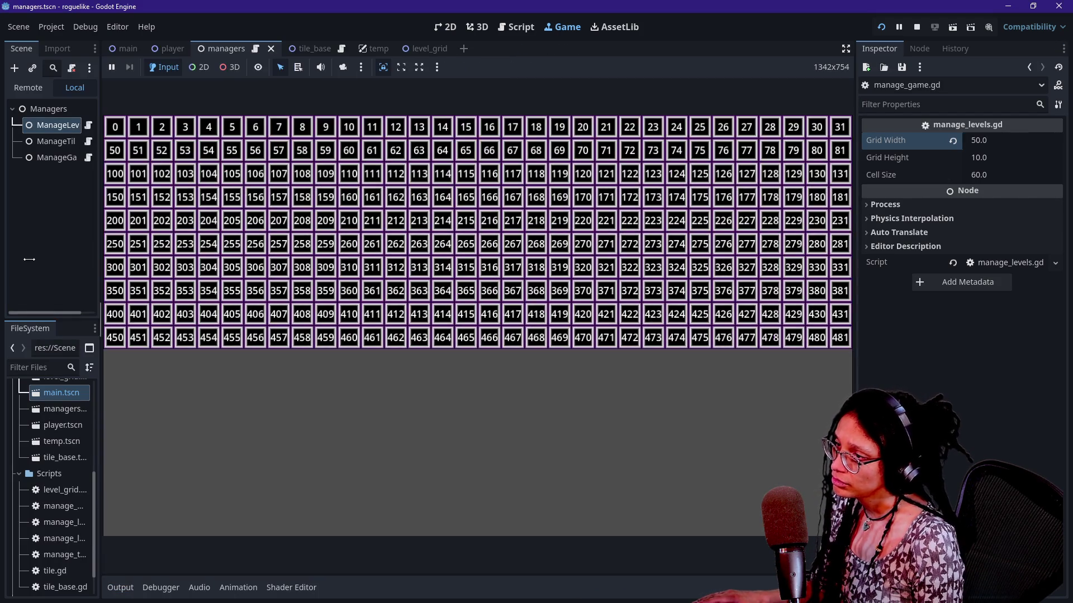
pyautogui.click(1012, 145)
pyautogui.write('2')
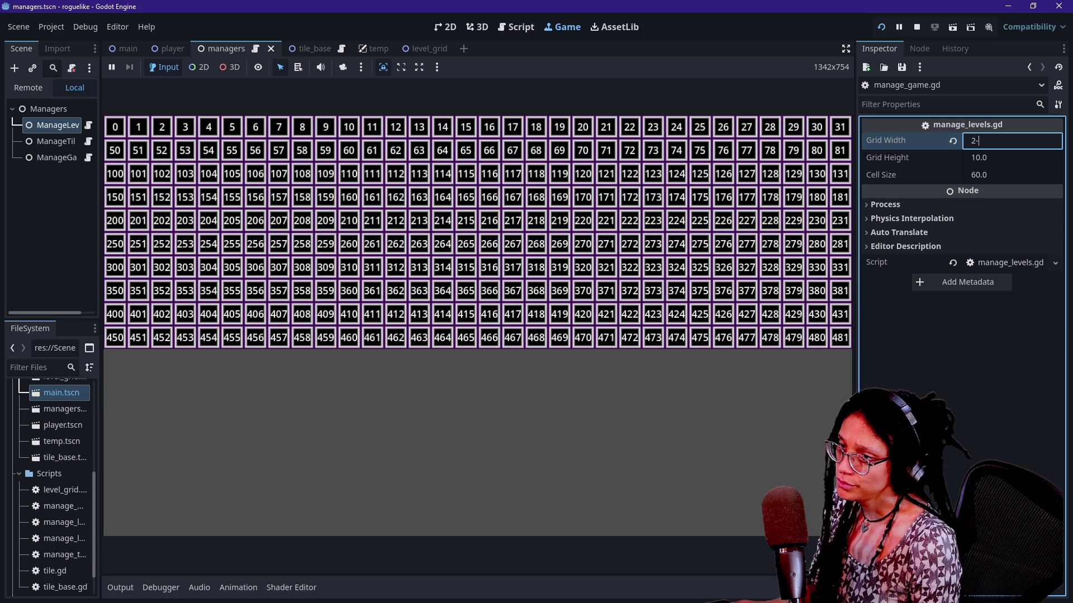
pyautogui.write('0')
pyautogui.press('Return')
pyautogui.click(883, 26)
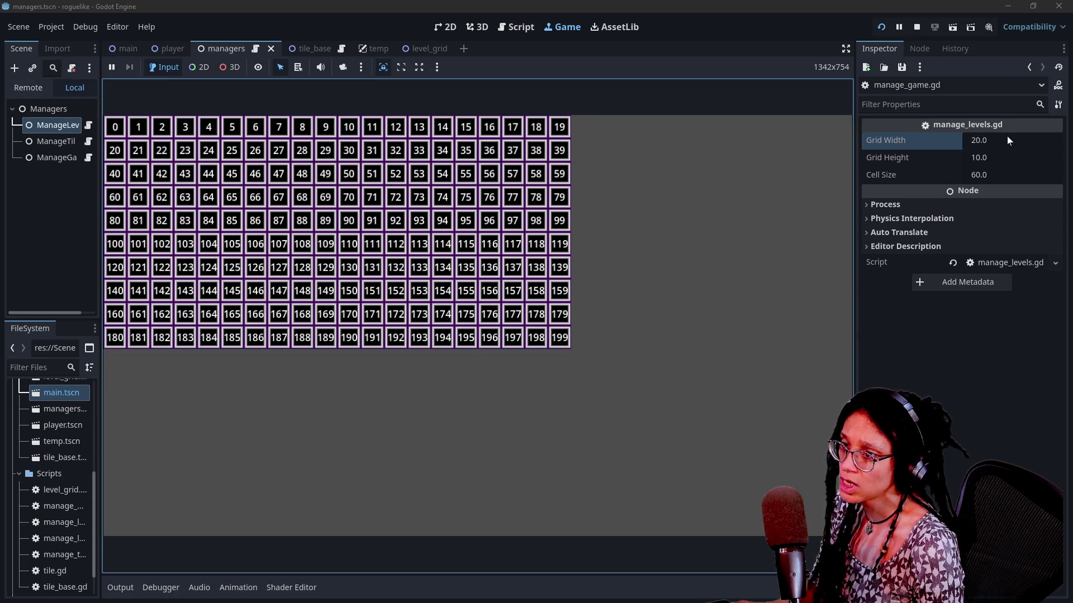
# - Set Cell Size to 100 and relaunch the game with F5
pyautogui.click(1007, 140)
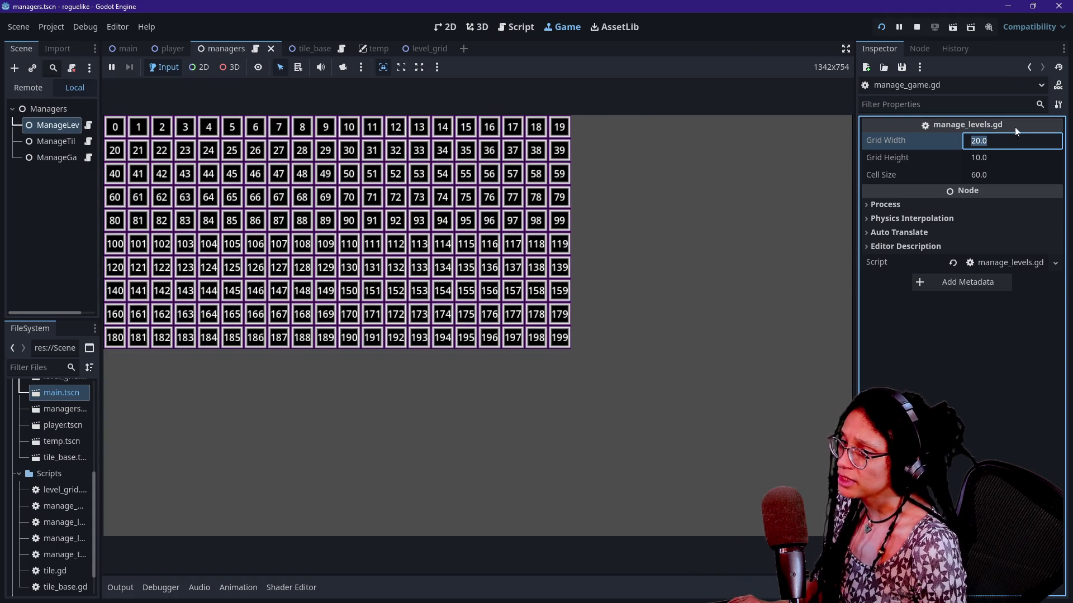
pyautogui.click(1008, 174)
pyautogui.write('100')
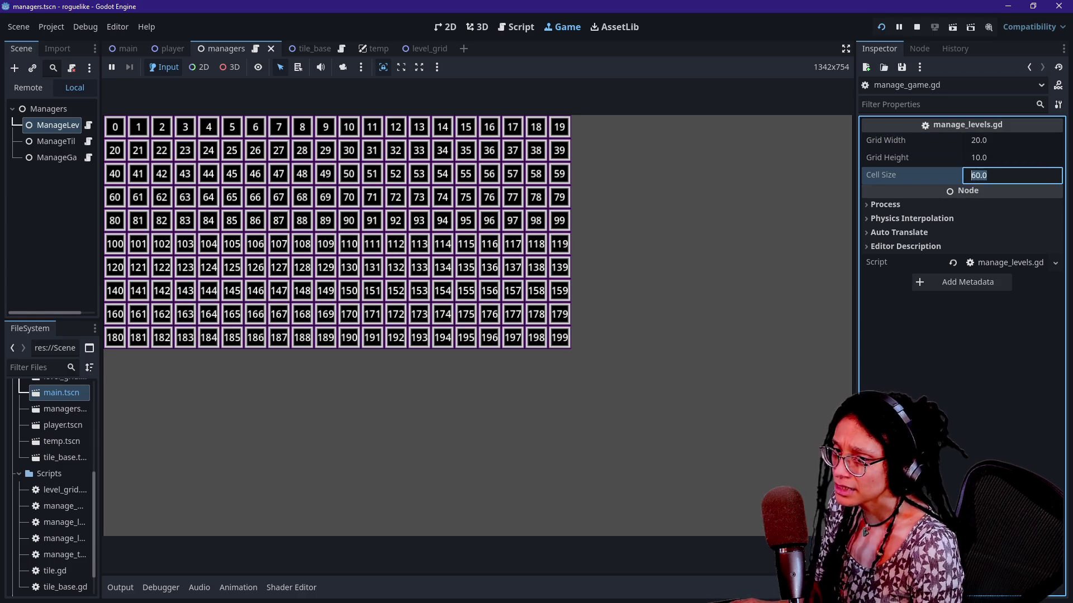
pyautogui.press('Return')
pyautogui.press('F5')
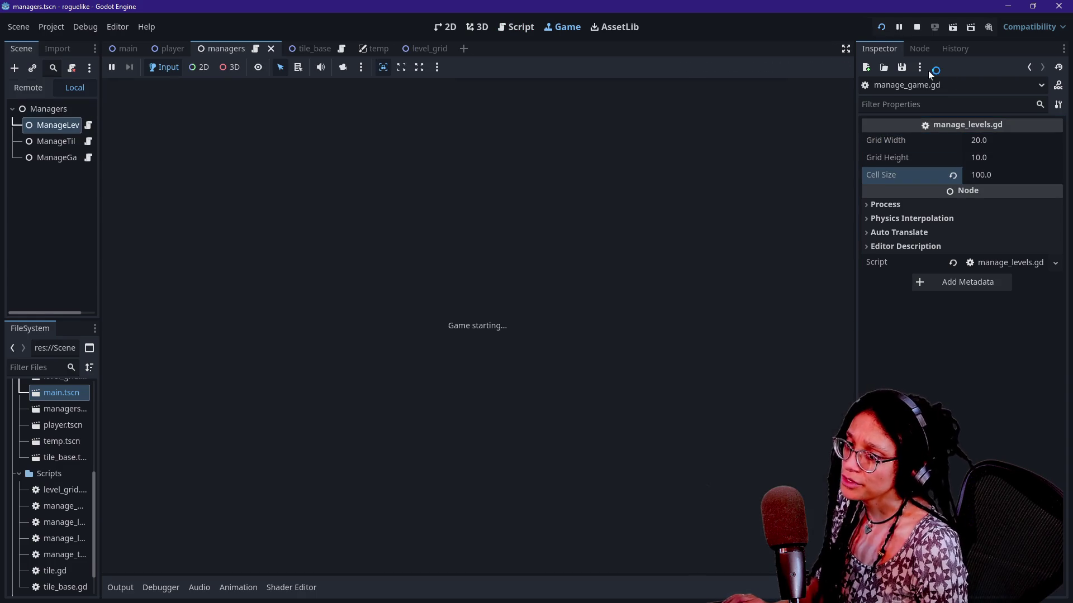
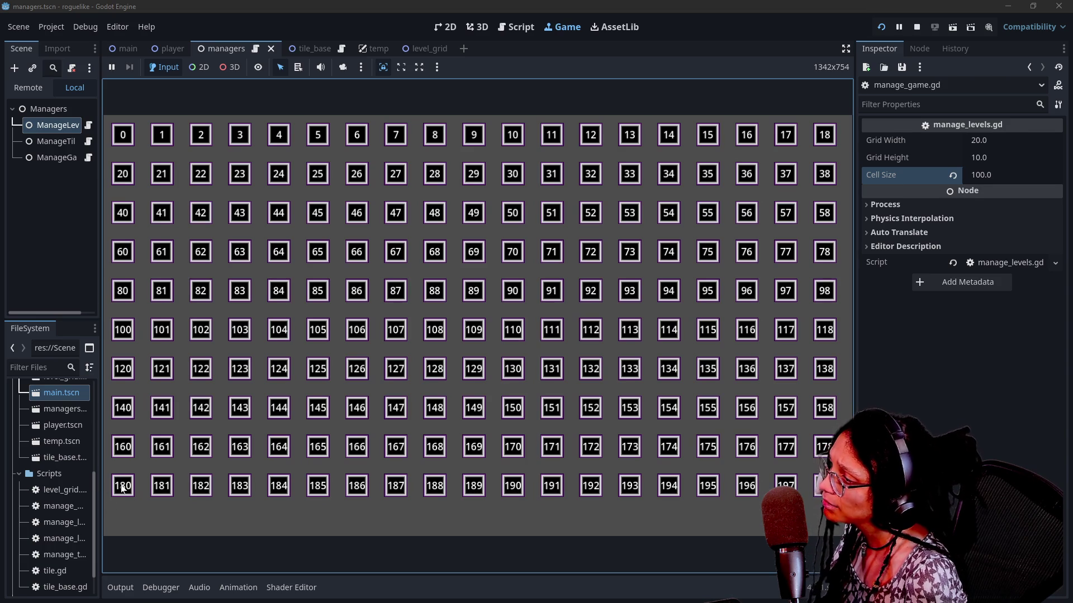
# - Change the ManageLevels Grid Width from 10 to 15 so the running game rebuilds with 15 tiles per row
pyautogui.hotkey('ctrl', 'z')
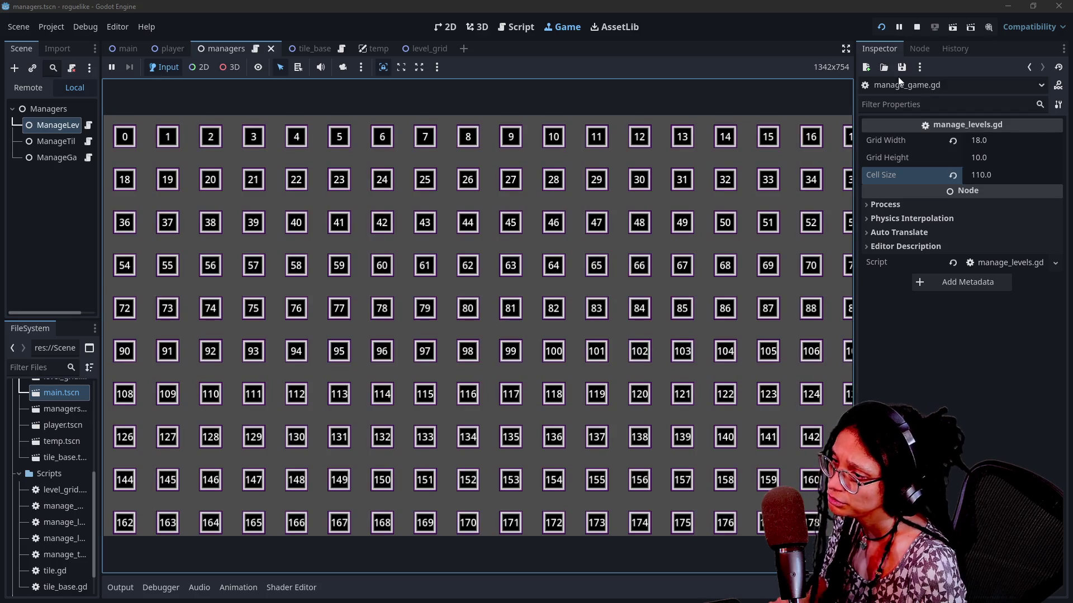
pyautogui.click(1040, 139)
pyautogui.write('10')
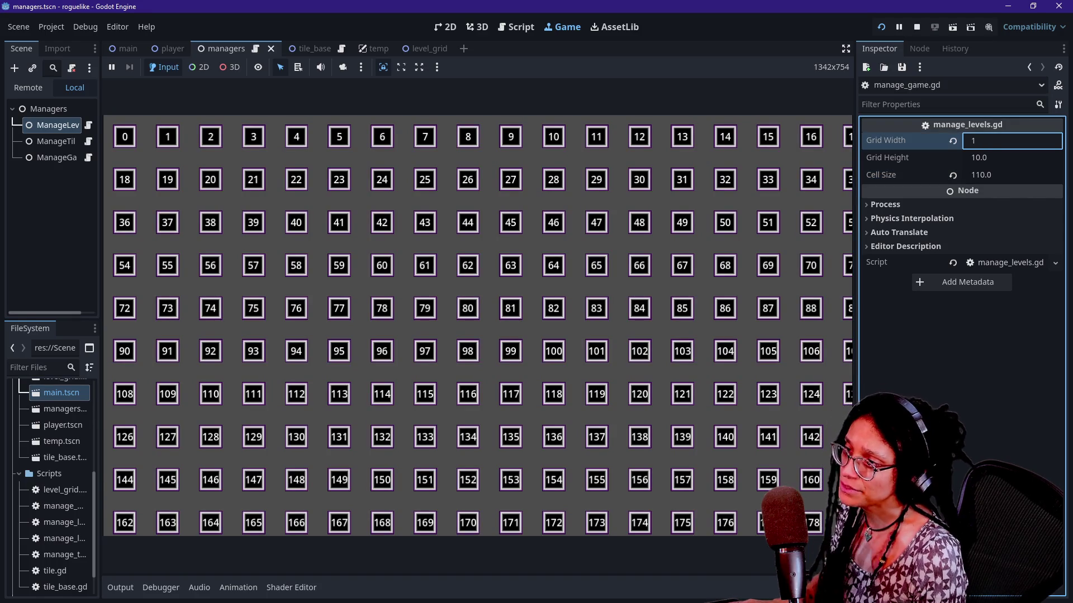
pyautogui.press('BackSpace')
pyautogui.press('BackSpace')
pyautogui.write('15')
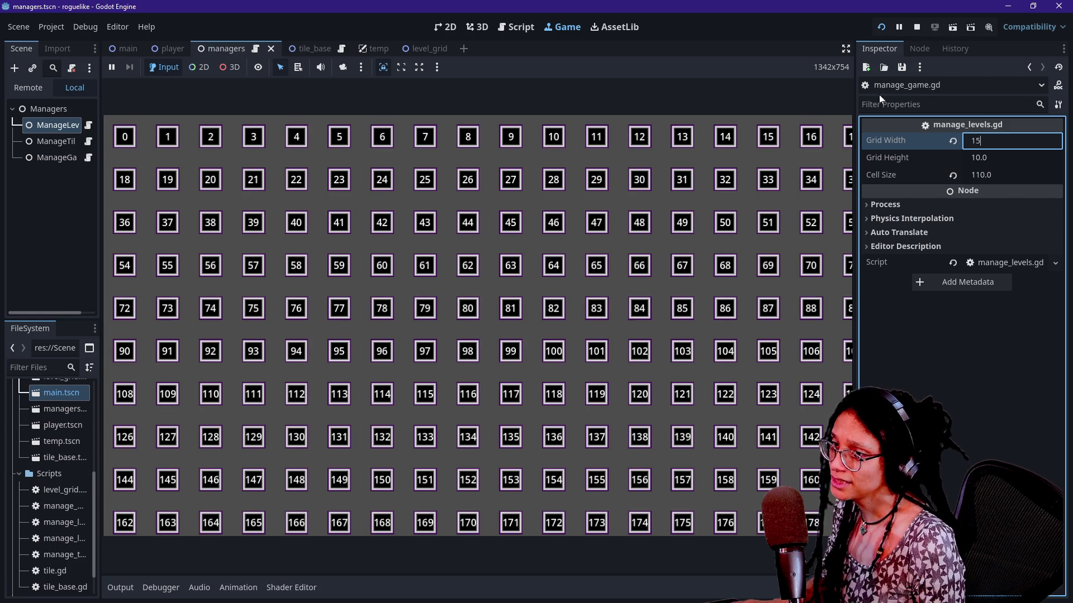
pyautogui.click(883, 30)
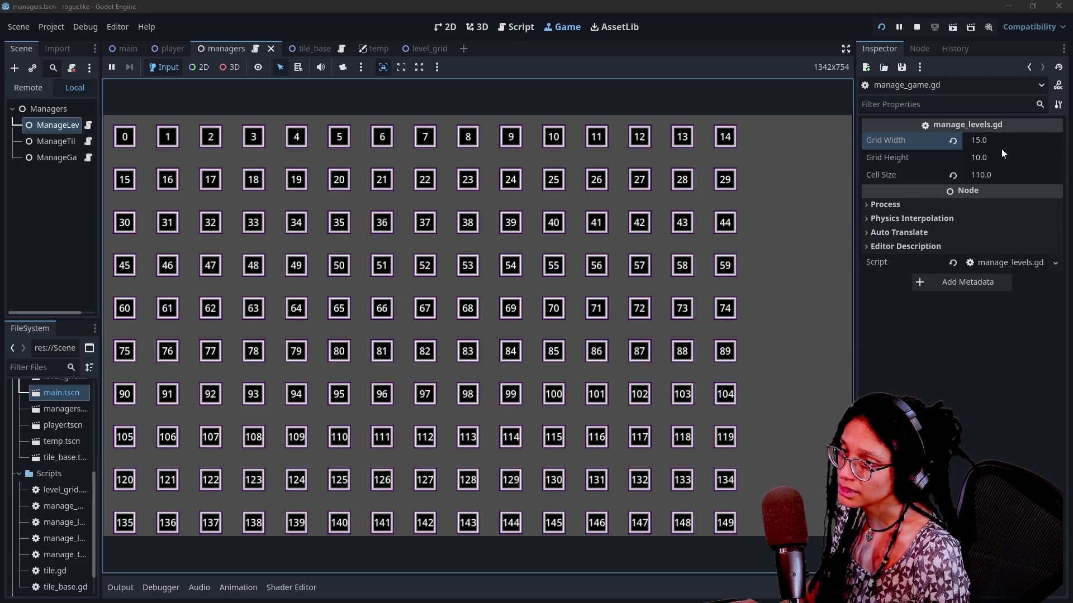
pyautogui.click(1000, 141)
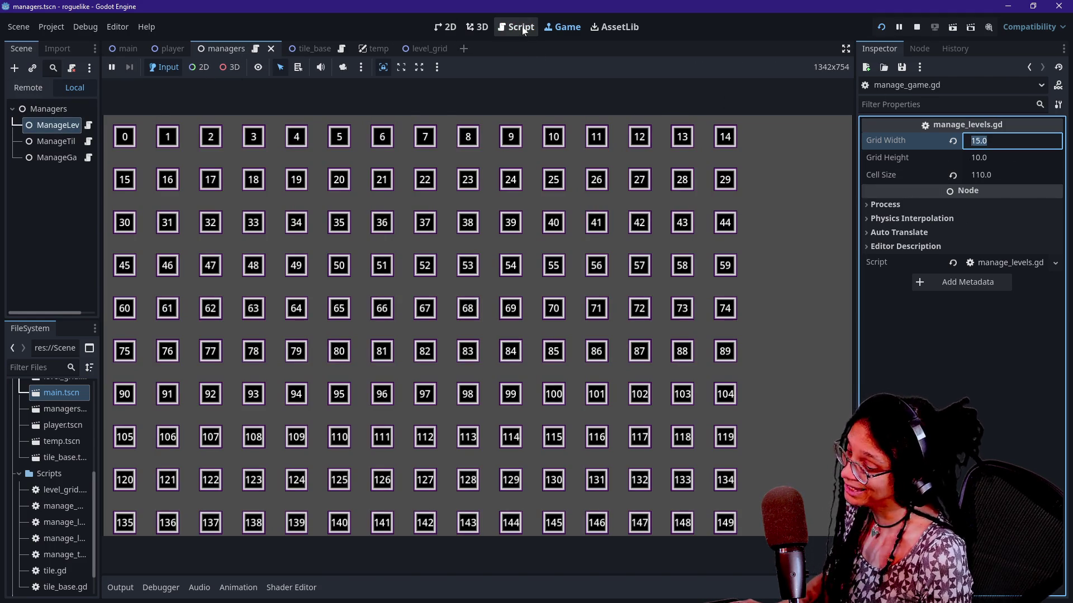
# - Open the tile_base.gd script in the Script workspace
pyautogui.click(522, 27)
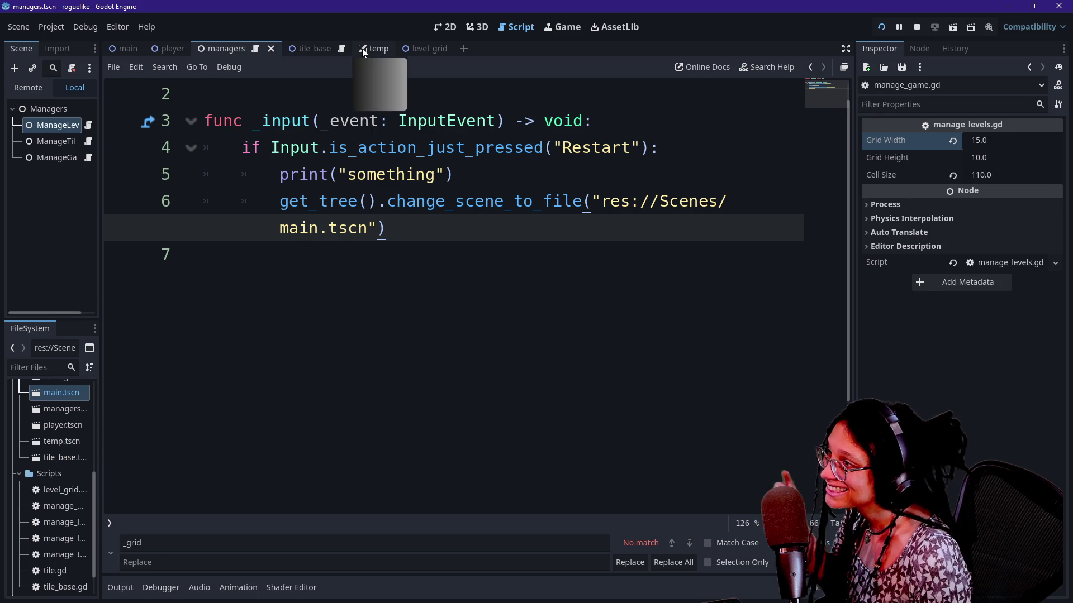
pyautogui.click(304, 50)
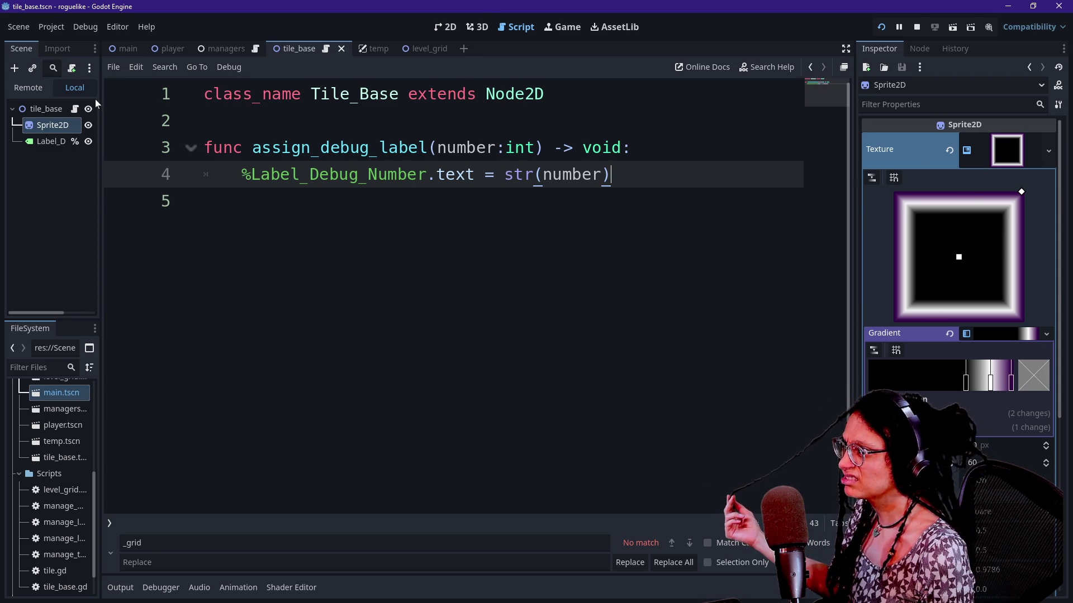
pyautogui.click(496, 175)
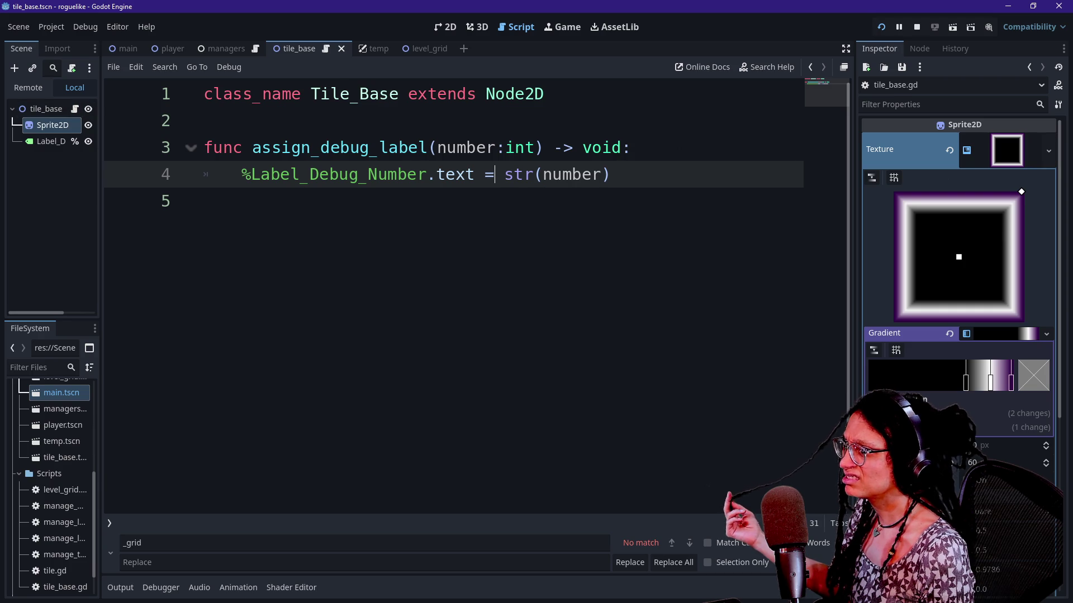
pyautogui.click(611, 174)
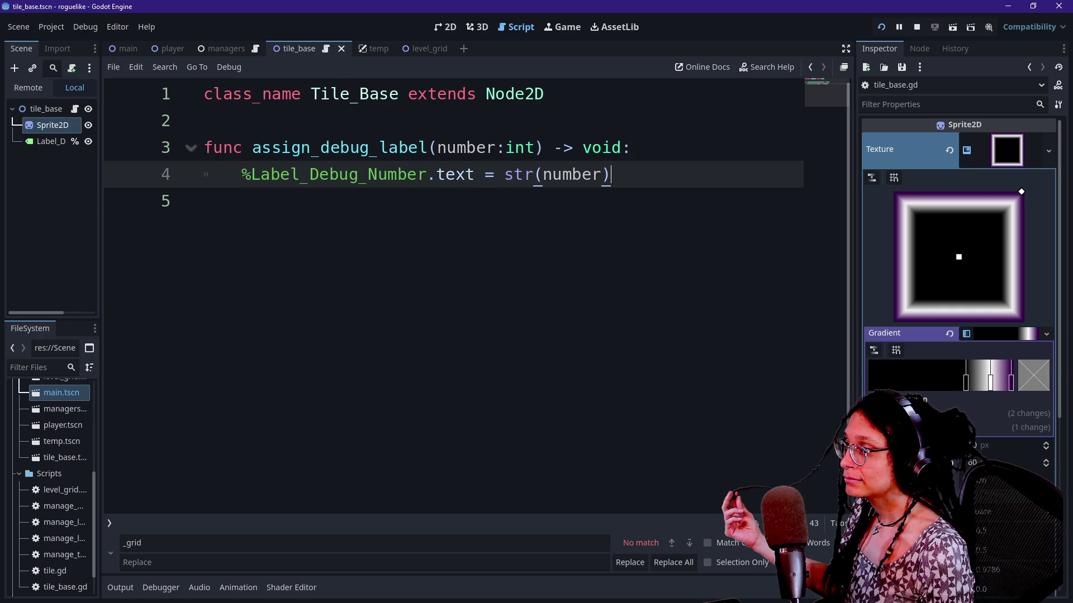
# - Add and remove blank lines after the class declaration, then switch away to the rogue manual PDF
pyautogui.click(545, 94)
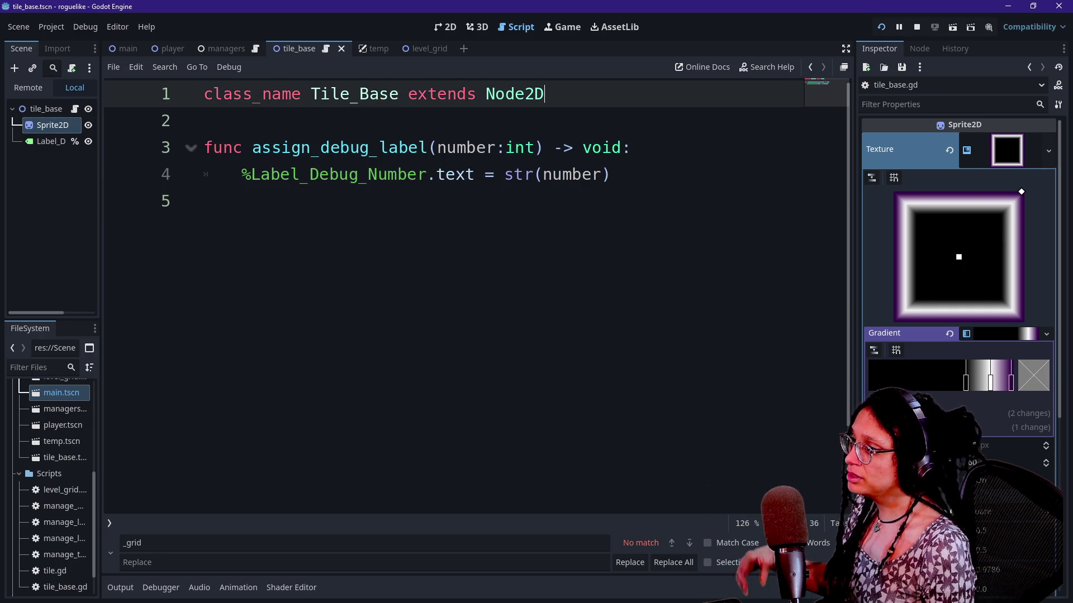
pyautogui.press('Return')
pyautogui.press('Return')
pyautogui.press('BackSpace')
pyautogui.press('BackSpace')
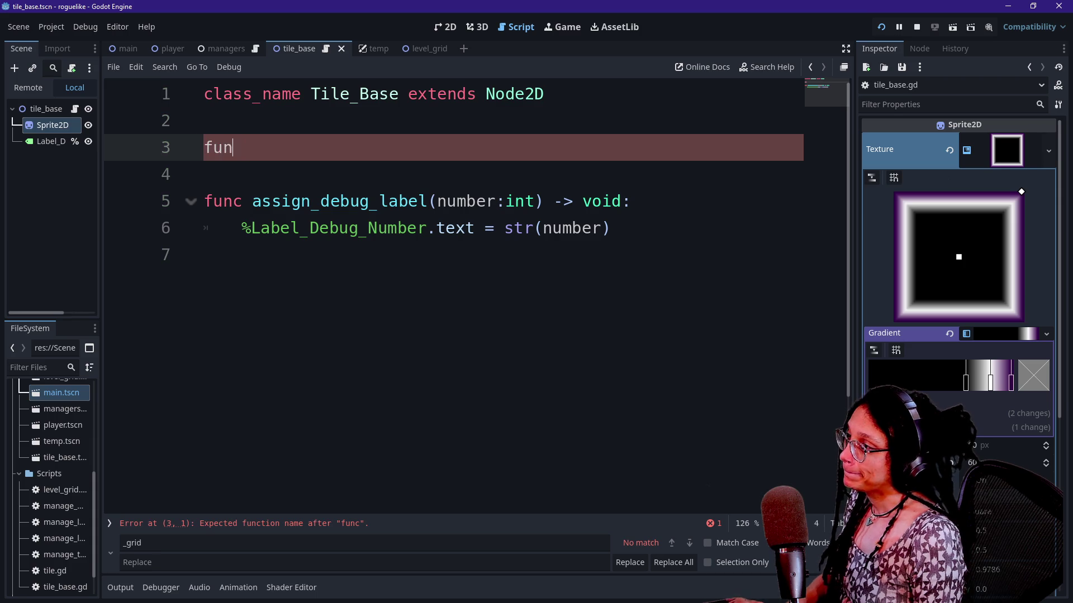
pyautogui.press('BackSpace')
pyautogui.press('BackSpace')
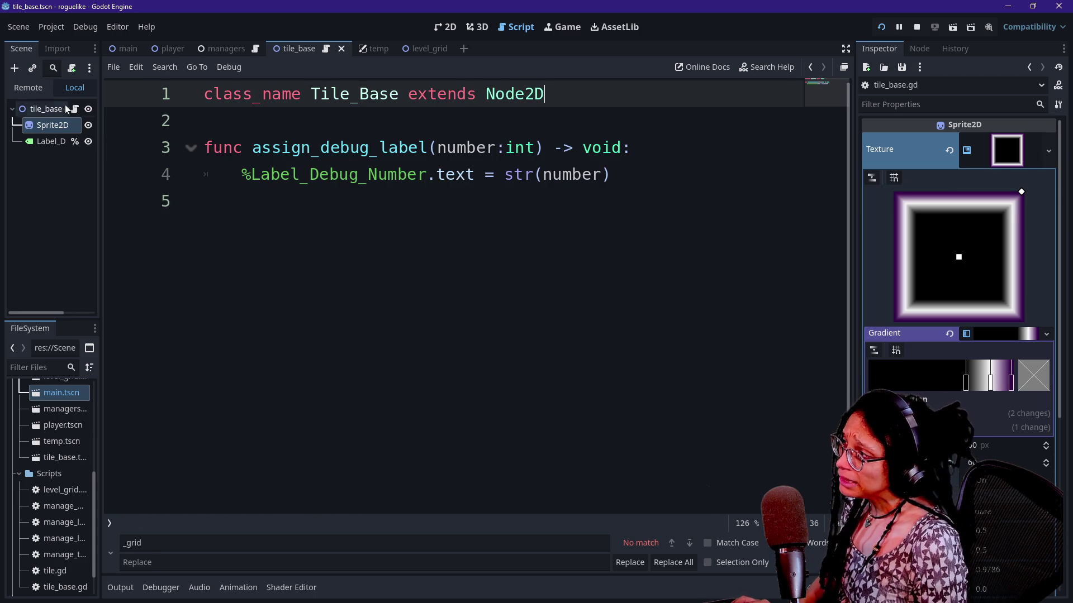
pyautogui.click(408, 147)
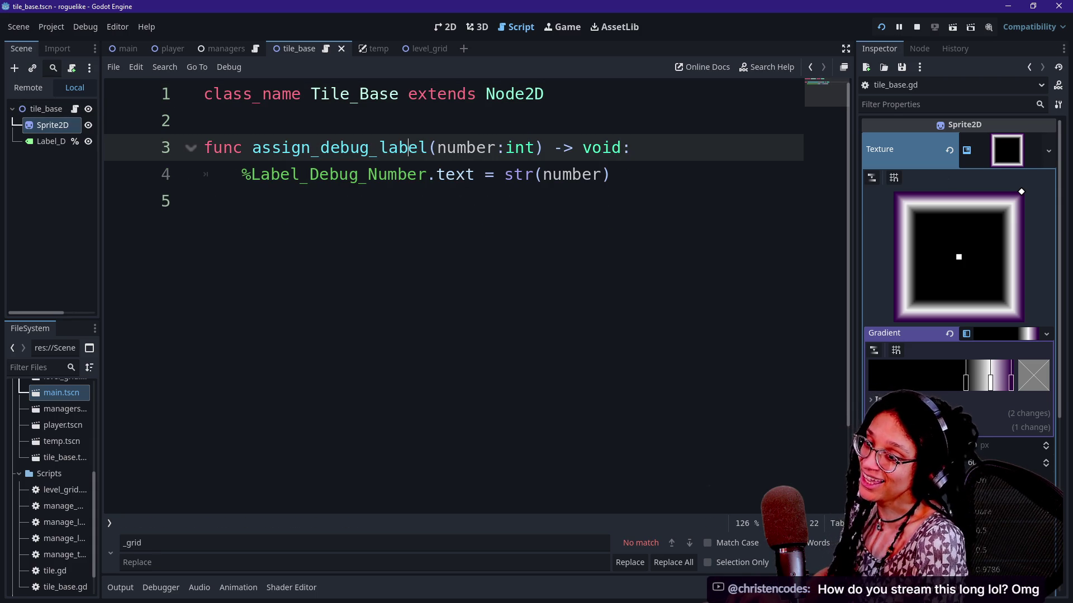
pyautogui.hotkey('shift', 'alt', 'o')
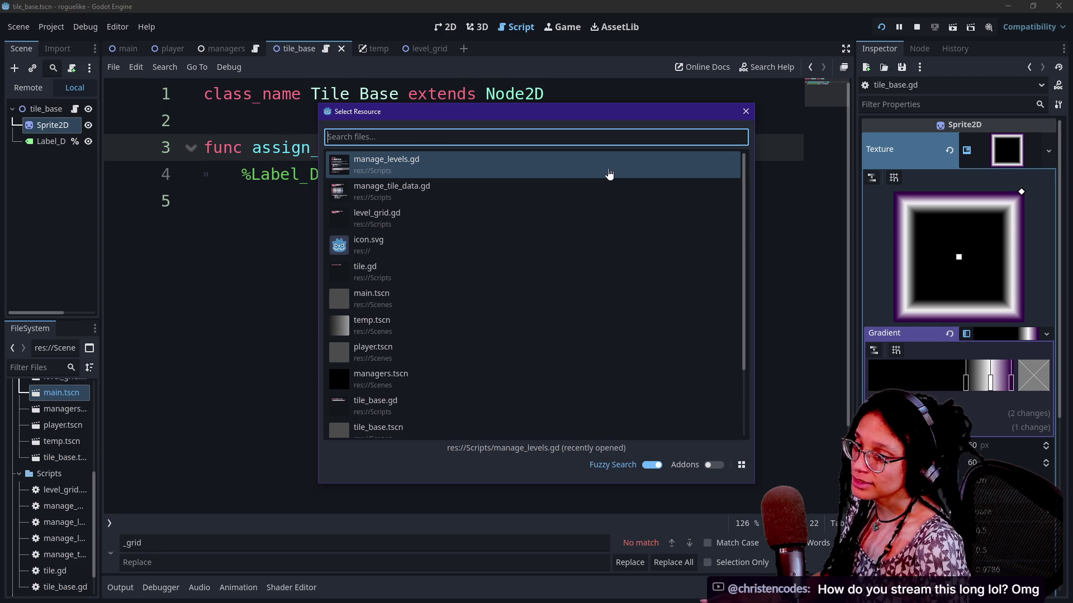
pyautogui.press('Escape')
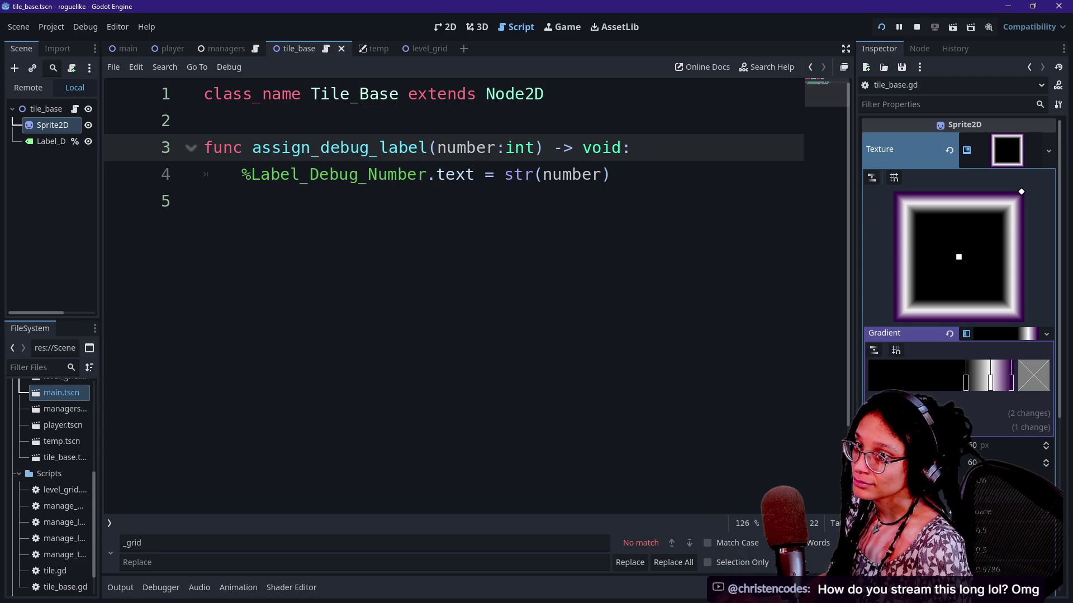
pyautogui.hotkey('alt', 'Tab')
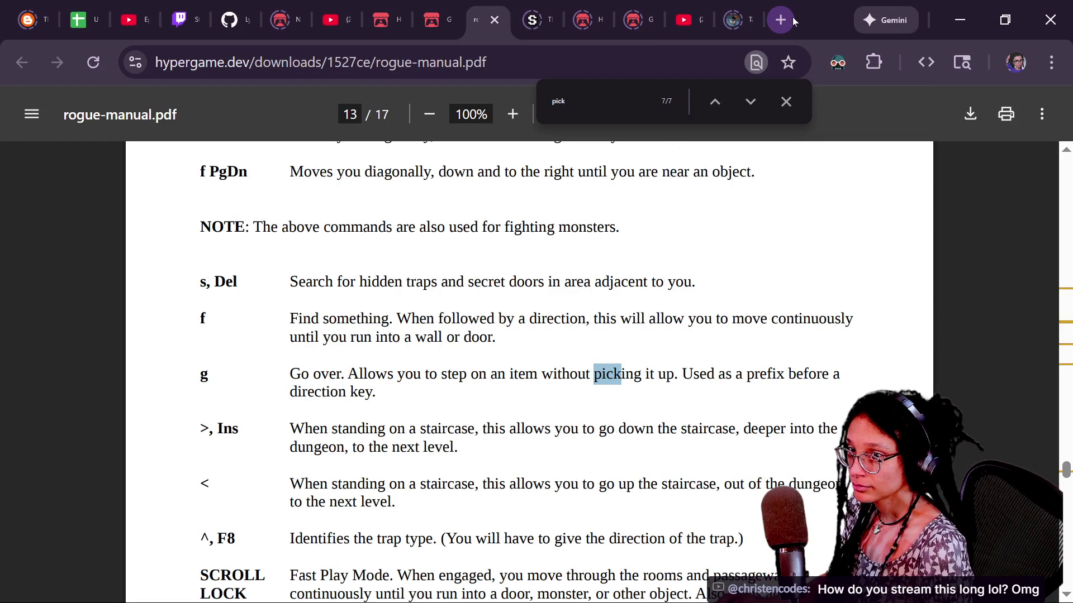
# - Search Startpage for 'hyperfocus adhd definition' in Firefox
pyautogui.hotkey('alt', 'Tab')
pyautogui.hotkey('ctrl', 'l')
pyautogui.write('hperfo')
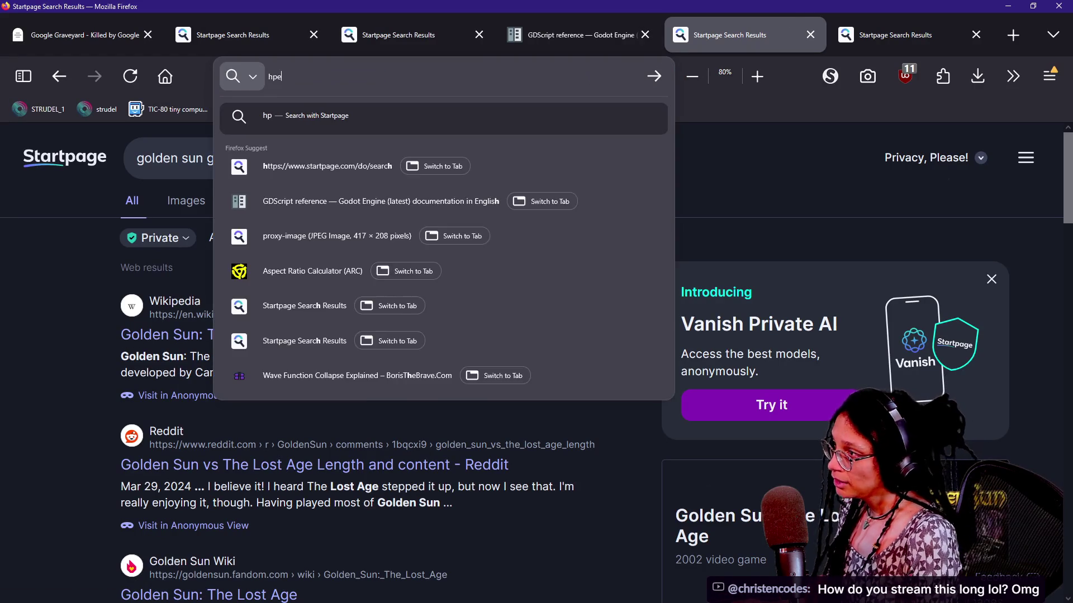
pyautogui.write('rfocus adhd definitio')
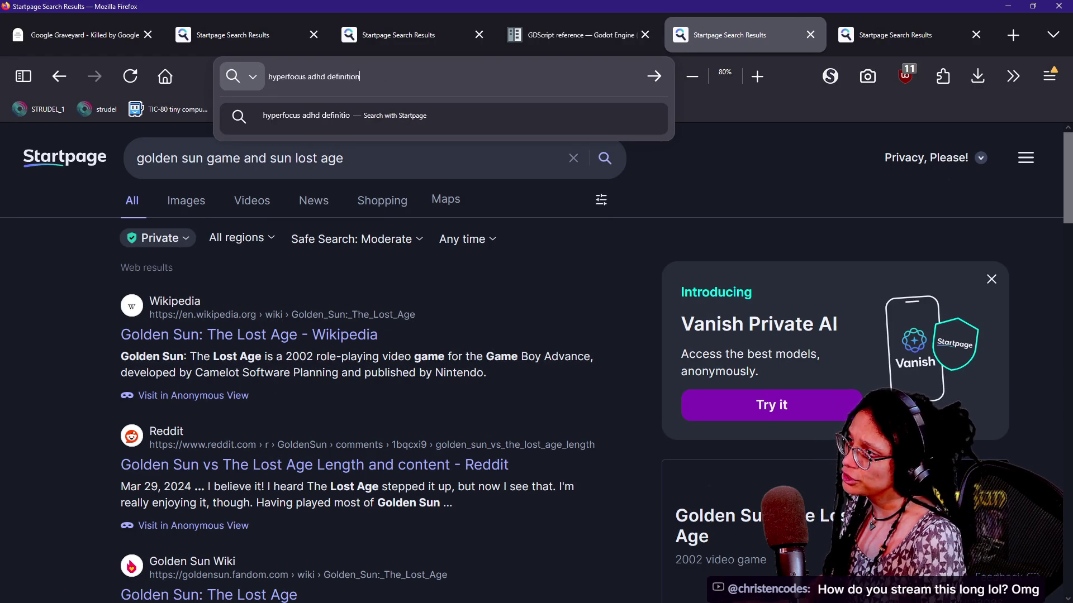
pyautogui.write('n')
pyautogui.press('Return')
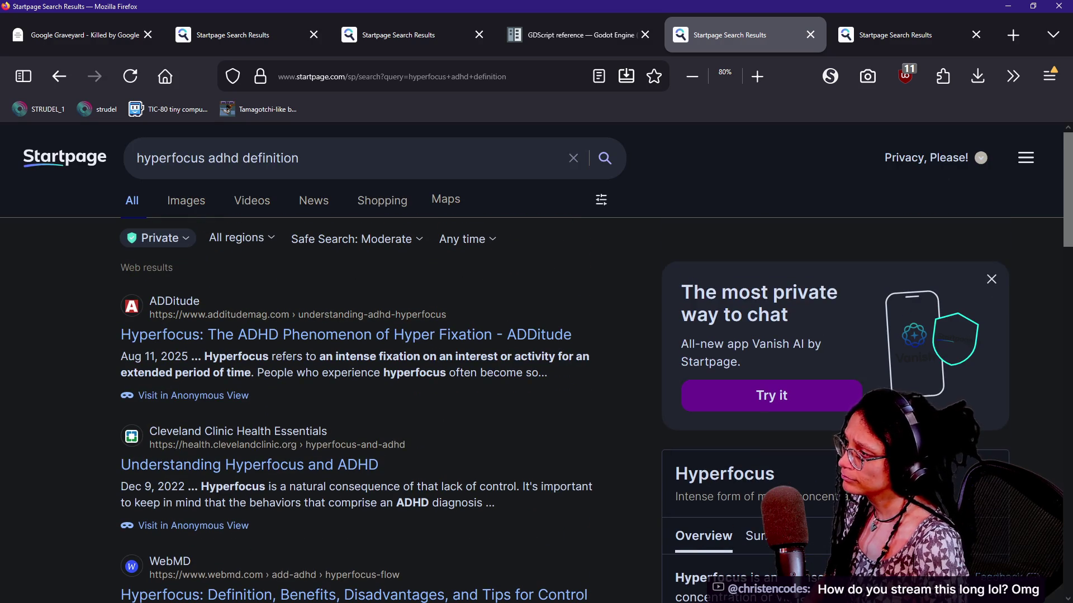
# - Expand the Wikipedia hyperfocus summary and open the full Hyperfocus article in a new tab
pyautogui.scroll(-5, 336, 386)
pyautogui.scroll(5, 336, 385)
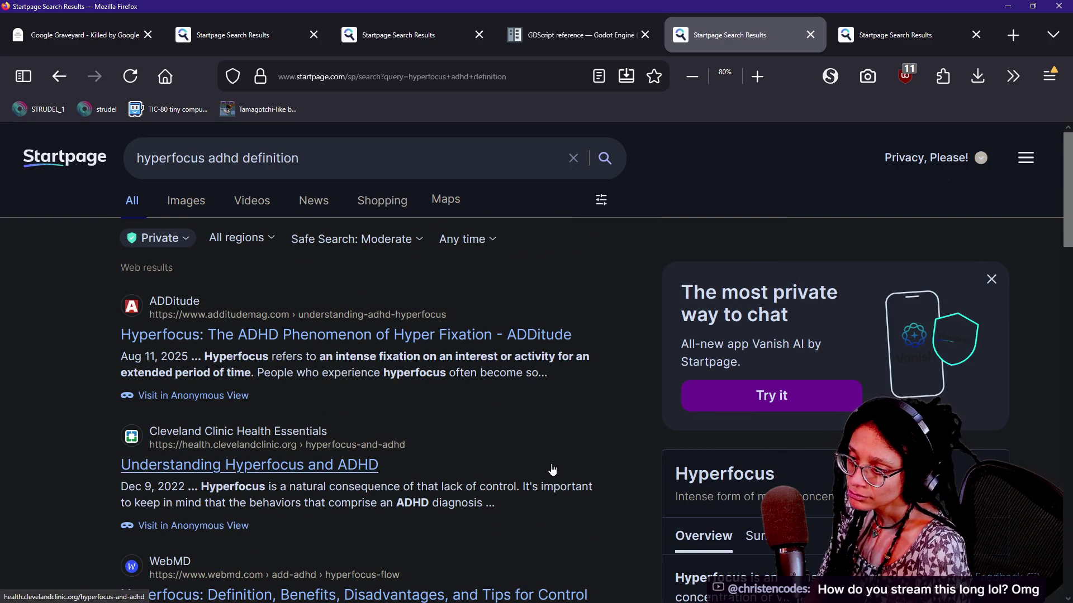
pyautogui.scroll(-5, 552, 469)
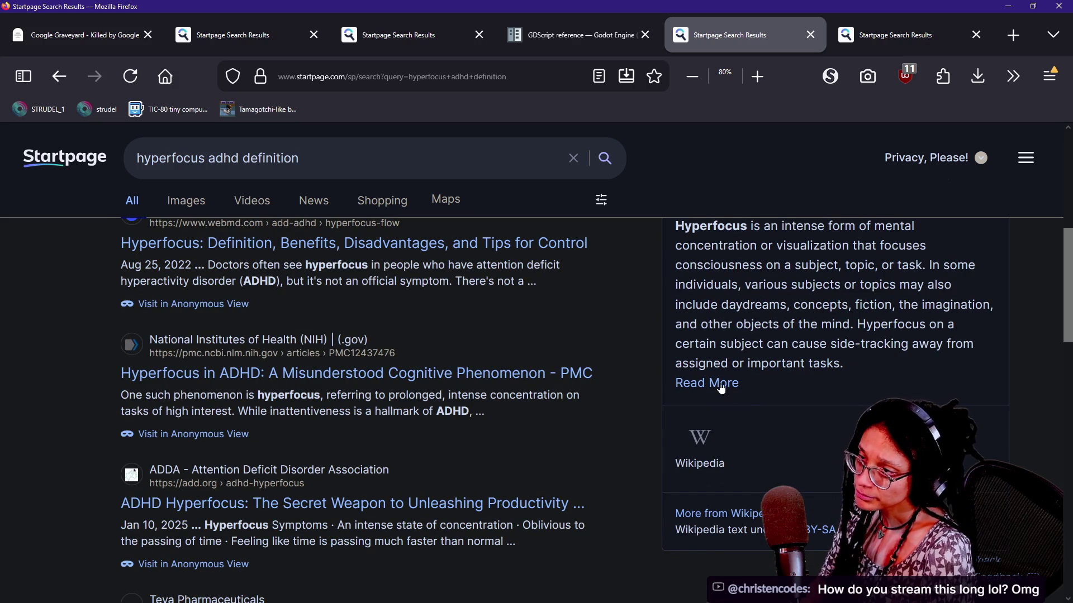
pyautogui.click(722, 385)
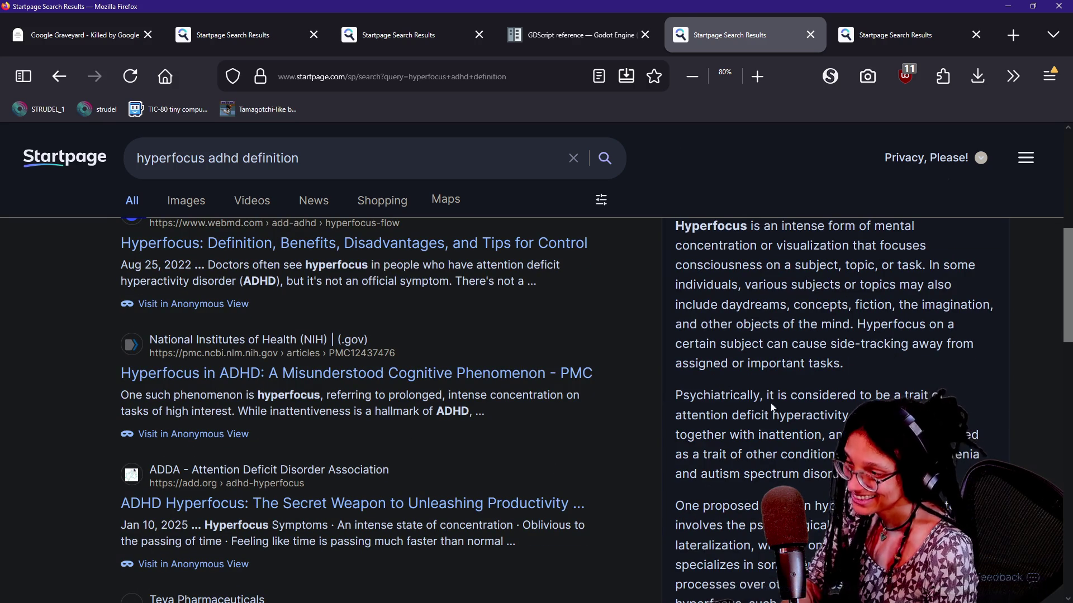
pyautogui.scroll(2, 785, 427)
pyautogui.scroll(-3, 785, 427)
pyautogui.scroll(-5, 749, 427)
pyautogui.click(781, 462)
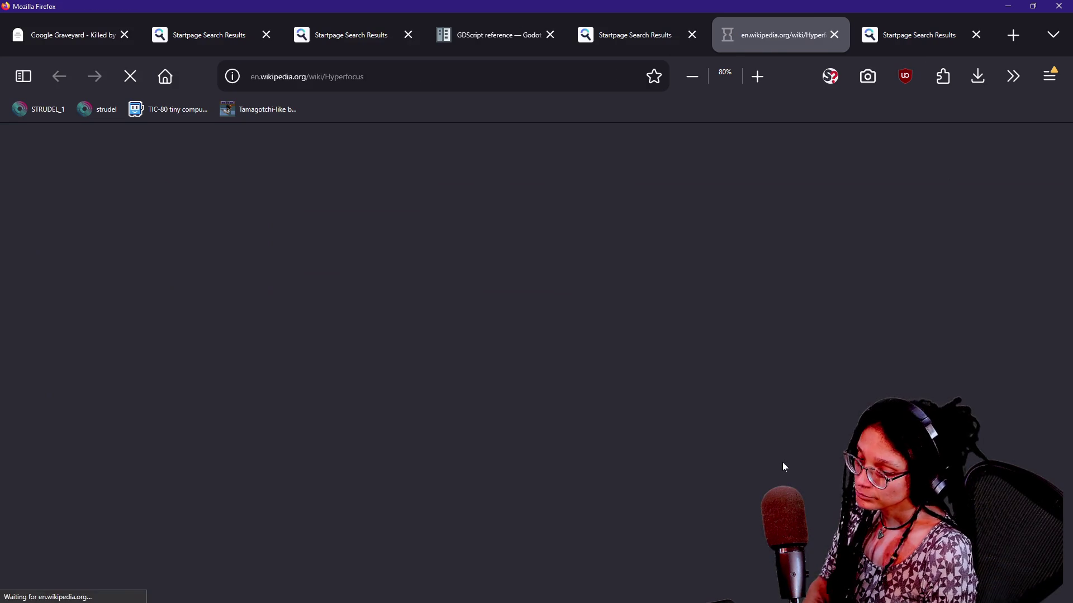
# - Find 'in adhd' in the Hyperfocus article to jump to its ADHD section
pyautogui.scroll(-2, 604, 351)
pyautogui.click(604, 352)
pyautogui.scroll(8, 715, 344)
pyautogui.scroll(6, 715, 344)
pyautogui.scroll(-15, 442, 323)
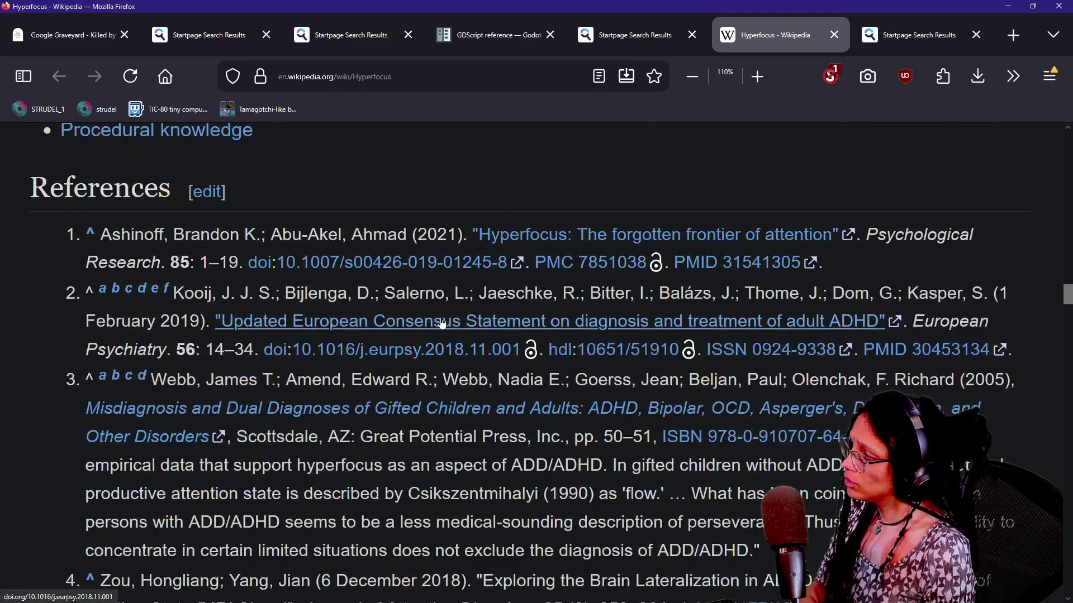
pyautogui.hotkey('ctrl', 'f')
pyautogui.write('in adhd')
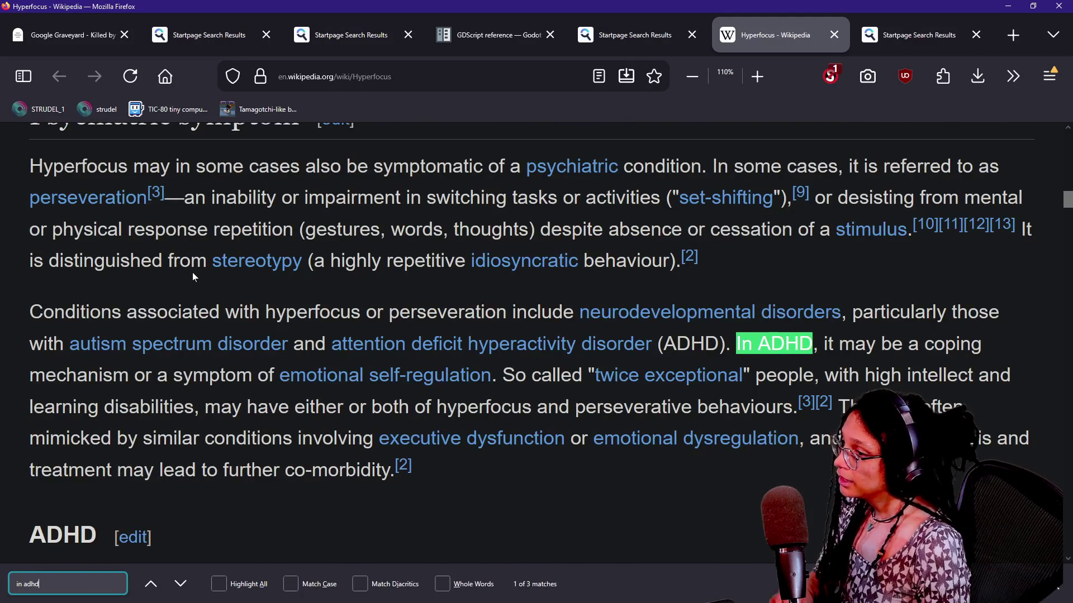
pyautogui.press('Return')
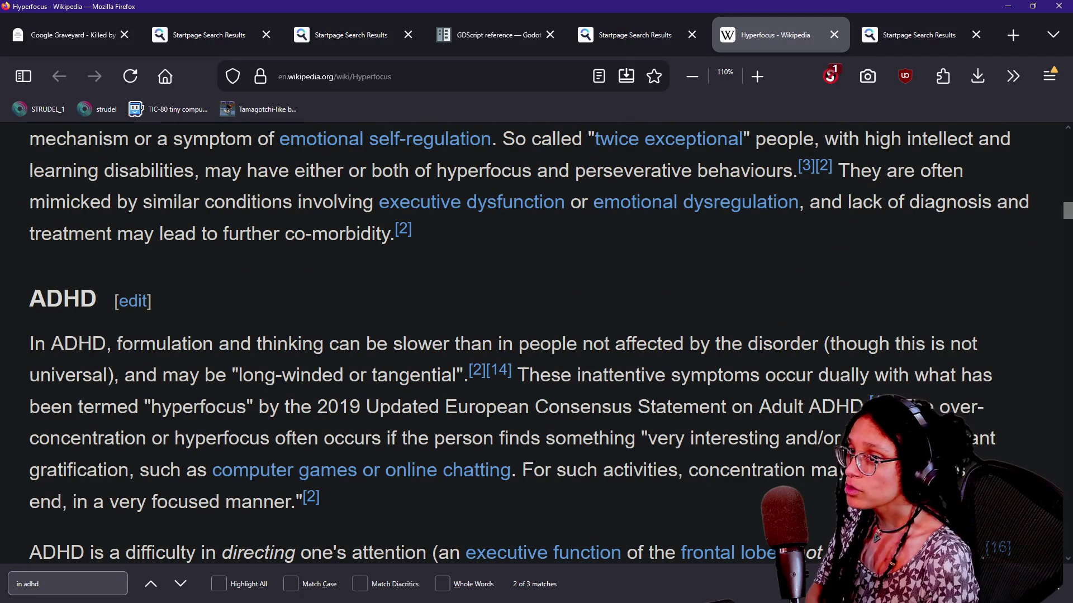
# - Select phrases in the ADHD section, ending on the sentence about hours of focused concentration
pyautogui.scroll(-3, 236, 347)
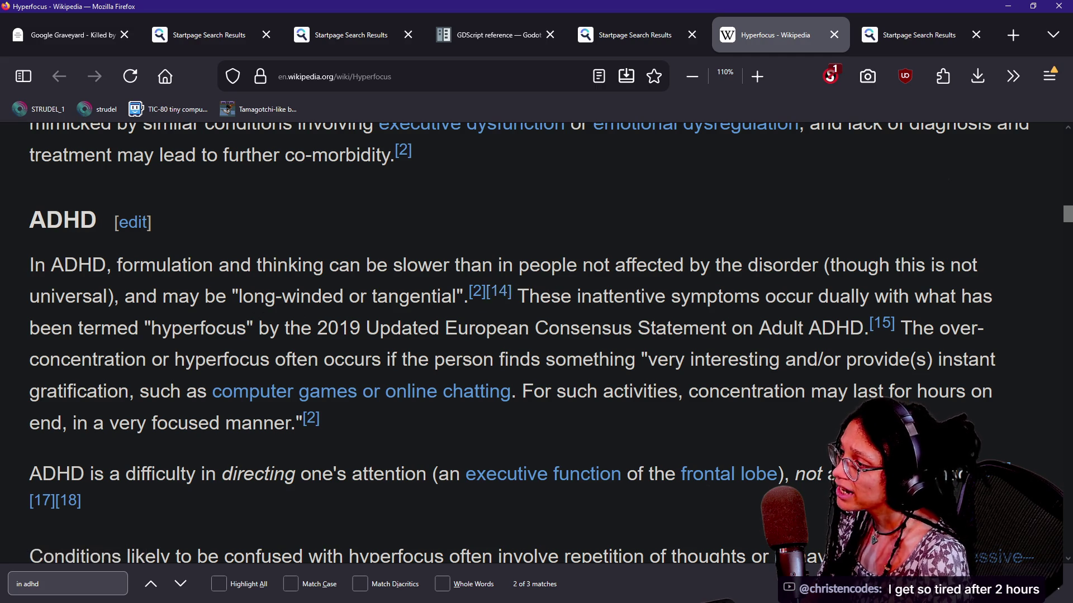
pyautogui.moveTo(247, 328); pyautogui.dragTo(624, 296)
pyautogui.moveTo(60, 359); pyautogui.dragTo(456, 360)
pyautogui.click(456, 359)
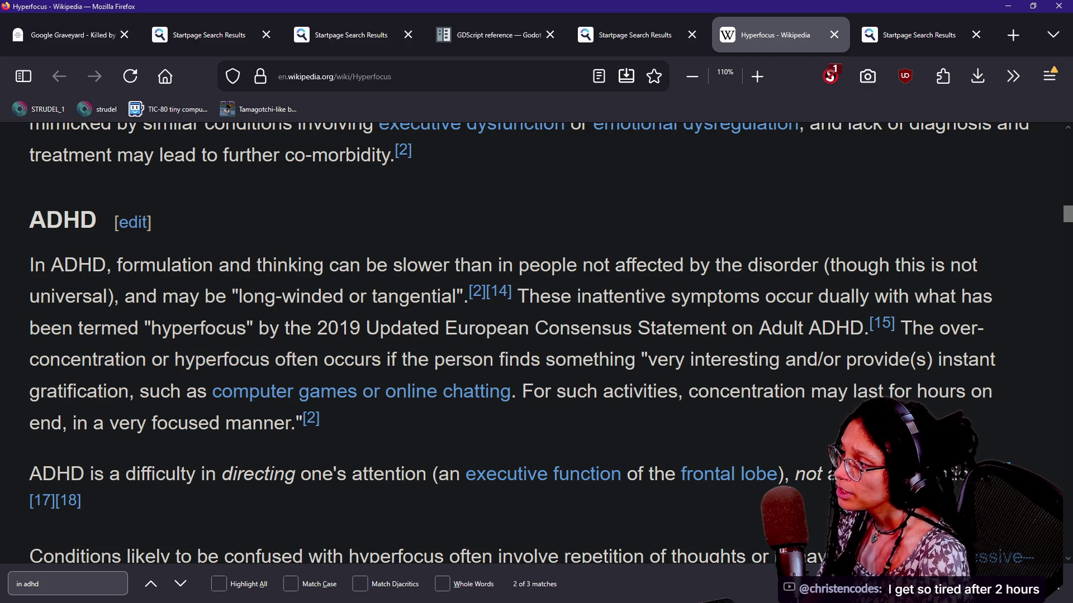
pyautogui.moveTo(296, 359); pyautogui.dragTo(899, 359)
pyautogui.click(900, 359)
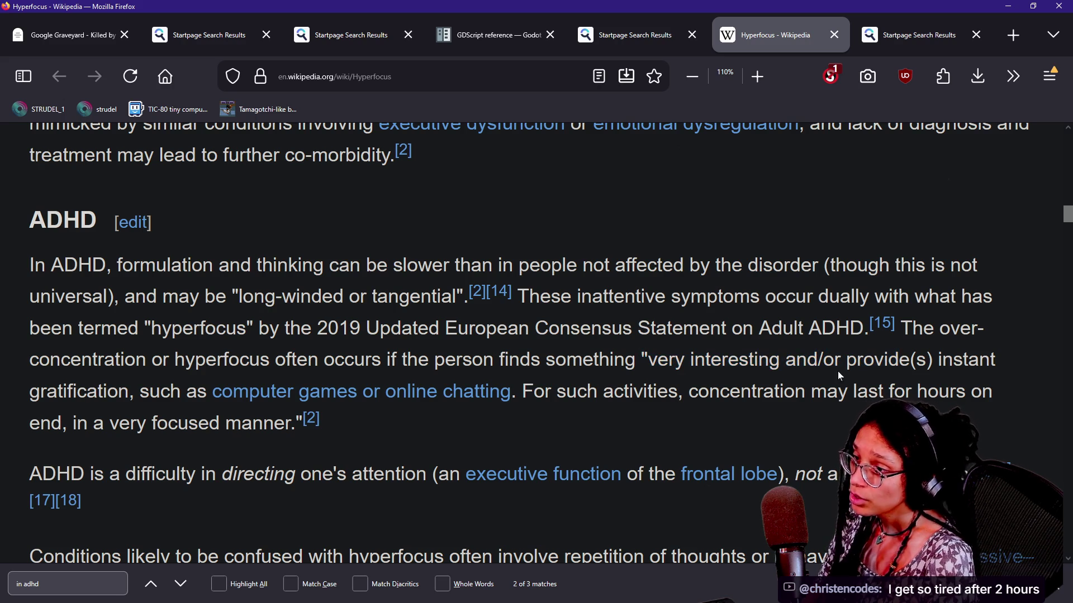
pyautogui.moveTo(625, 354)
pyautogui.mouseDown()
pyautogui.moveTo(45, 392)
pyautogui.moveTo(521, 392)
pyautogui.moveTo(541, 409)
pyautogui.mouseUp()
pyautogui.click(521, 391)
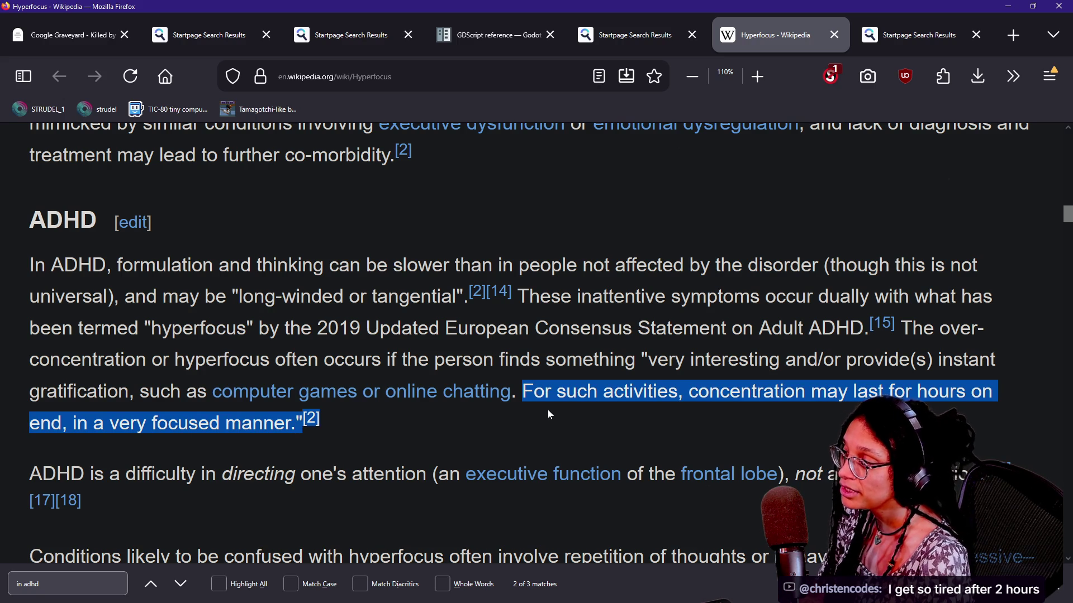
# - Select the whole ADHD paragraph, then switch from Firefox past GitHub Desktop to Godot
pyautogui.moveTo(547, 414)
pyautogui.mouseDown()
pyautogui.moveTo(495, 423)
pyautogui.moveTo(18, 272)
pyautogui.mouseUp()
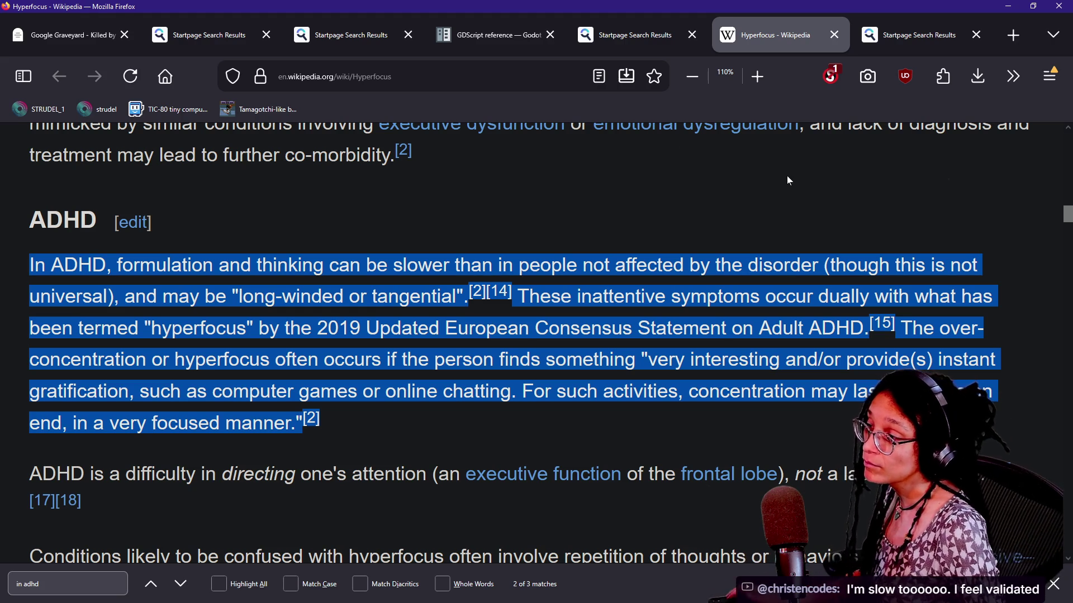
pyautogui.hotkey('alt', 'Tab')
pyautogui.hotkey('alt', 'Tab')
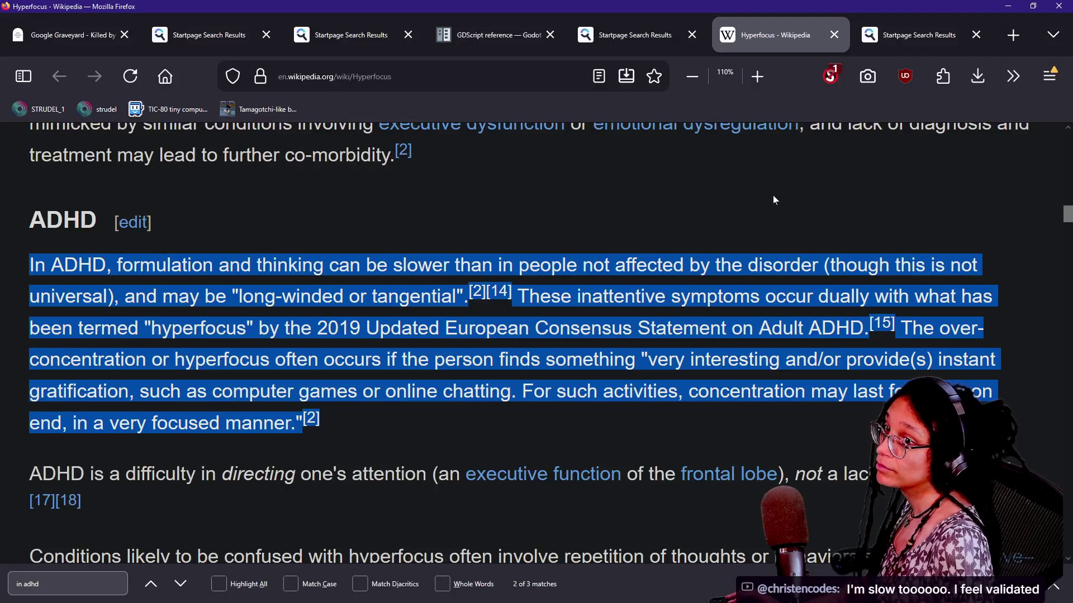
pyautogui.hotkey('alt', 'Tab')
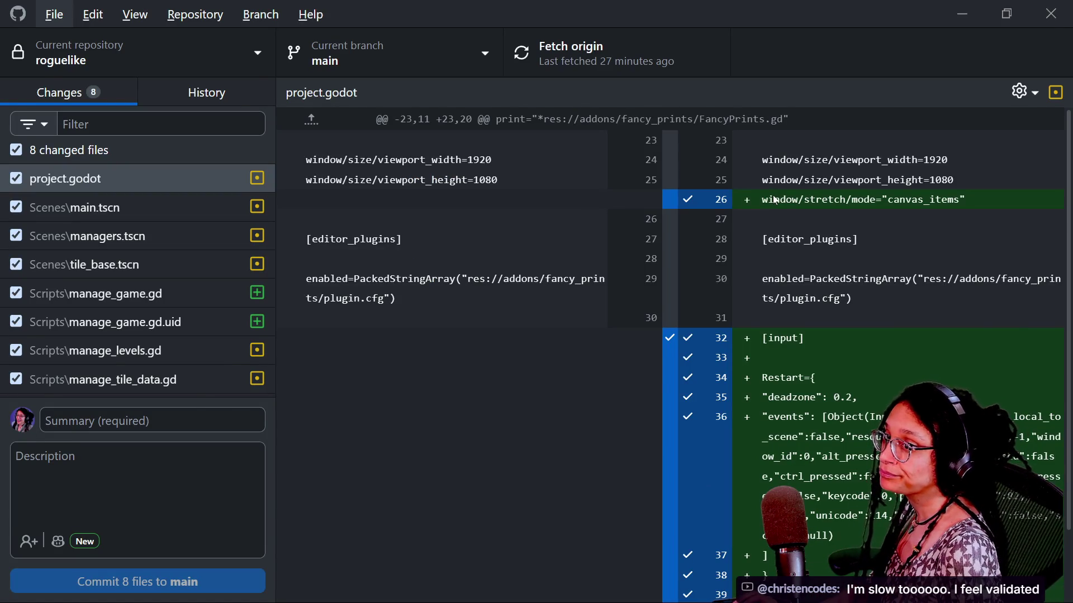
pyautogui.hotkey('alt', 'Tab')
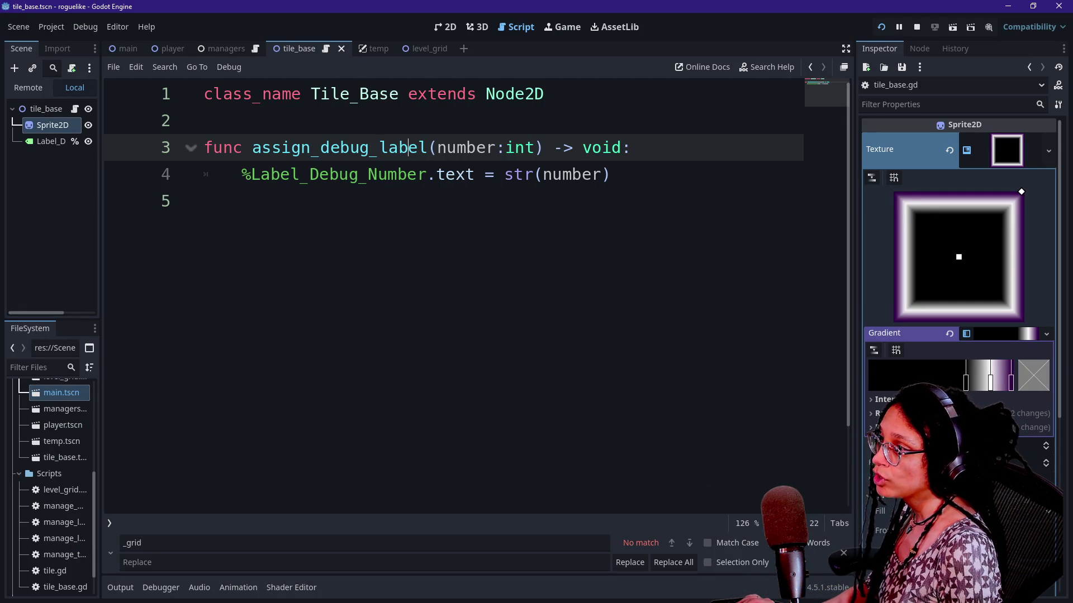
# - Change tile_base.gd's base class from Node2D to Tile
pyautogui.doubleClick(497, 95)
pyautogui.write('R')
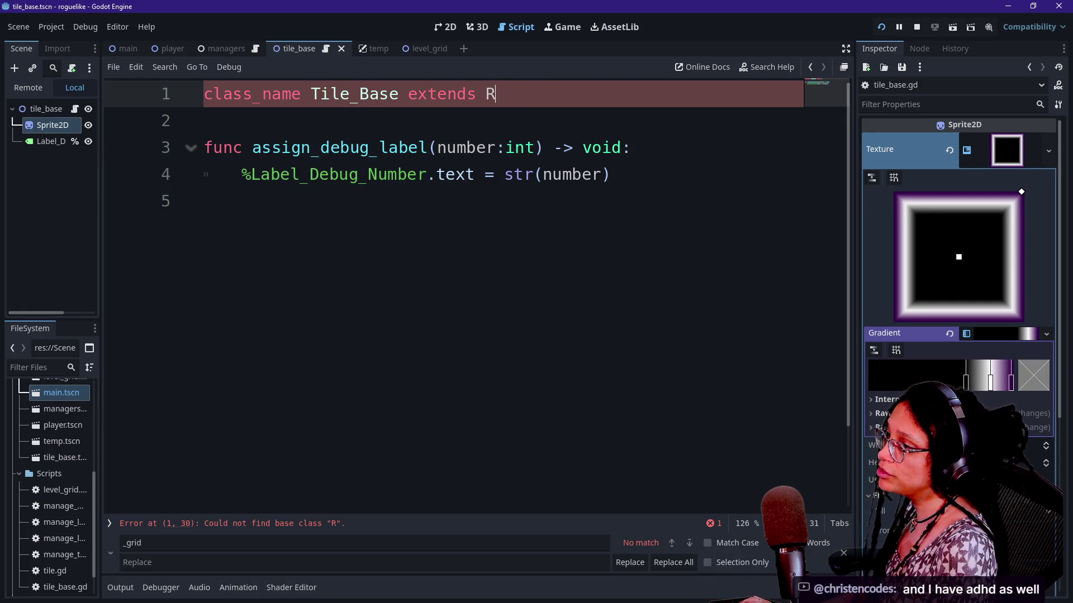
pyautogui.press('BackSpace')
pyautogui.write('Til')
pyautogui.press('BackSpace')
pyautogui.press('BackSpace')
pyautogui.press('BackSpace')
pyautogui.write('I')
pyautogui.press('BackSpace')
pyautogui.write('Tile')
pyautogui.click(242, 174)
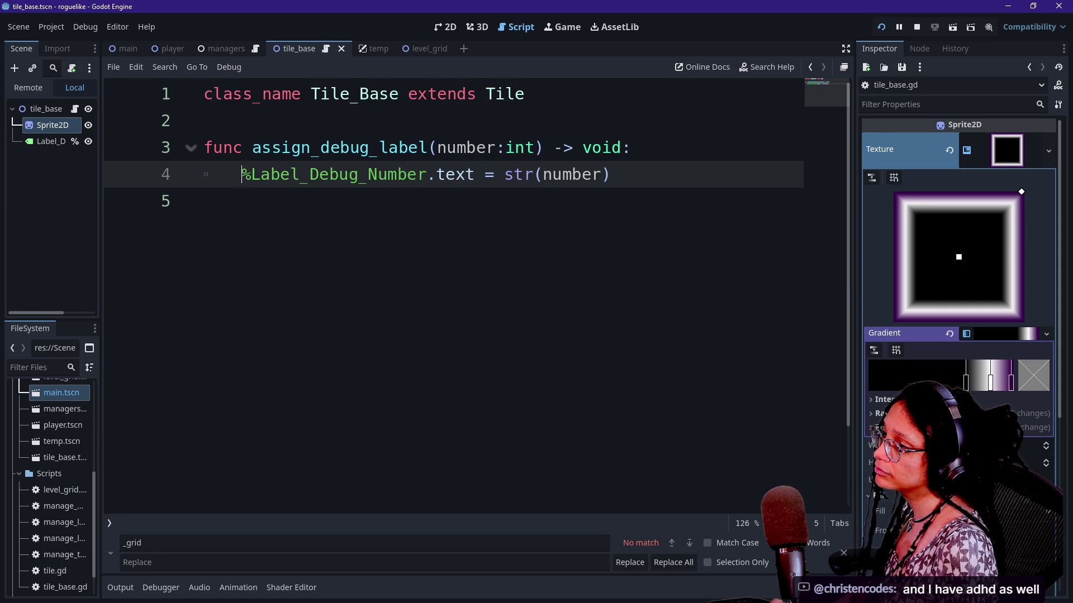
# - In tile.gd, add a _ready() function that calls _ready_tile_size()
pyautogui.keyDown('ctrl'); pyautogui.click(504, 94); pyautogui.keyUp('ctrl')
pyautogui.press('Return')
pyautogui.write('f')
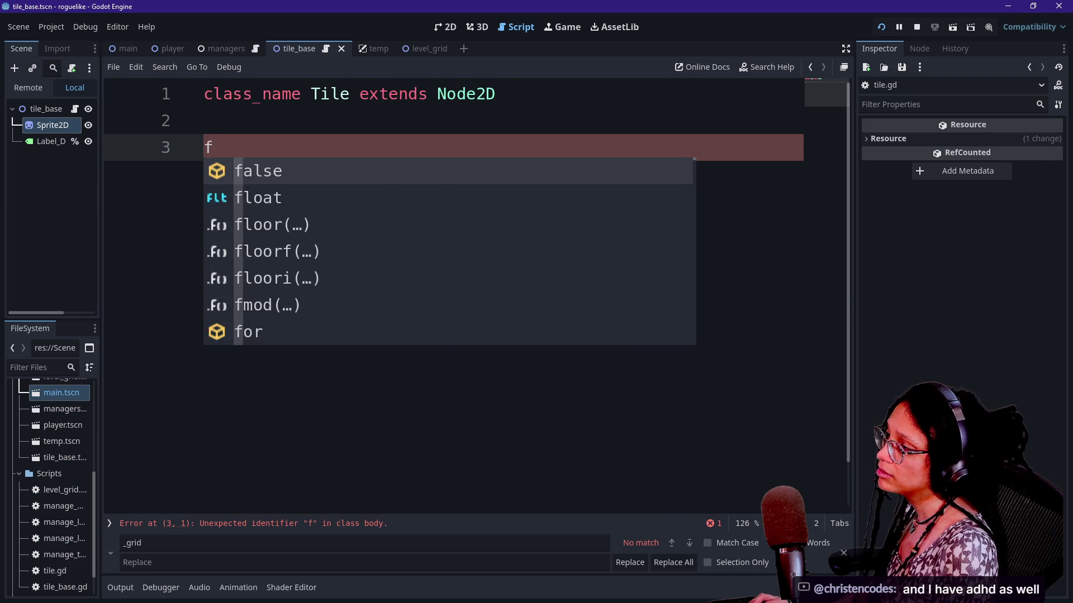
pyautogui.write('unc _re')
pyautogui.press('Return')
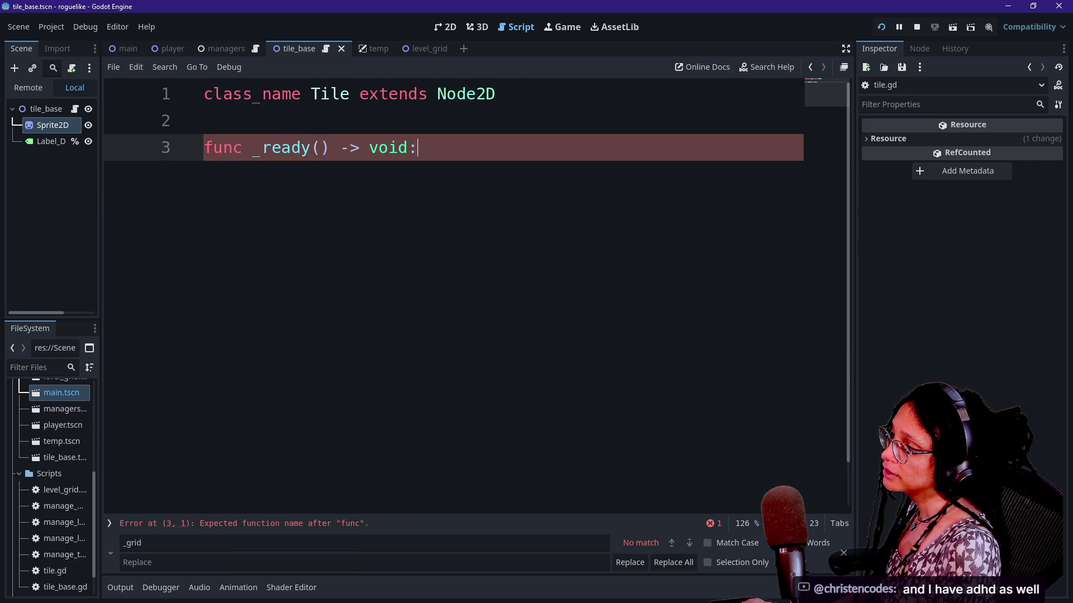
pyautogui.press('Return')
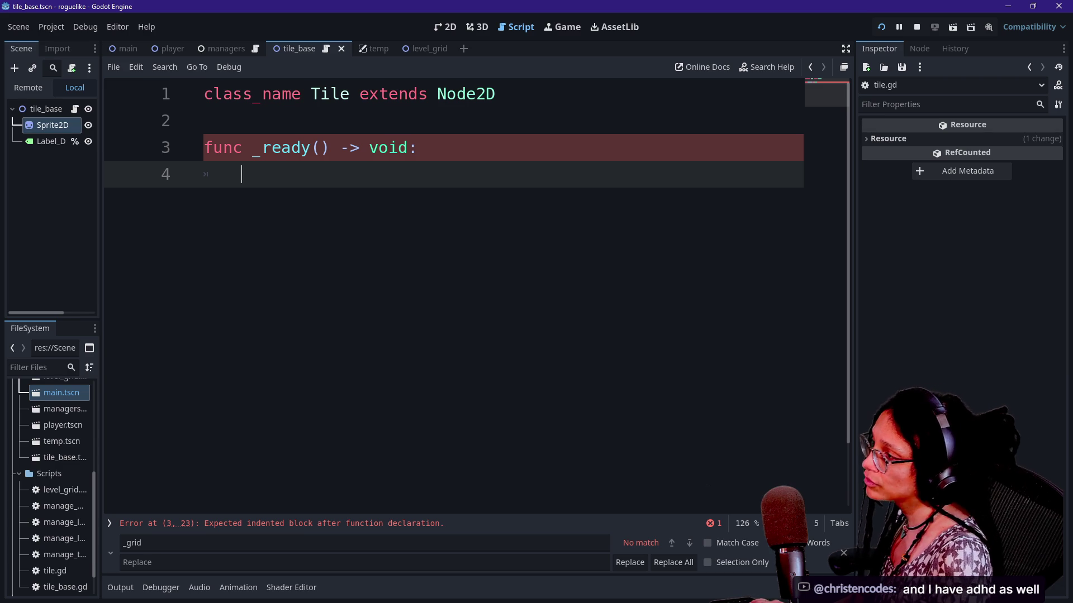
pyautogui.write('_ready_')
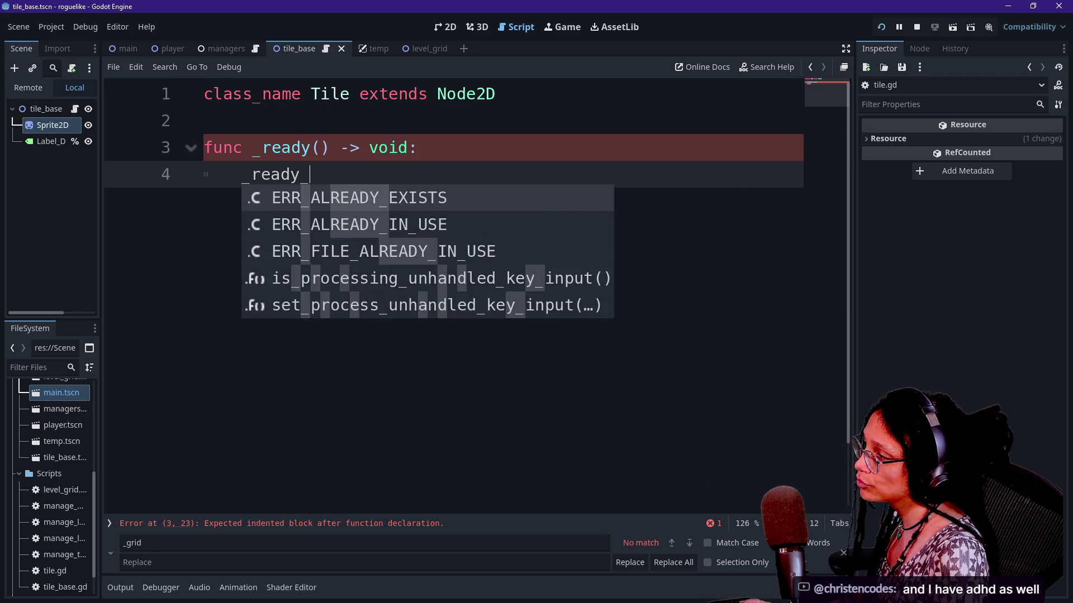
pyautogui.write('tile_size()')
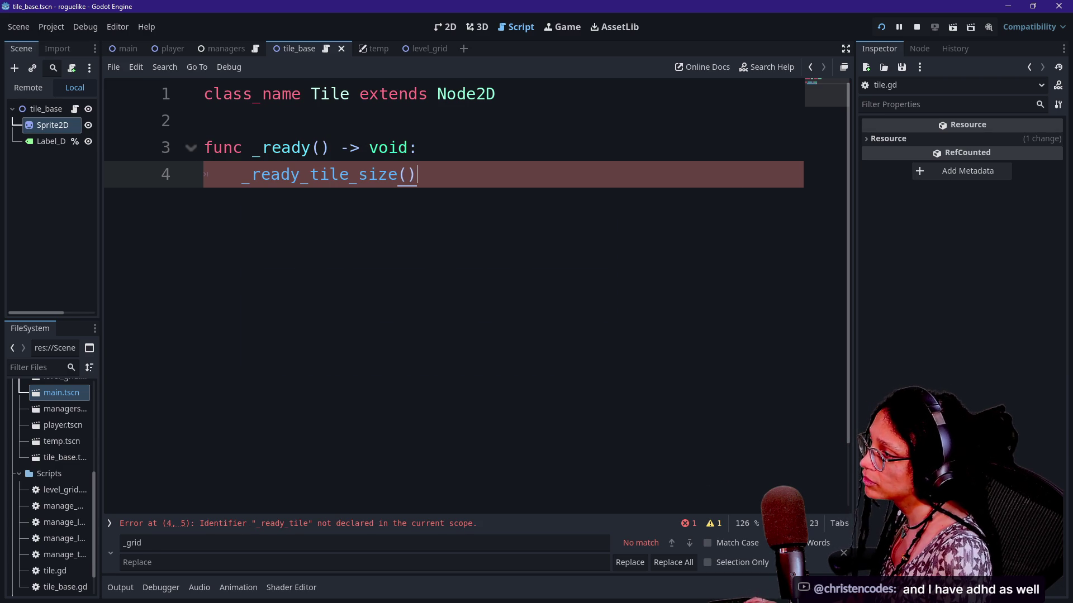
pyautogui.doubleClick(466, 93)
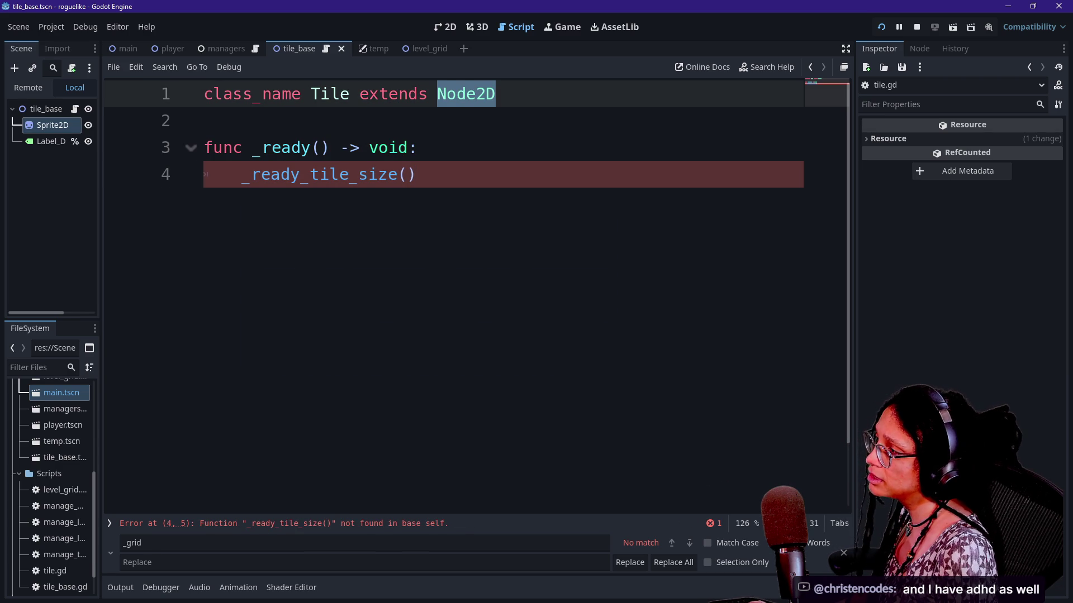
pyautogui.press('Down')
pyautogui.press('Down')
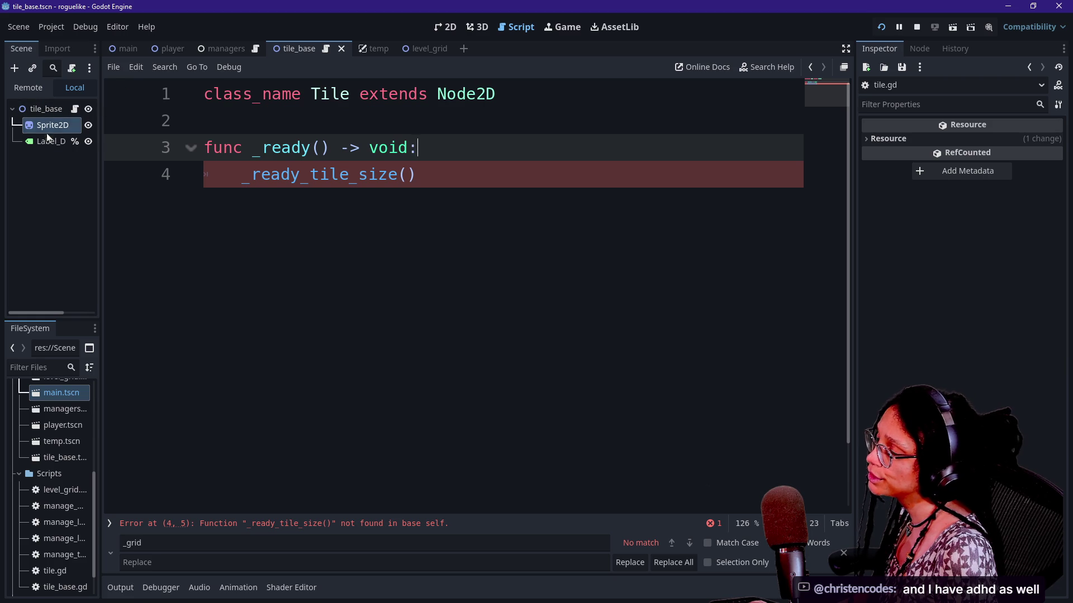
pyautogui.press('Down')
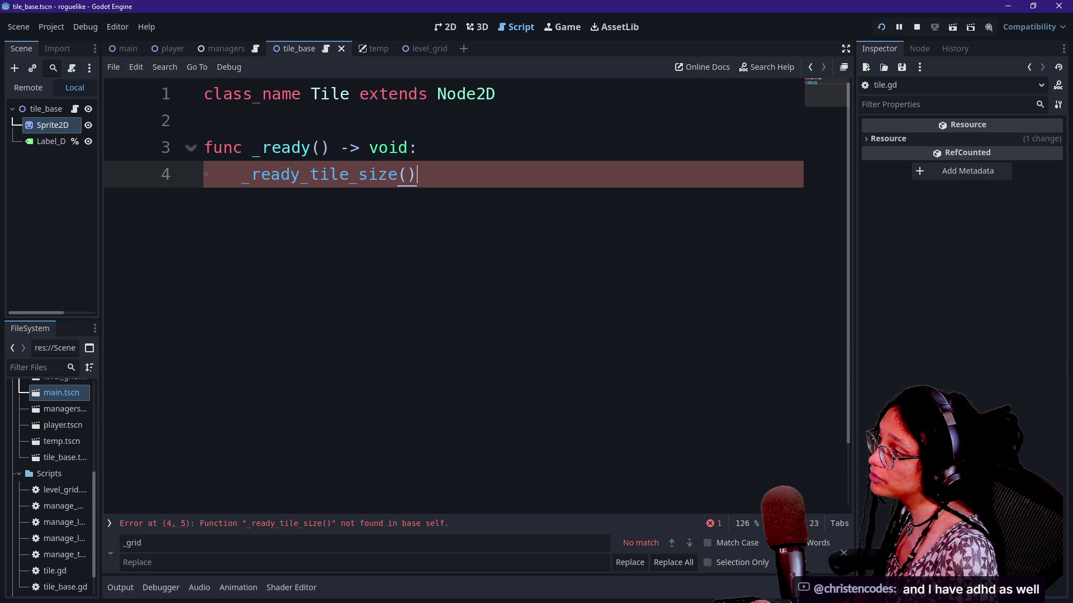
pyautogui.rightClick(49, 125)
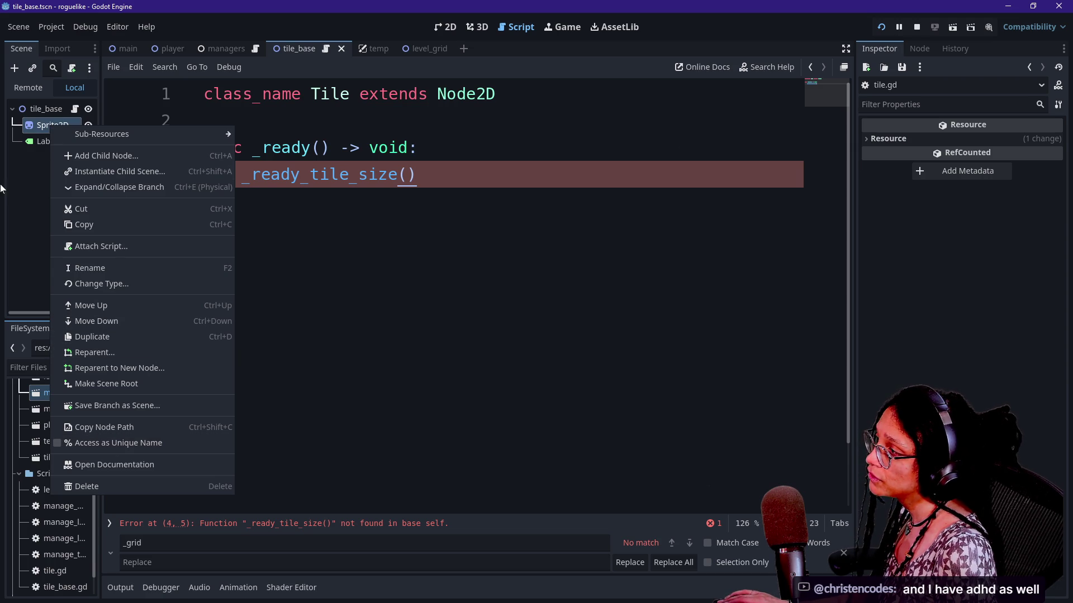
pyautogui.click(43, 126)
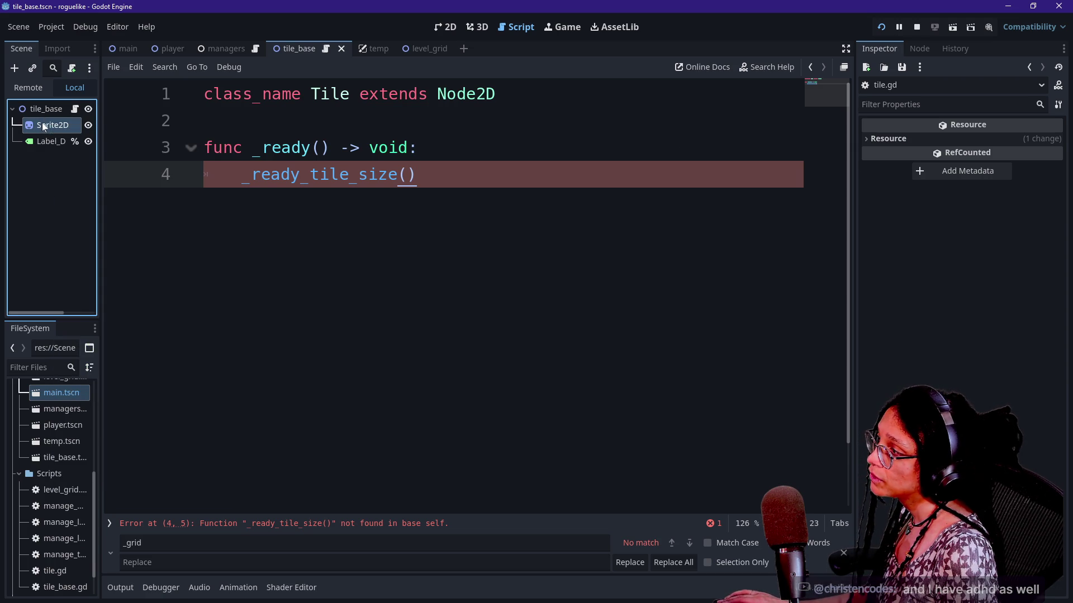
pyautogui.rightClick(49, 123)
pyautogui.click(96, 444)
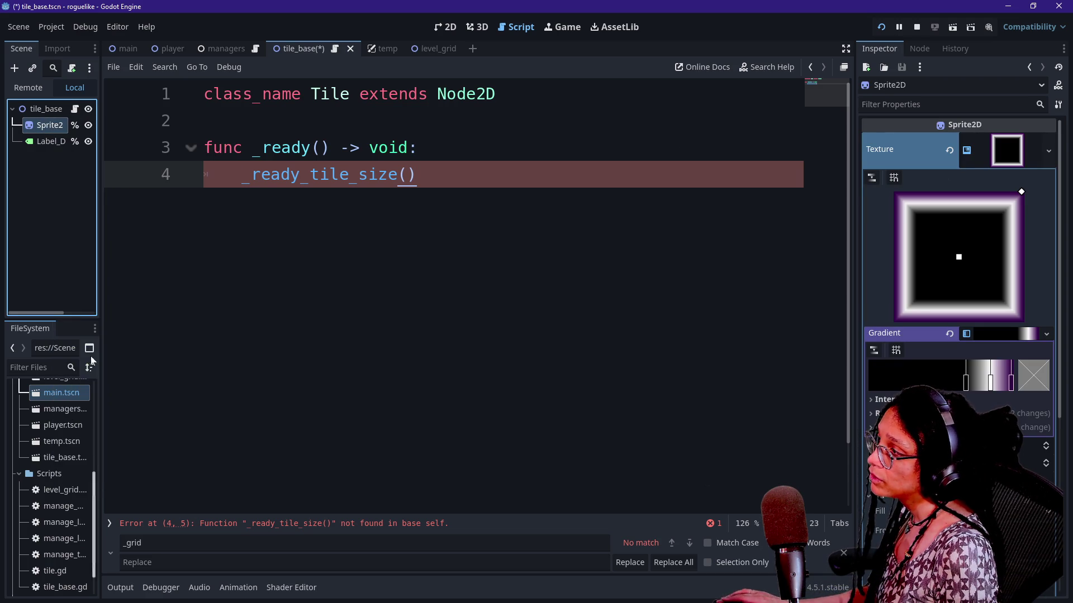
pyautogui.moveTo(53, 124); pyautogui.dragTo(343, 123)
pyautogui.press('Return')
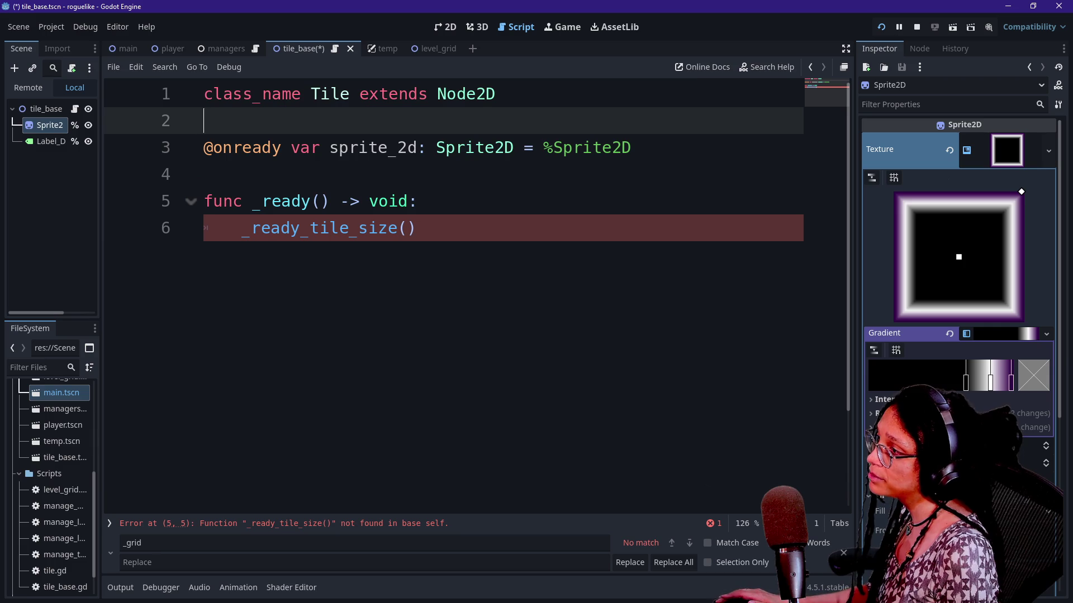
pyautogui.click(417, 228)
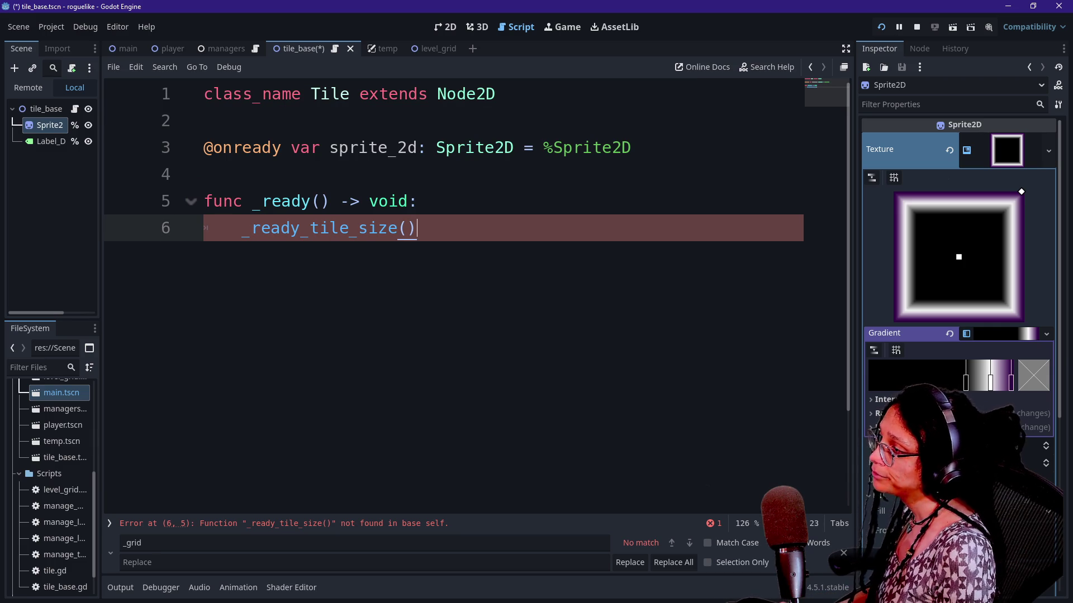
pyautogui.click(418, 148)
pyautogui.press('BackSpace')
pyautogui.press('BackSpace')
pyautogui.press('BackSpace')
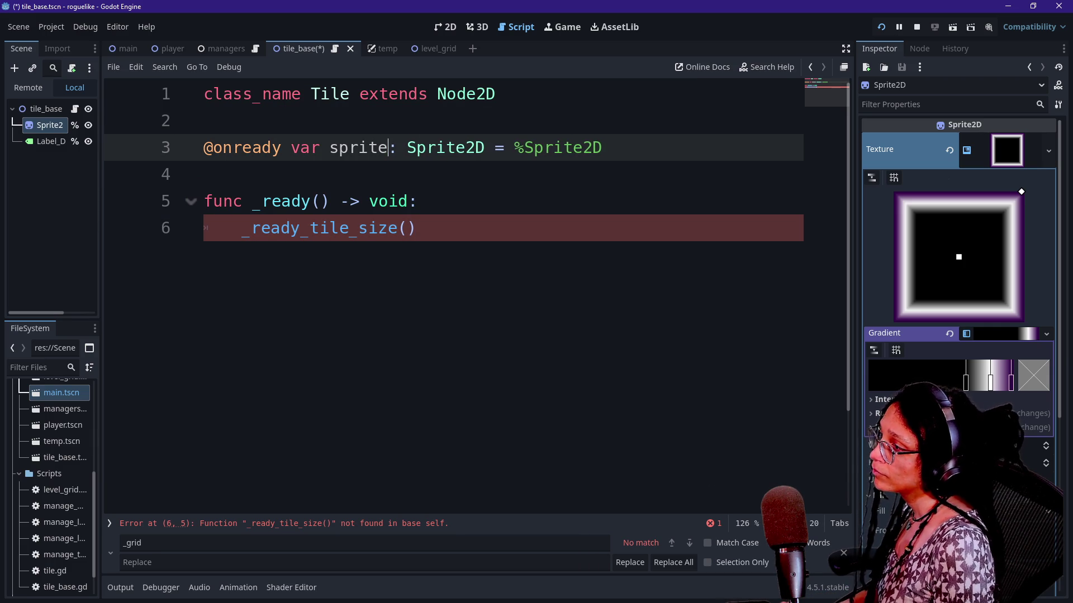
# - Start a new function line after _ready, then quick-search scripts for 'manage'
pyautogui.moveTo(262, 202); pyautogui.dragTo(388, 228)
pyautogui.click(417, 228)
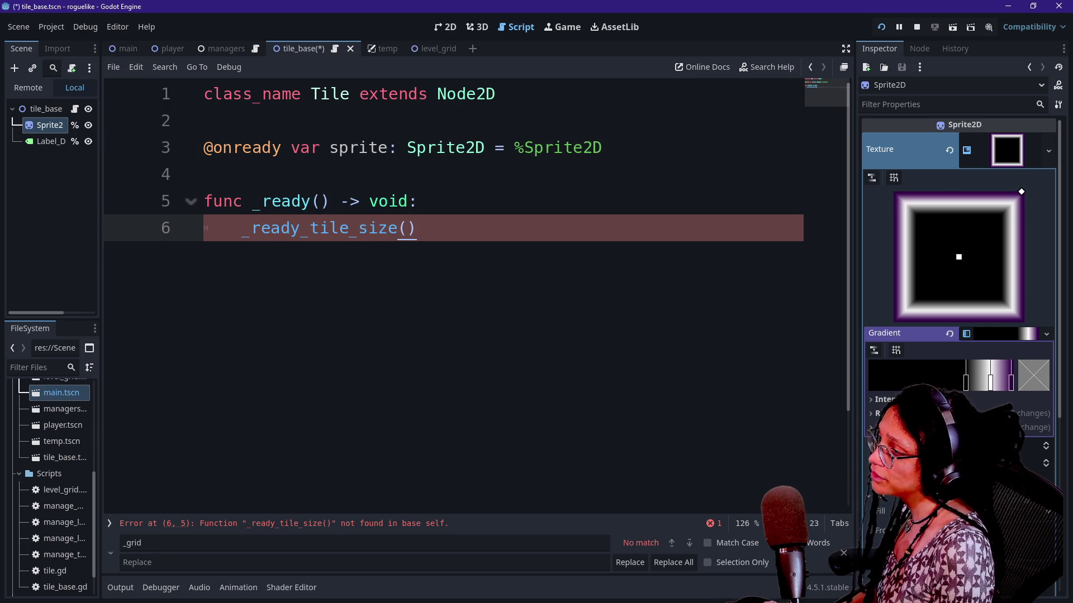
pyautogui.press('Return')
pyautogui.press('Return')
pyautogui.write('func sp')
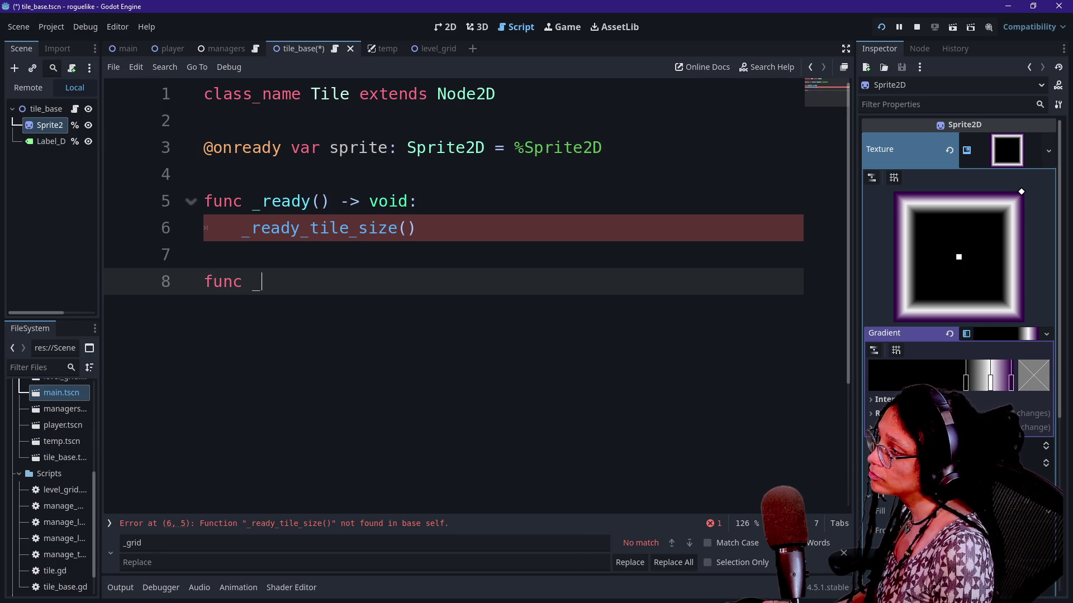
pyautogui.write('rite')
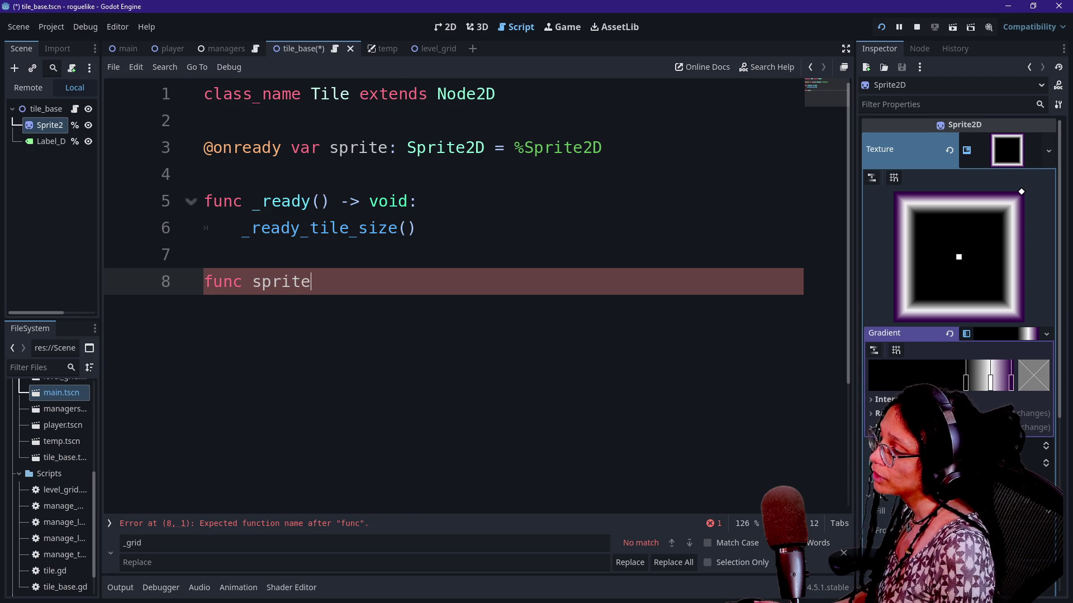
pyautogui.hotkey('alt', 'shift', 'o')
pyautogui.write('manage')
pyautogui.press('Down')
pyautogui.press('Down')
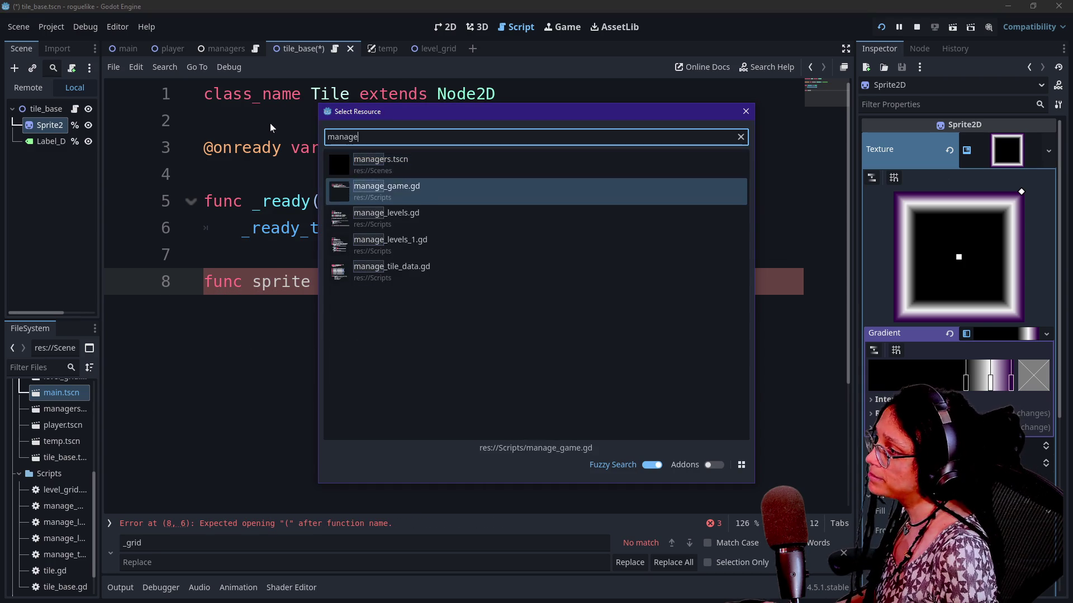
# - In manage_levels.gd, add func get_cell_size() -> float returning _cell_size after _generate_tiles
pyautogui.press('Return')
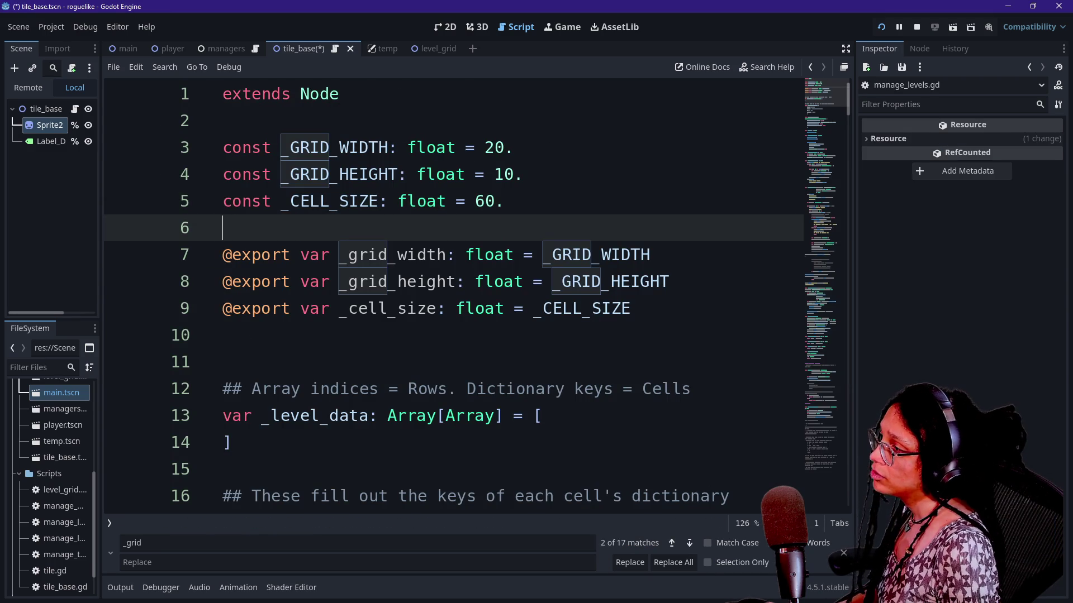
pyautogui.scroll(-10, 453, 296)
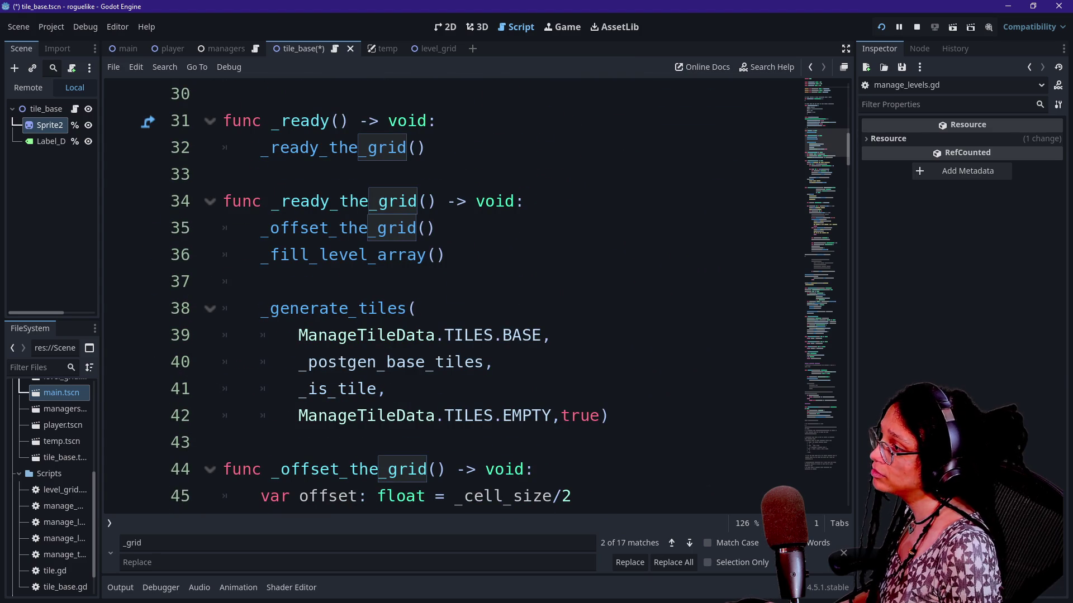
pyautogui.scroll(-2, 452, 296)
pyautogui.click(609, 255)
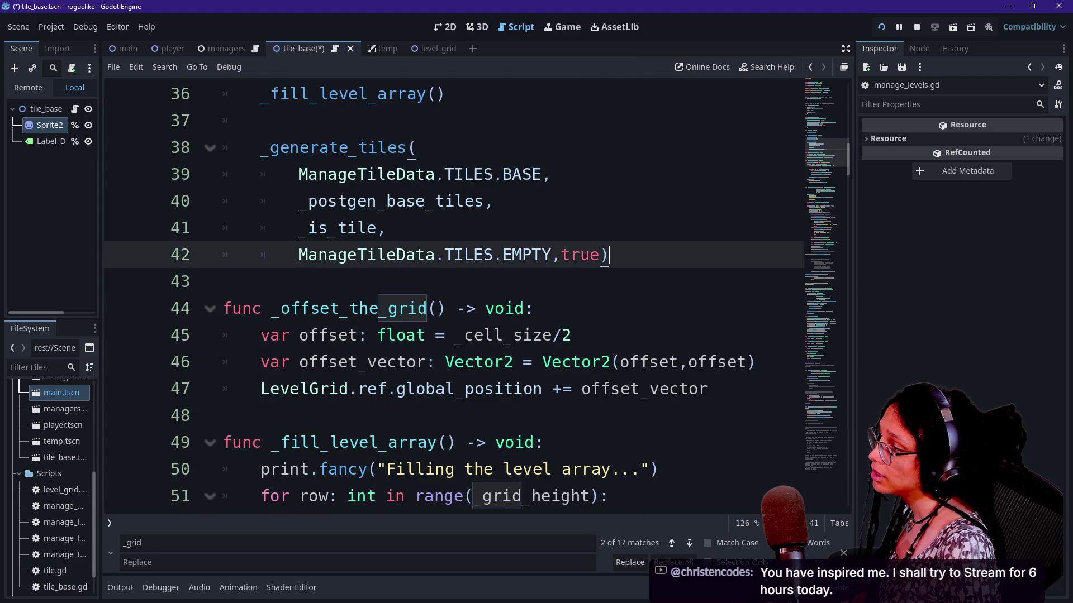
pyautogui.press('Return')
pyautogui.press('Down')
pyautogui.write('func _')
pyautogui.press('BackSpace')
pyautogui.write('get_cell')
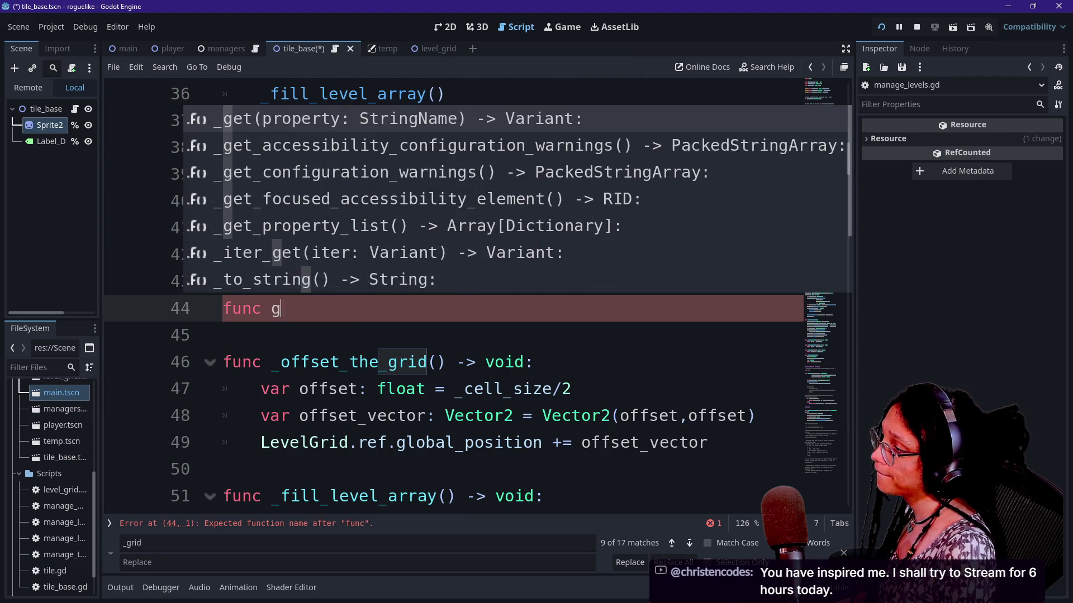
pyautogui.write('_size() ->')
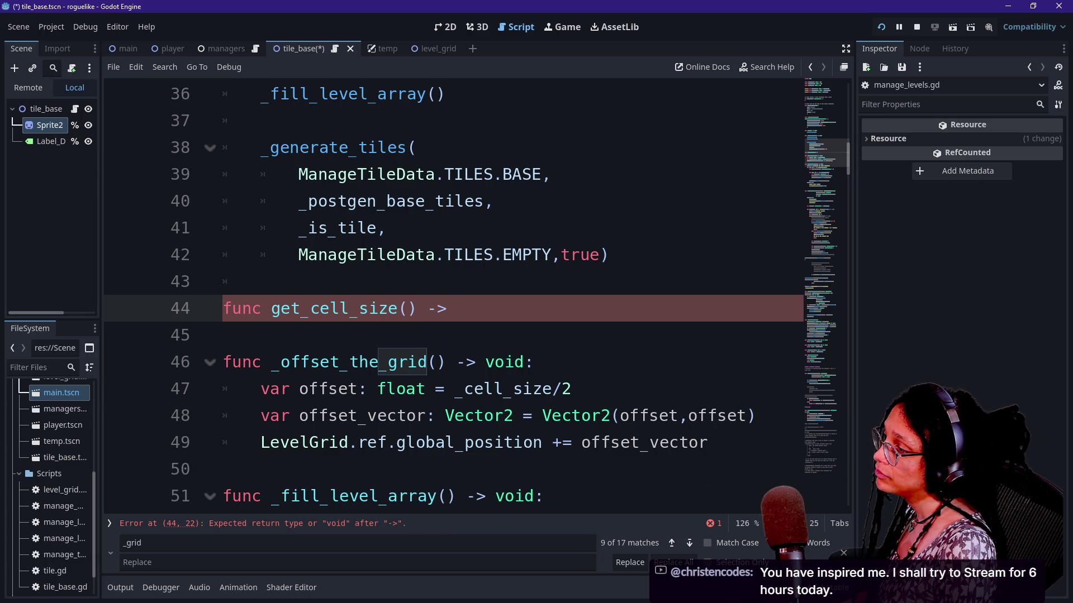
pyautogui.write('float:')
pyautogui.press('Return')
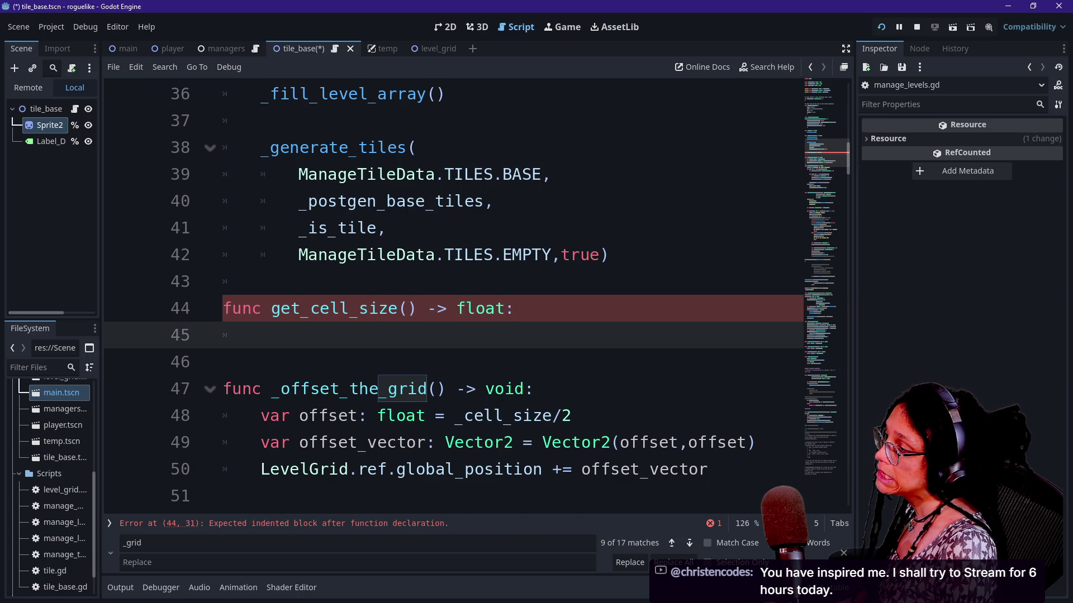
pyautogui.write('return _')
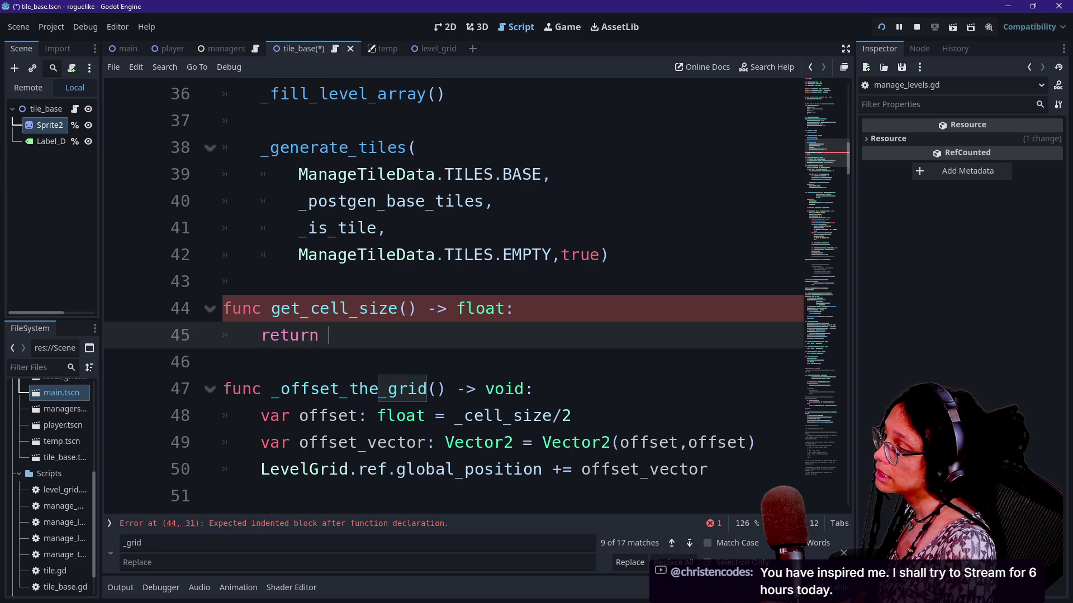
pyautogui.write('cell_size')
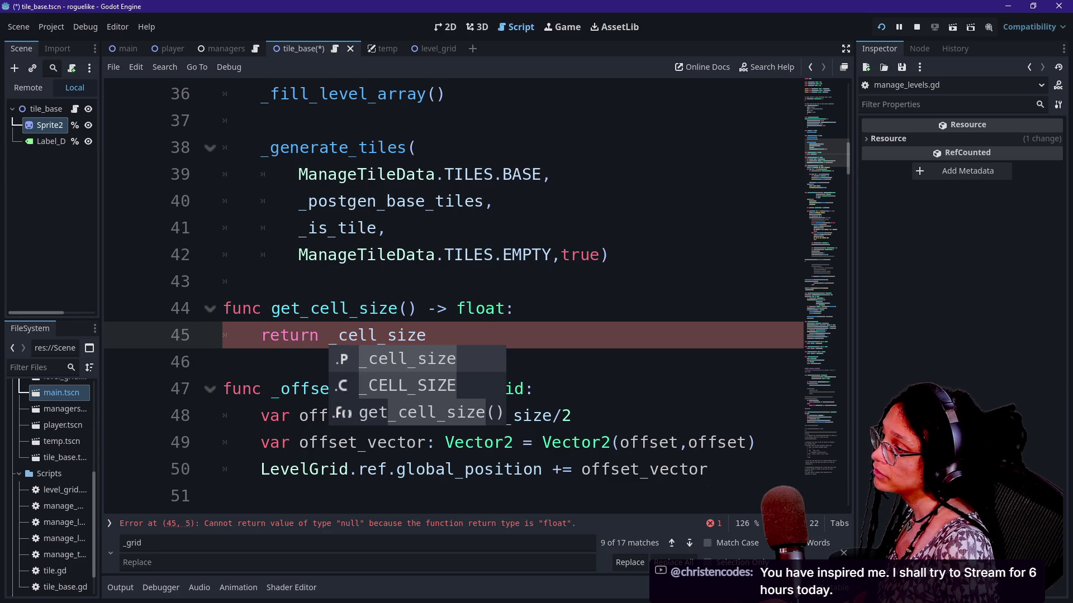
# - Save and run the project with F5
pyautogui.doubleClick(241, 281)
pyautogui.press('F5')
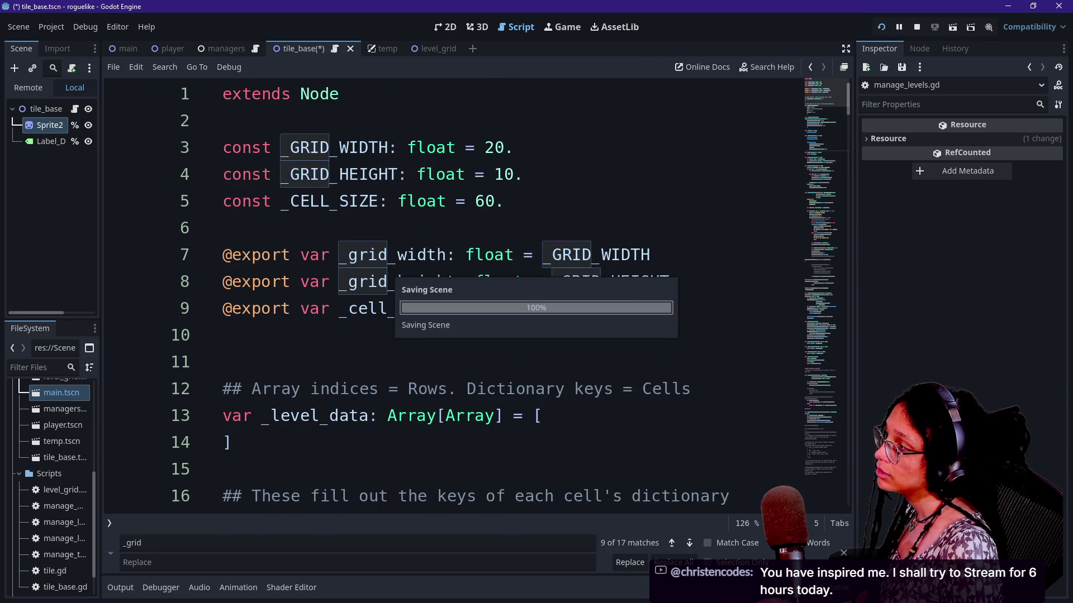
pyautogui.click(260, 228)
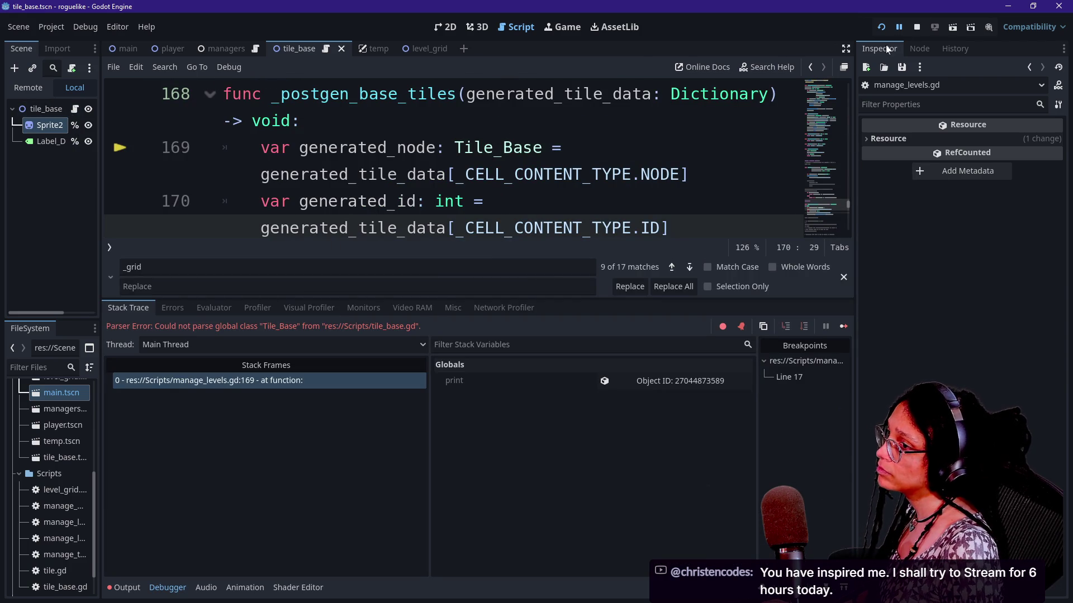
# - Stop the game and begin a _ready_tile_size() function declaration in tile.gd
pyautogui.click(914, 27)
pyautogui.click(74, 90)
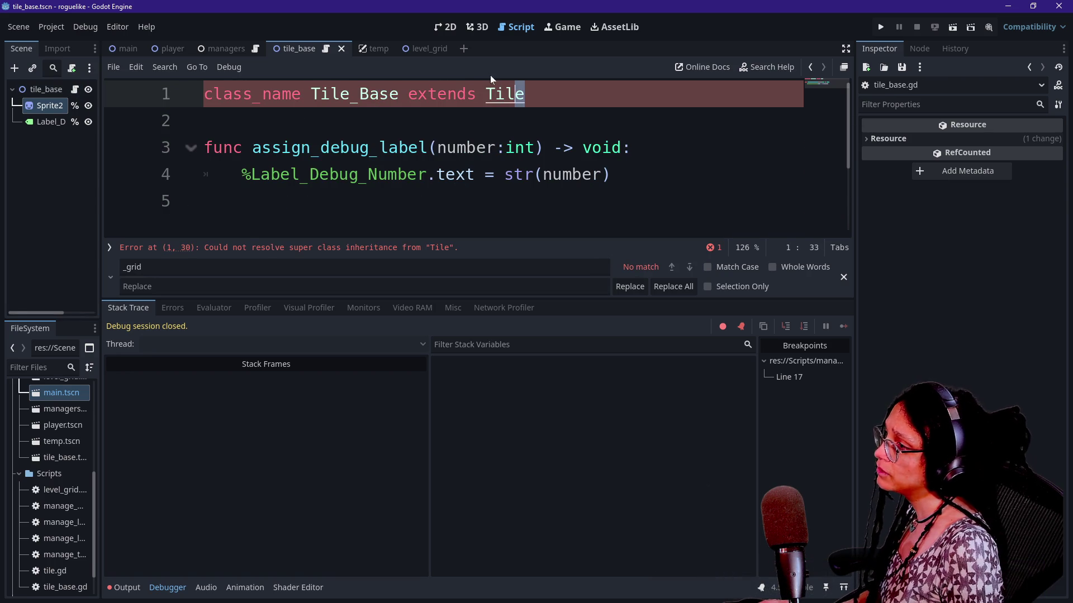
pyautogui.keyDown('ctrl'); pyautogui.click(494, 93); pyautogui.keyUp('ctrl')
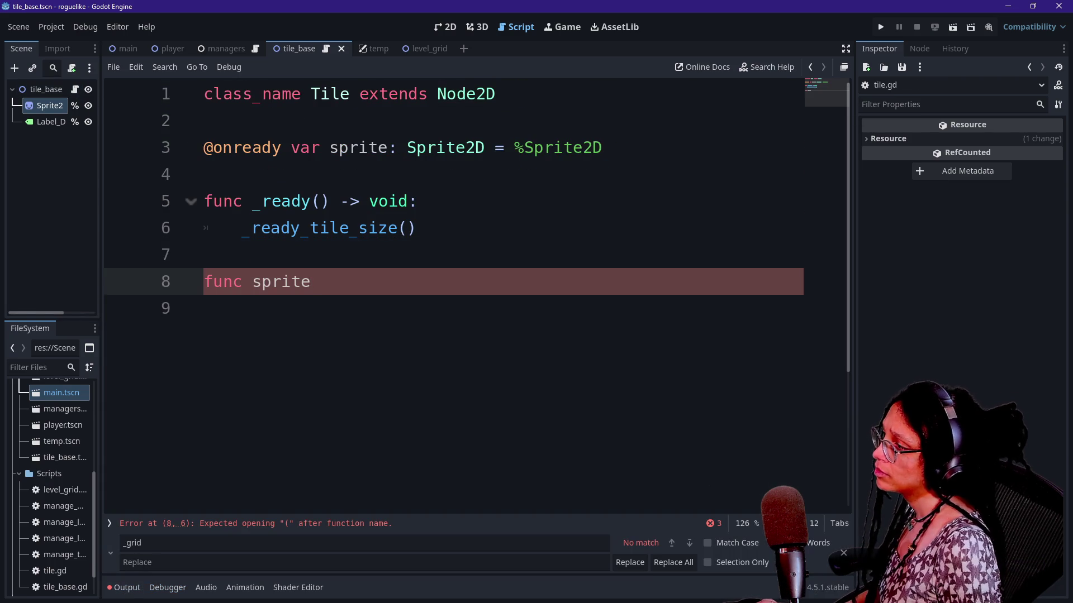
pyautogui.press('BackSpace')
pyautogui.press('BackSpace')
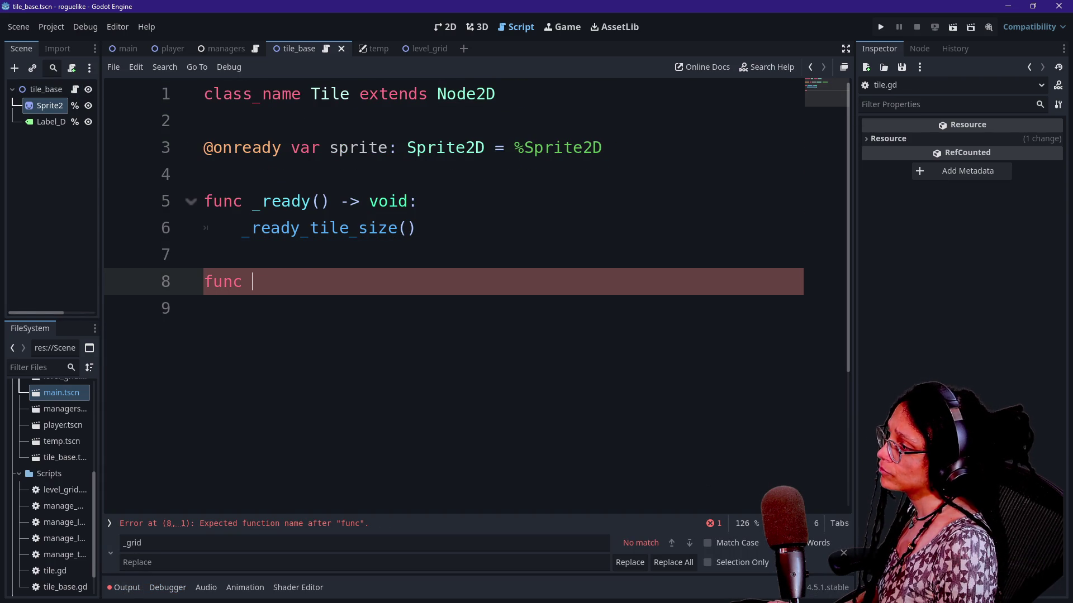
pyautogui.write('eady')
pyautogui.press('Return')
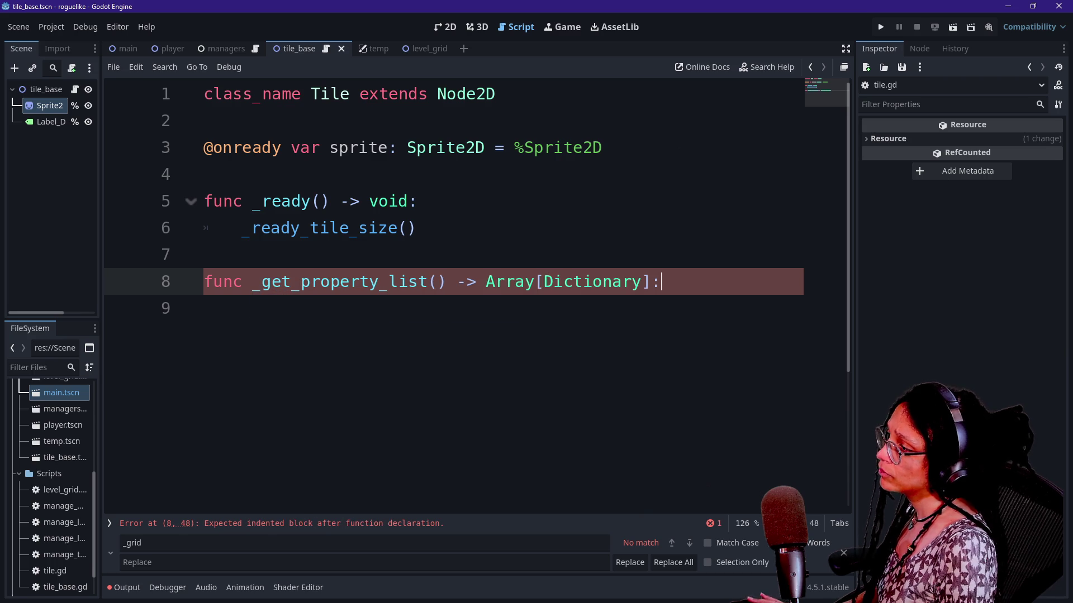
pyautogui.hotkey('shift', 'Up')
pyautogui.hotkey('shift', 'Down')
pyautogui.press('BackSpace')
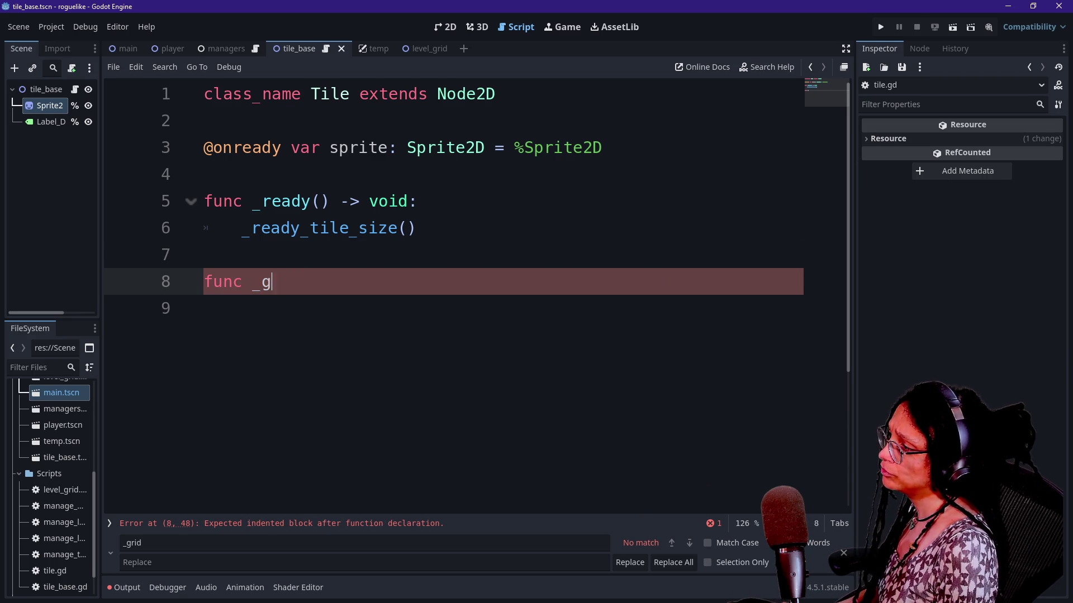
pyautogui.press('BackSpace')
pyautogui.write('ready)tu')
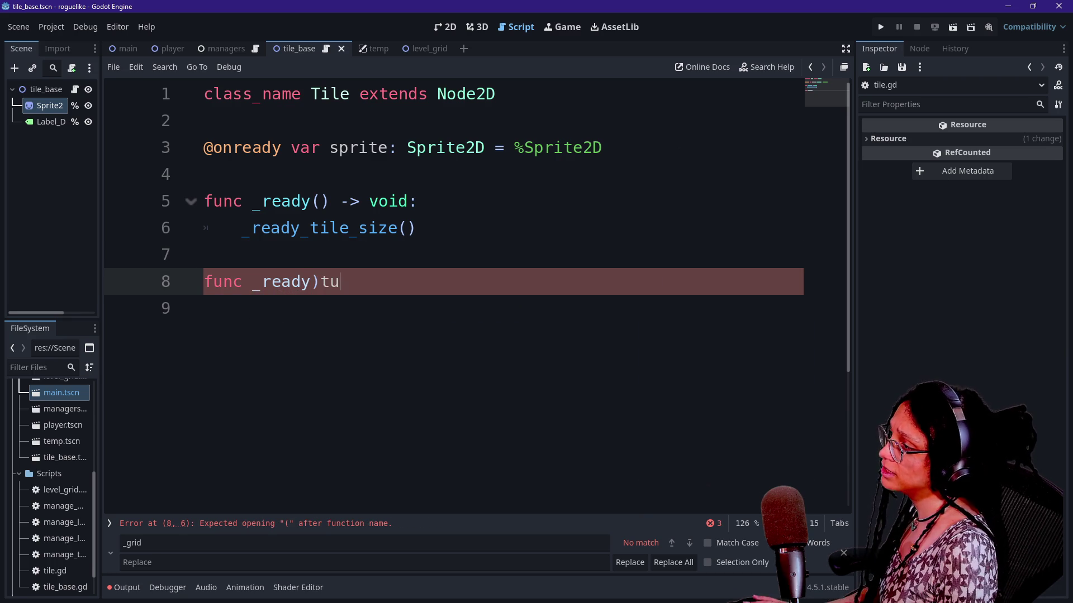
pyautogui.write('le_size')
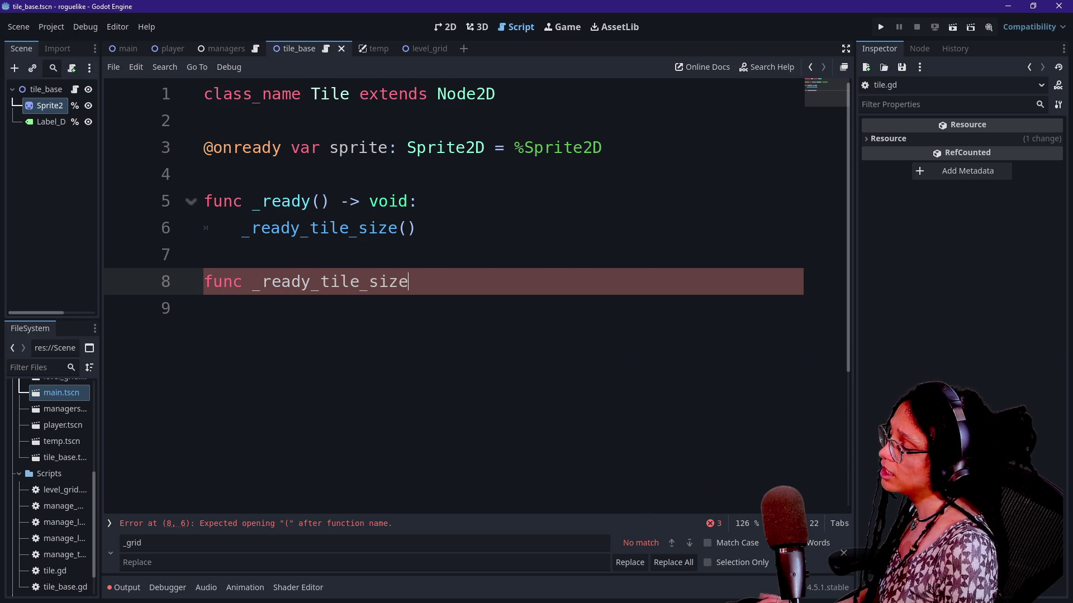
pyautogui.write(')')
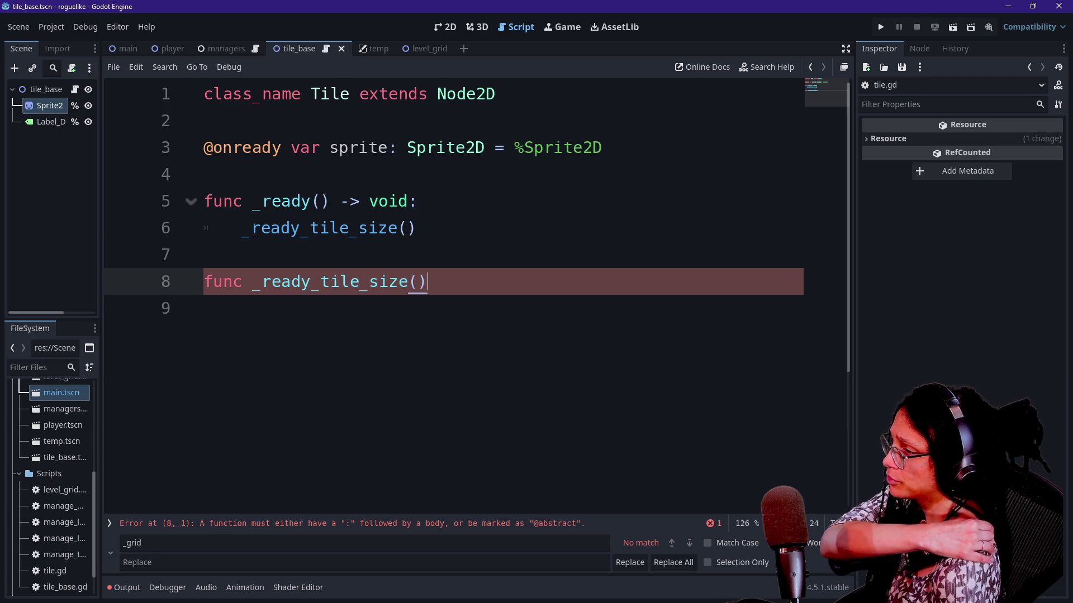
# - Finish the header as -> void, type sprite.texture.wid in the body, and select Sprite2D
pyautogui.click(250, 228)
pyautogui.click(428, 281)
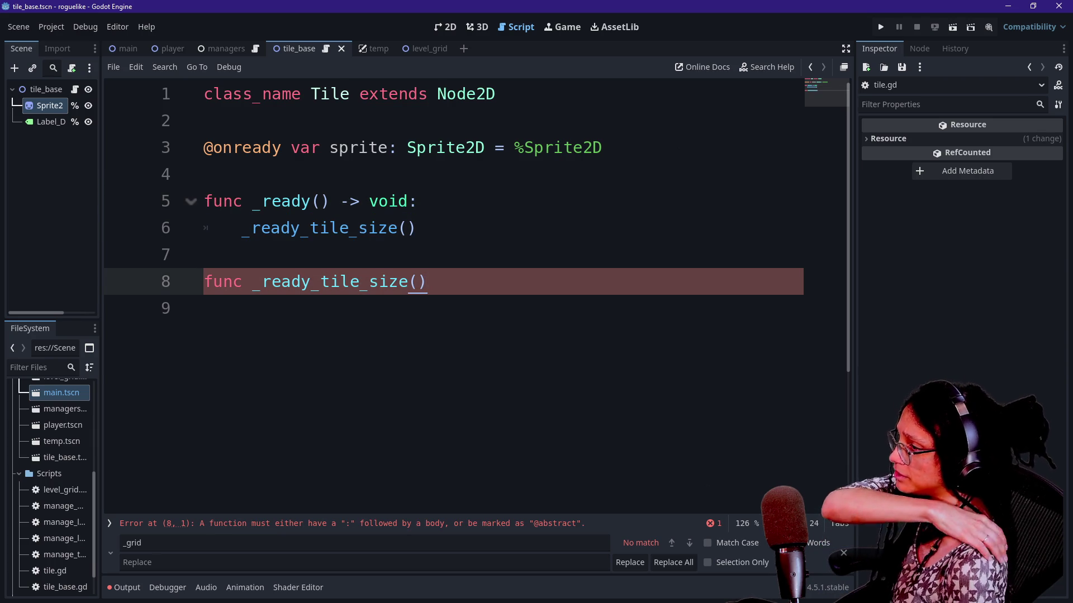
pyautogui.write('void:')
pyautogui.press('Return')
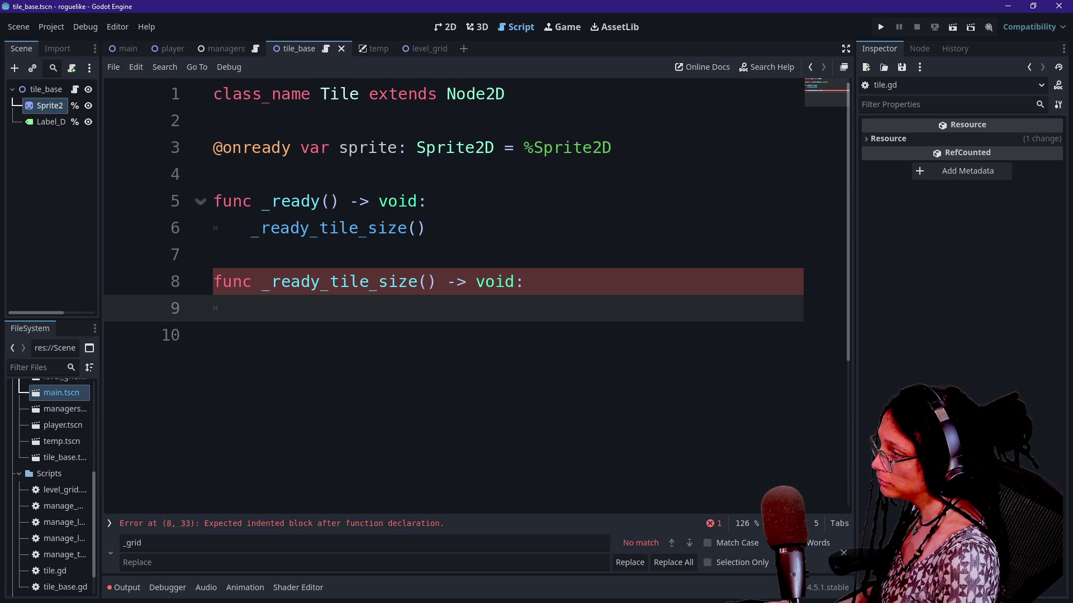
pyautogui.write('sprite.')
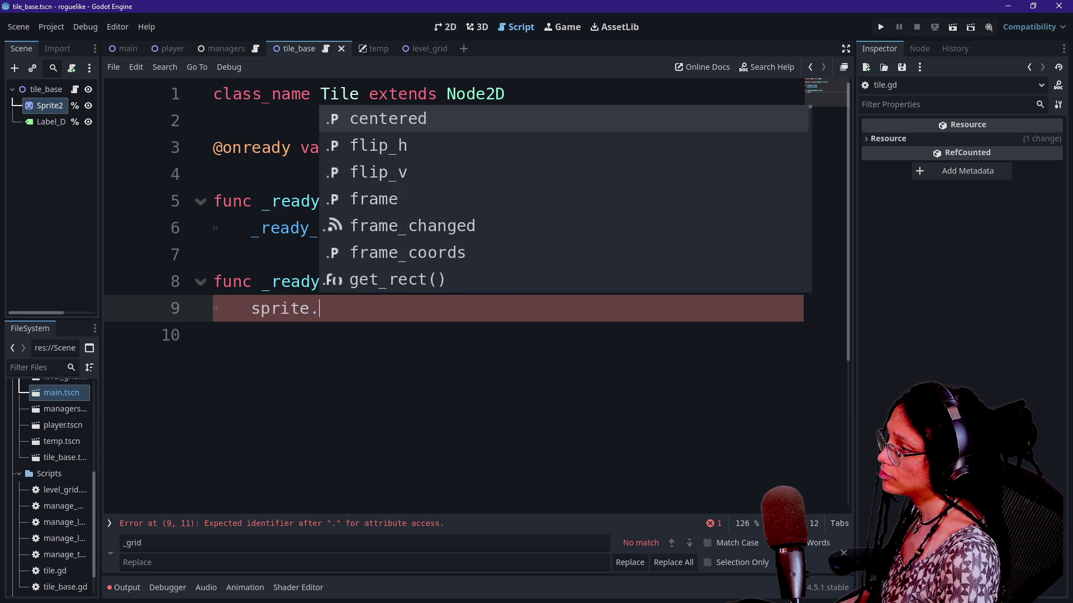
pyautogui.write('texture.')
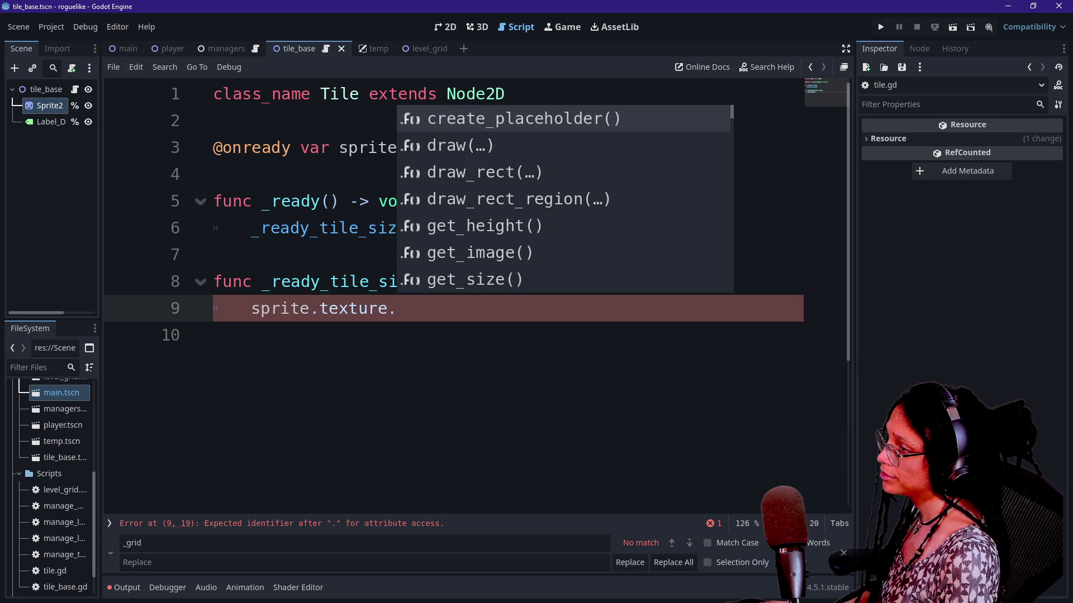
pyautogui.write('siz')
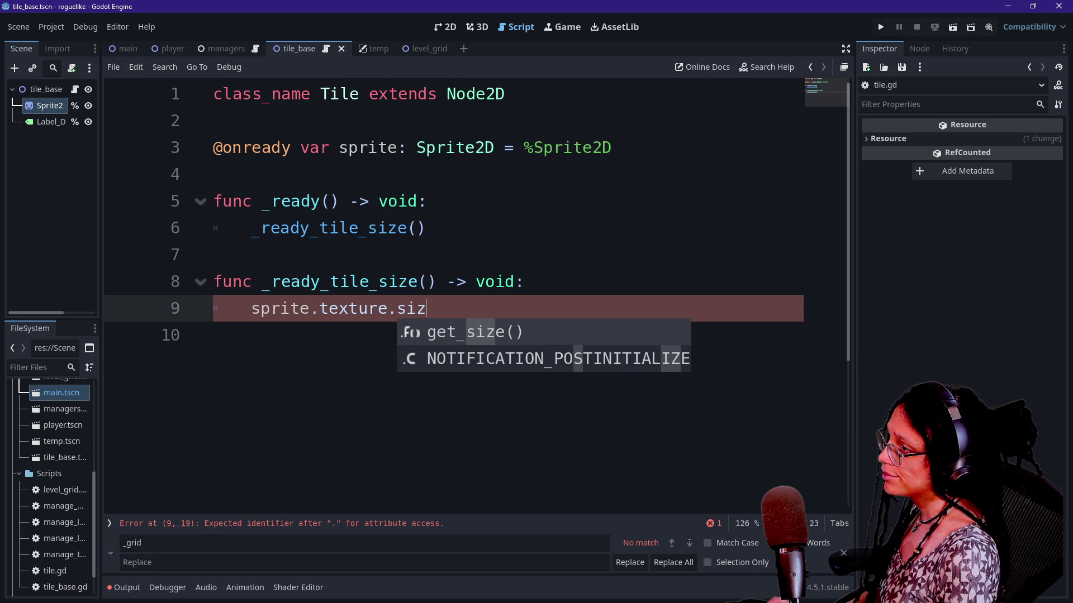
pyautogui.press('BackSpace')
pyautogui.press('BackSpace')
pyautogui.press('BackSpace')
pyautogui.write('set_si')
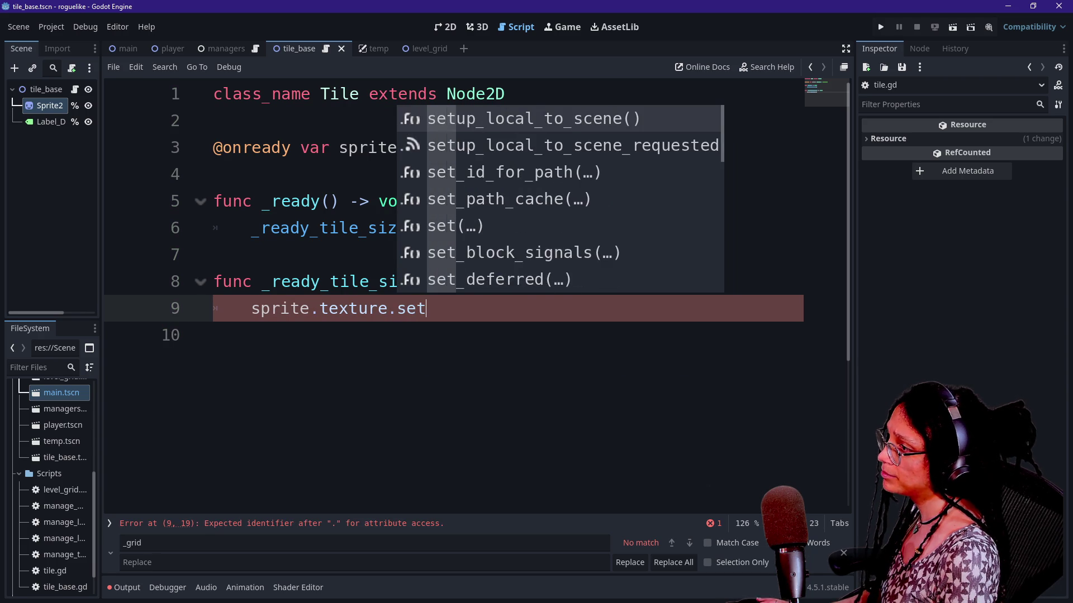
pyautogui.press('BackSpace')
pyautogui.press('BackSpace')
pyautogui.press('BackSpace')
pyautogui.press('BackSpace')
pyautogui.press('BackSpace')
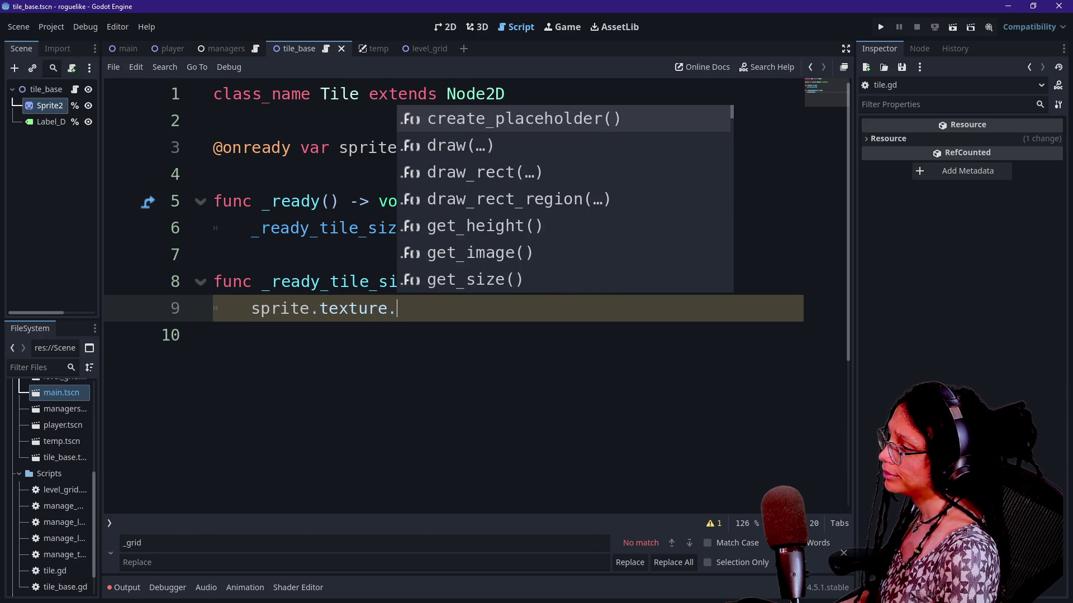
pyautogui.write('wid')
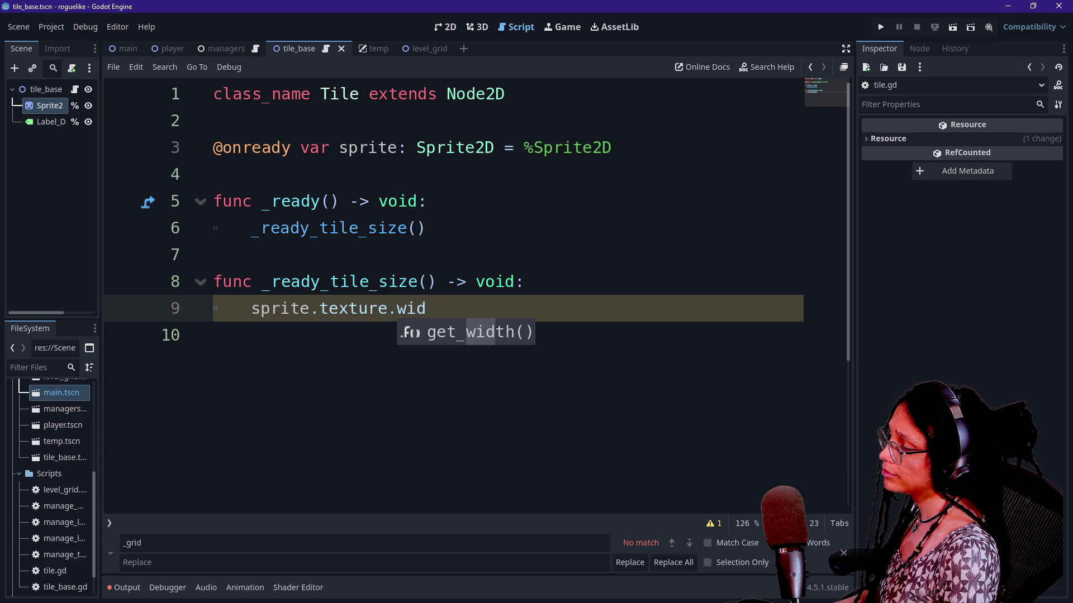
pyautogui.click(47, 120)
pyautogui.click(47, 106)
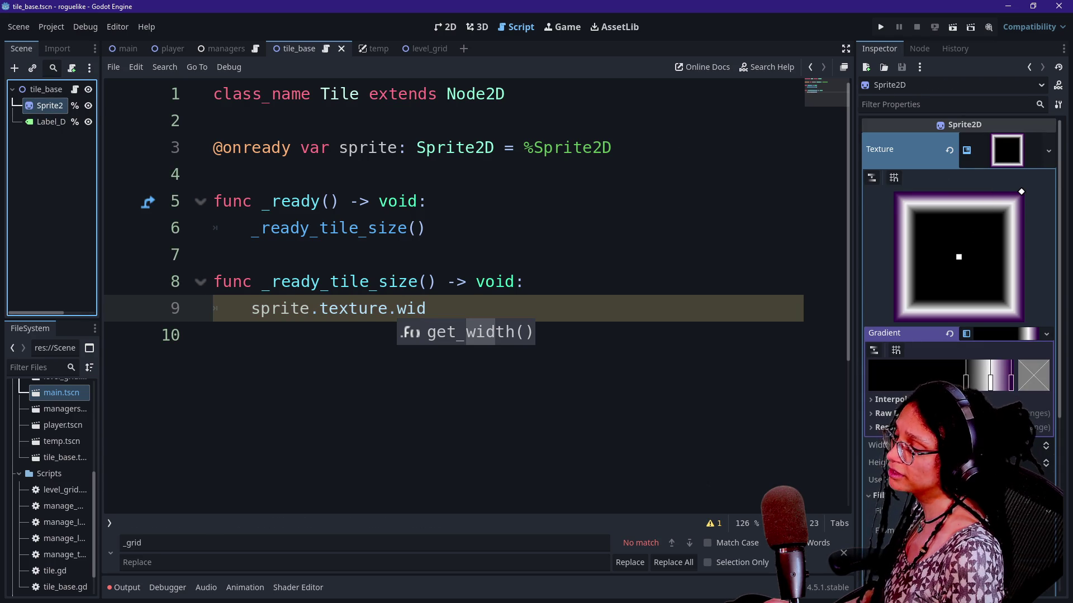
# - Review the Sprite2D's GradientTexture2D in the Inspector, confirming 60 by 60 px width and height
pyautogui.press('Escape')
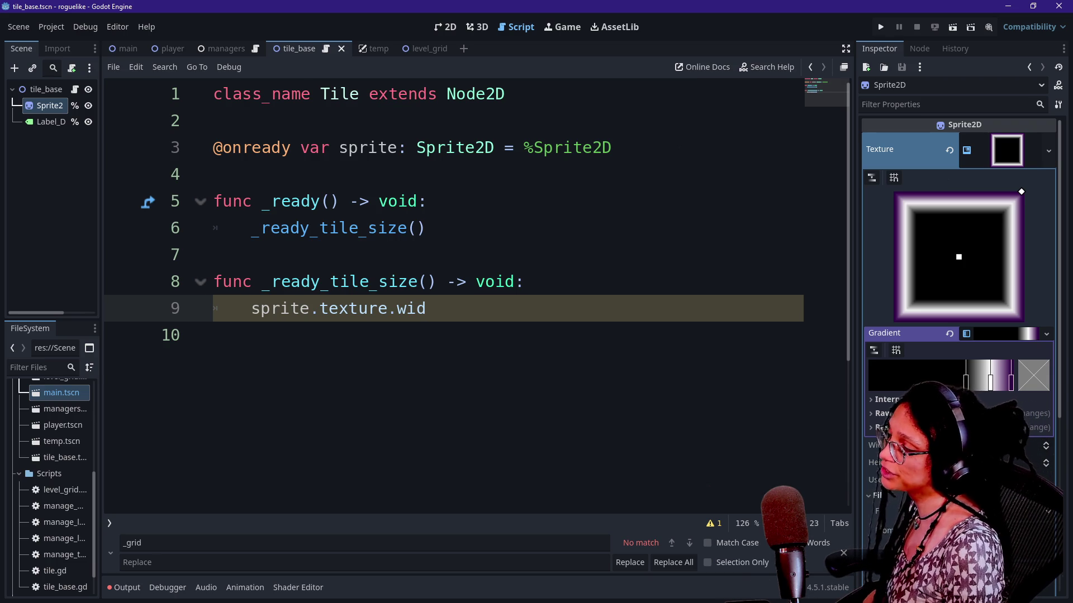
pyautogui.click(235, 254)
pyautogui.click(235, 336)
pyautogui.scroll(-5, 960, 241)
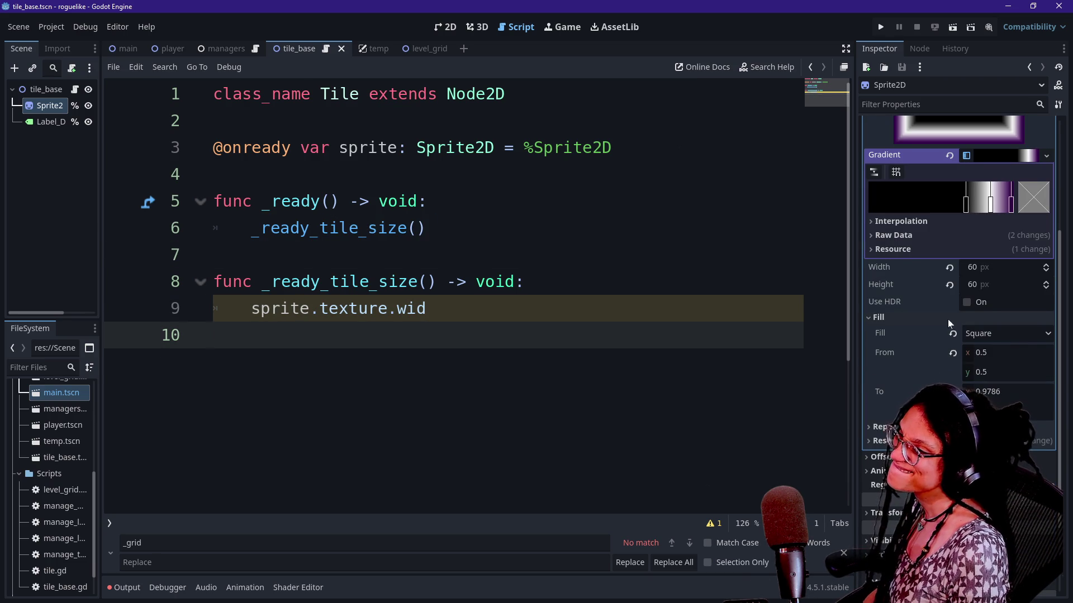
pyautogui.scroll(3, 939, 318)
pyautogui.click(984, 282)
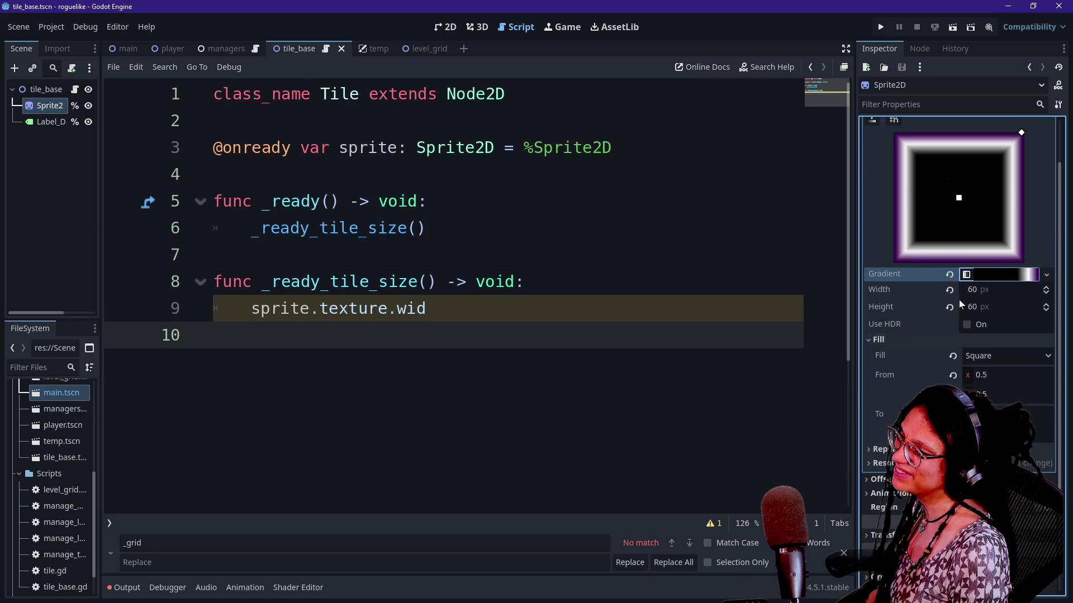
pyautogui.scroll(2, 879, 290)
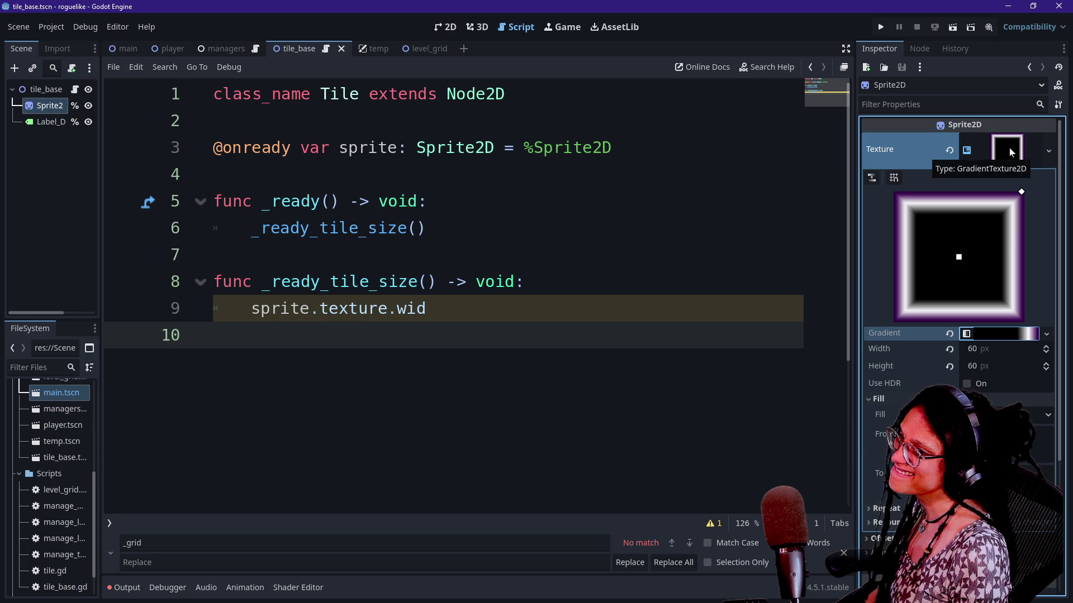
# - Return to the sprite.texture.wid line, then switch to the browser's rogue-manual.pdf
pyautogui.click(426, 309)
pyautogui.click(214, 120)
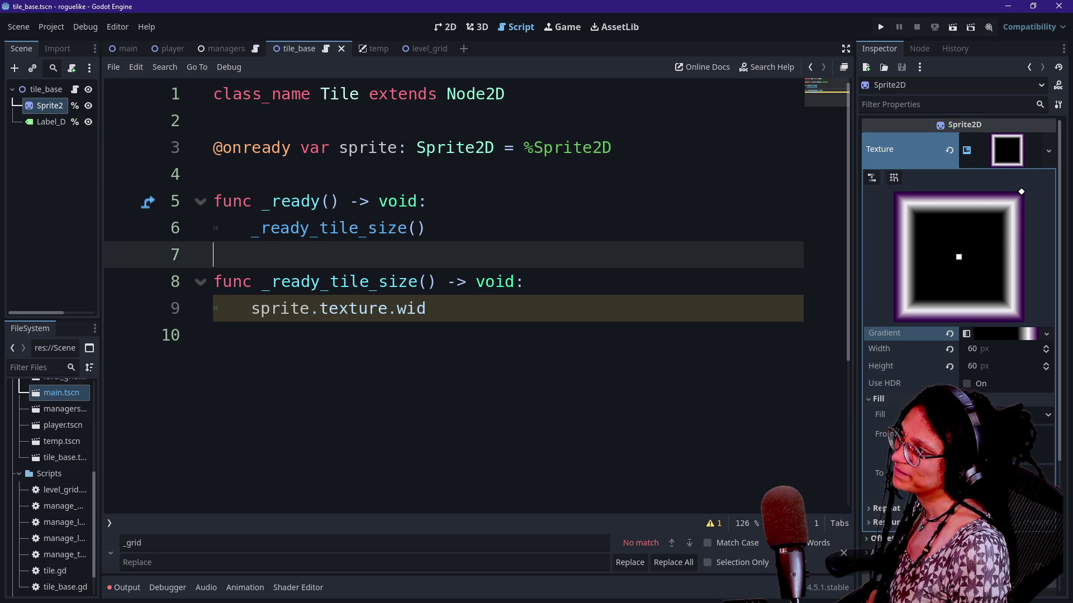
pyautogui.click(336, 228)
pyautogui.click(213, 335)
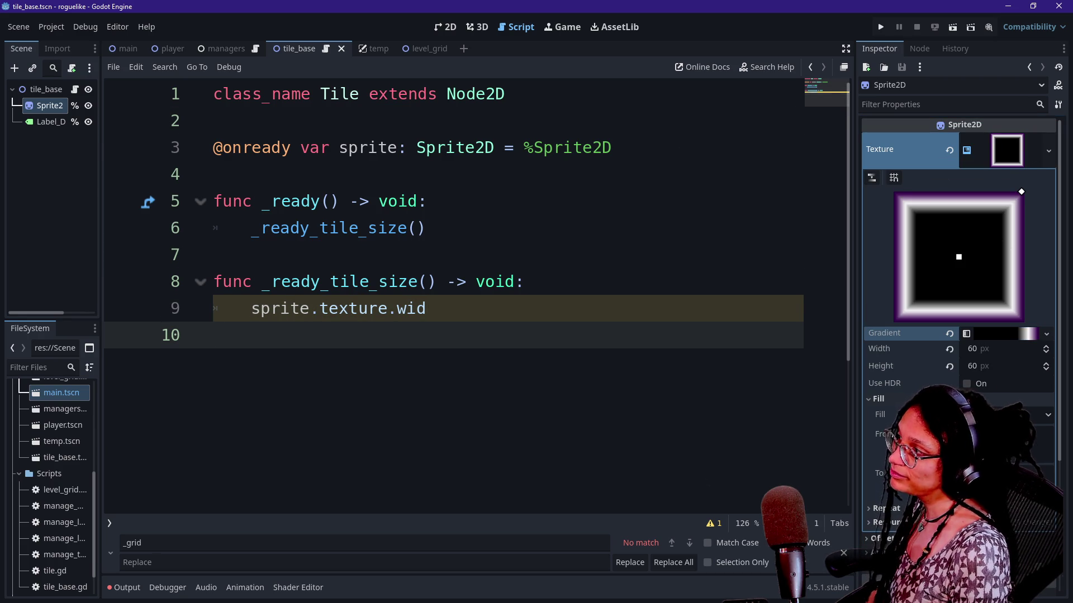
pyautogui.click(426, 308)
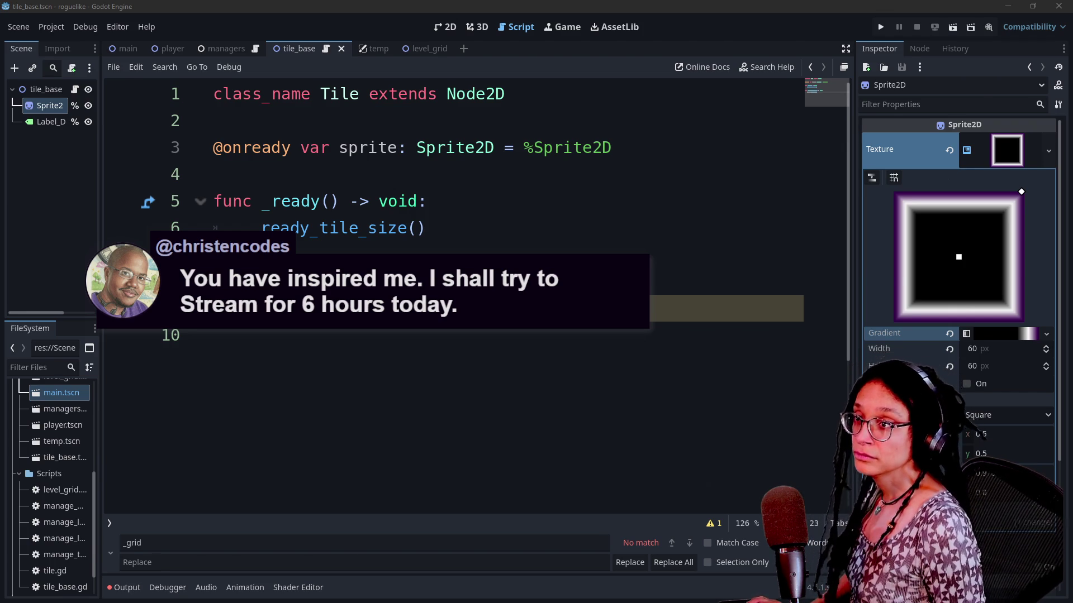
pyautogui.hotkey('alt', 'Tab')
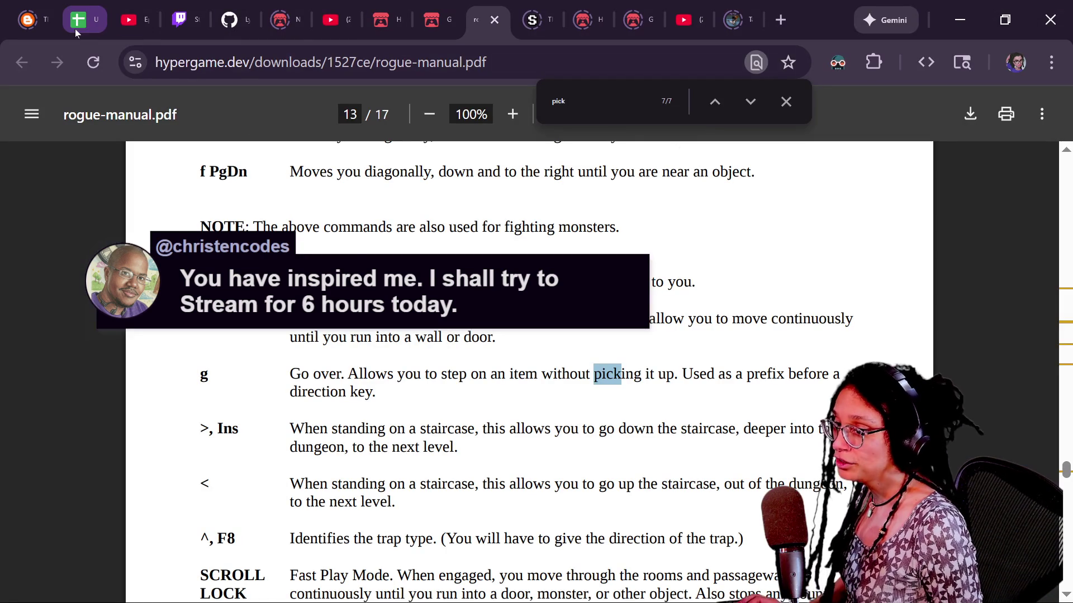
# - Replace the YouTube search query with 'christencodes' and run the search
pyautogui.click(134, 20)
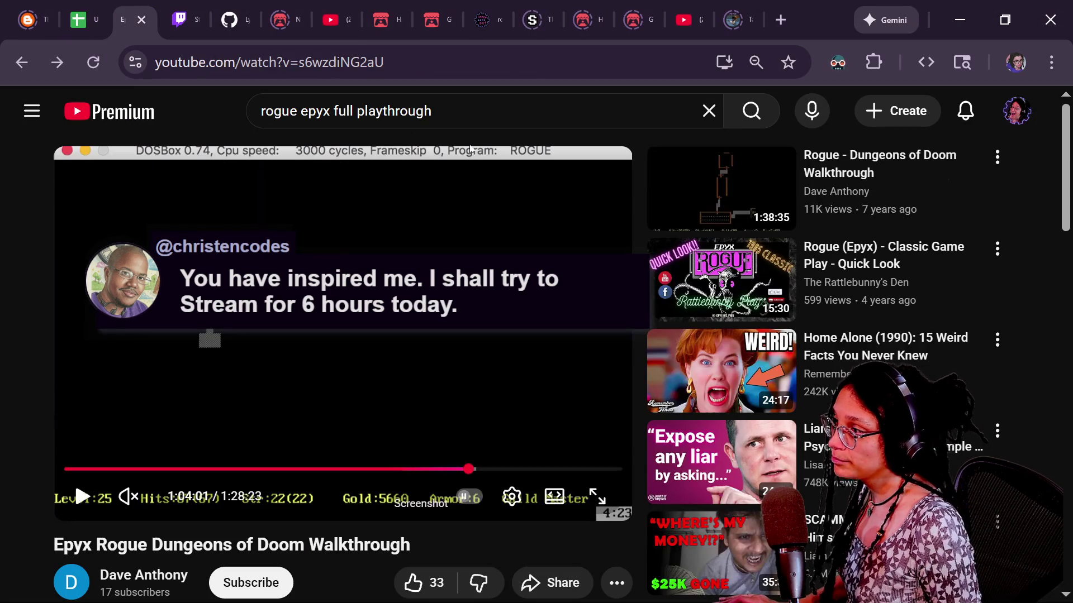
pyautogui.press('/')
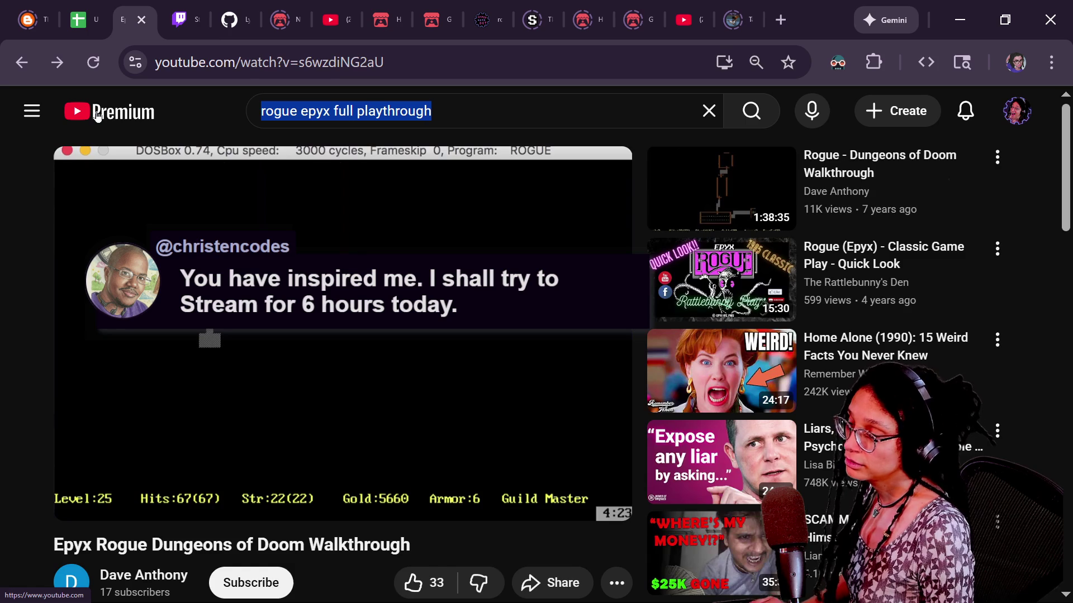
pyautogui.hotkey('alt', 'Right')
pyautogui.press('/')
pyautogui.press('End')
pyautogui.hotkey('ctrl', 'BackSpace')
pyautogui.write('pch')
pyautogui.hotkey('ctrl', 'a')
pyautogui.write('christencode')
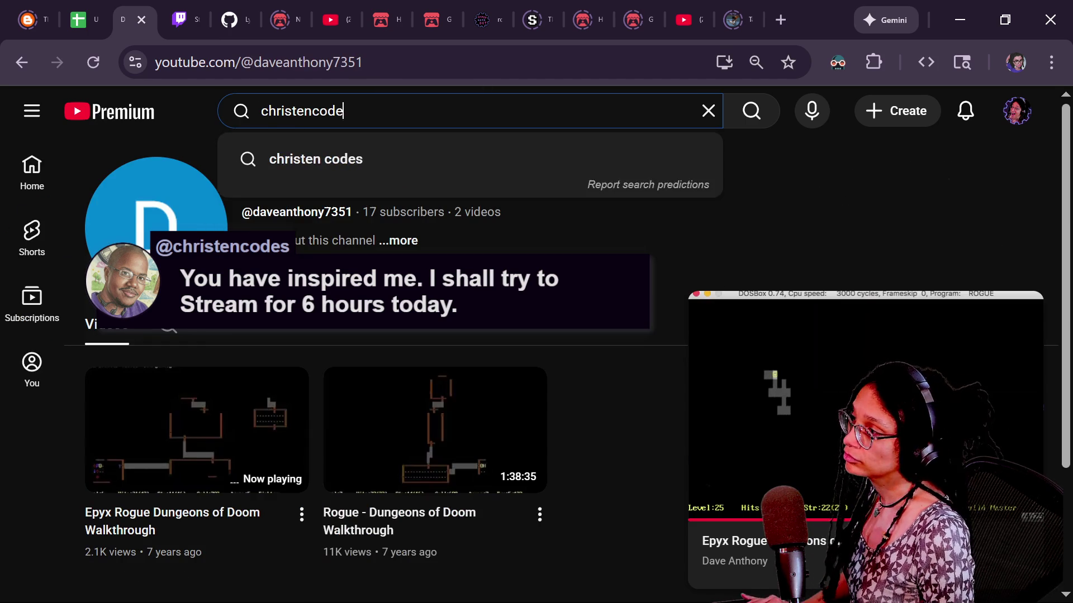
pyautogui.write('s')
pyautogui.press('Return')
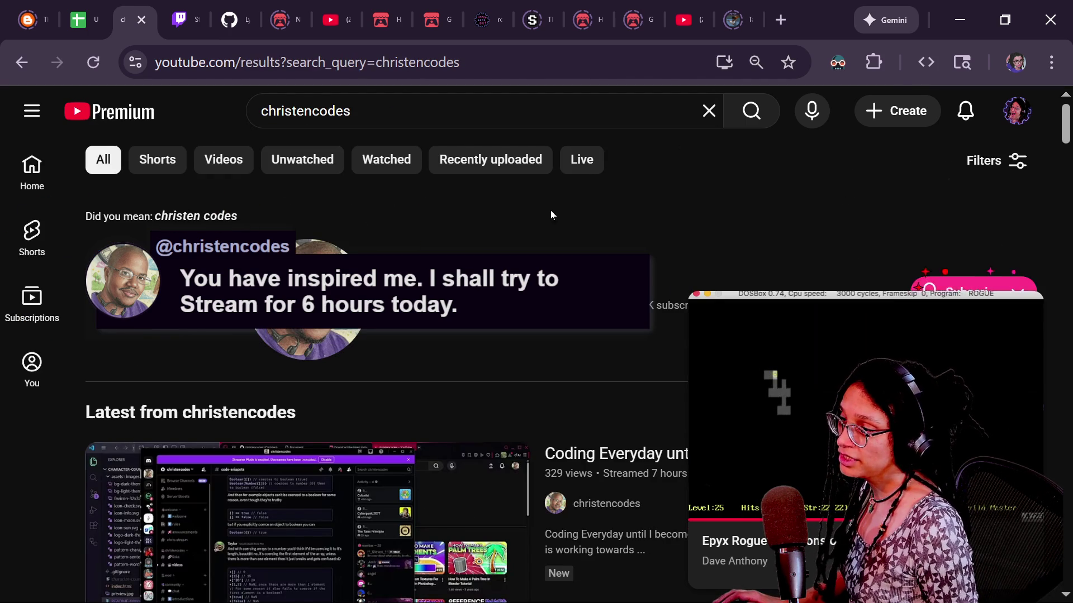
# - Open the christencodes channel, close the miniplayer, and show its past live streams
pyautogui.click(569, 212)
pyautogui.click(1025, 309)
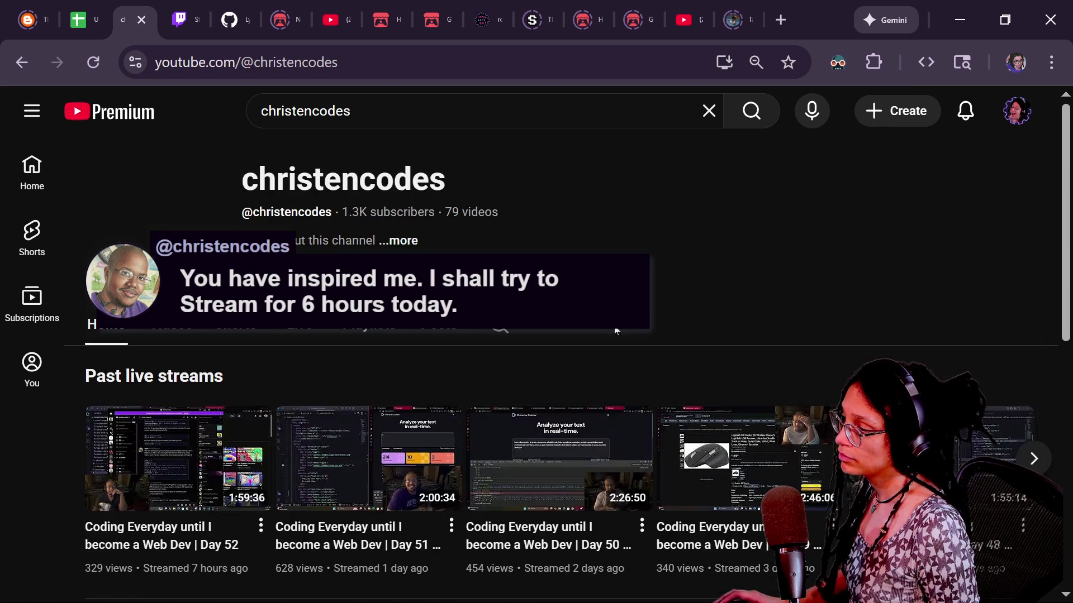
pyautogui.scroll(-2, 766, 363)
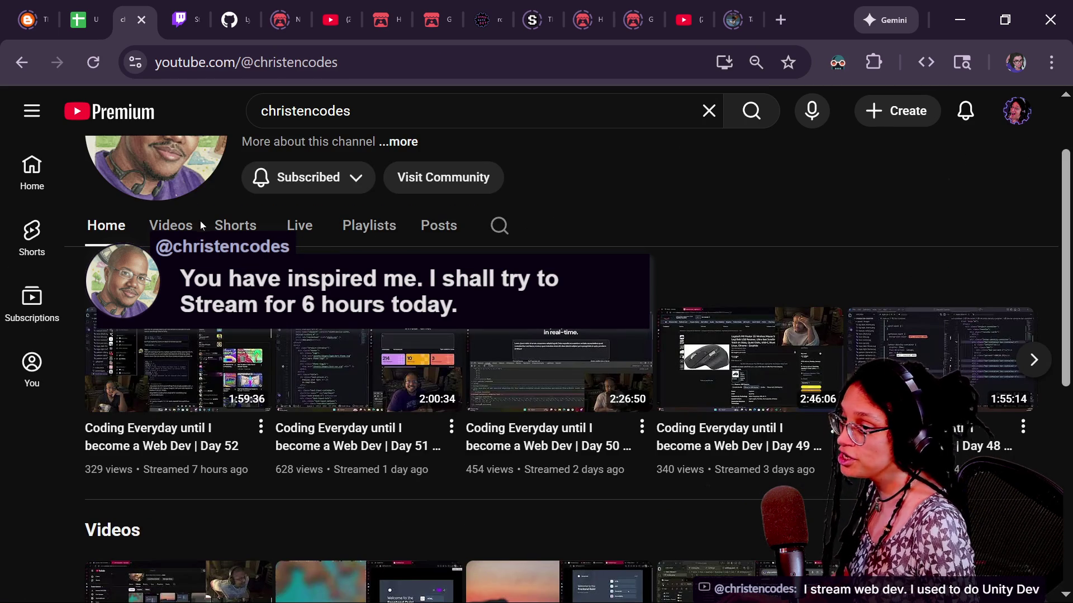
pyautogui.moveTo(425, 333)
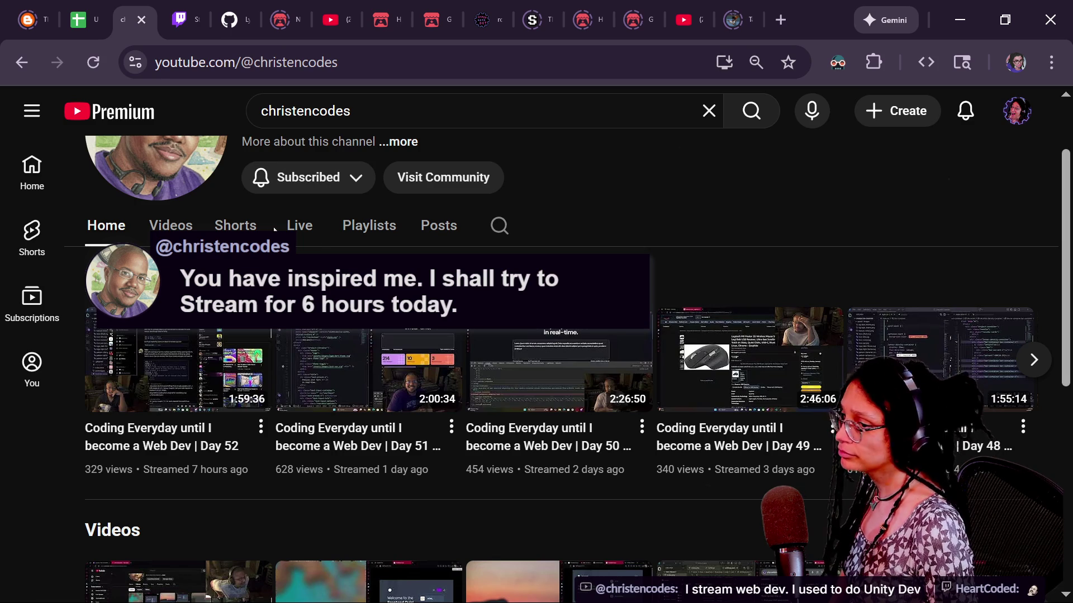
pyautogui.click(300, 227)
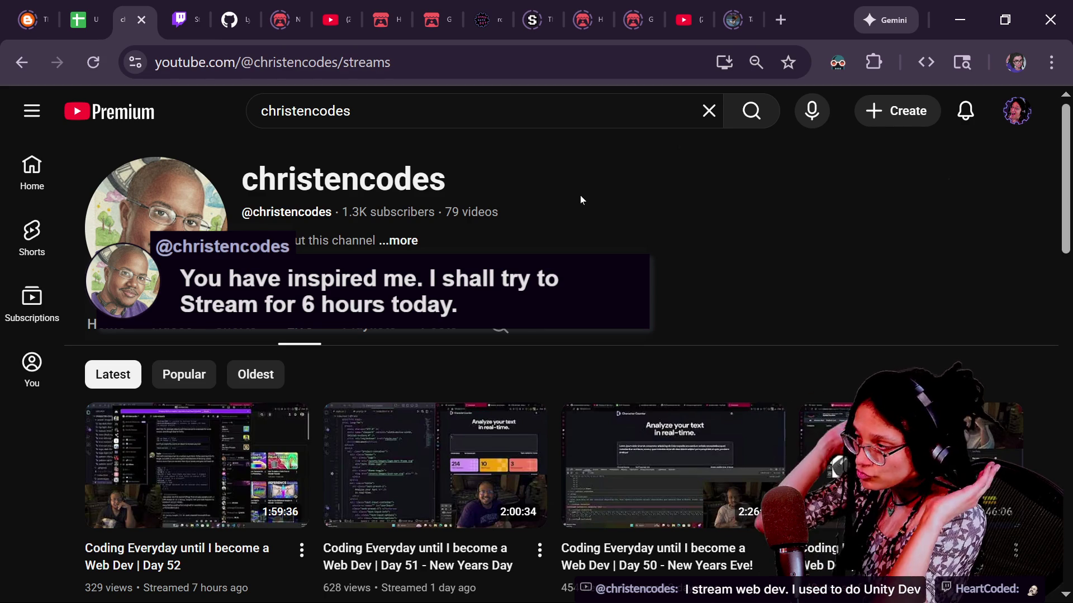
# - Glance at the channel's about details, scroll the streams list, then return to Godot
pyautogui.click(416, 241)
pyautogui.click(710, 186)
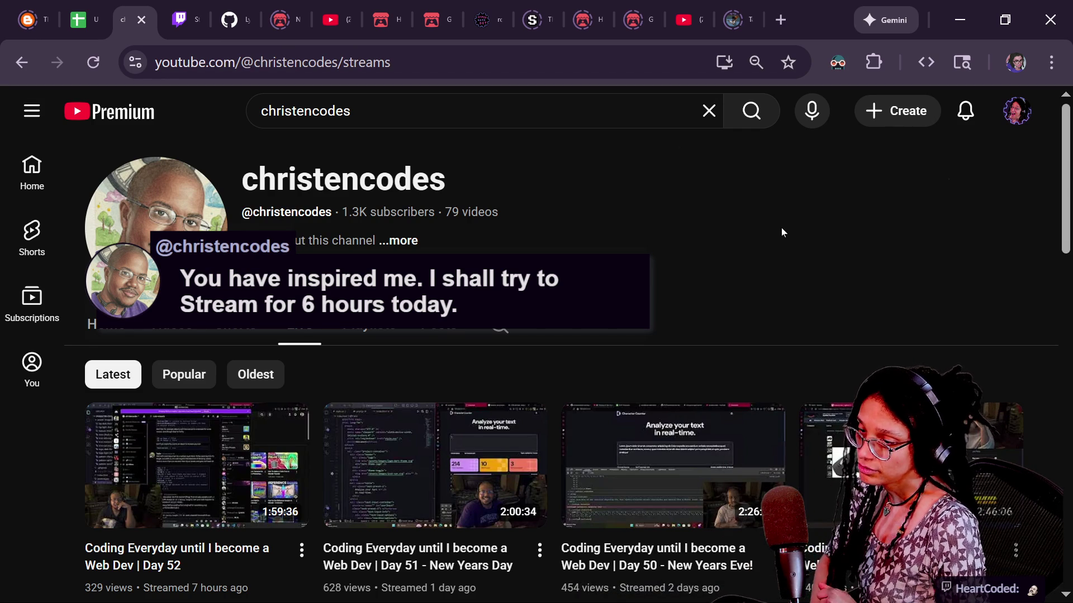
pyautogui.scroll(-5, 782, 232)
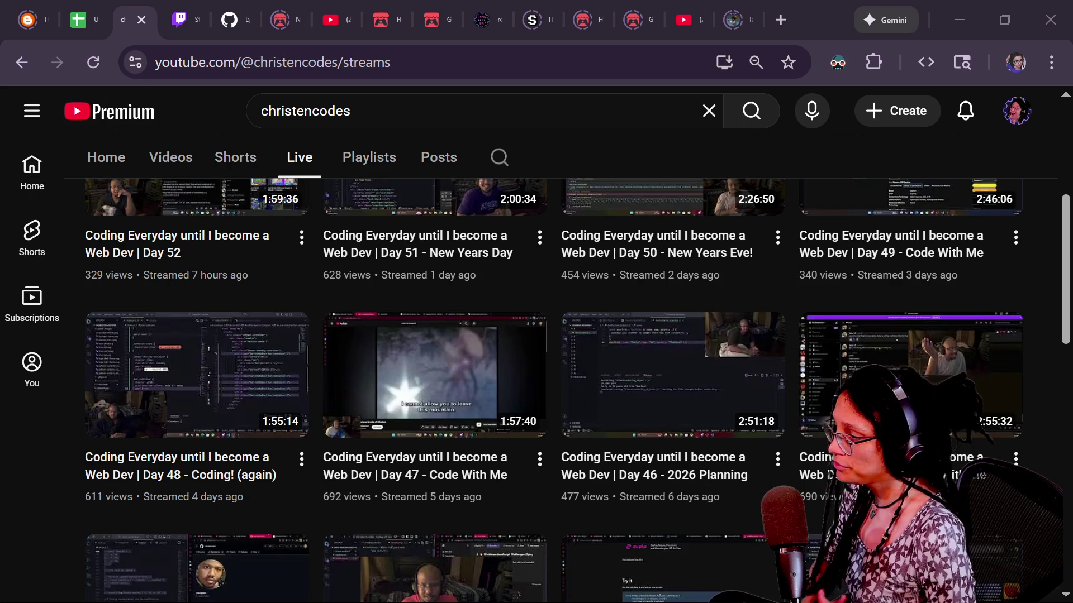
pyautogui.scroll(3, 537, 335)
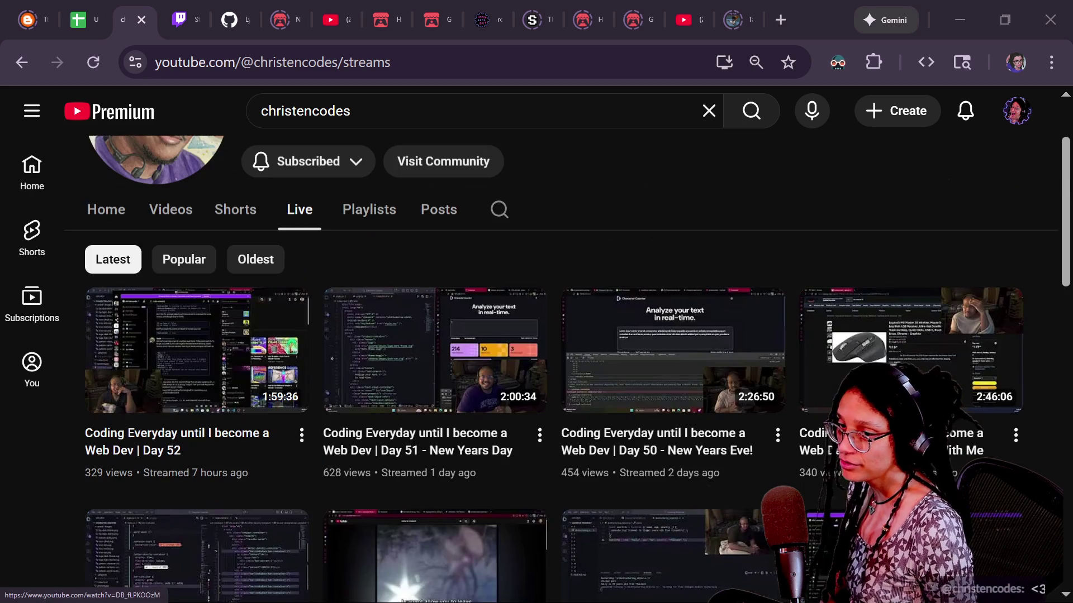
pyautogui.scroll(2, 659, 467)
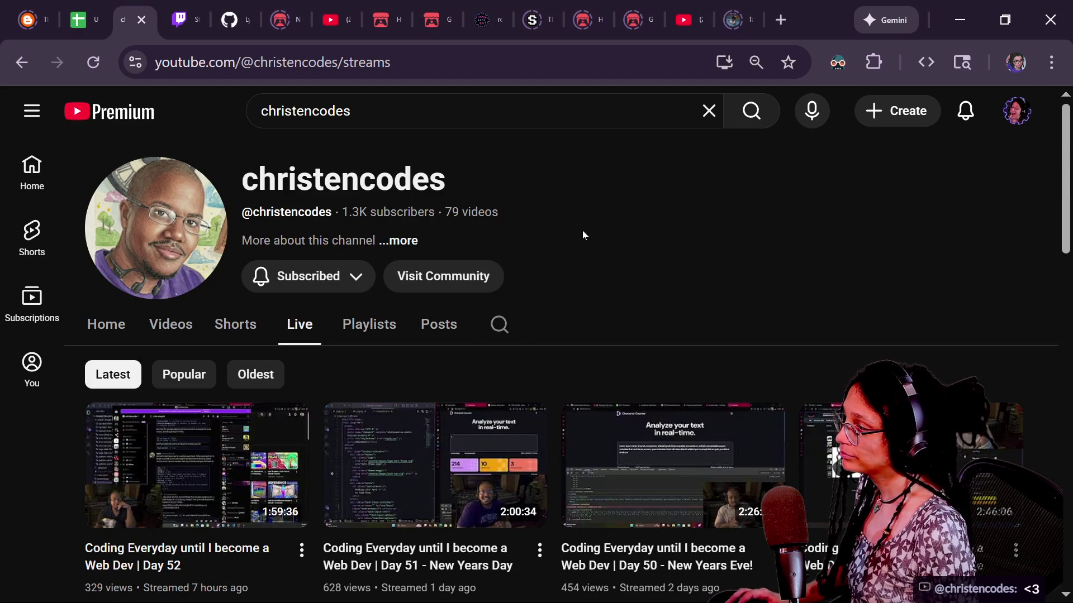
pyautogui.hotkey('alt', 'Tab')
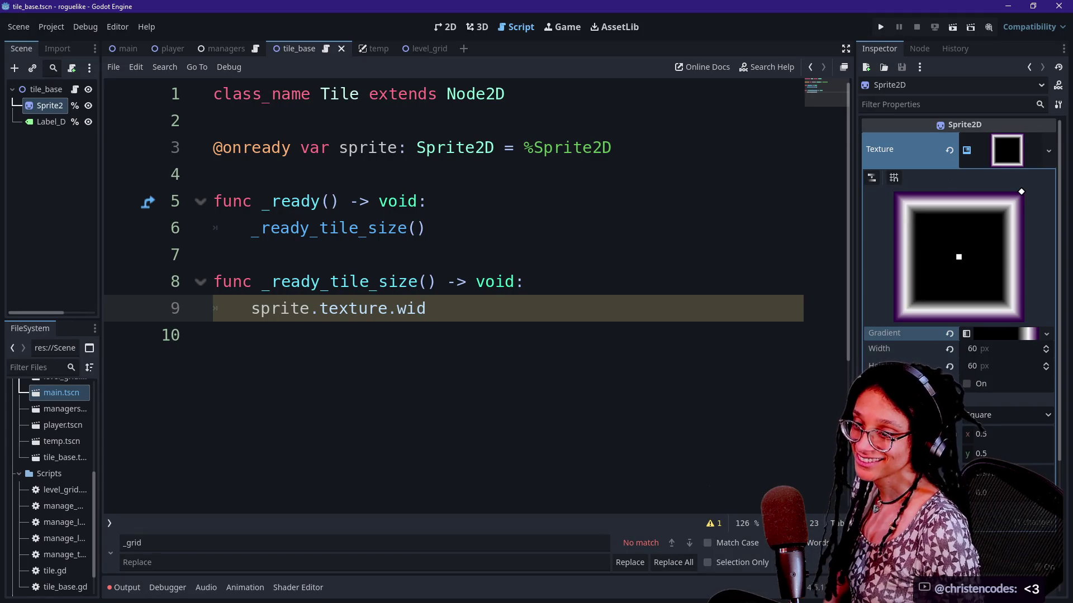
pyautogui.press('Down')
pyautogui.press('Up')
pyautogui.press('Up')
pyautogui.press('Up')
pyautogui.press('Down')
pyautogui.press('Down')
pyautogui.press('Down')
pyautogui.press('Up')
pyautogui.press('Up')
pyautogui.press('Down')
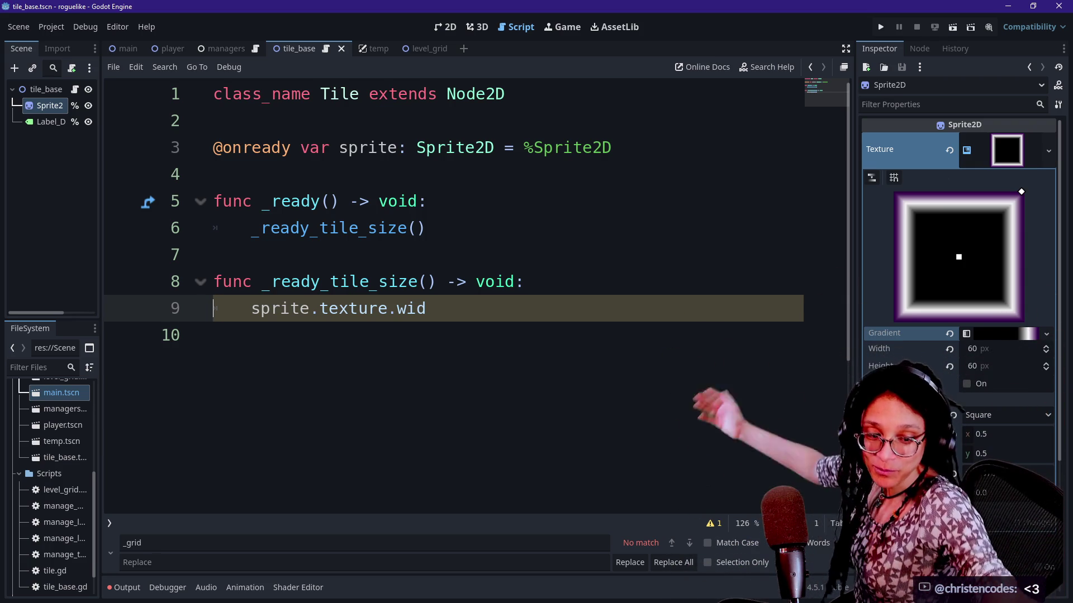
pyautogui.click(215, 335)
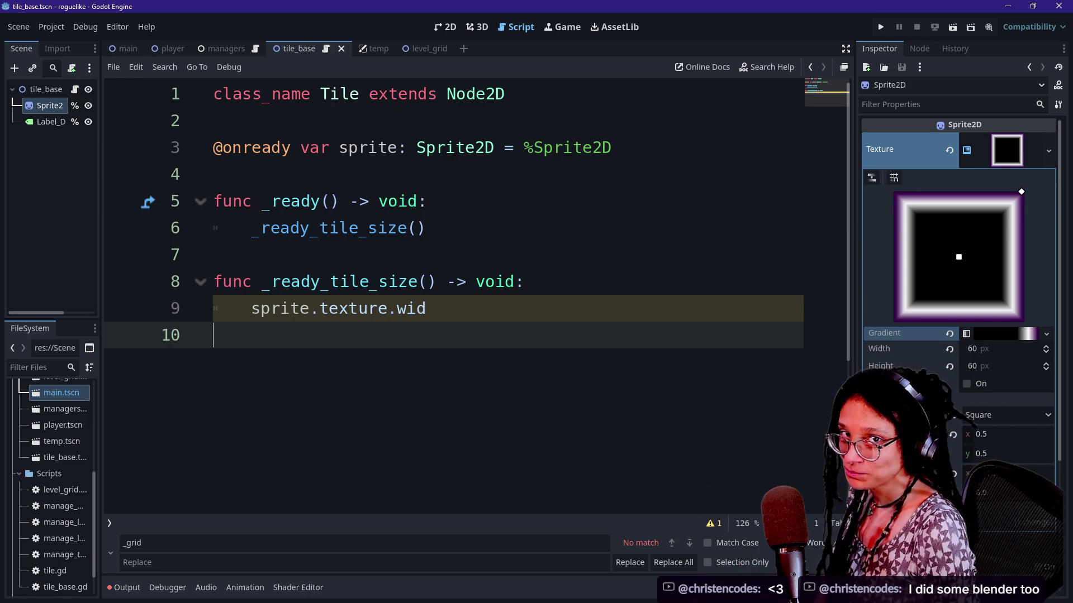
pyautogui.click(525, 281)
pyautogui.click(426, 309)
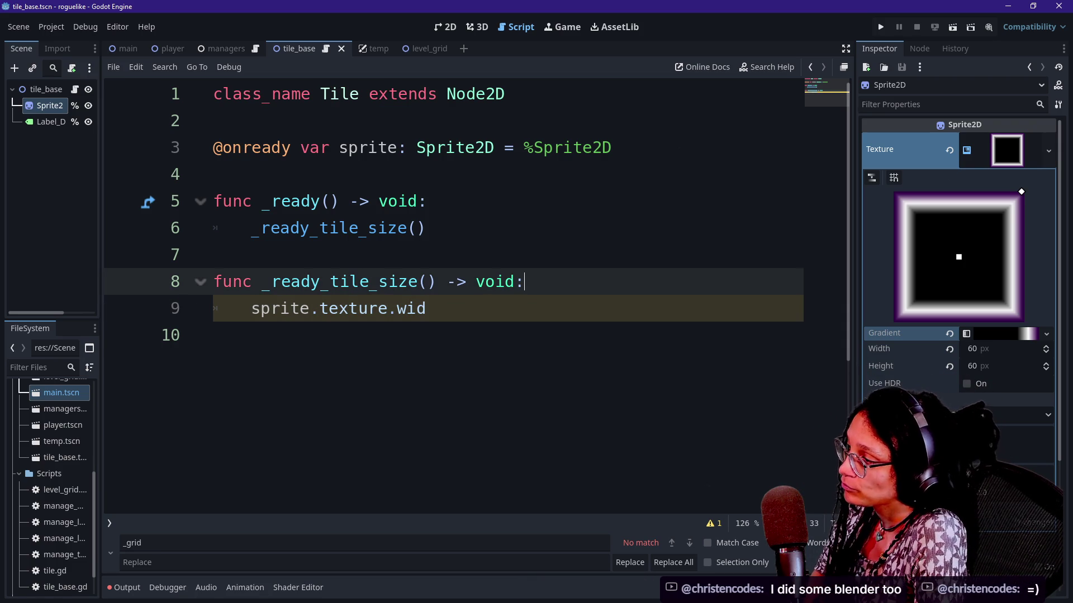
pyautogui.click(215, 336)
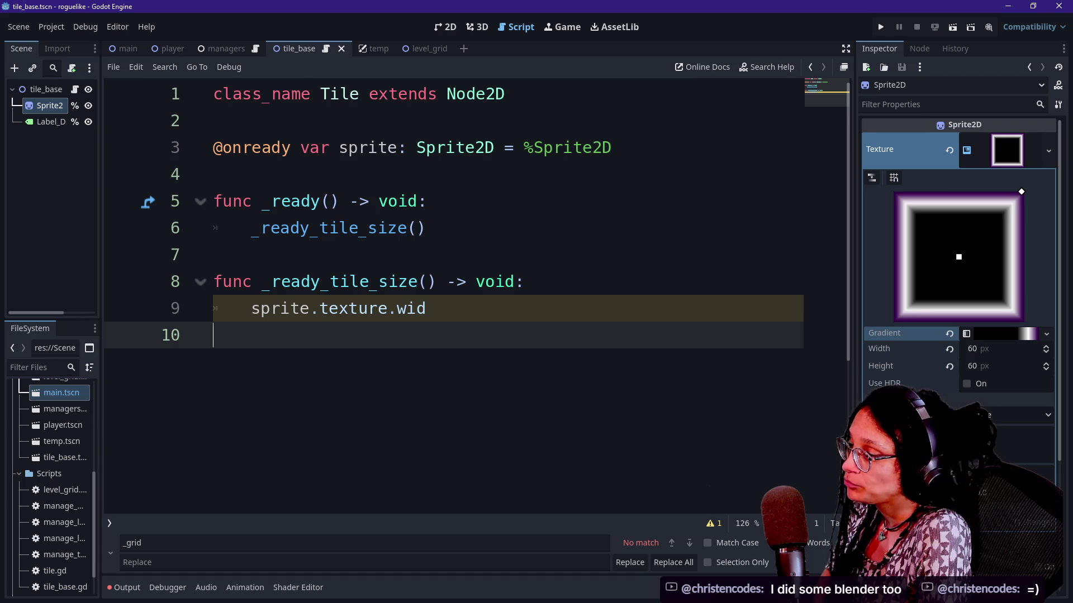
pyautogui.click(428, 281)
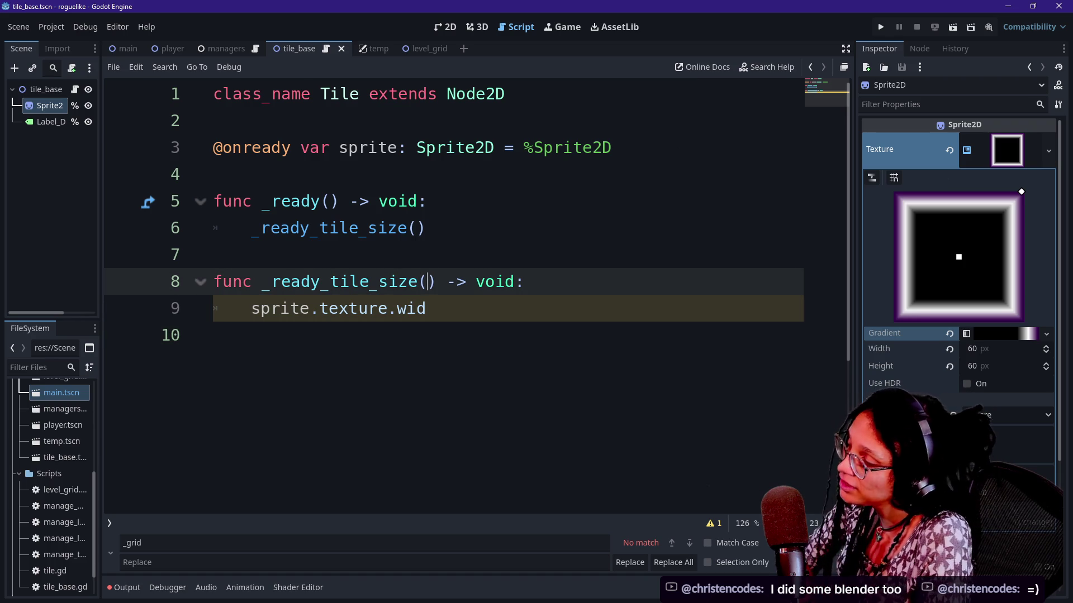
pyautogui.press('Down')
pyautogui.press('Down')
pyautogui.write('\\')
pyautogui.press('BackSpace')
pyautogui.press('BackSpace')
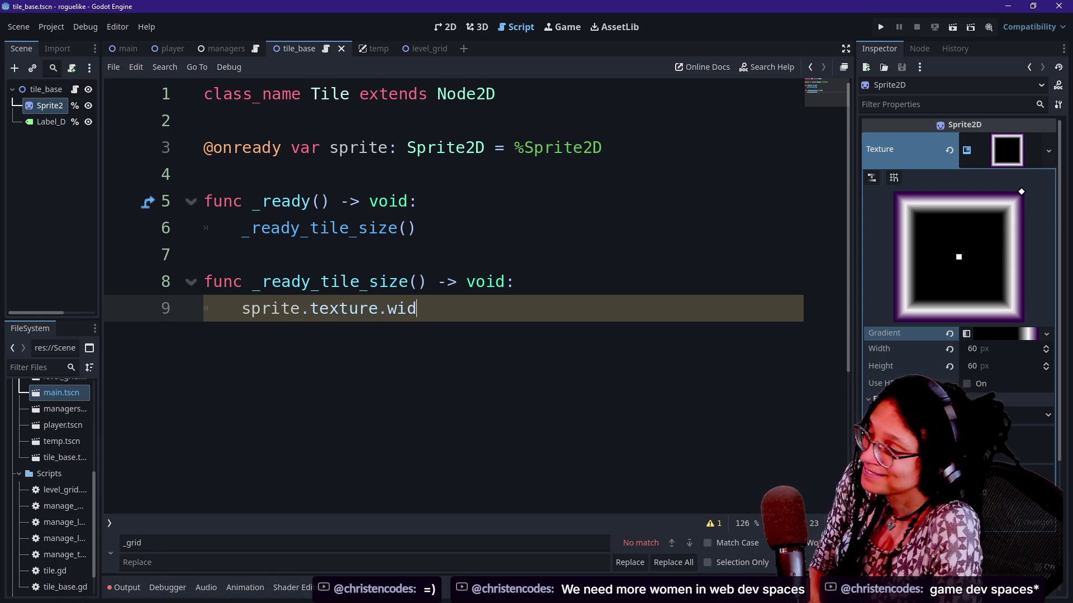
pyautogui.press('Up')
pyautogui.press('Up')
pyautogui.press('Up')
pyautogui.press('Down')
pyautogui.press('Down')
pyautogui.press('Down')
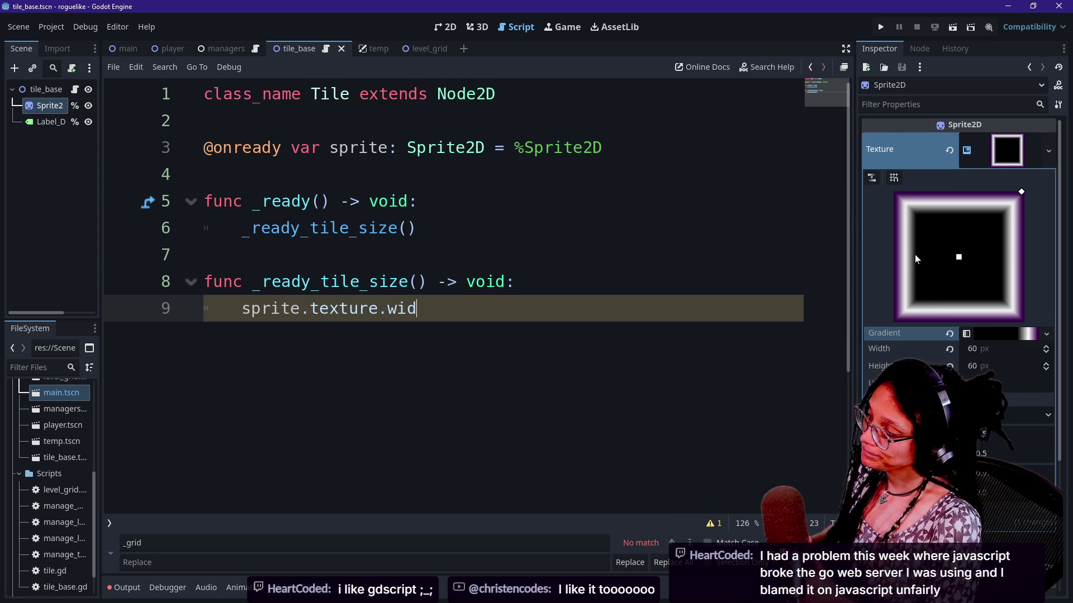
pyautogui.click(468, 175)
pyautogui.click(469, 282)
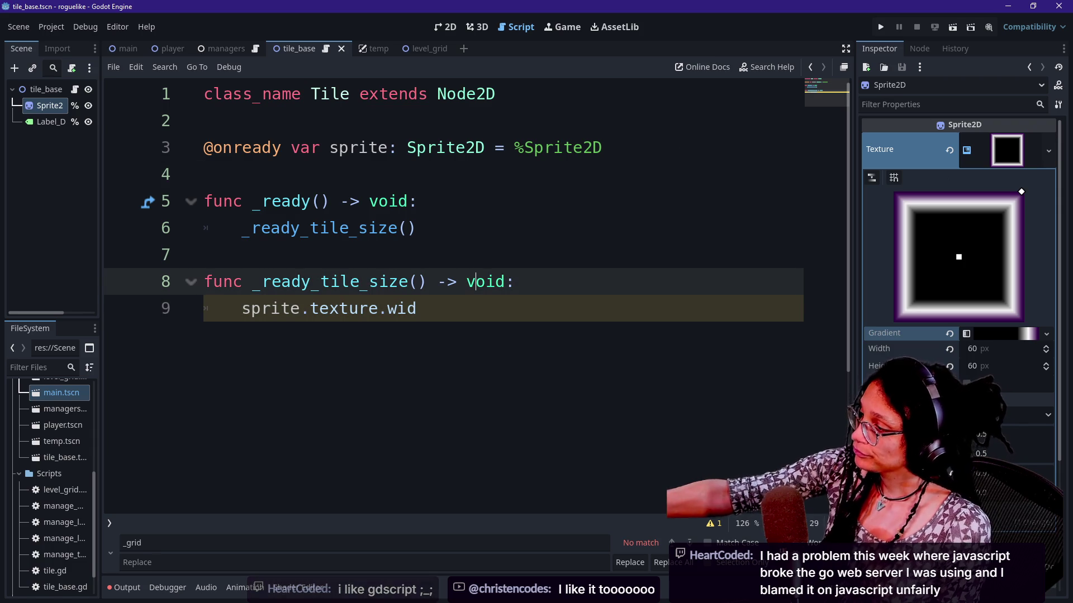
pyautogui.click(418, 201)
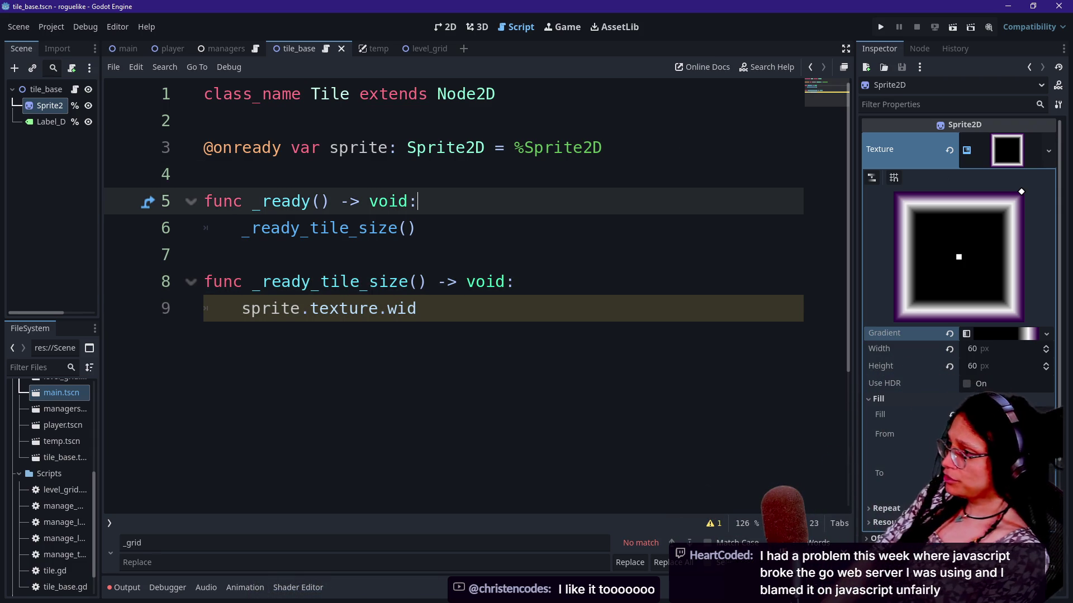
# - Drop a stray line in _ready and start an if line in _ready_tile_size
pyautogui.press('Return')
pyautogui.write('if')
pyautogui.press('BackSpace')
pyautogui.press('BackSpace')
pyautogui.press('BackSpace')
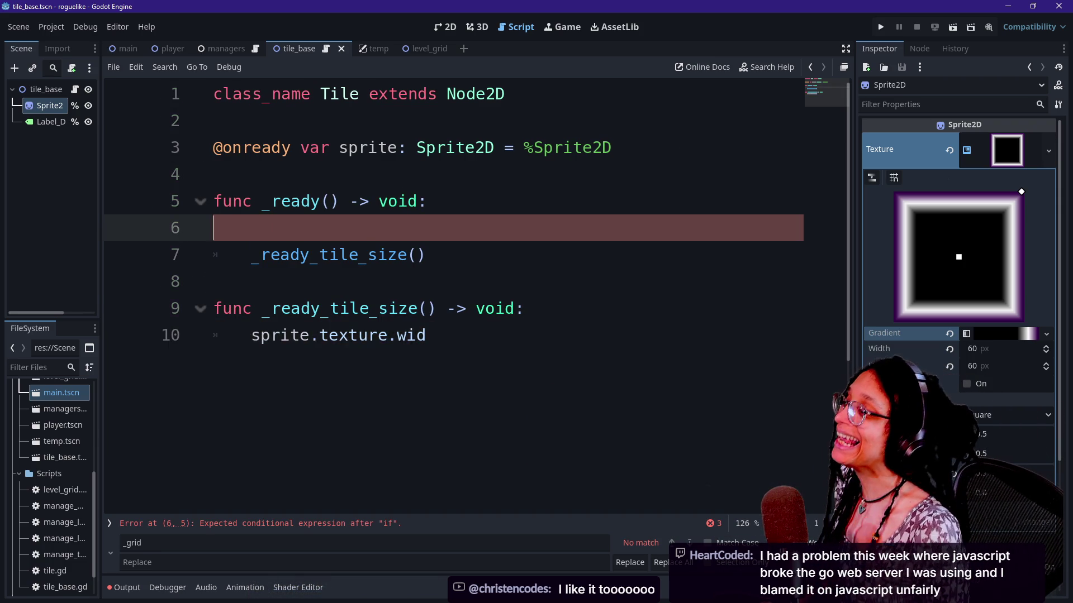
pyautogui.press('BackSpace')
pyautogui.click(525, 281)
pyautogui.press('Return')
pyautogui.write('id')
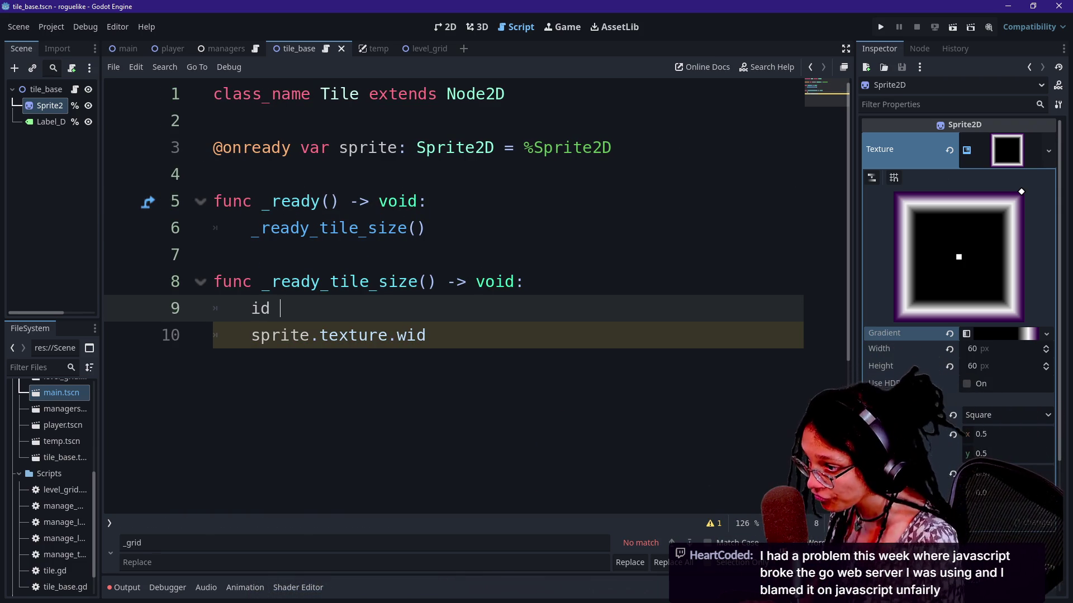
pyautogui.press('BackSpace')
pyautogui.press('BackSpace')
pyautogui.write('f')
pyautogui.write('t')
pyautogui.press('BackSpace')
# - Replace the if with a 'var sprite_texture:' declaration on line 9 and open Search Help
pyautogui.write('spr')
pyautogui.press('BackSpace')
pyautogui.press('BackSpace')
pyautogui.press('BackSpace')
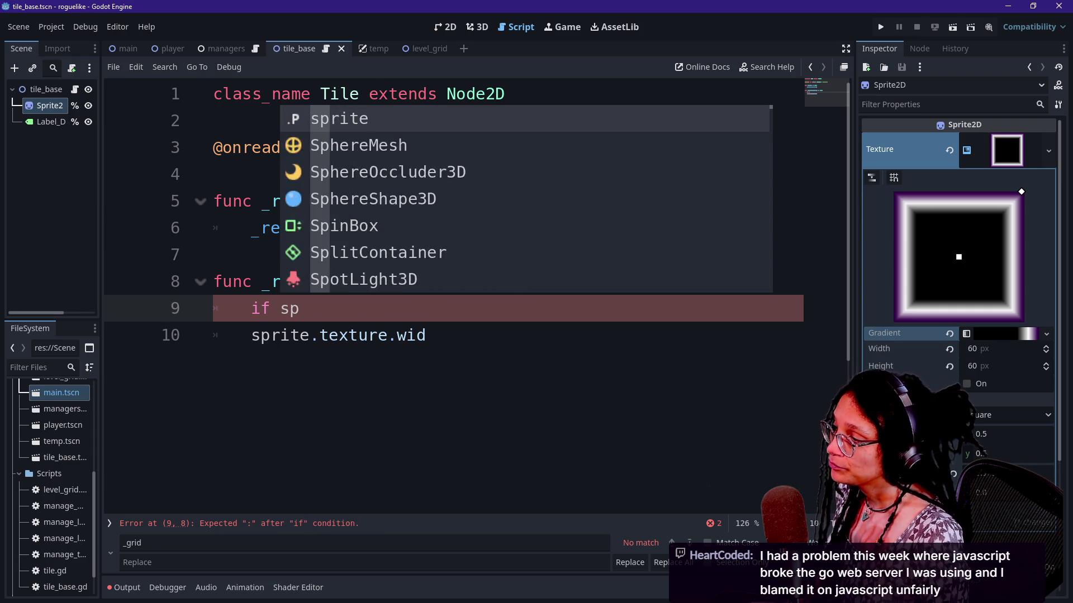
pyautogui.press('BackSpace')
pyautogui.press('Return')
pyautogui.write('var ')
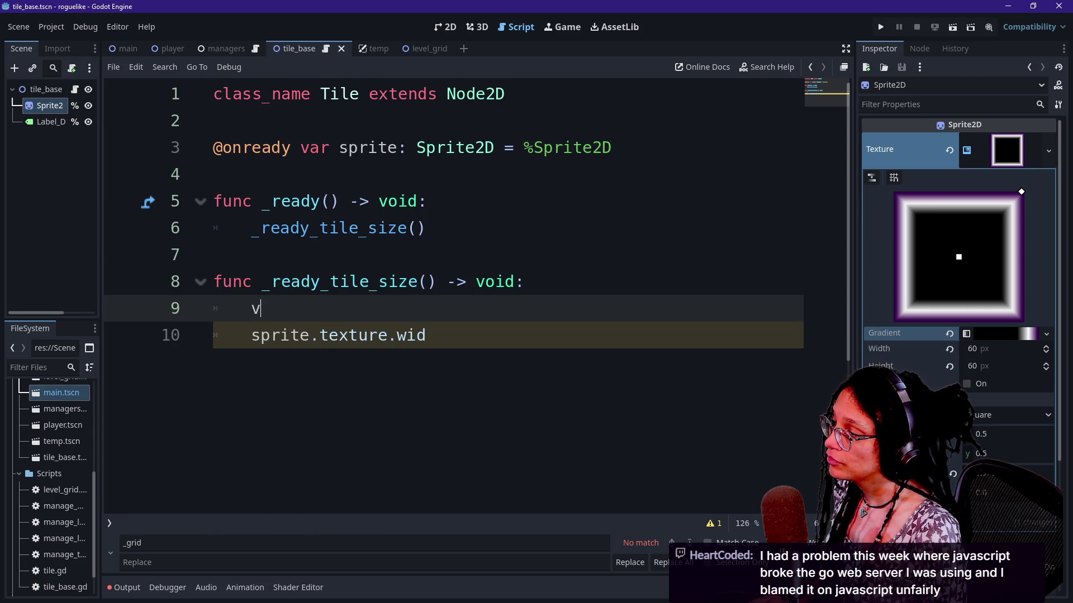
pyautogui.write('.')
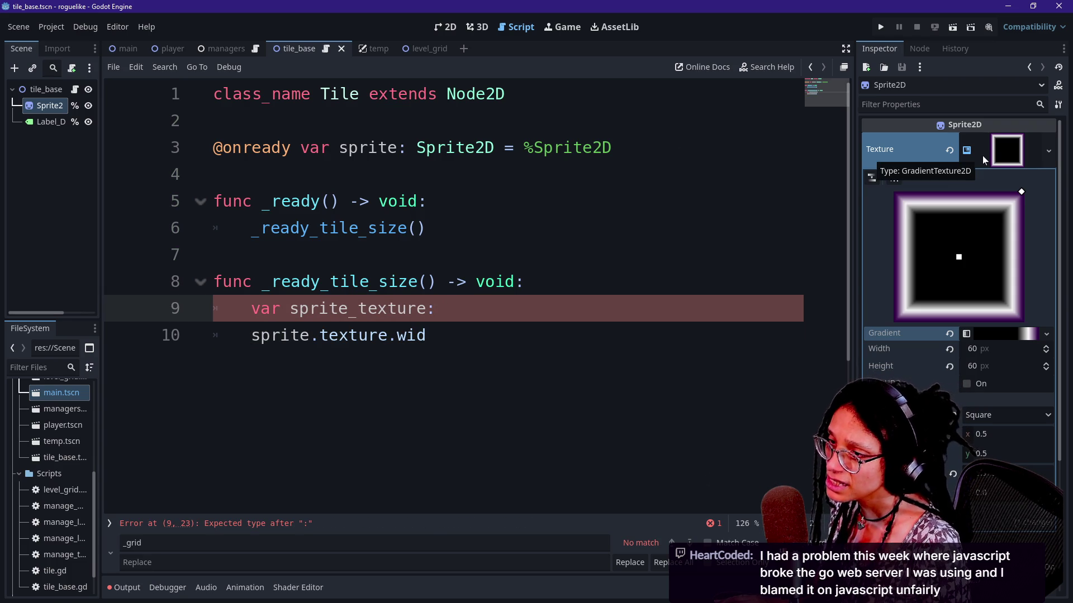
pyautogui.click(755, 66)
# - Look up GradientTexture2D in the help, then type the variable as Texture2D
pyautogui.write('gradienttex')
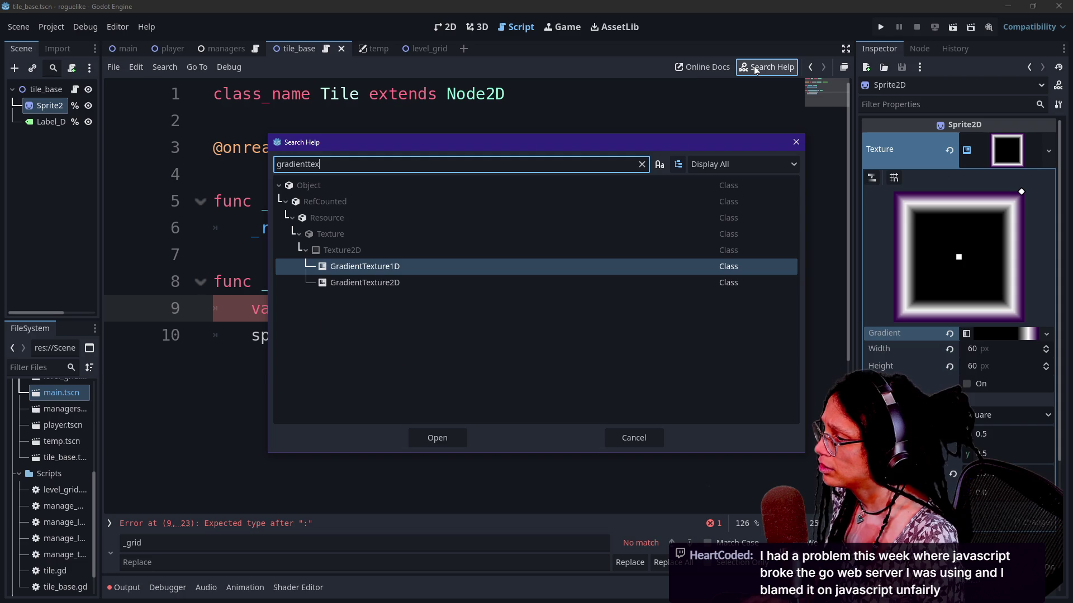
pyautogui.press('Down')
pyautogui.press('Return')
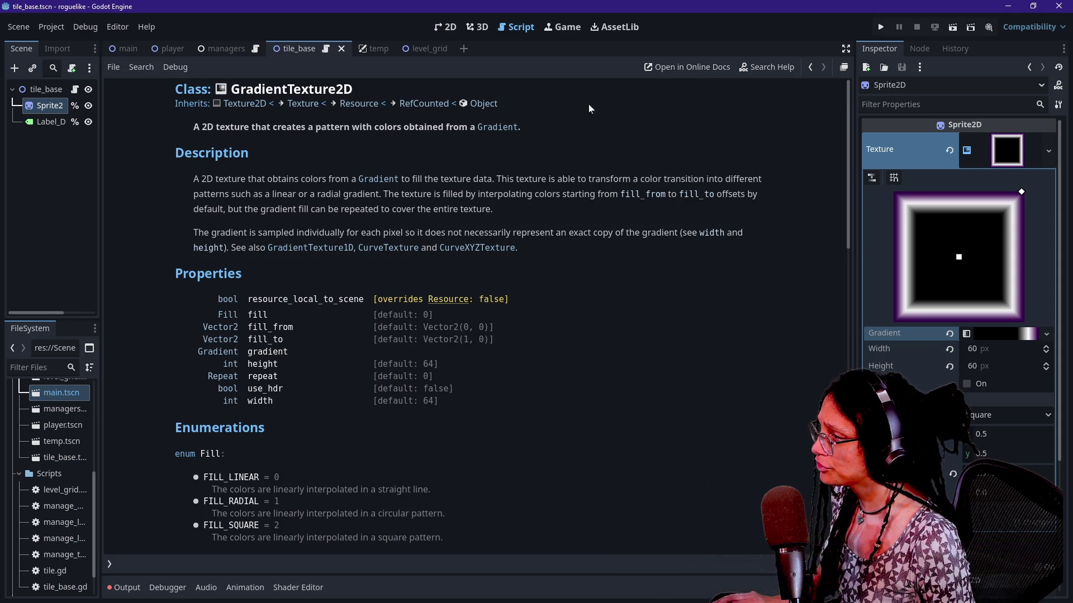
pyautogui.click(811, 69)
pyautogui.write('Texture')
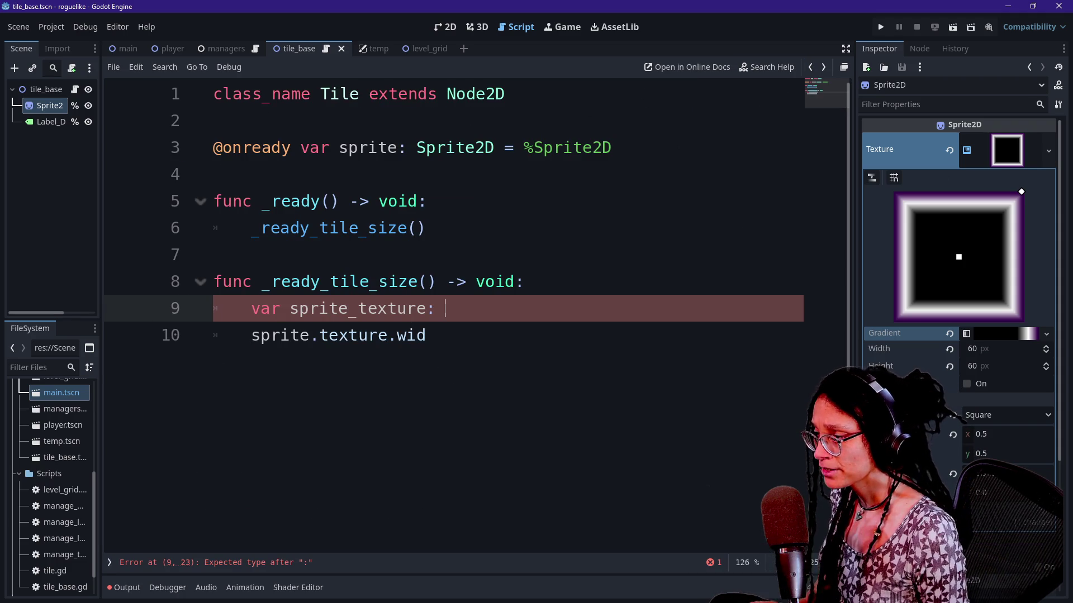
pyautogui.write('2D')
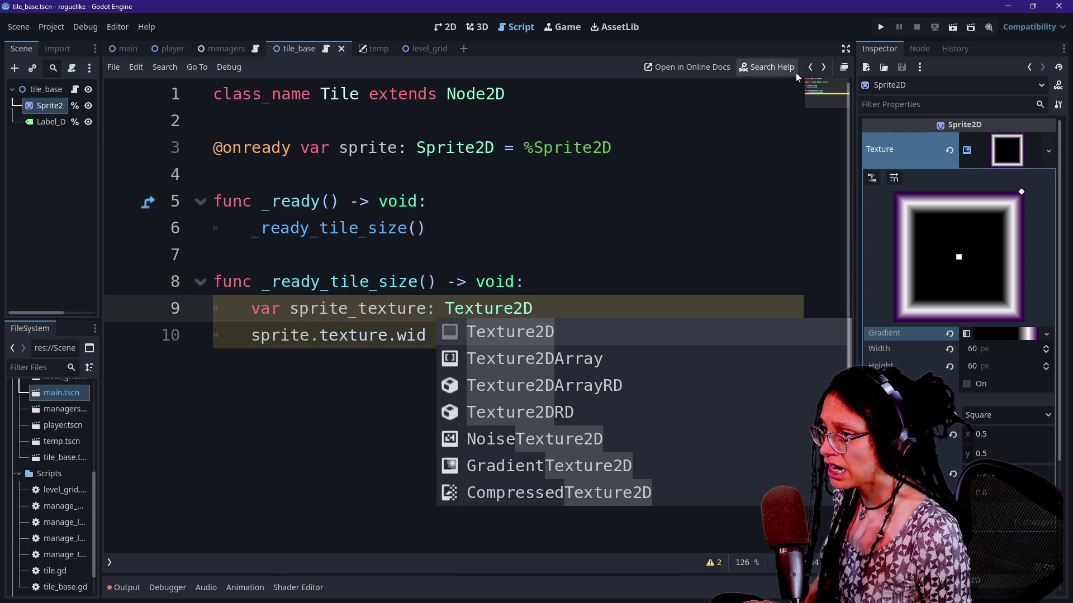
# - Open the Texture2D class reference and review which texture types derive from it
pyautogui.click(788, 68)
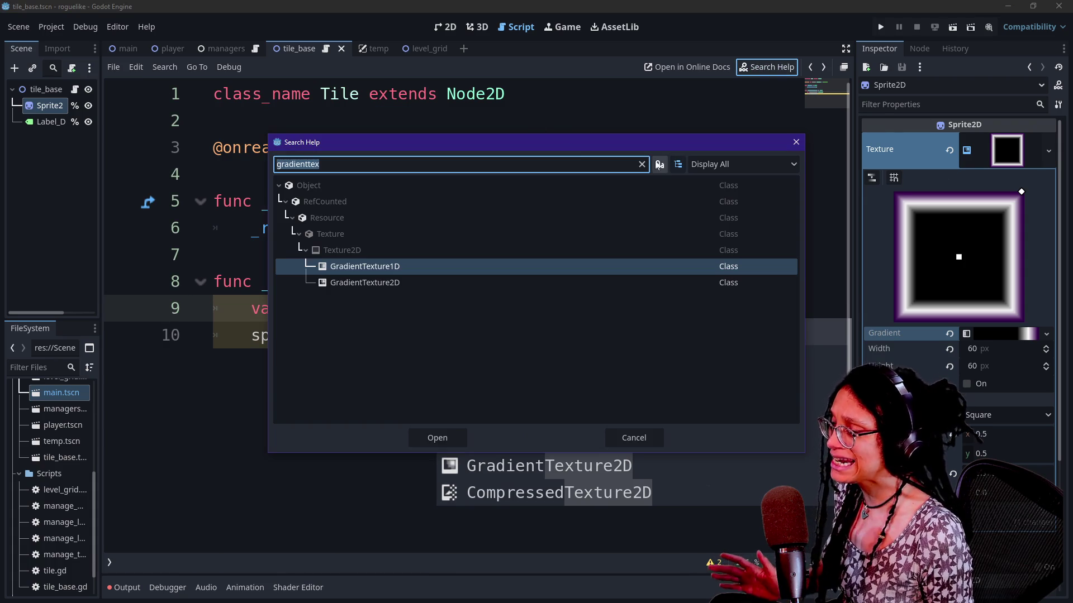
pyautogui.click(797, 141)
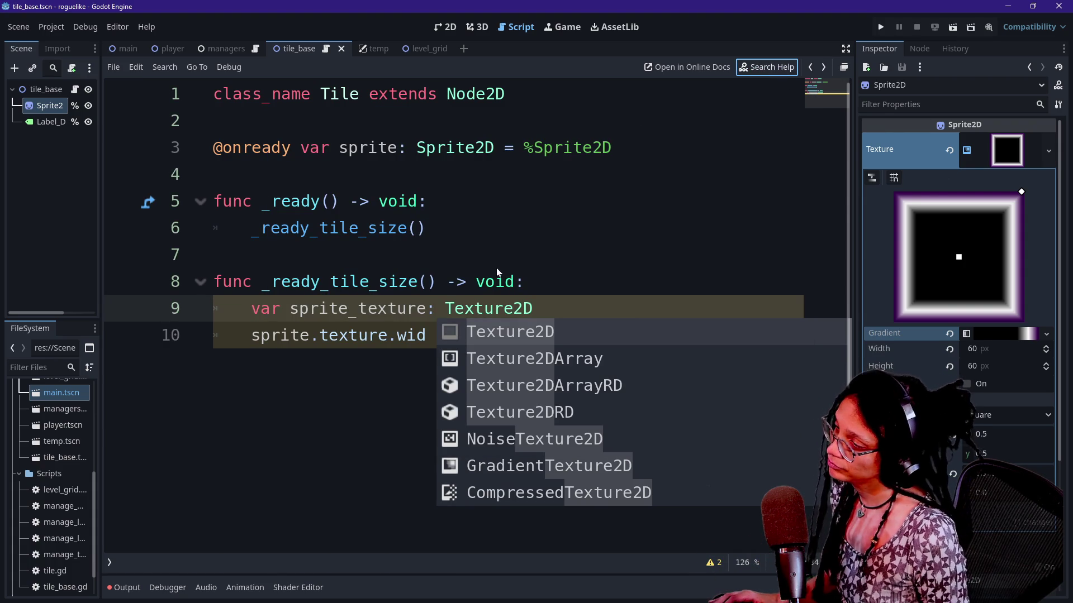
pyautogui.press('Escape')
pyautogui.keyDown('ctrl'); pyautogui.click(515, 323); pyautogui.keyUp('ctrl')
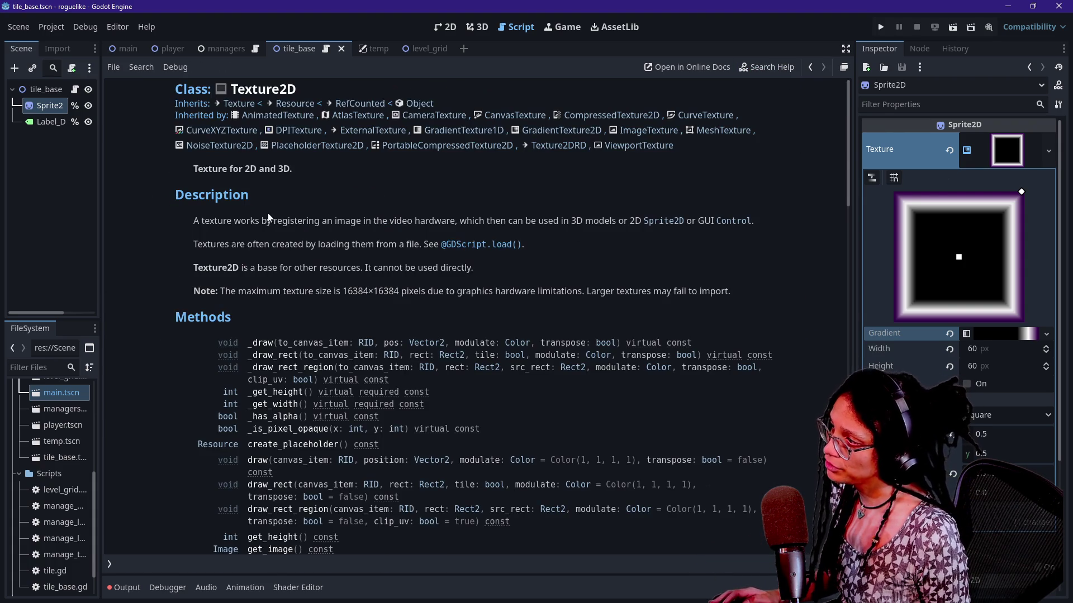
pyautogui.click(1048, 150)
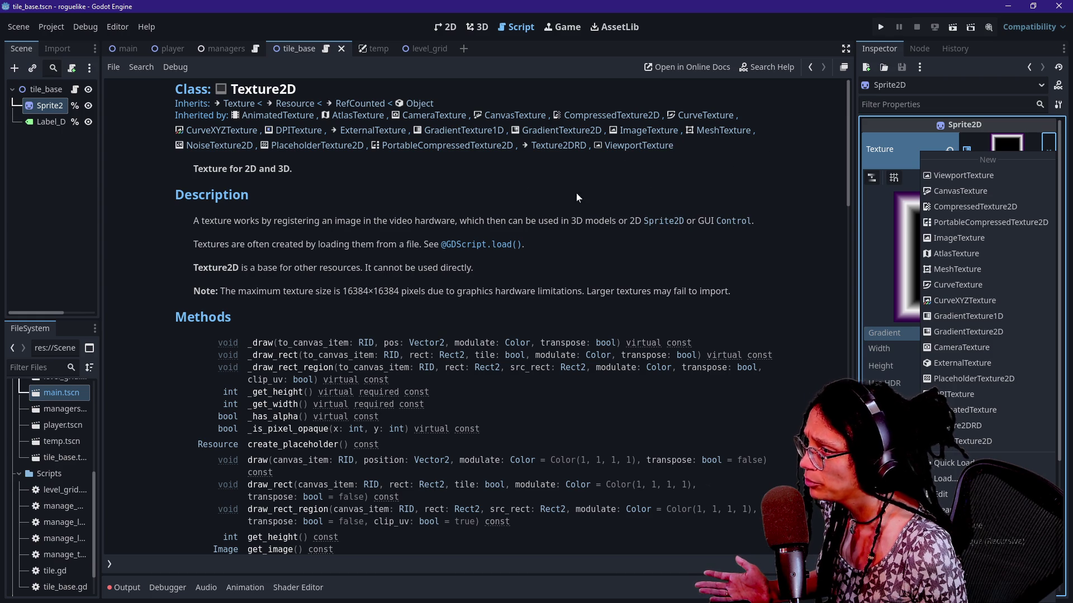
pyautogui.click(607, 180)
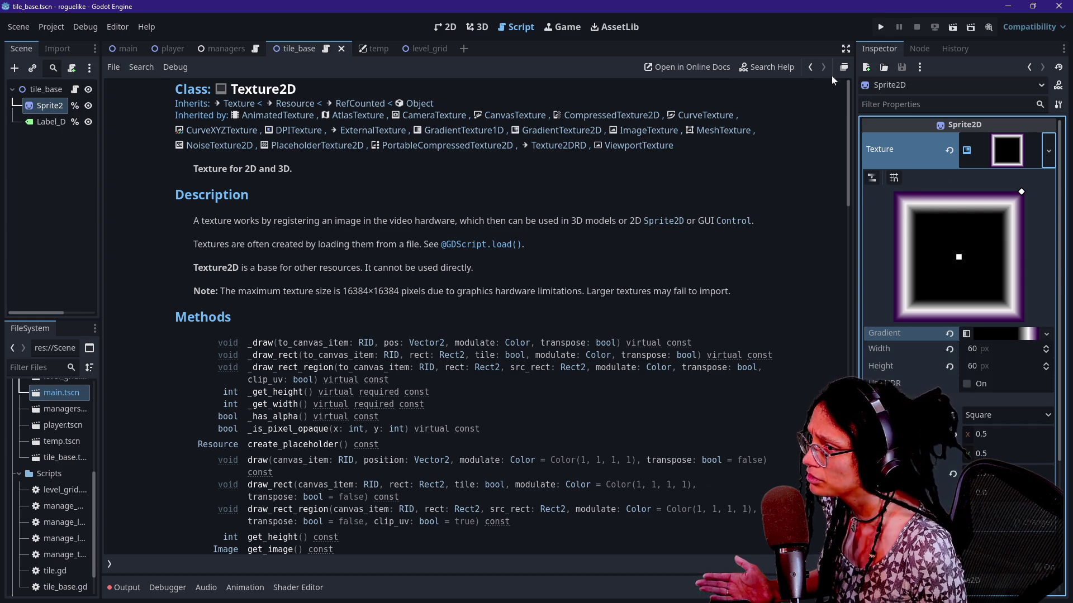
# - View the SubViewport documentation, then search 'text' and dismiss the help search
pyautogui.click(793, 69)
pyautogui.write('subvi')
pyautogui.press('Return')
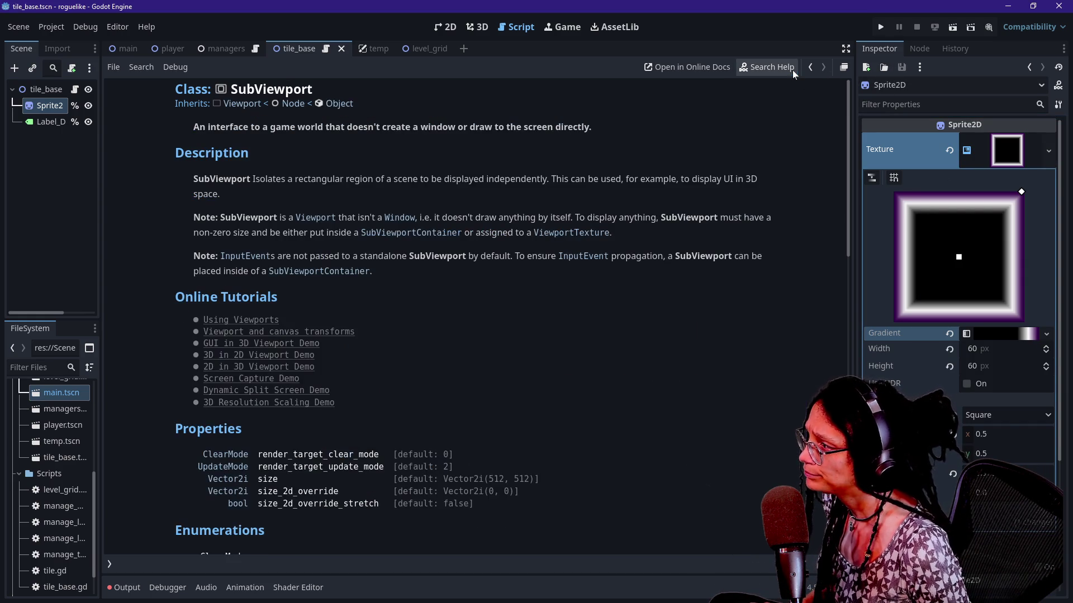
pyautogui.click(776, 68)
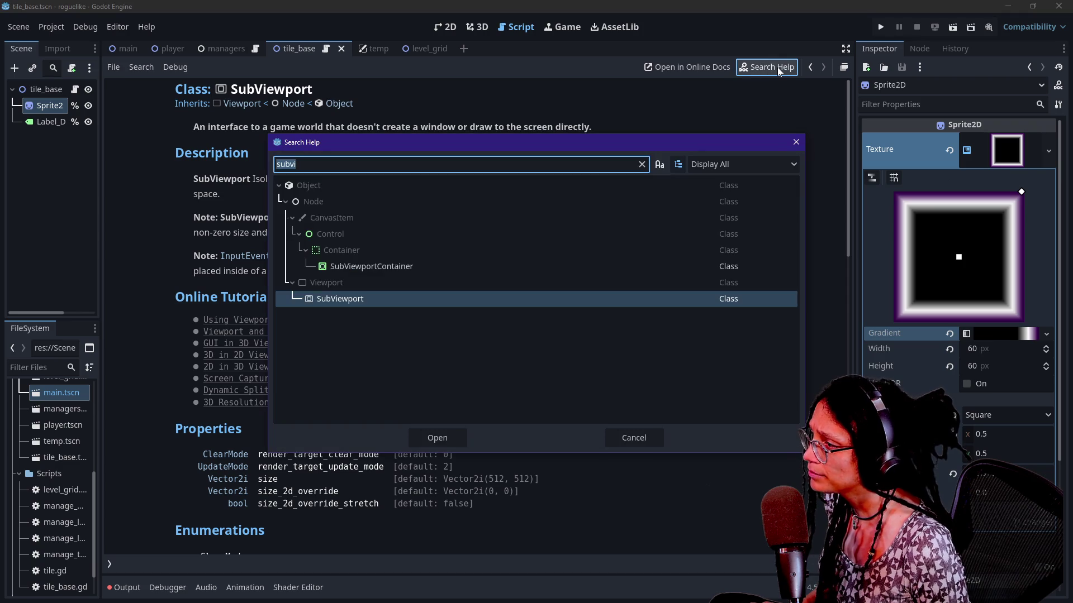
pyautogui.write('sibv')
pyautogui.press('BackSpace')
pyautogui.press('BackSpace')
pyautogui.press('BackSpace')
pyautogui.write('ubv')
pyautogui.press('BackSpace')
pyautogui.press('BackSpace')
pyautogui.press('BackSpace')
pyautogui.write('text')
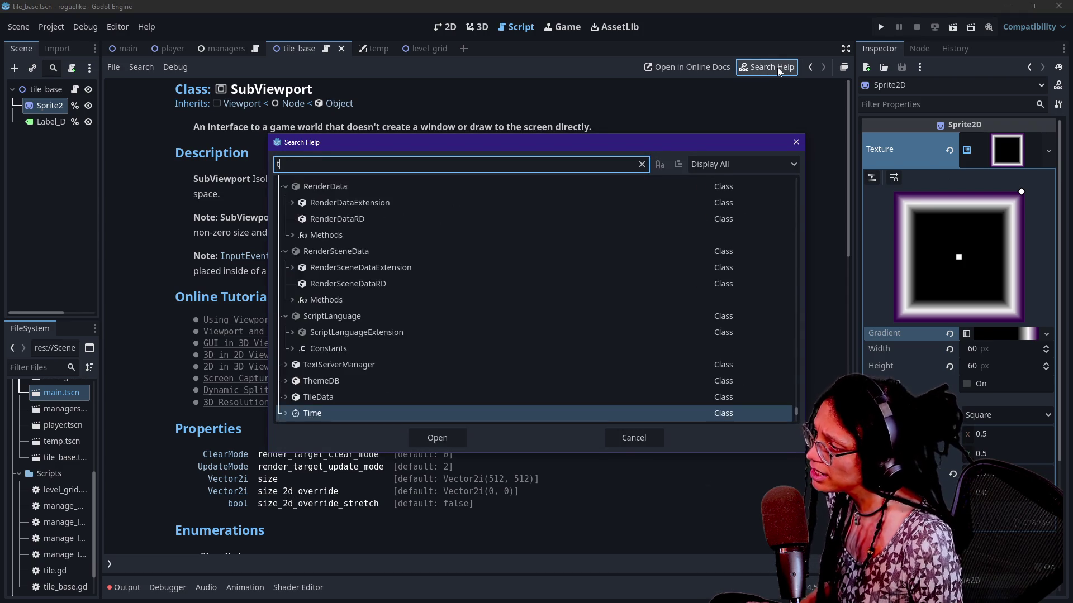
pyautogui.press('Escape')
# - Assign sprite.texture to sprite_texture on line 9 by moving it from line 10
pyautogui.hotkey('alt', 'Left')
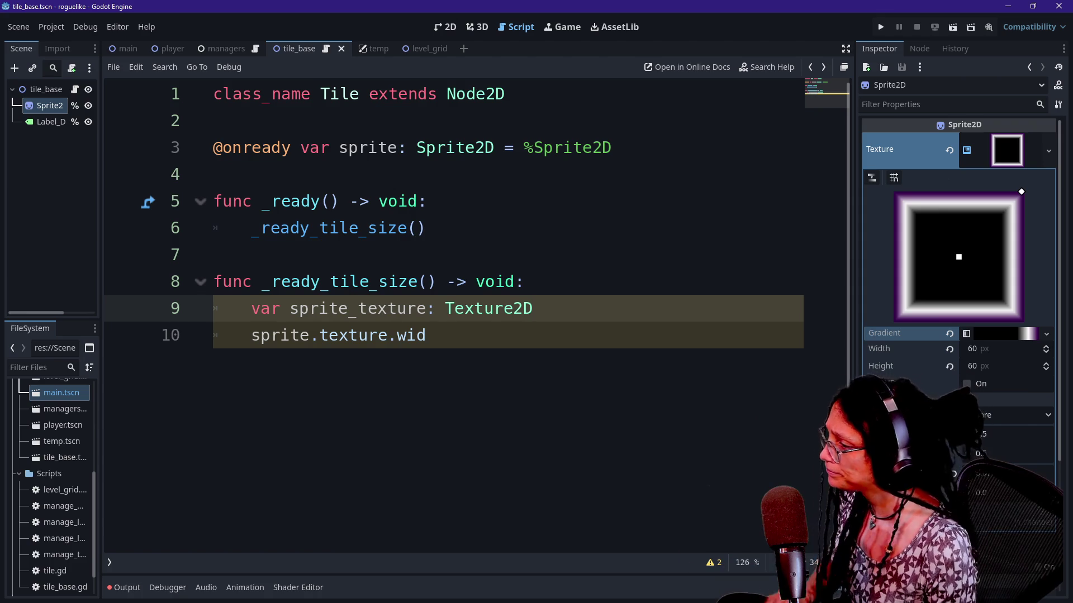
pyautogui.write('= s')
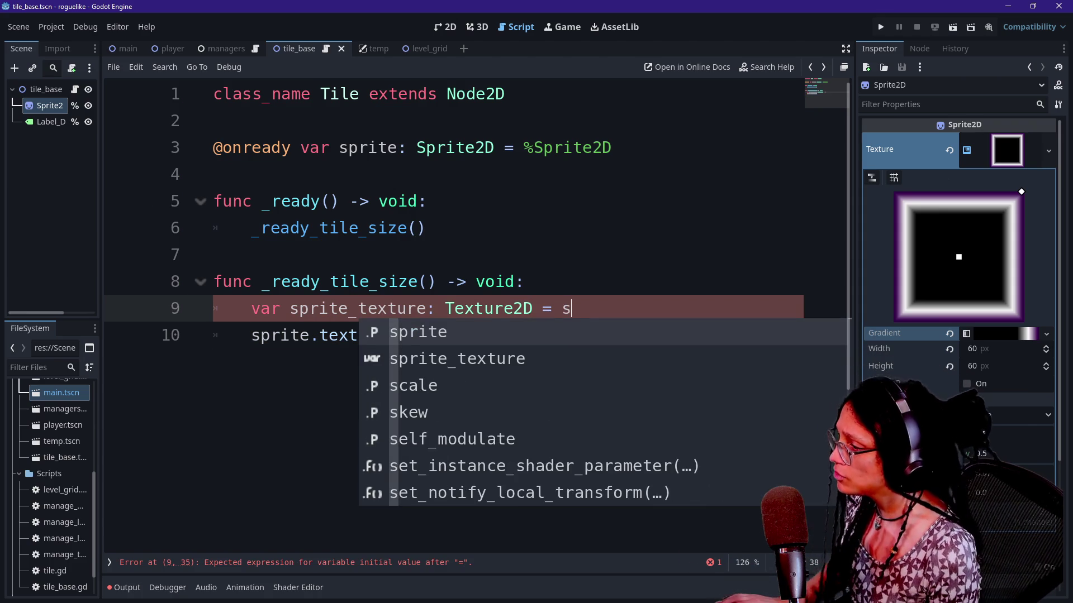
pyautogui.press('Escape')
pyautogui.moveTo(250, 336); pyautogui.dragTo(387, 335)
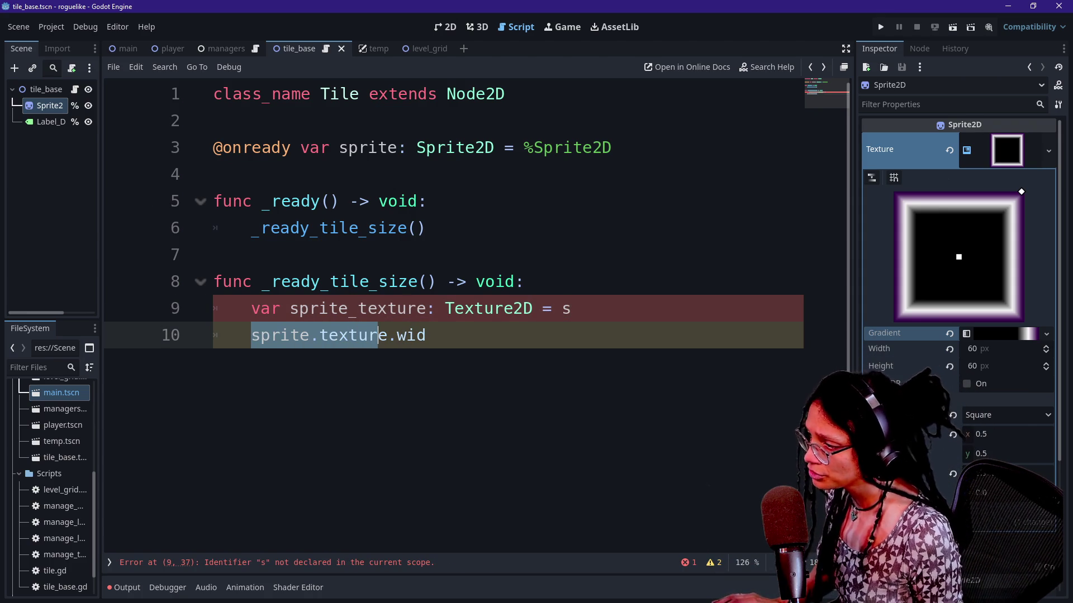
pyautogui.hotkey('ctrl', 'x')
pyautogui.click(575, 309)
pyautogui.hotkey('ctrl', 'v')
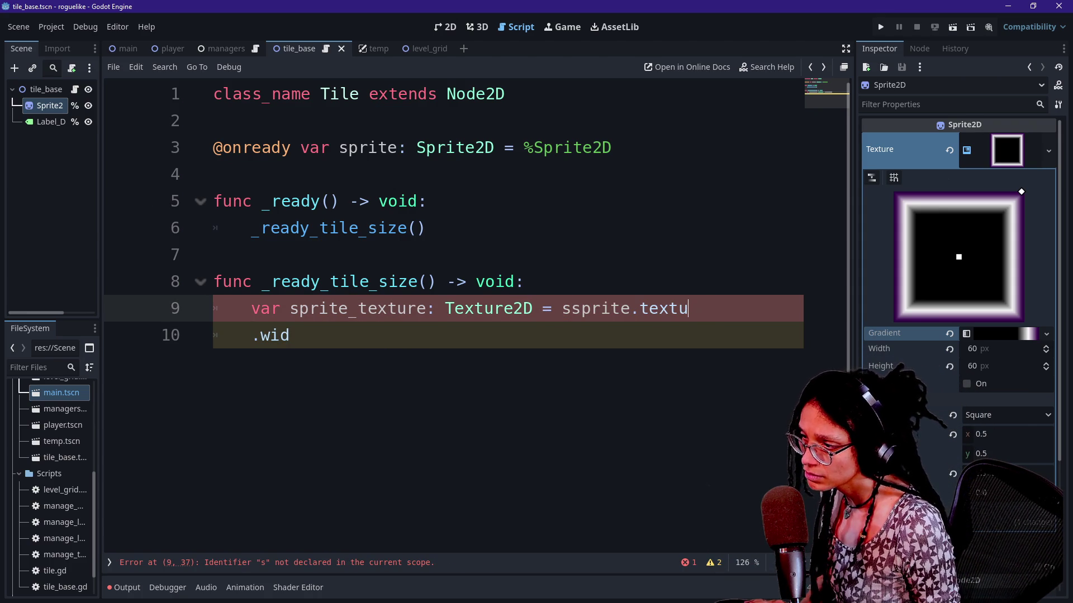
pyautogui.click(572, 308)
pyautogui.press('BackSpace')
pyautogui.press('Down')
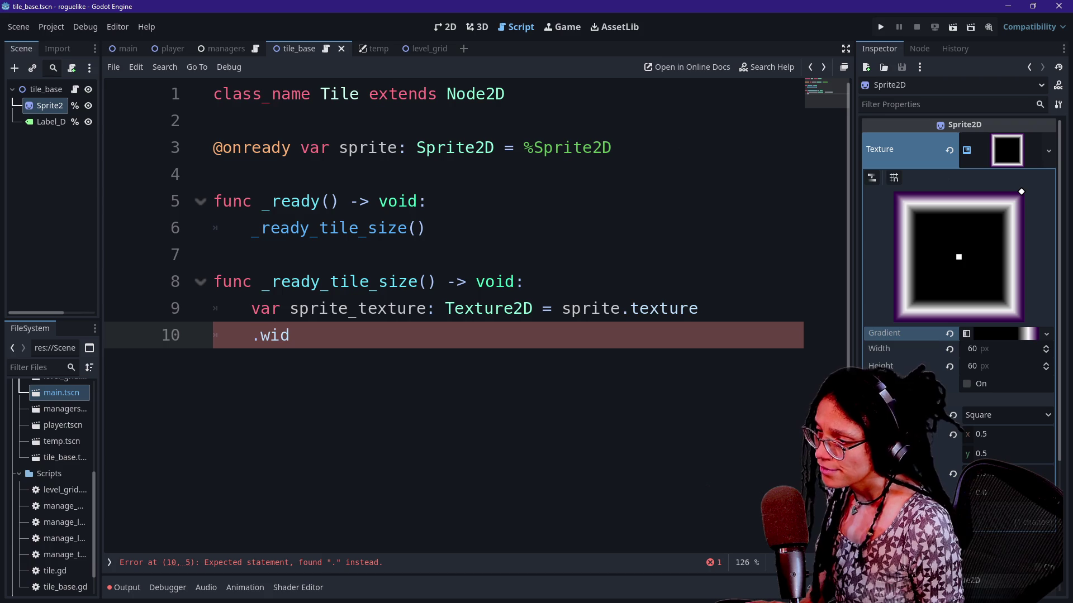
pyautogui.hotkey('ctrl', 'shift', 'Return')
# - Write 'if sprite_texture is Gradien' on the line above .wid
pyautogui.write('if ')
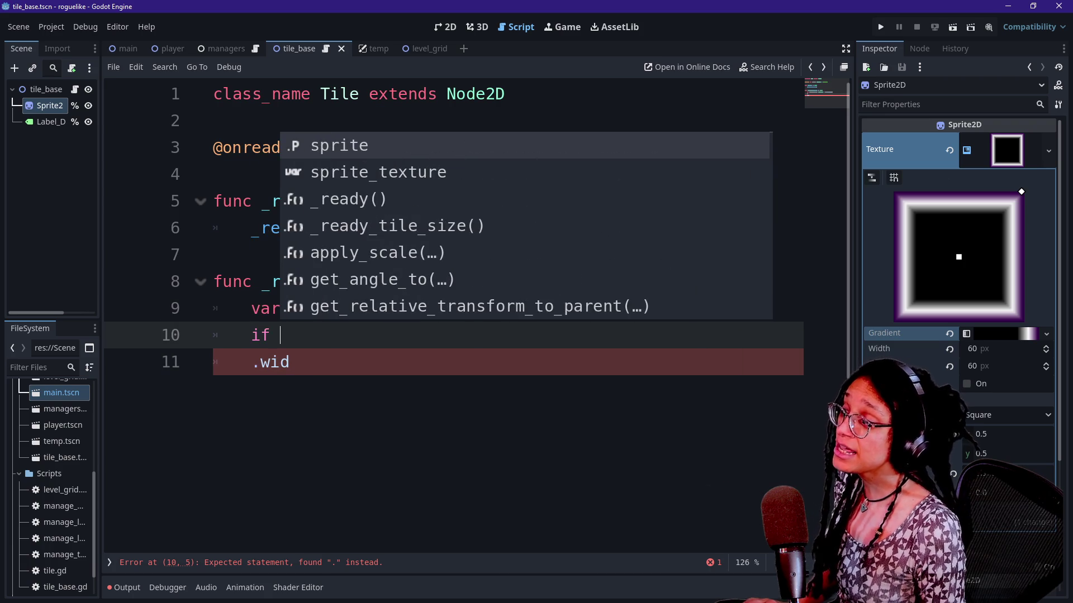
pyautogui.write('sprite_tex')
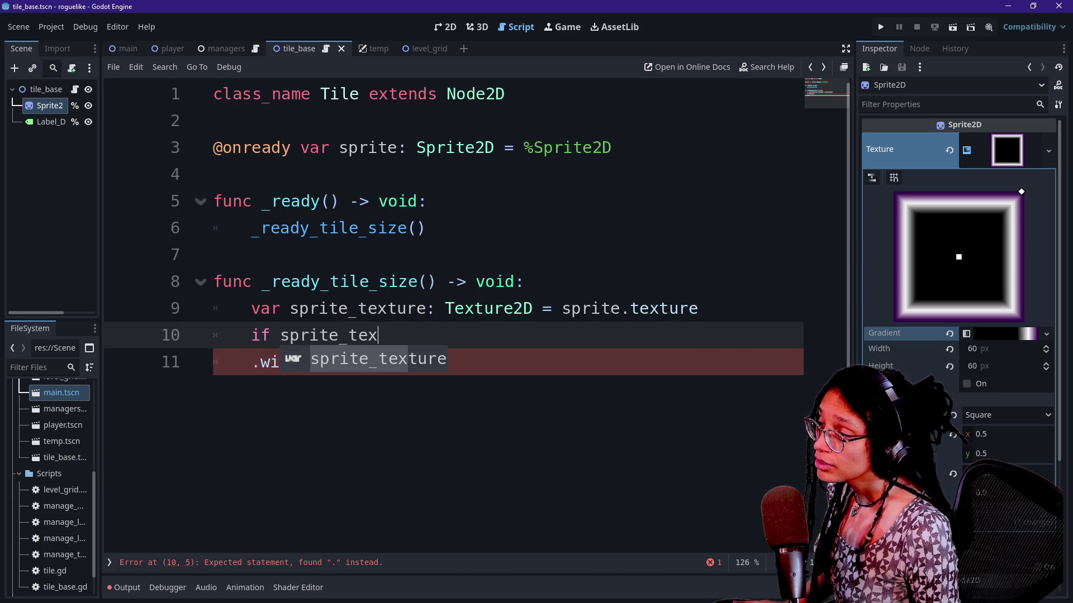
pyautogui.write('ut')
pyautogui.click(523, 282)
pyautogui.press('Return')
pyautogui.write('if')
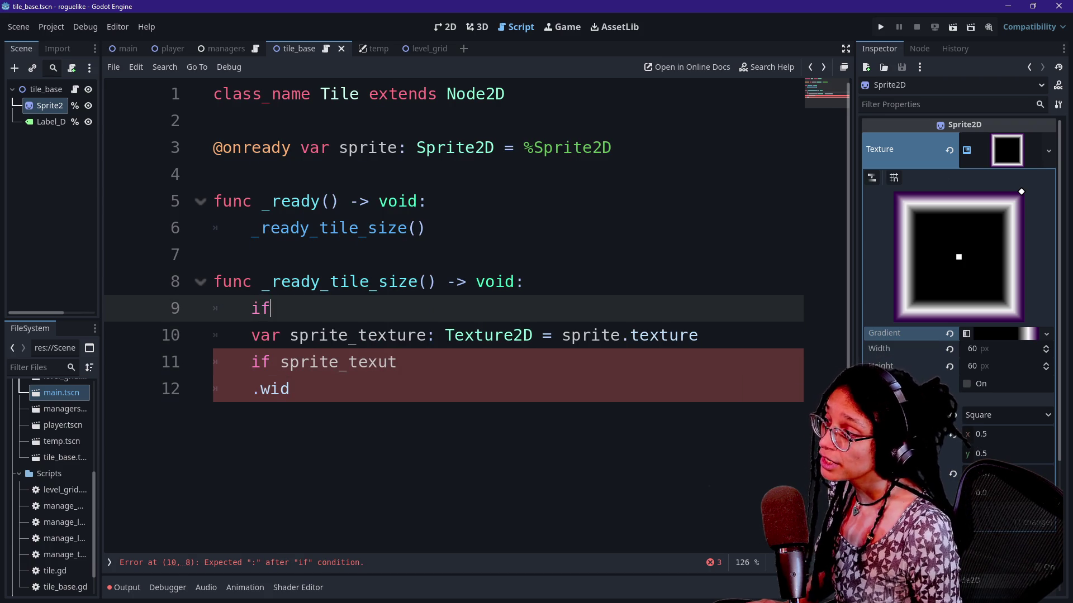
pyautogui.press('BackSpace')
pyautogui.press('BackSpace')
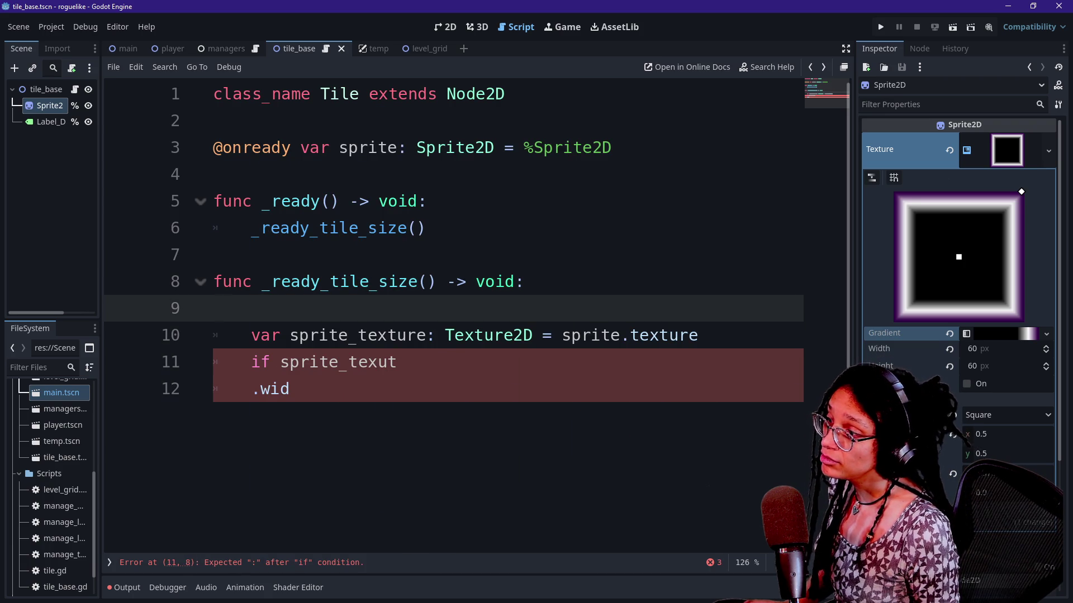
pyautogui.press('BackSpace')
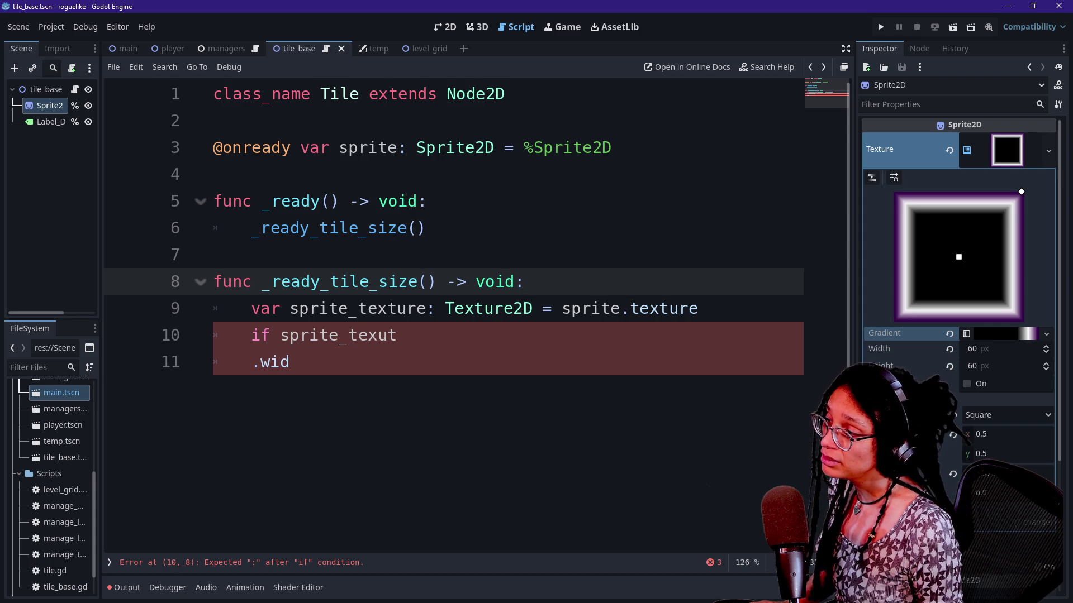
pyautogui.click(397, 335)
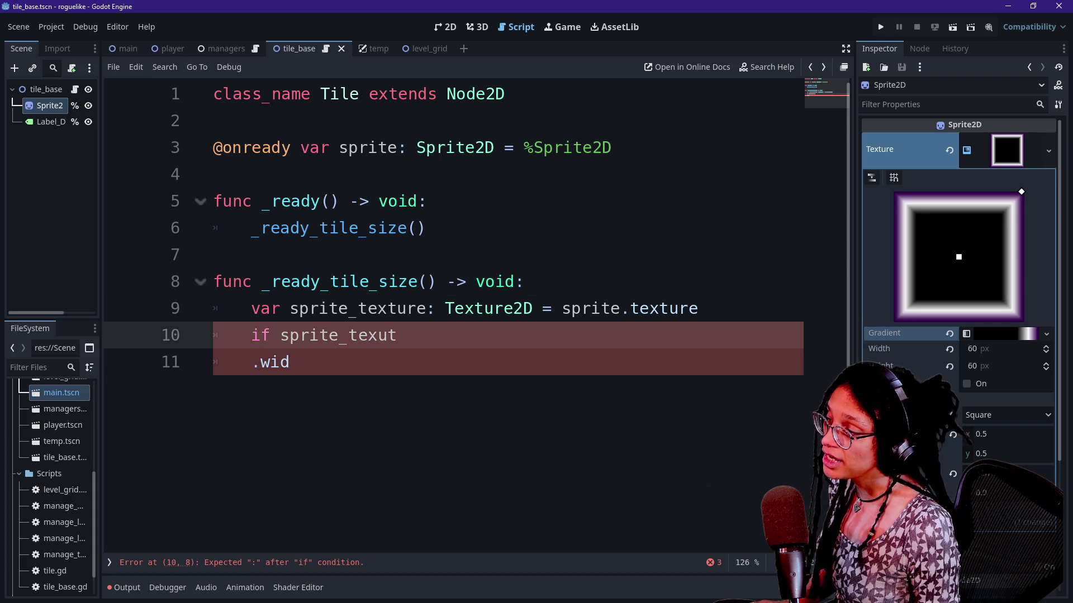
pyautogui.write('ure ')
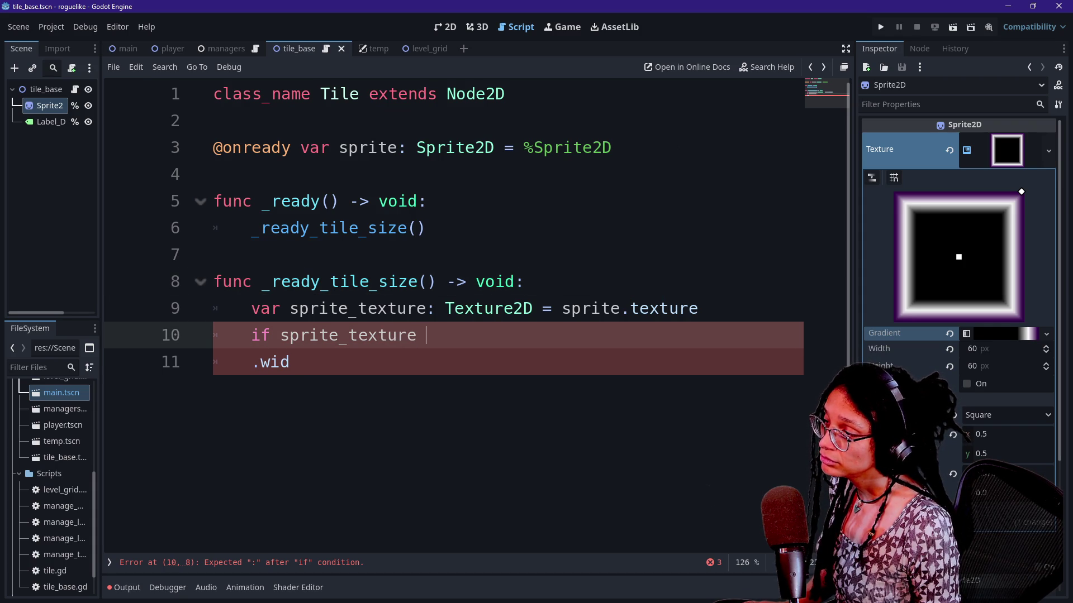
pyautogui.write('is ')
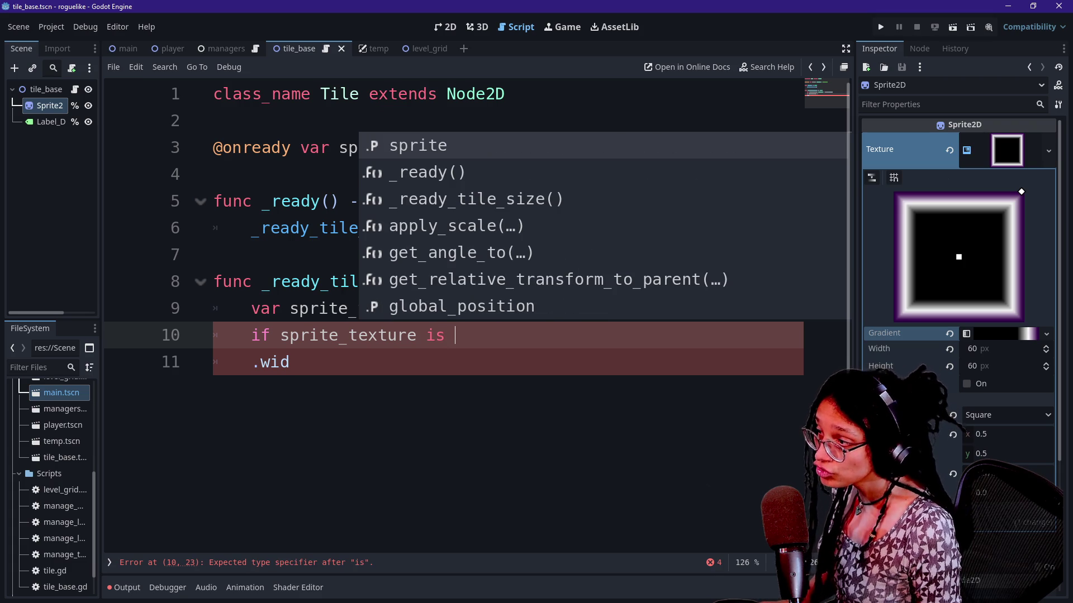
pyautogui.write('Gradien')
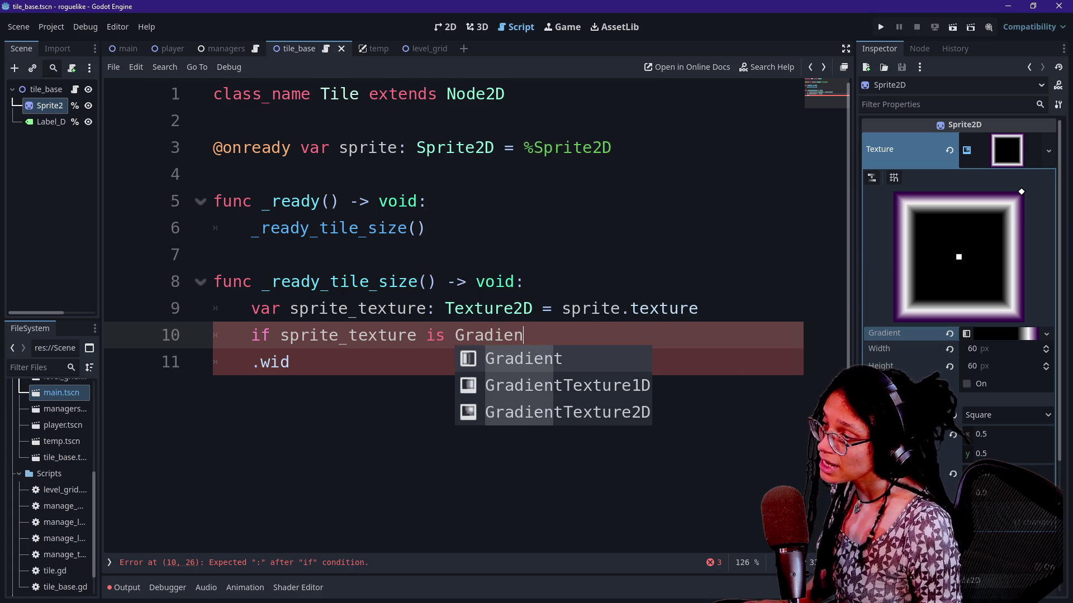
# - Delete the 'var sprite_texture: Texture2D' declaration line
pyautogui.click(464, 308)
pyautogui.hotkey('ctrl', 'shift', 'Right')
pyautogui.hotkey('ctrl', 'Left')
pyautogui.hotkey('shift', 'Right')
pyautogui.hotkey('shift', 'Right')
pyautogui.hotkey('shift', 'Right')
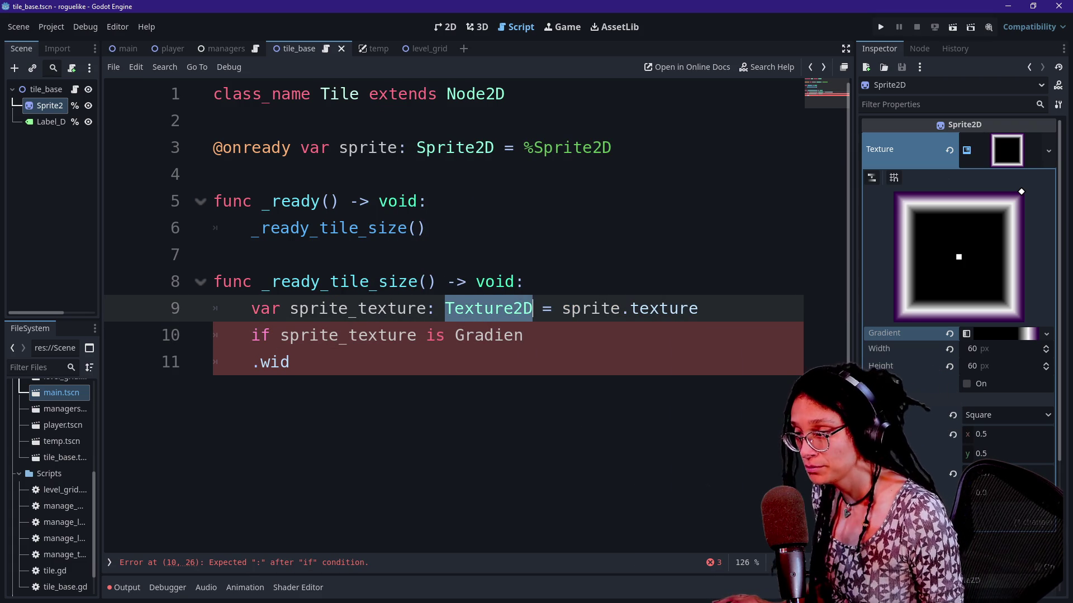
pyautogui.press('Right')
pyautogui.press('Down')
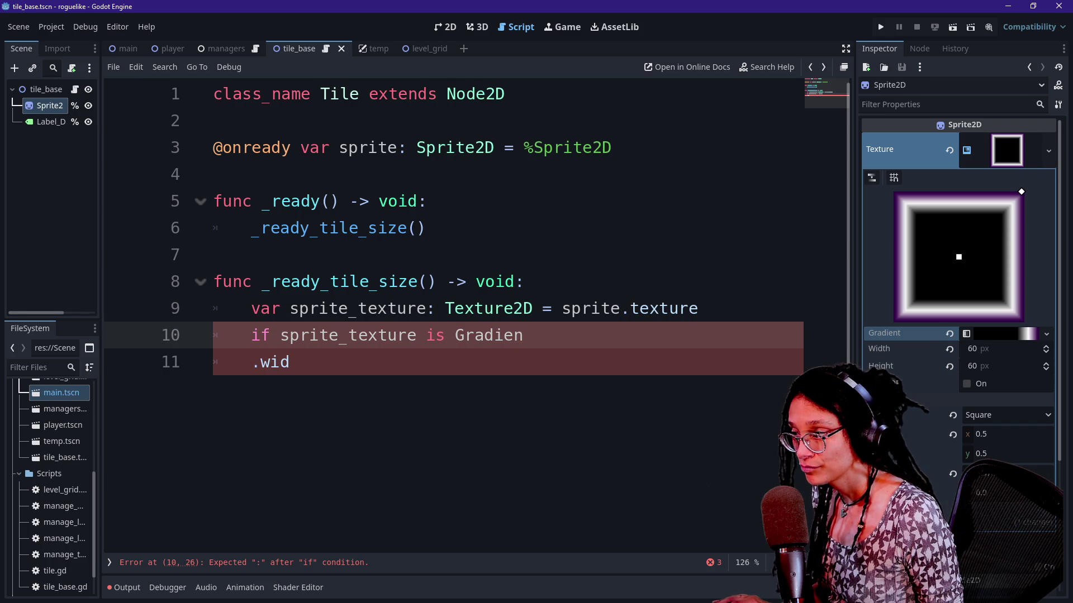
pyautogui.press('Up')
pyautogui.press('End')
pyautogui.hotkey('shift', 'Up')
pyautogui.press('BackSpace')
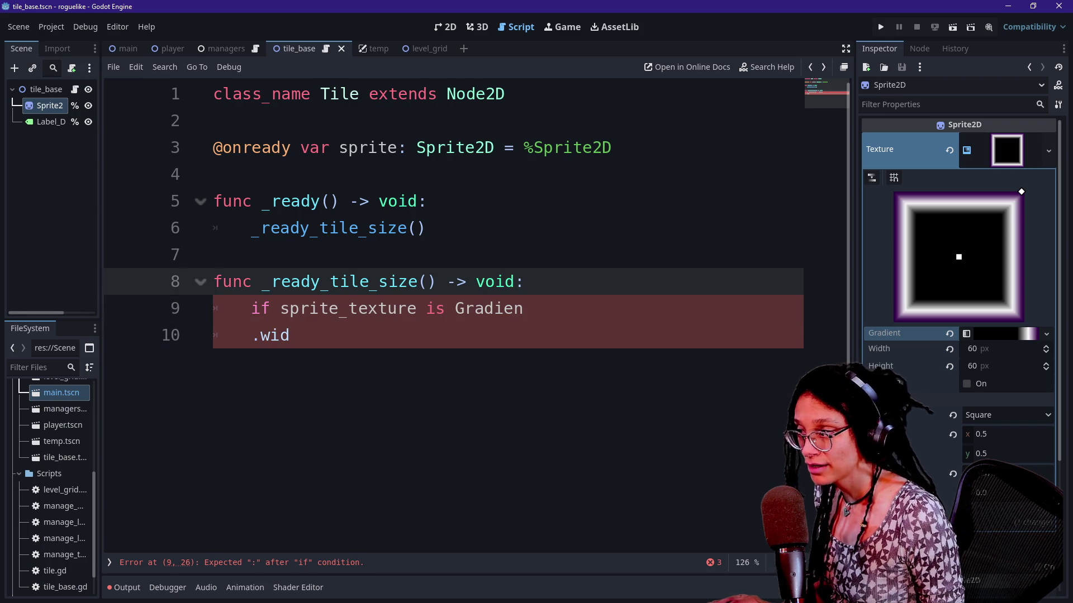
pyautogui.click(416, 309)
# - Change the check to 'if sprite.texture is GradientTexture2D'
pyautogui.press('BackSpace')
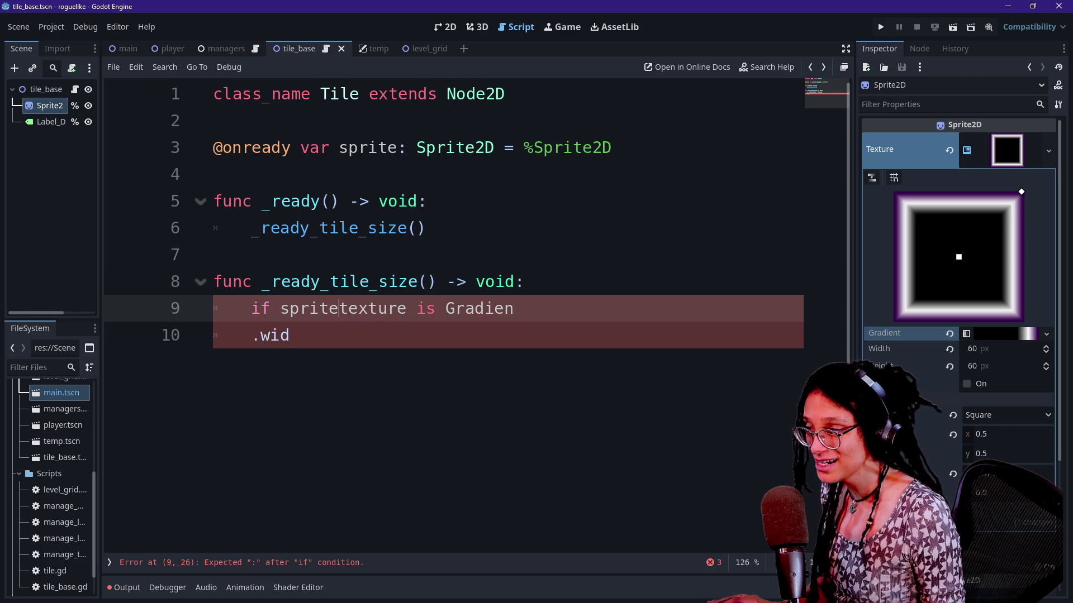
pyautogui.write('.')
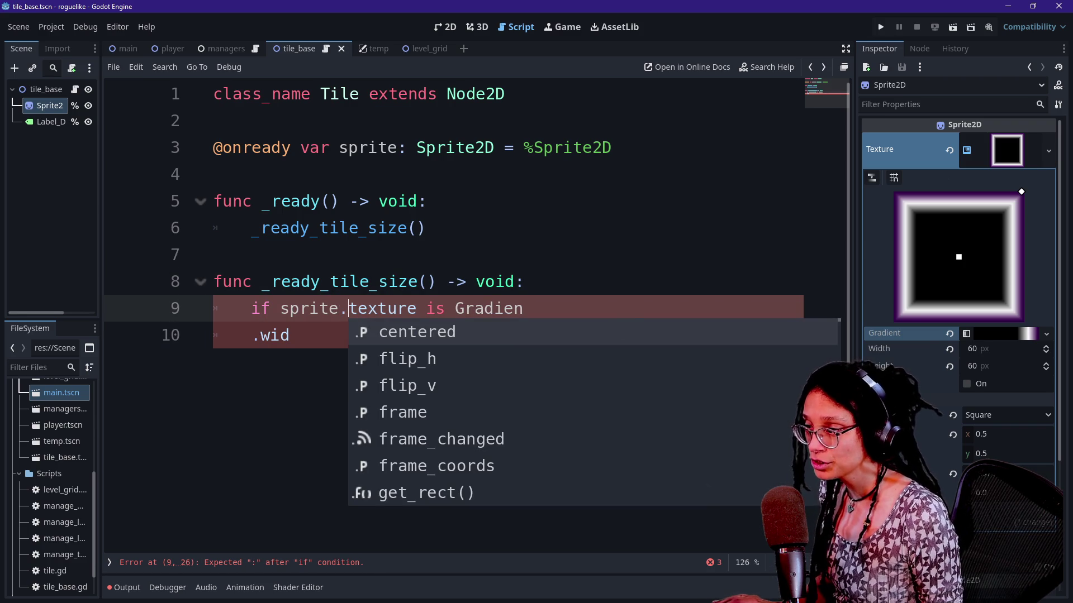
pyautogui.click(523, 309)
pyautogui.write('t')
pyautogui.press('Down')
pyautogui.press('Down')
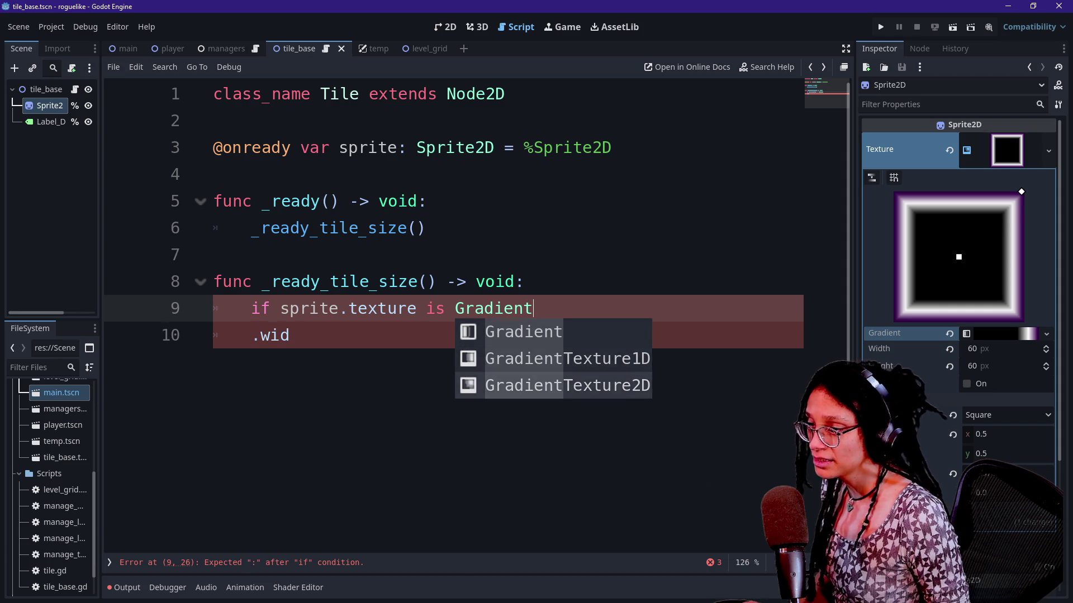
pyautogui.press('Return')
# - Indent the .wid line under the if block and try starting a var there
pyautogui.click(252, 336)
pyautogui.press('Tab')
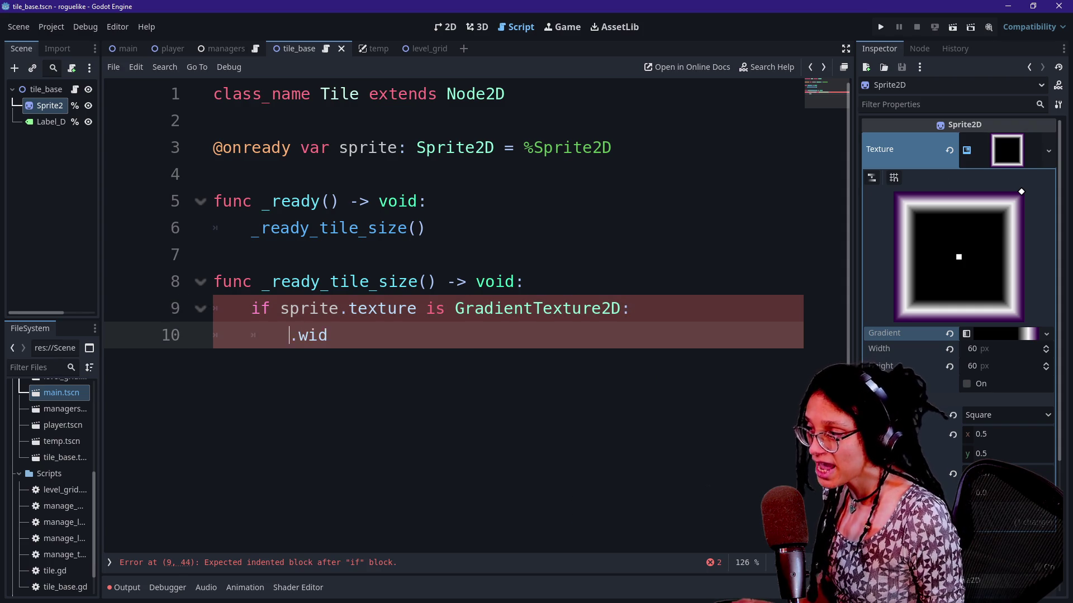
pyautogui.press('End')
pyautogui.press('BackSpace')
pyautogui.press('BackSpace')
pyautogui.press('BackSpace')
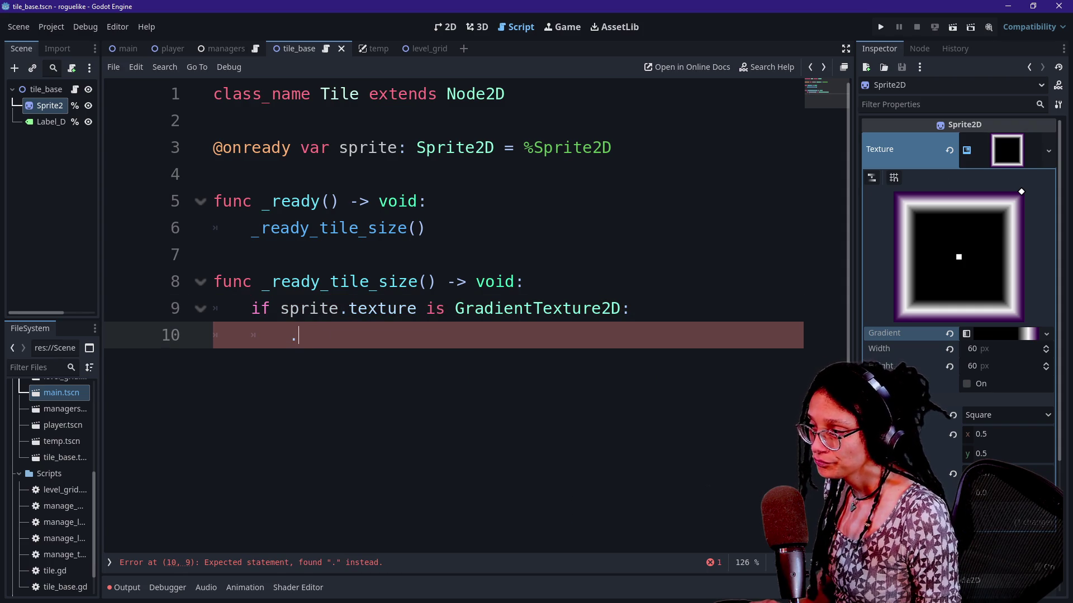
pyautogui.write('v')
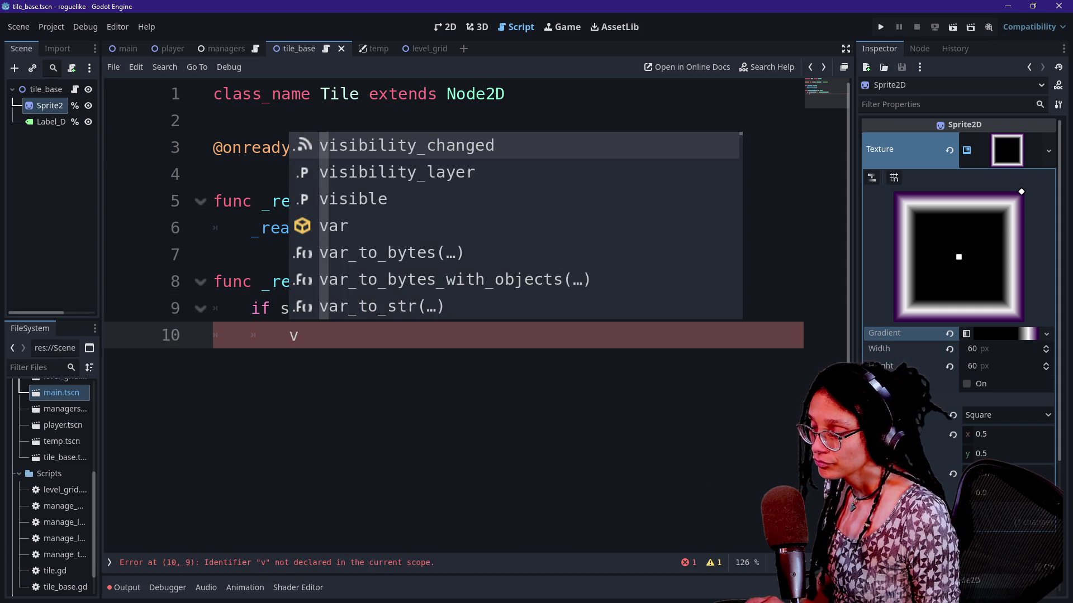
pyautogui.press('Escape')
pyautogui.write('ar')
pyautogui.press('Escape')
pyautogui.hotkey('ctrl', 'z')
pyautogui.hotkey('ctrl', 'z')
pyautogui.hotkey('ctrl', 'z')
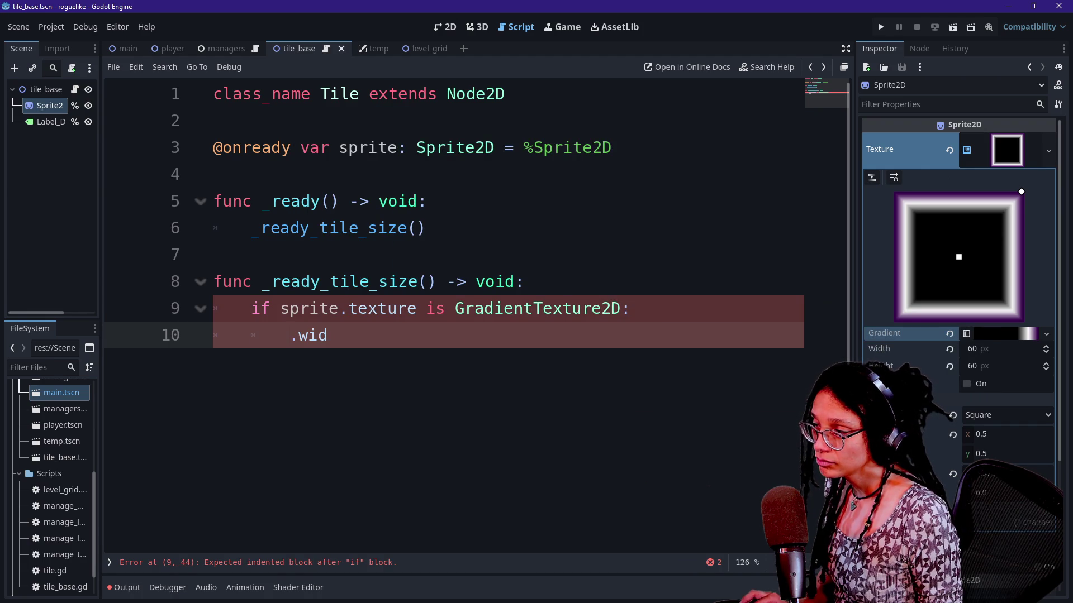
# - Declare 'var sprite_gradient: GradientTexture2D = sprite.texture' and enter distraction-free mode
pyautogui.write('sprit')
pyautogui.press('BackSpace')
pyautogui.press('BackSpace')
pyautogui.press('BackSpace')
pyautogui.write('var')
pyautogui.press('Delete')
pyautogui.press('Delete')
pyautogui.press('Delete')
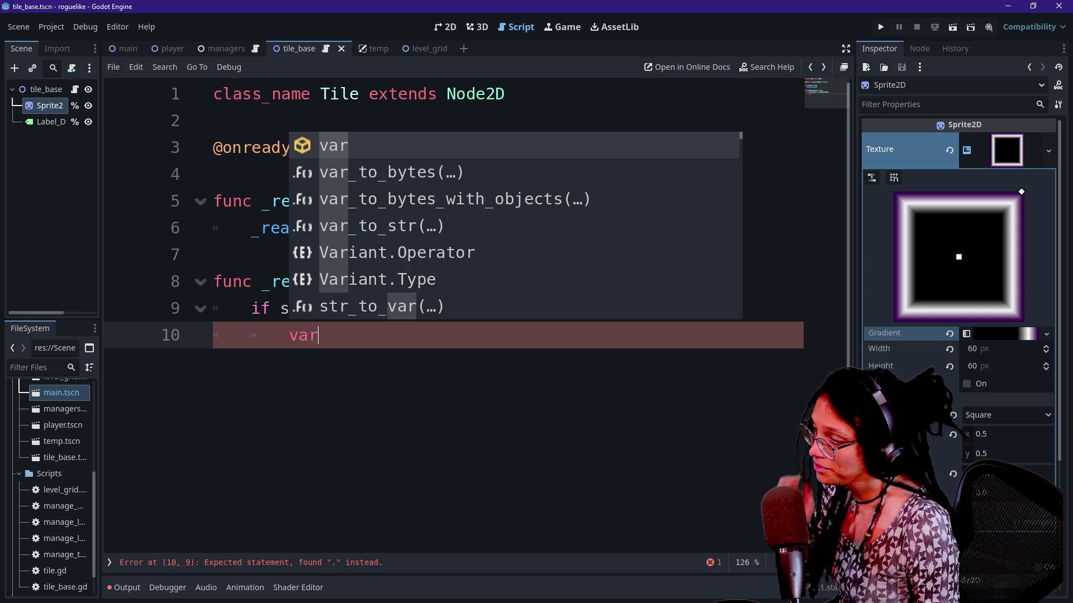
pyautogui.write('spr')
pyautogui.press('Escape')
pyautogui.write('ite_gradient: G')
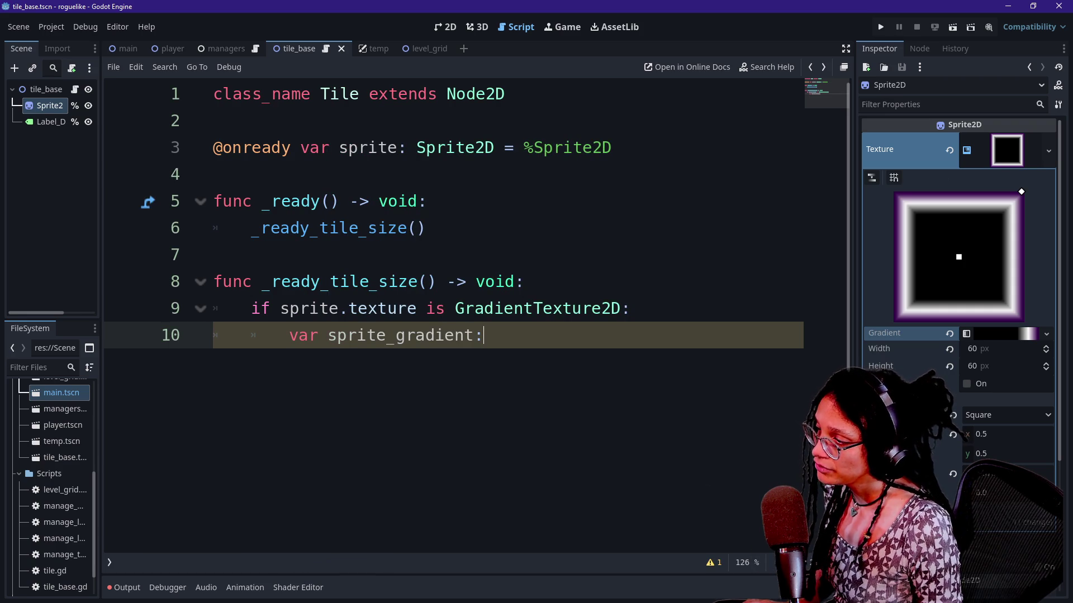
pyautogui.write('radi')
pyautogui.press('Down')
pyautogui.press('Down')
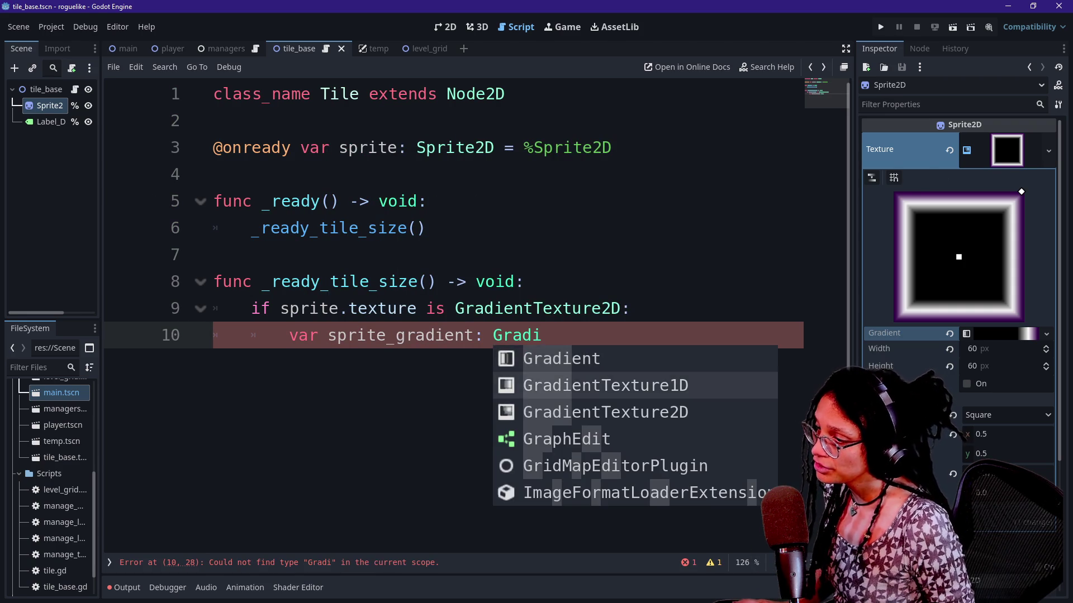
pyautogui.press('Return')
pyautogui.write('prite')
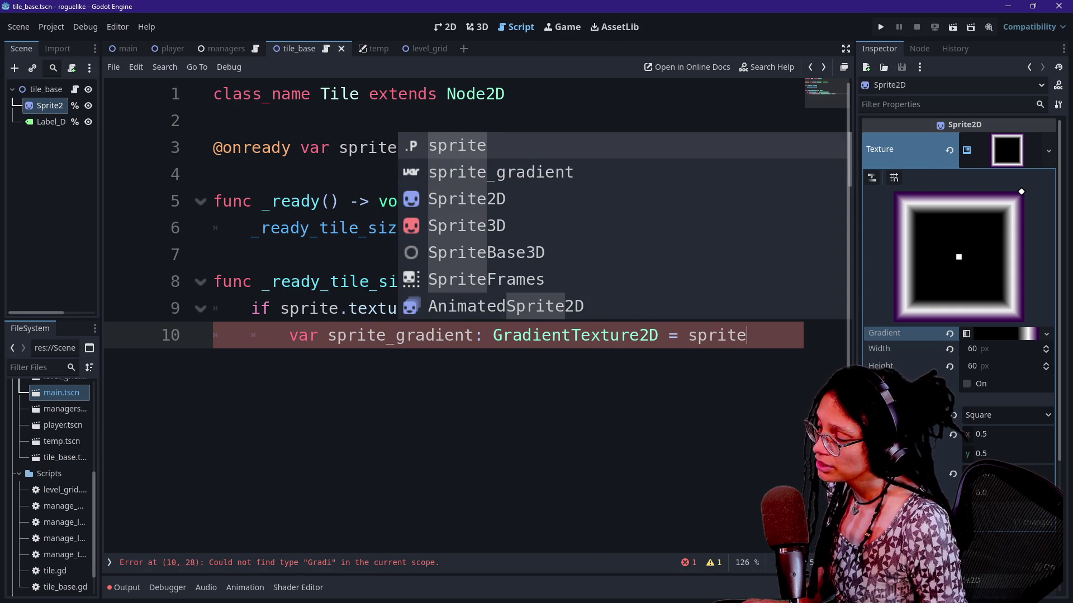
pyautogui.press('Escape')
pyautogui.write('.t')
pyautogui.press('Return')
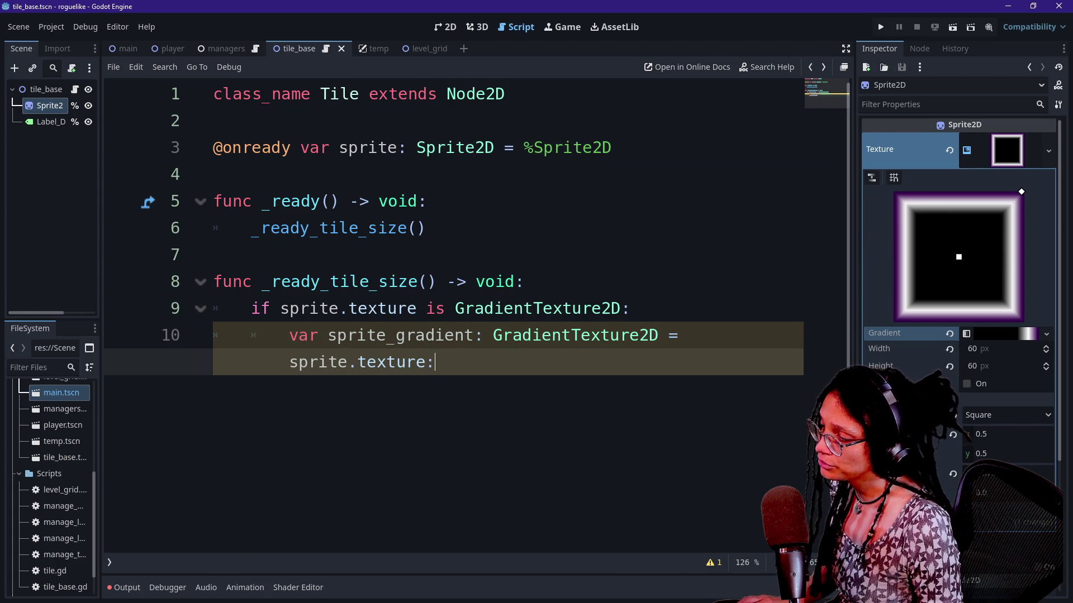
pyautogui.press('Return')
pyautogui.press('BackSpace')
pyautogui.press('BackSpace')
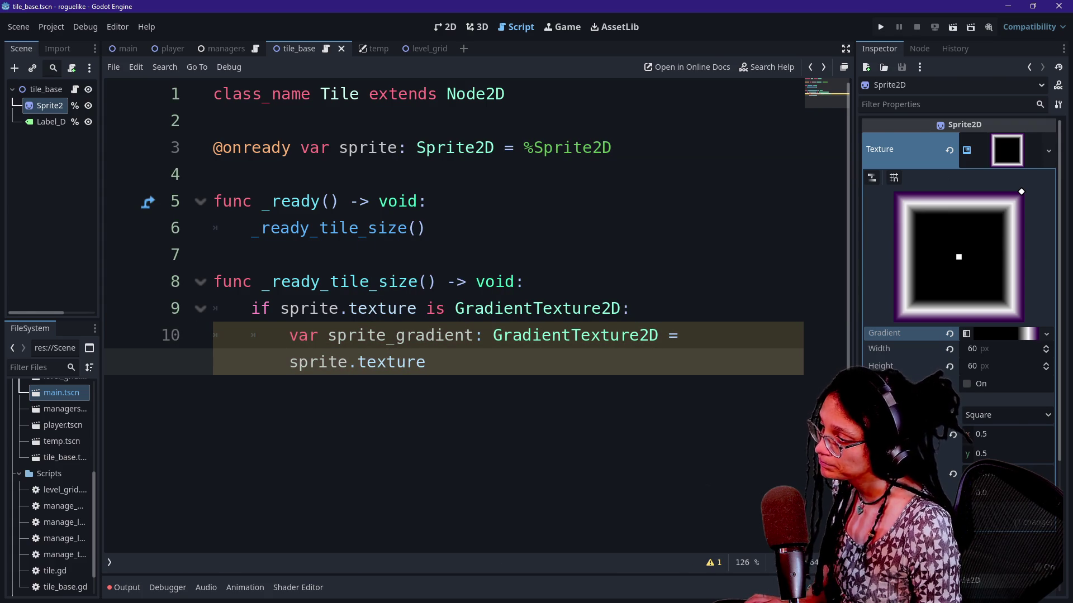
pyautogui.hotkey('ctrl', 'shift', 'F11')
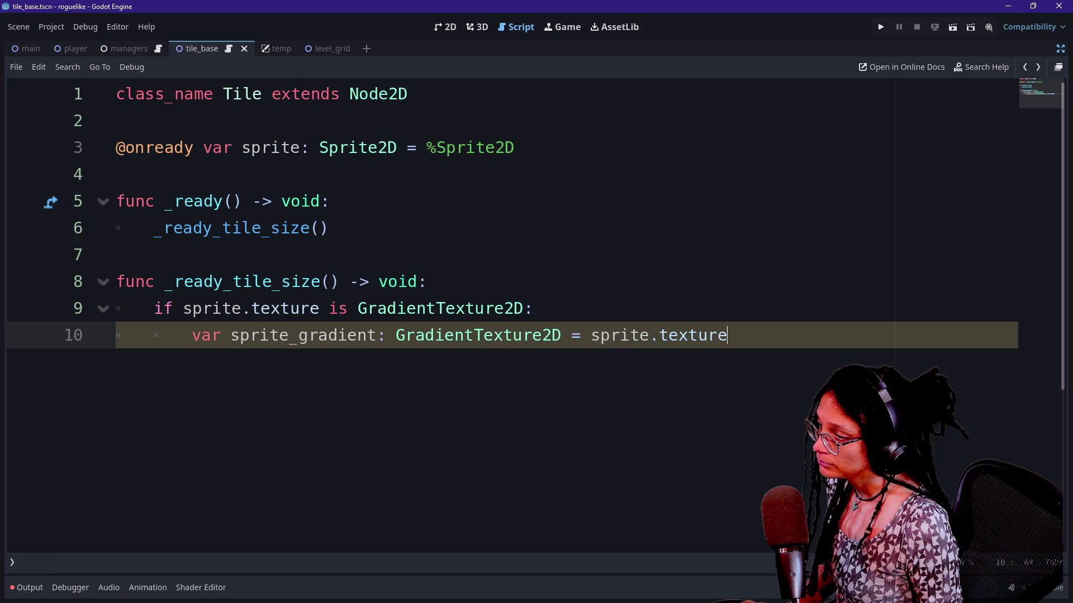
# - Start line 11 with 'sprite_gradient.width' using autocomplete
pyautogui.press('Return')
pyautogui.write('spri')
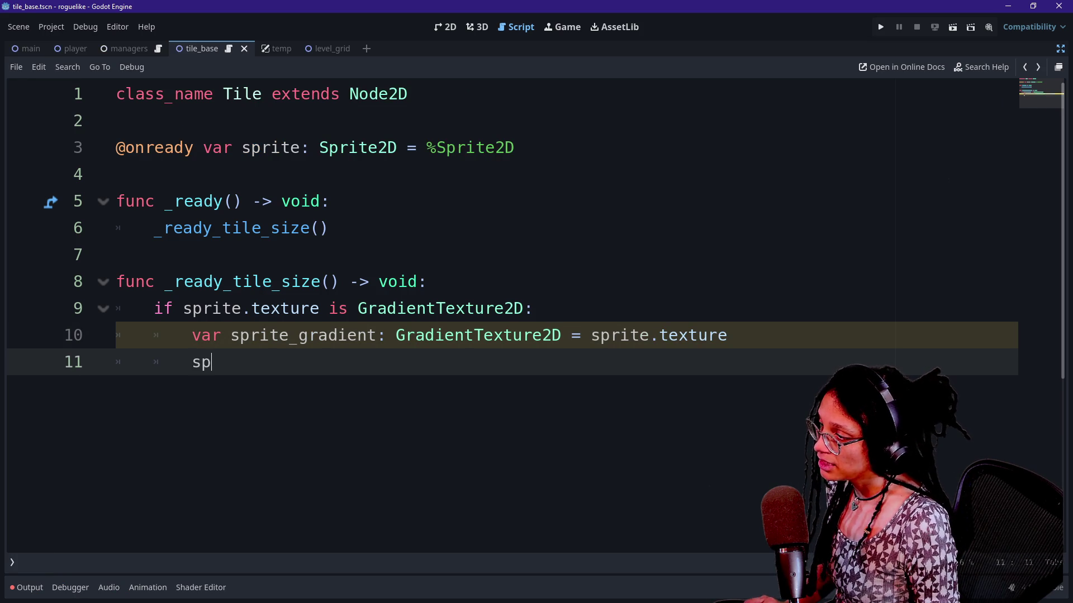
pyautogui.press('Down')
pyautogui.press('Return')
pyautogui.write('.wid')
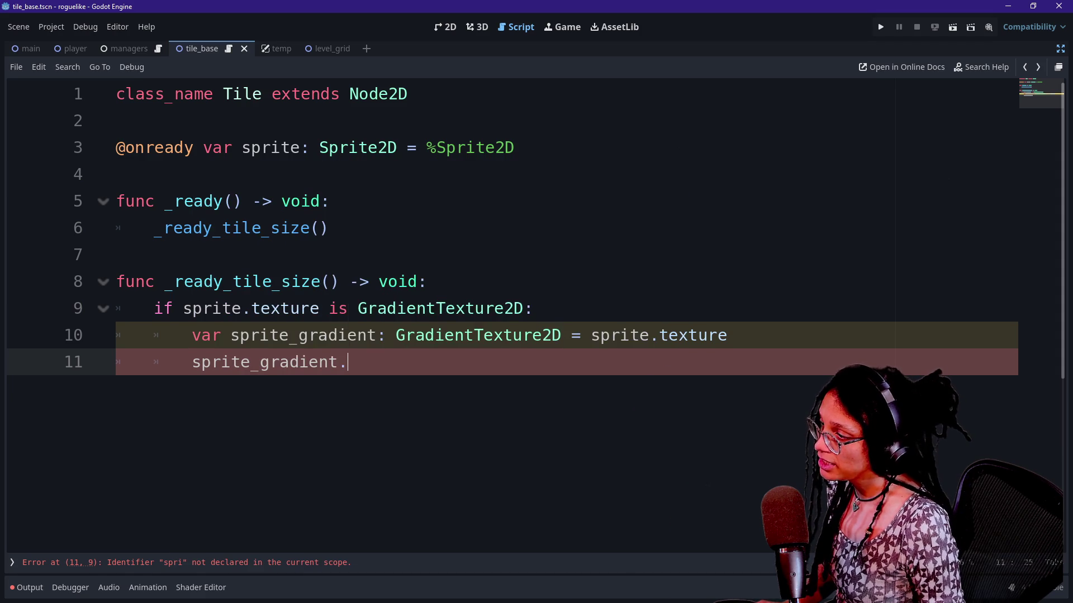
pyautogui.press('Return')
pyautogui.write('=')
pyautogui.press('BackSpace')
pyautogui.press('BackSpace')
pyautogui.press('BackSpace')
pyautogui.press('BackSpace')
pyautogui.press('BackSpace')
pyautogui.write('size')
pyautogui.press('BackSpace')
pyautogui.press('BackSpace')
pyautogui.press('BackSpace')
pyautogui.write('wi')
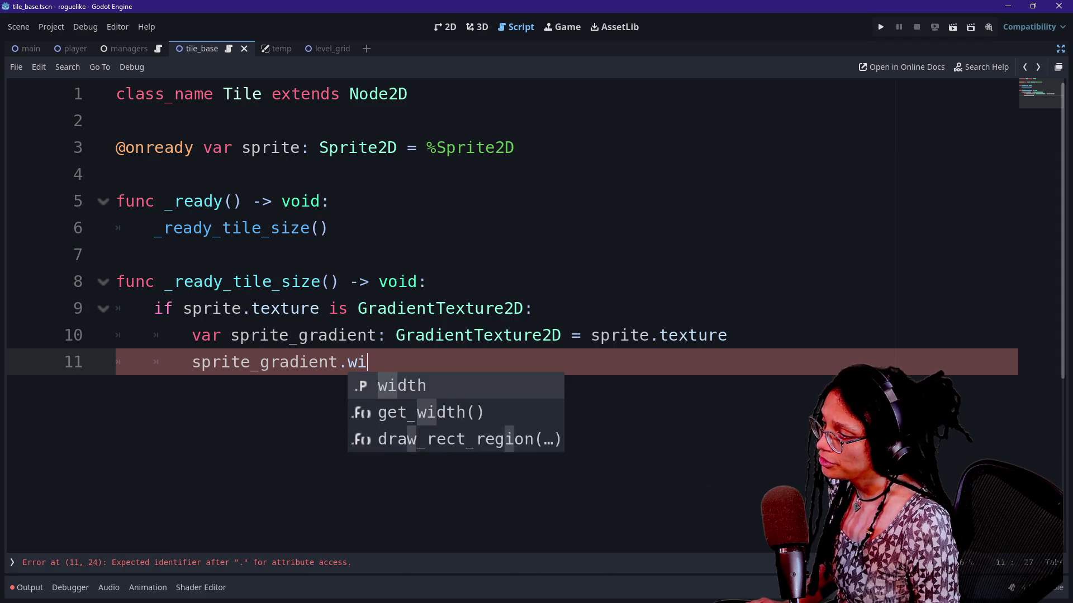
pyautogui.press('Return')
# - Begin the width value as 'Level' after discarding LevelGrid, and restore the docks
pyautogui.write('= ')
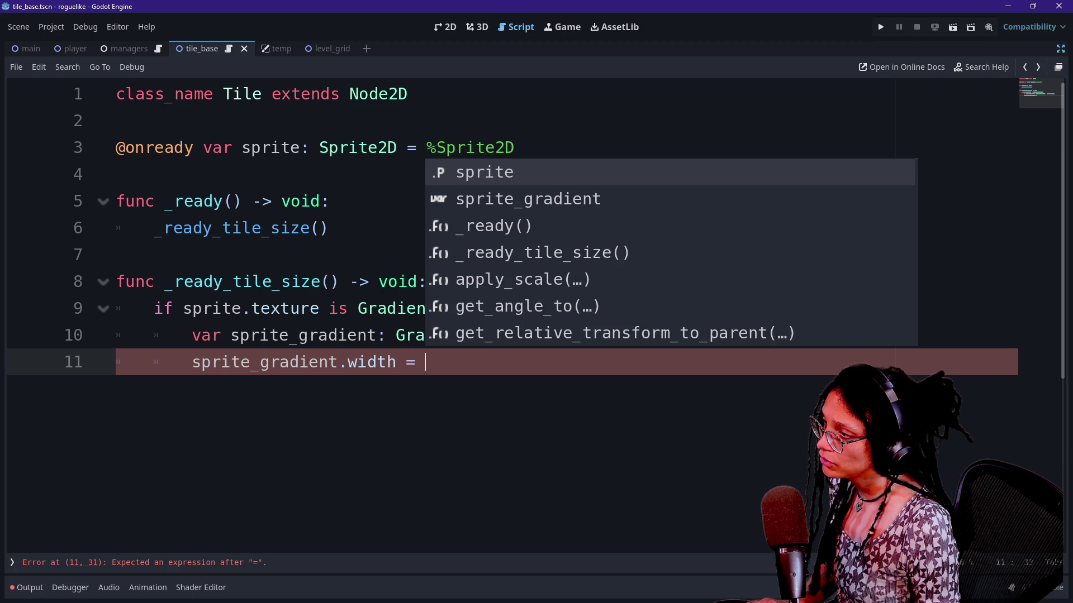
pyautogui.write('Level')
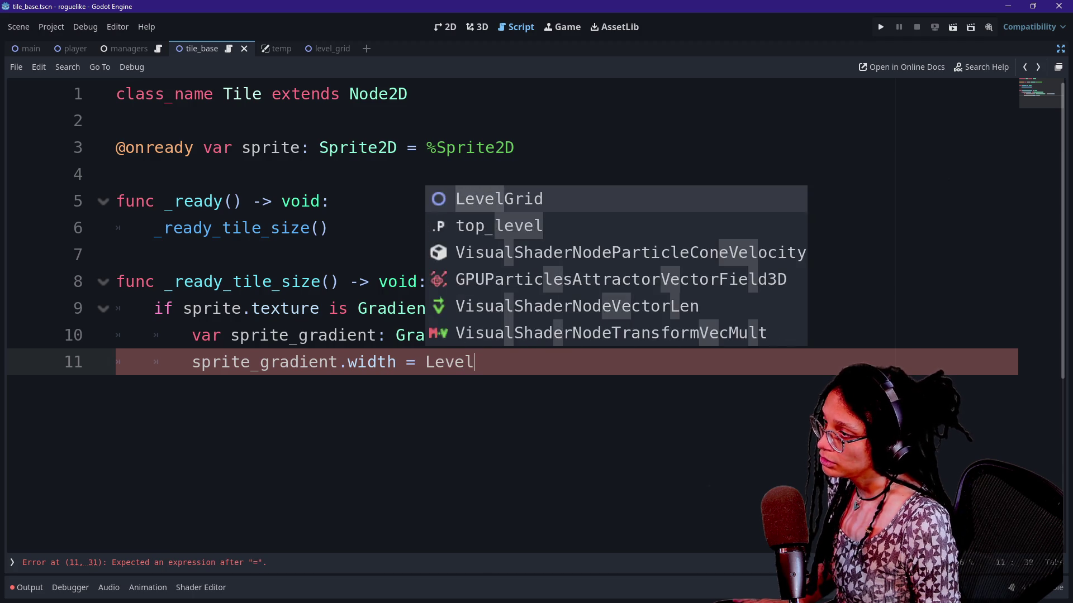
pyautogui.press('Return')
pyautogui.write('.')
pyautogui.press('BackSpace')
pyautogui.press('BackSpace')
pyautogui.press('BackSpace')
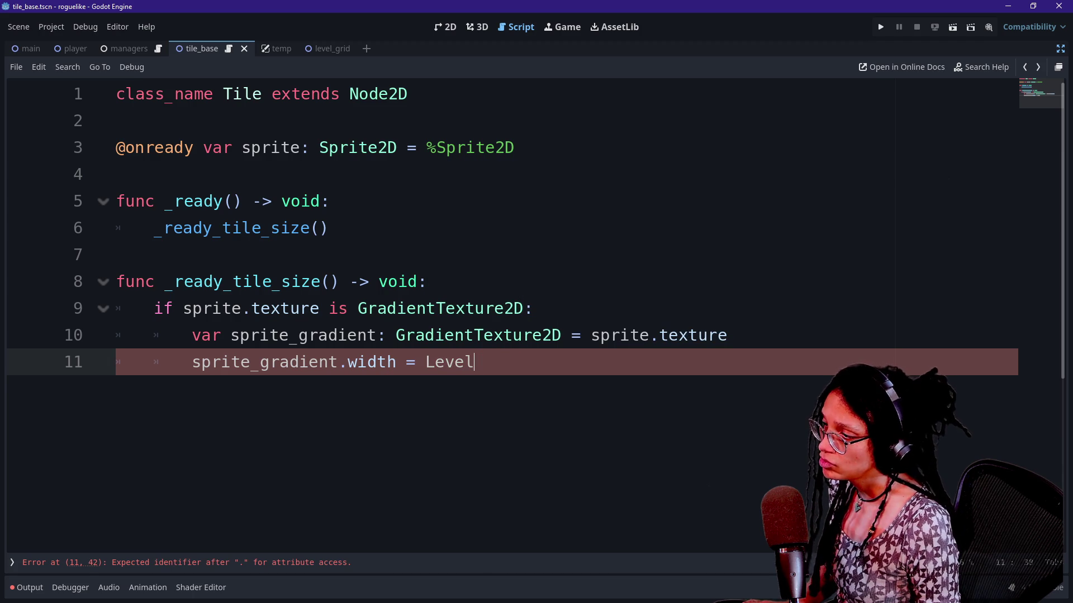
pyautogui.write('ManageLe')
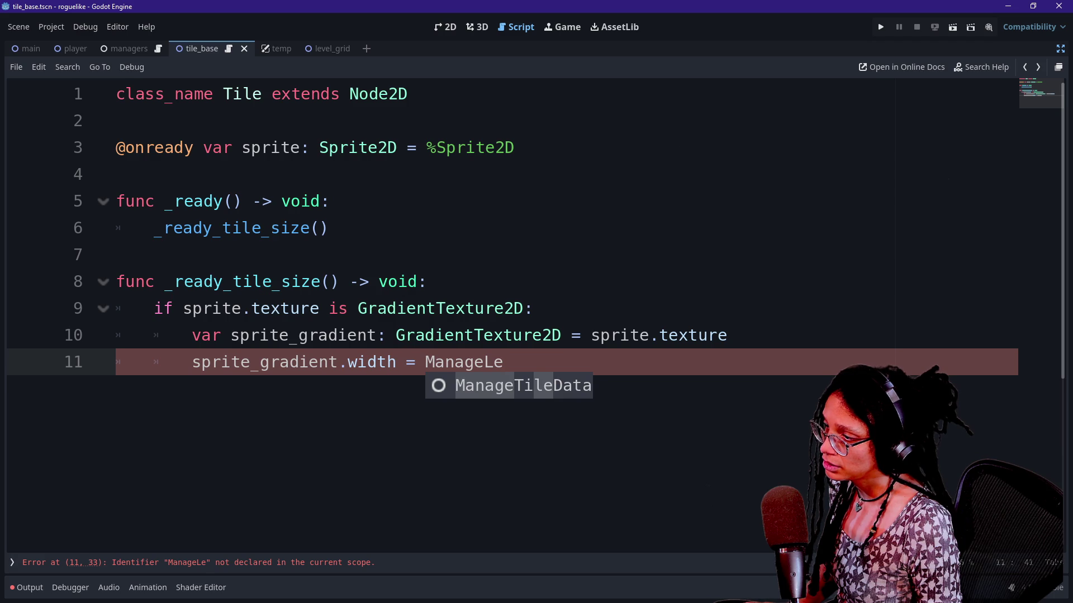
pyautogui.press('BackSpace')
pyautogui.press('BackSpace')
pyautogui.press('BackSpace')
pyautogui.write('Level')
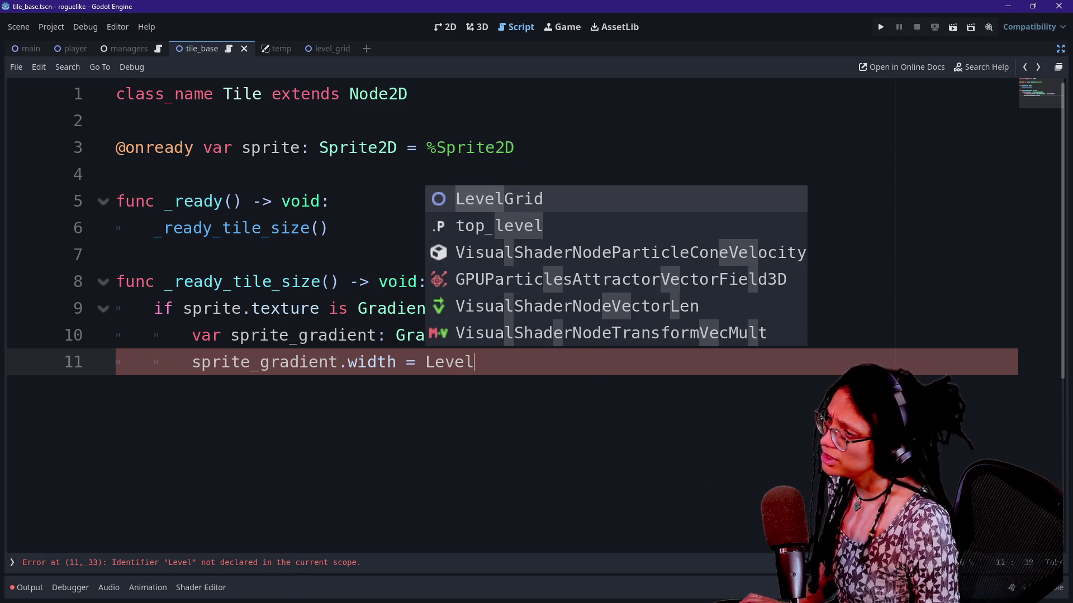
pyautogui.hotkey('ctrl', 'shift', 'F11')
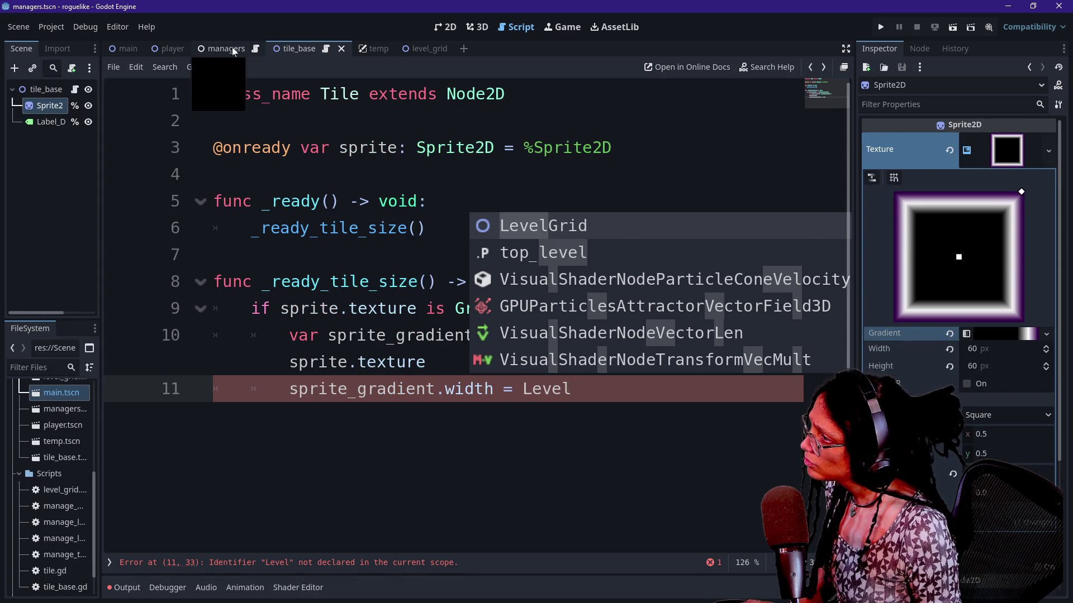
# - Add 'class_name ManageLevel' at the top of the managers scene's level script
pyautogui.click(226, 48)
pyautogui.moveTo(101, 125); pyautogui.dragTo(129, 120)
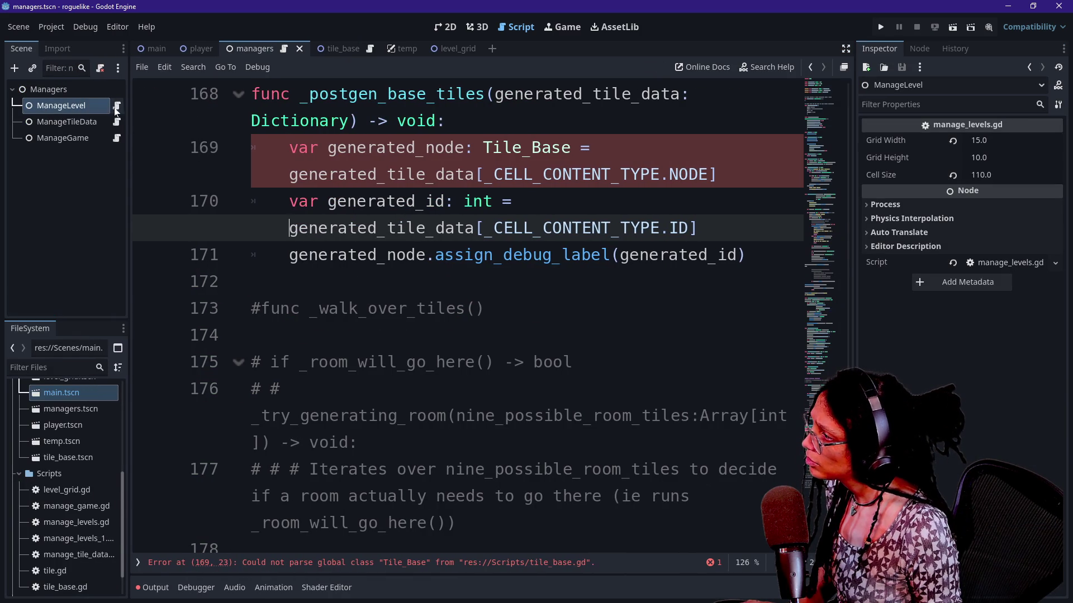
pyautogui.click(117, 106)
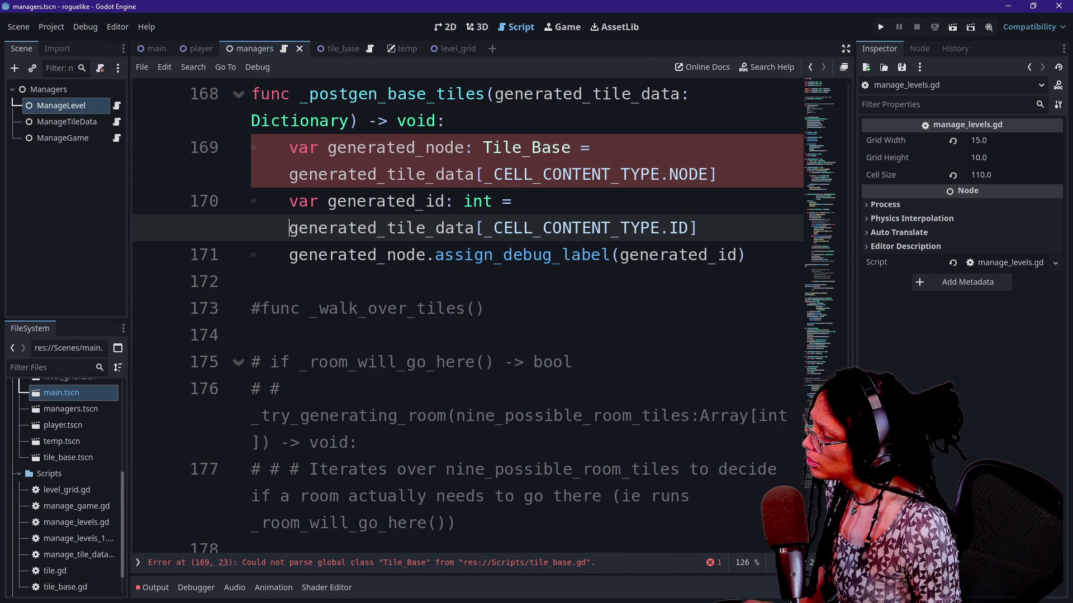
pyautogui.scroll(-3, 469, 313)
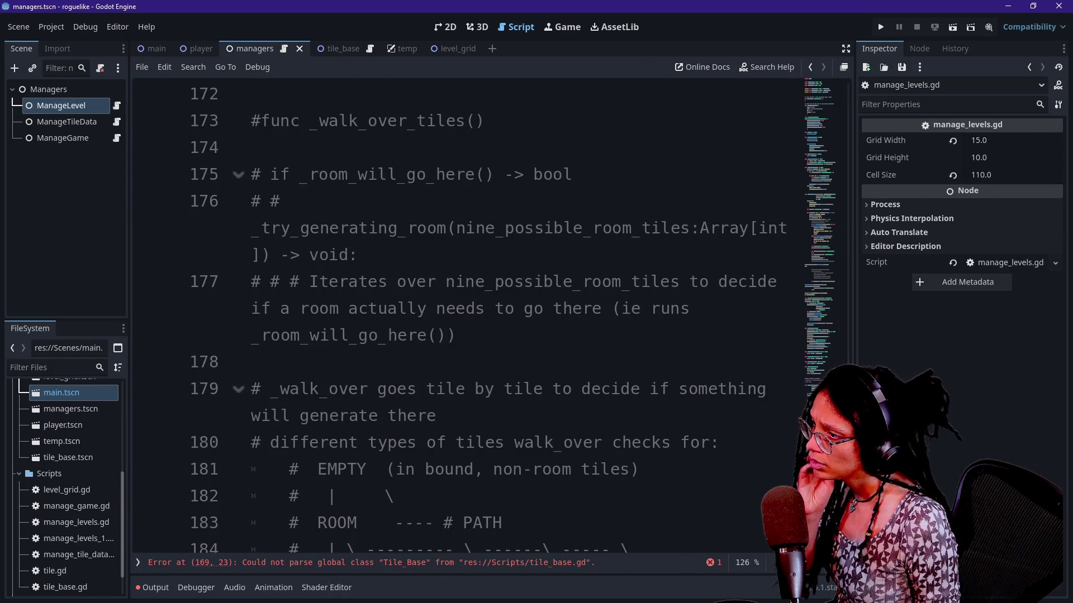
pyautogui.hotkey('ctrl', 'Home')
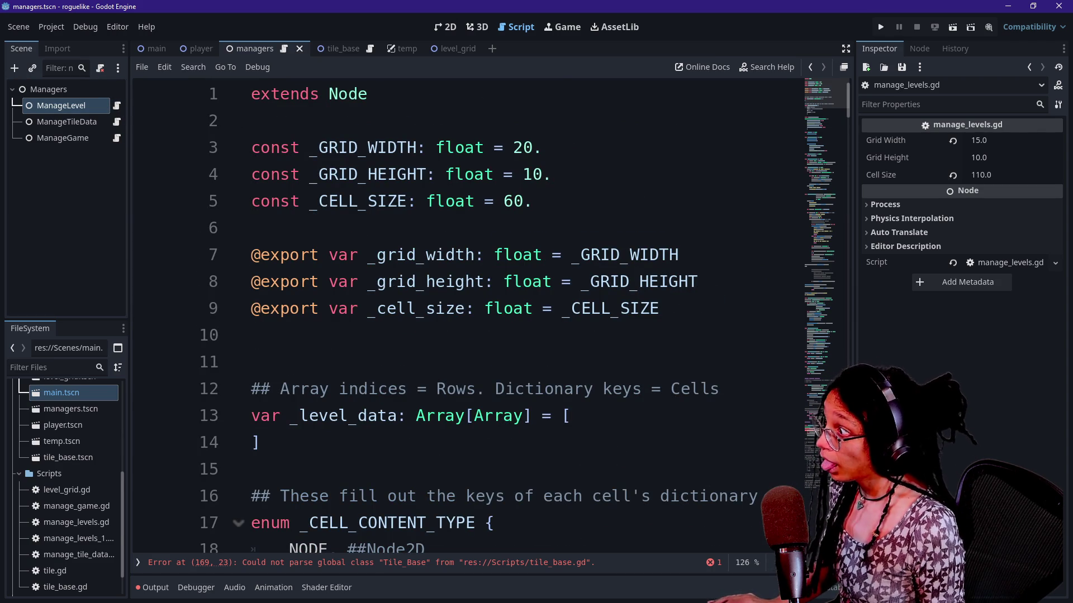
pyautogui.click(251, 94)
pyautogui.write('Manag')
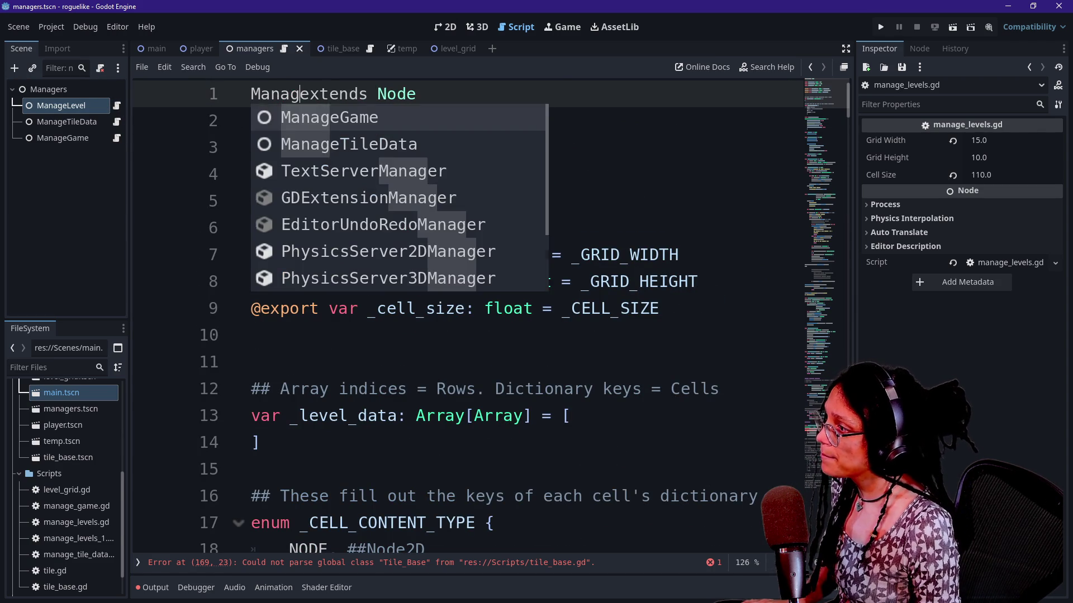
pyautogui.press('BackSpace')
pyautogui.press('BackSpace')
pyautogui.press('BackSpace')
pyautogui.write('class_name ManageLve')
pyautogui.press('BackSpace')
pyautogui.press('BackSpace')
pyautogui.write('evel')
# - Paste the static ref and _init lines from manage_tile_data.gd, retype ref as ManageLevel, and save
pyautogui.click(117, 122)
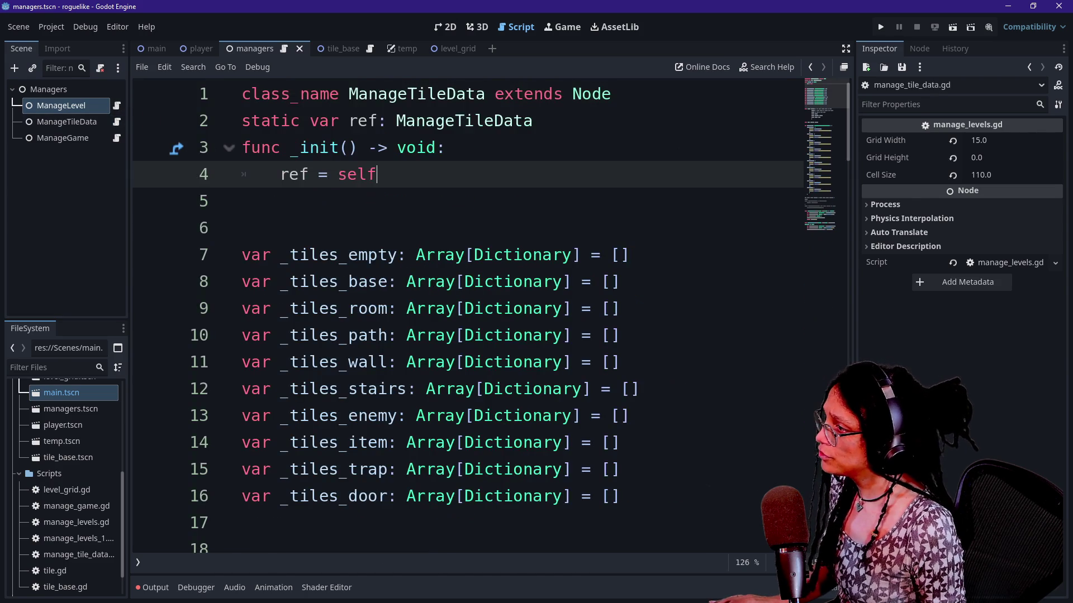
pyautogui.hotkey('ctrl', 'shift', 'Home')
pyautogui.hotkey('ctrl', 'c')
pyautogui.click(117, 106)
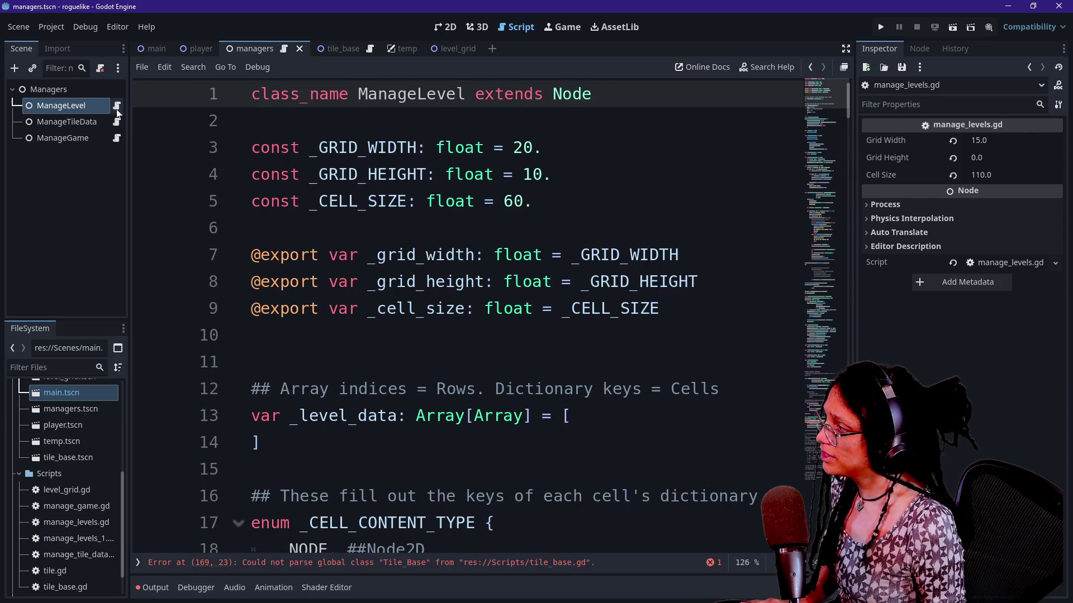
pyautogui.press('Down')
pyautogui.hotkey('ctrl', 'v')
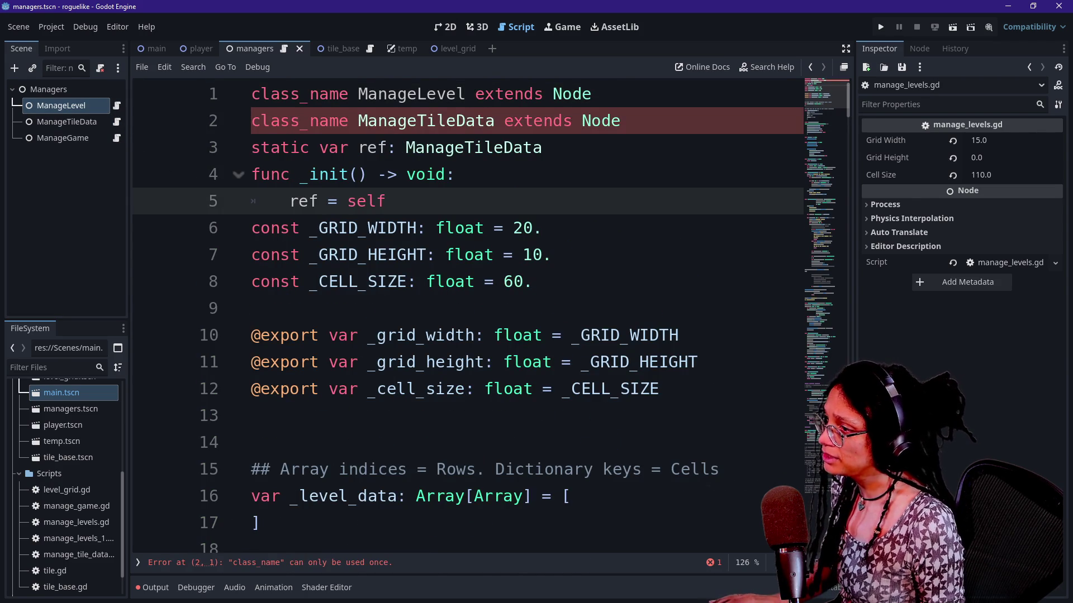
pyautogui.hotkey('ctrl', 'shift', 'k')
pyautogui.press('Down')
pyautogui.press('Down')
pyautogui.press('Down')
pyautogui.press('Return')
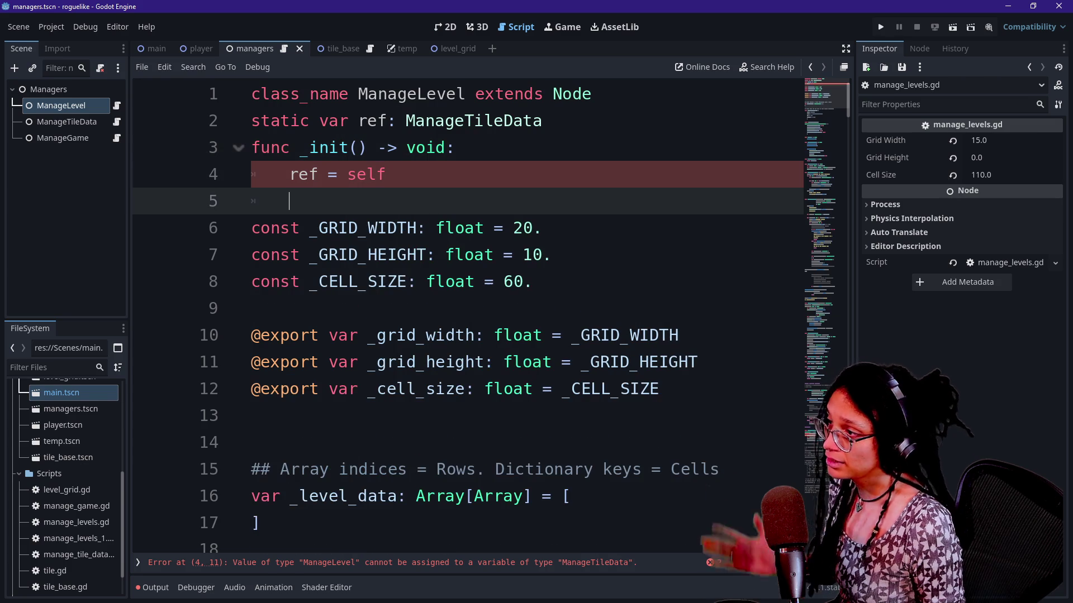
pyautogui.click(543, 121)
pyautogui.press('BackSpace')
pyautogui.press('BackSpace')
pyautogui.press('BackSpace')
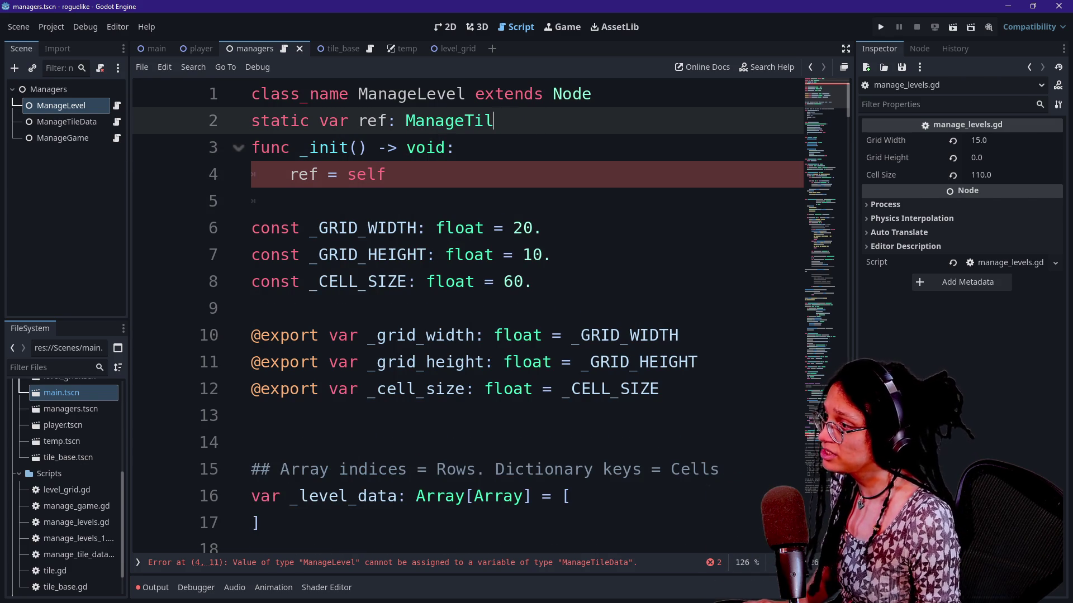
pyautogui.write('Leve')
pyautogui.hotkey('ctrl', 's')
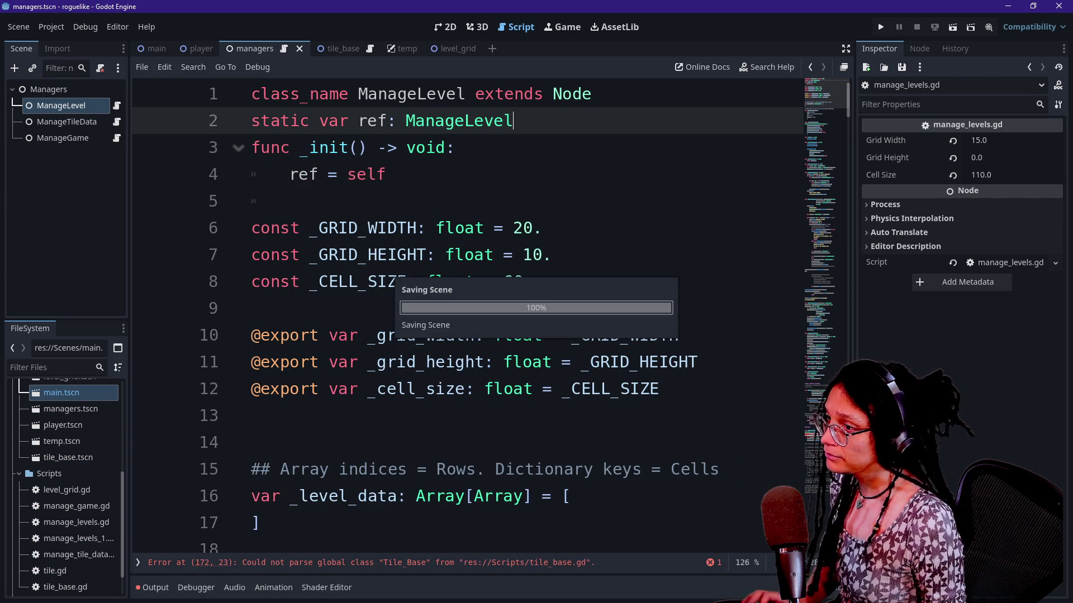
# - Open level_grid.gd through Quick Open, then search the file list again
pyautogui.hotkey('shift', 'alt', 'o')
pyautogui.press('Down')
pyautogui.press('Down')
pyautogui.press('Return')
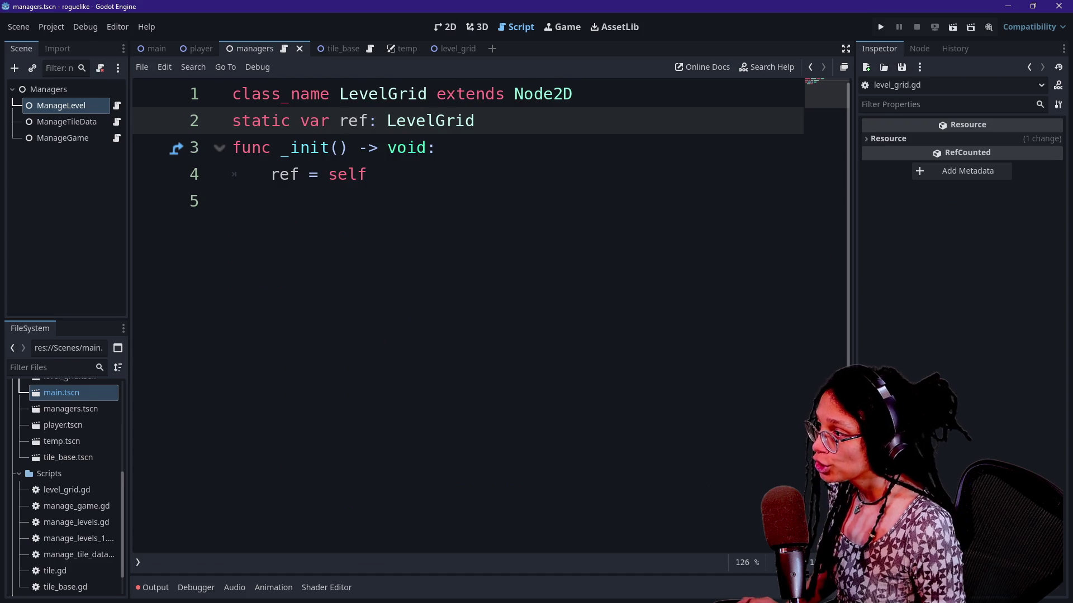
pyautogui.hotkey('shift', 'alt', 'o')
pyautogui.press('Down')
pyautogui.press('Down')
pyautogui.press('Down')
pyautogui.press('Down')
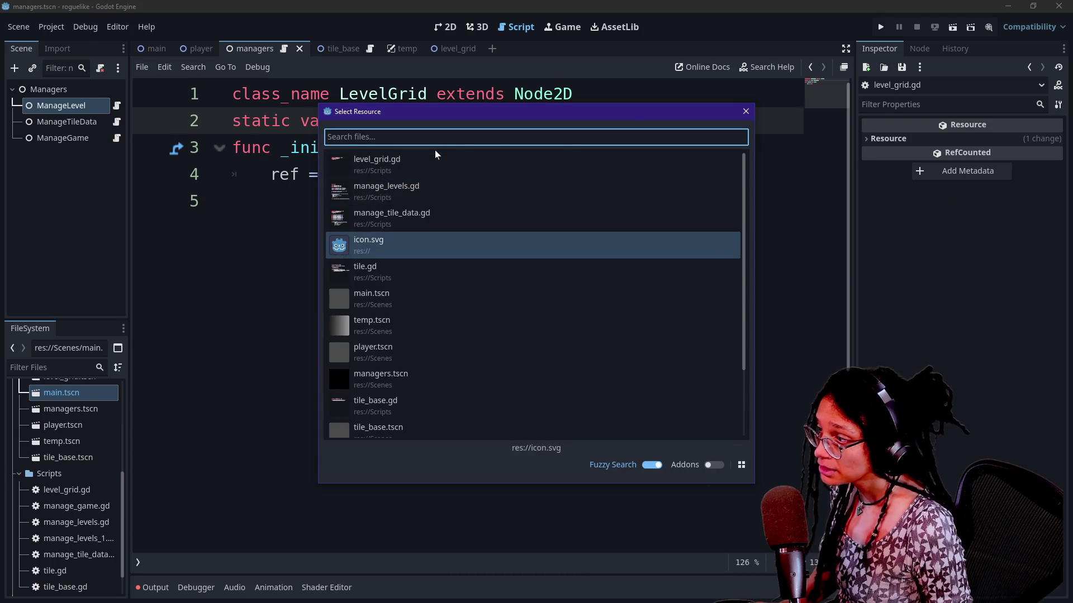
# - Open tile.gd and go to the end of line 11 in _ready_tile_size()
pyautogui.press('Return')
pyautogui.click(505, 93)
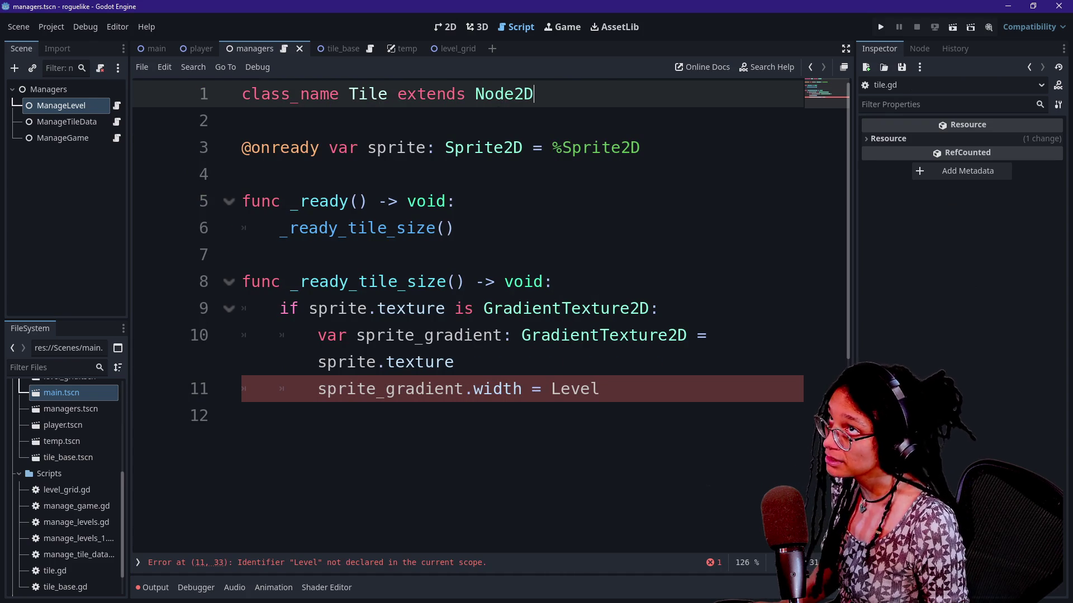
pyautogui.click(600, 389)
pyautogui.press('Up')
pyautogui.press('Up')
pyautogui.press('Up')
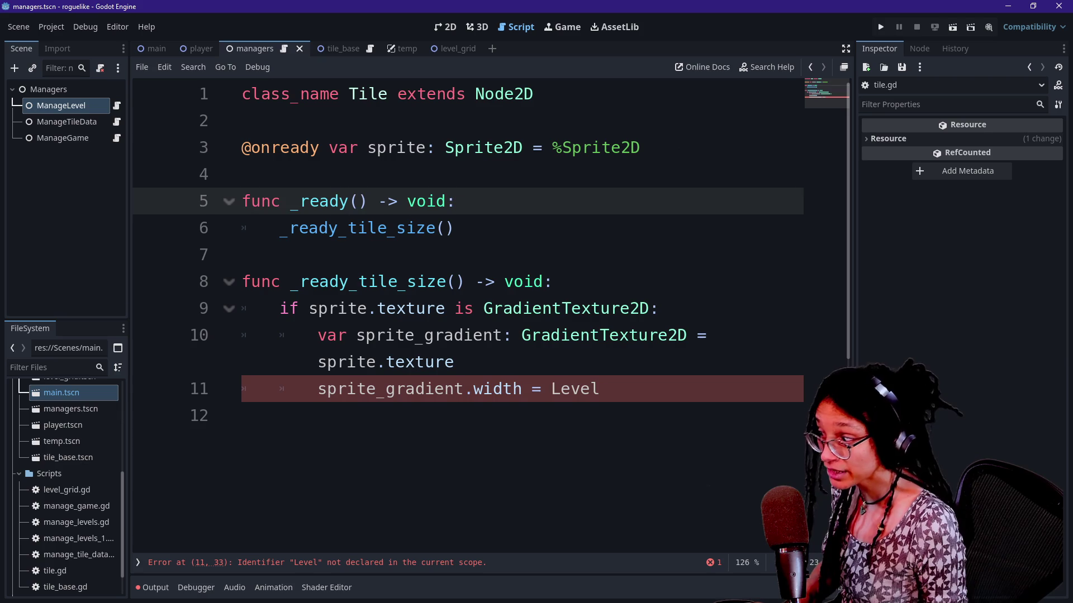
pyautogui.click(600, 389)
pyautogui.scroll(-1, 467, 313)
# - Set the gradient width to ManageLevel.ref.get_cell_size()
pyautogui.press('BackSpace')
pyautogui.press('BackSpace')
pyautogui.press('BackSpace')
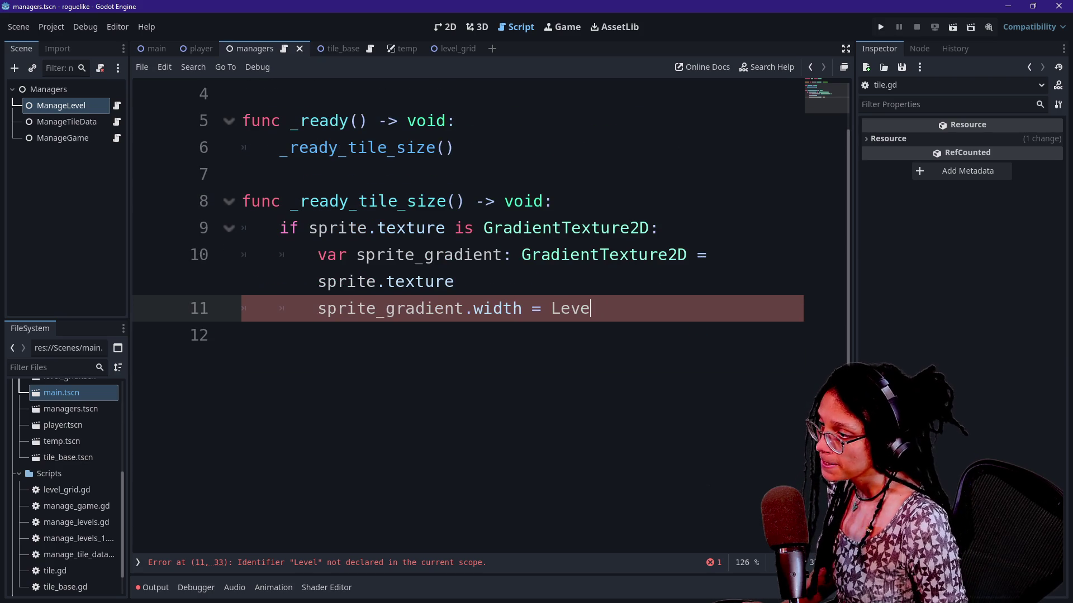
pyautogui.write('L')
pyautogui.press('BackSpace')
pyautogui.write('L')
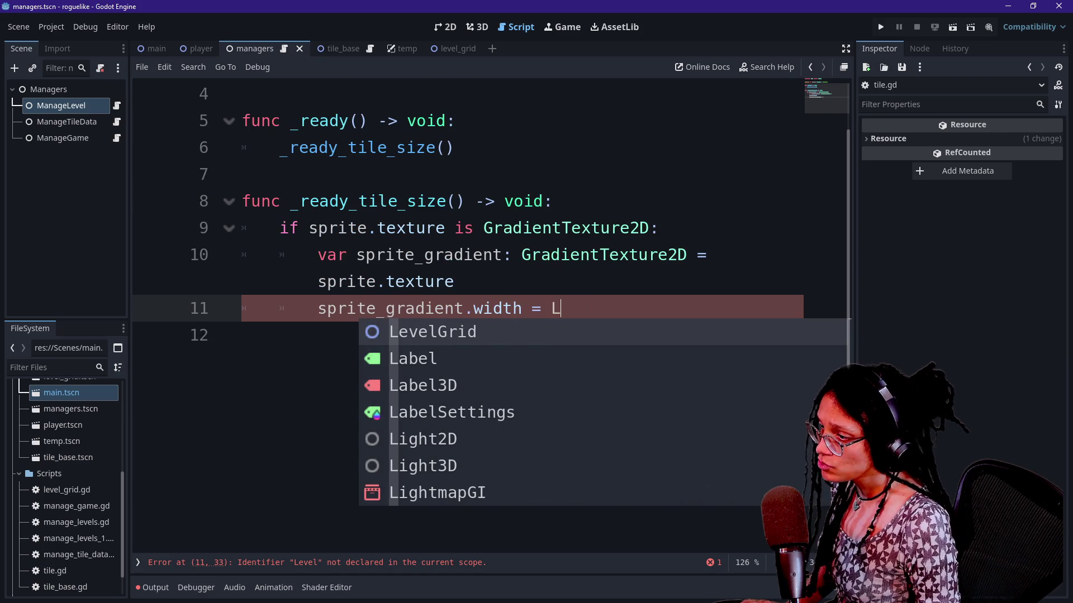
pyautogui.press('BackSpace')
pyautogui.write('Mana')
pyautogui.press('BackSpace')
pyautogui.press('Down')
pyautogui.press('Return')
pyautogui.write('.r')
pyautogui.press('BackSpace')
pyautogui.write('ref._')
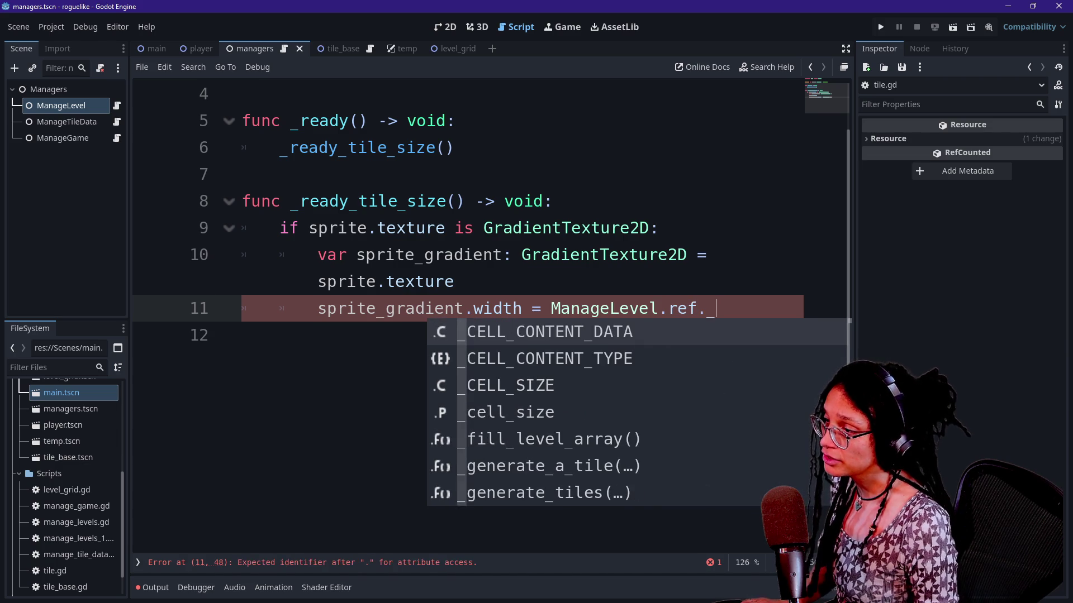
pyautogui.write('get')
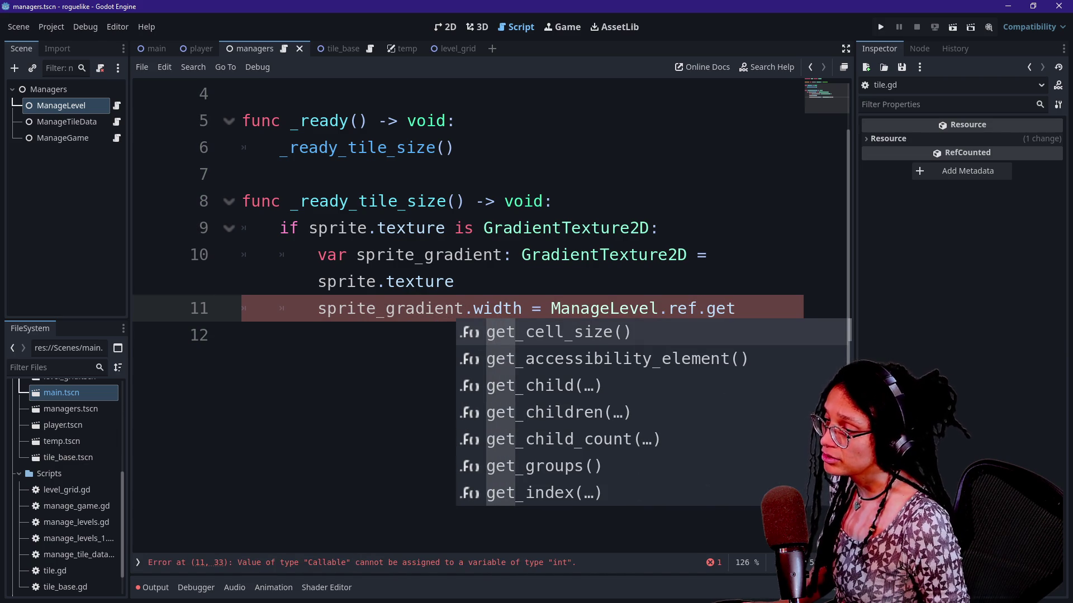
pyautogui.press('Return')
# - Duplicate the assignment for height and show the two narrowing-conversion warnings
pyautogui.hotkey('shift', 'Up')
pyautogui.hotkey('shift', 'Up')
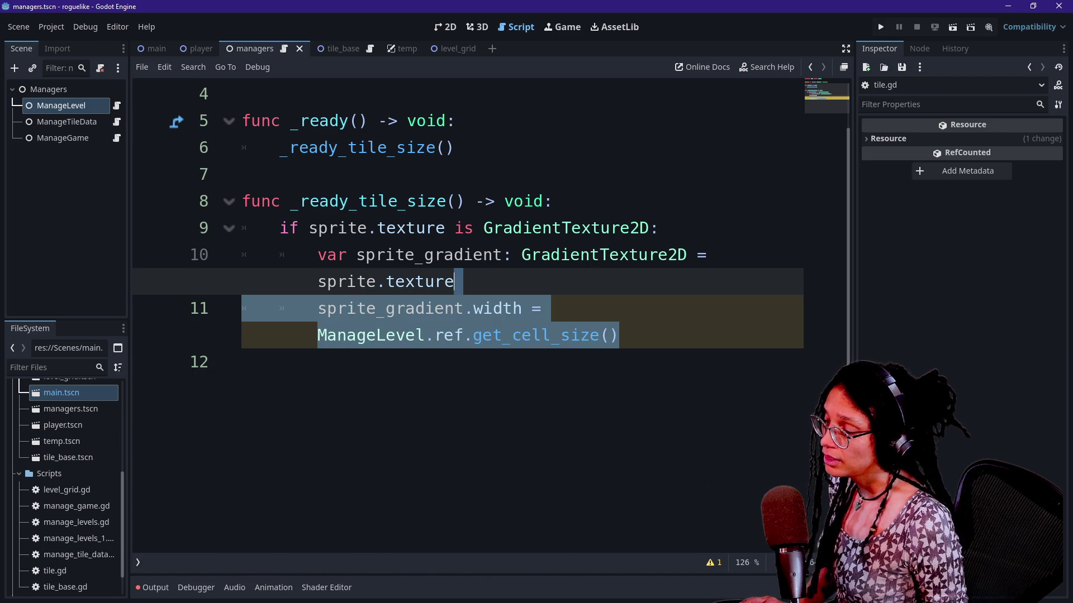
pyautogui.hotkey('shift', 'Down')
pyautogui.hotkey('shift', 'Down')
pyautogui.hotkey('ctrl', 'v')
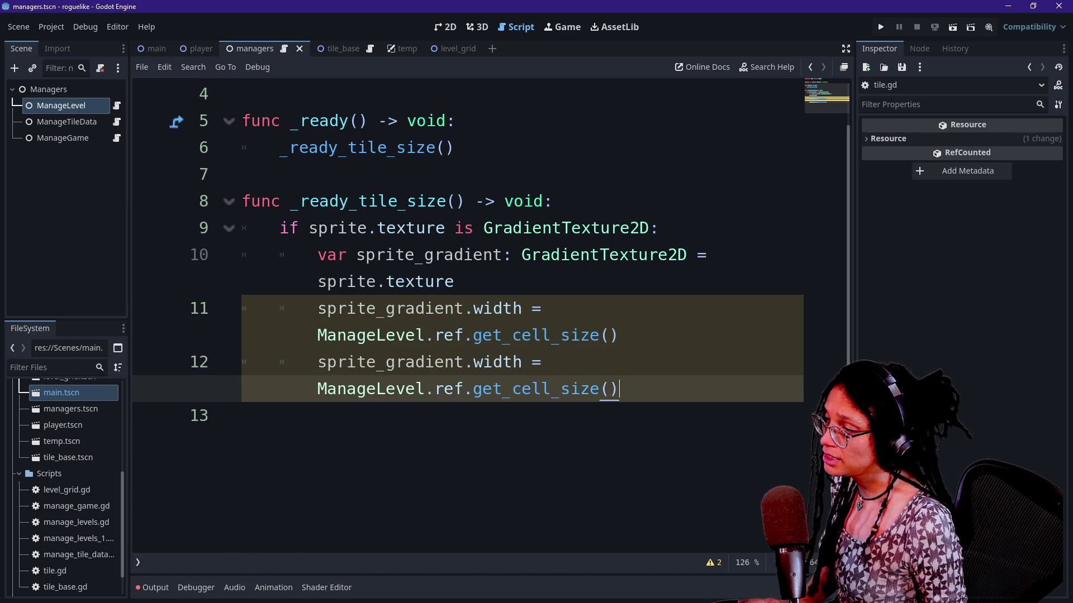
pyautogui.click(501, 362)
pyautogui.press('BackSpace')
pyautogui.press('BackSpace')
pyautogui.press('BackSpace')
pyautogui.write('heig')
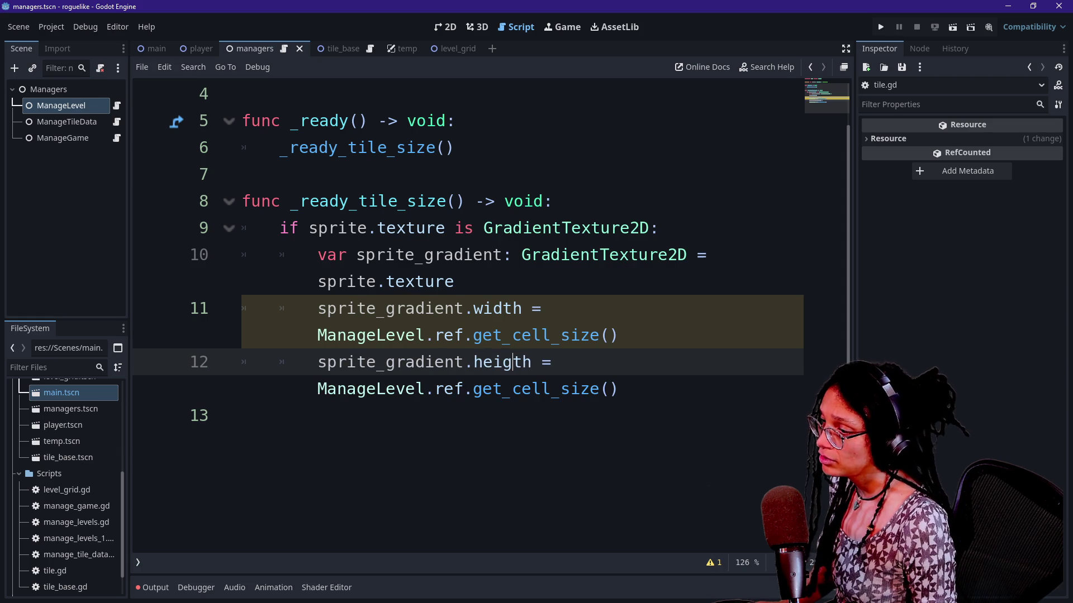
pyautogui.write('ht')
pyautogui.press('Delete')
pyautogui.press('Delete')
pyautogui.click(592, 228)
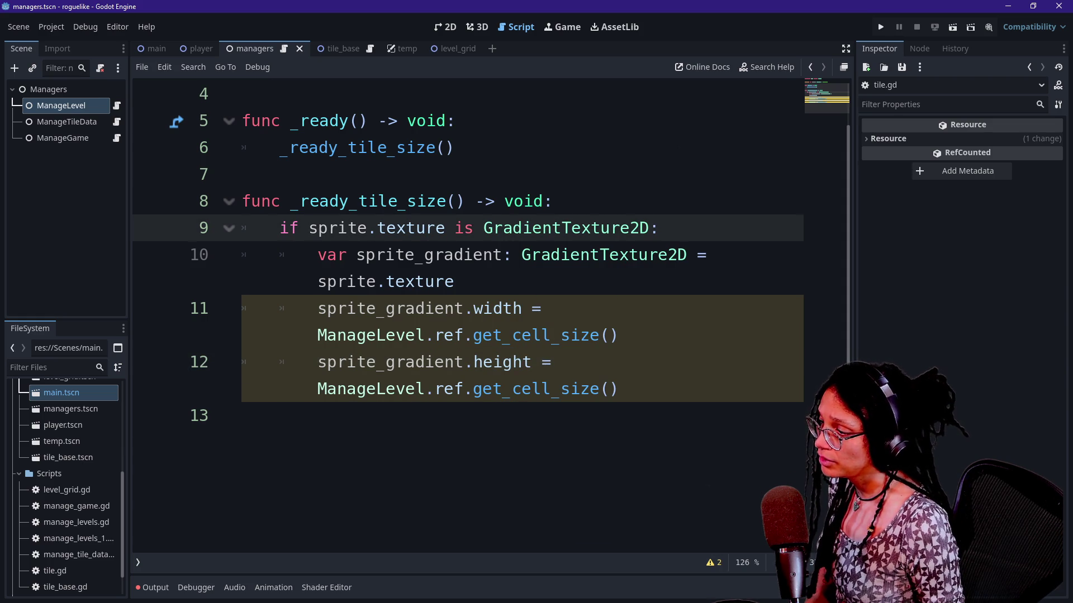
pyautogui.click(717, 565)
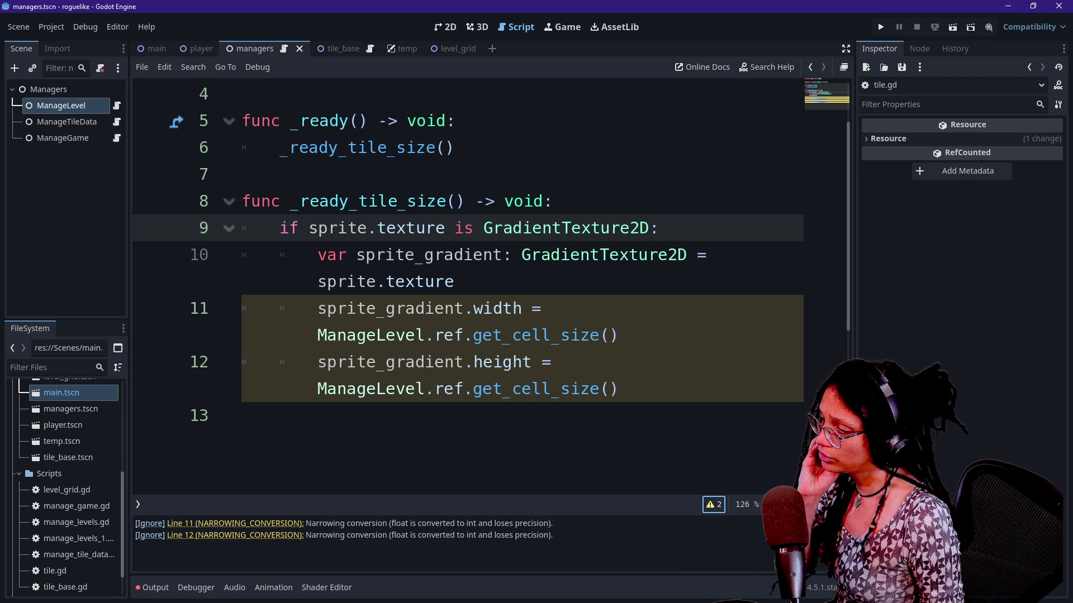
# - Read the documentation for GradientTexture2D's width property and review lines 11–12 of the sizing code
pyautogui.moveTo(484, 308)
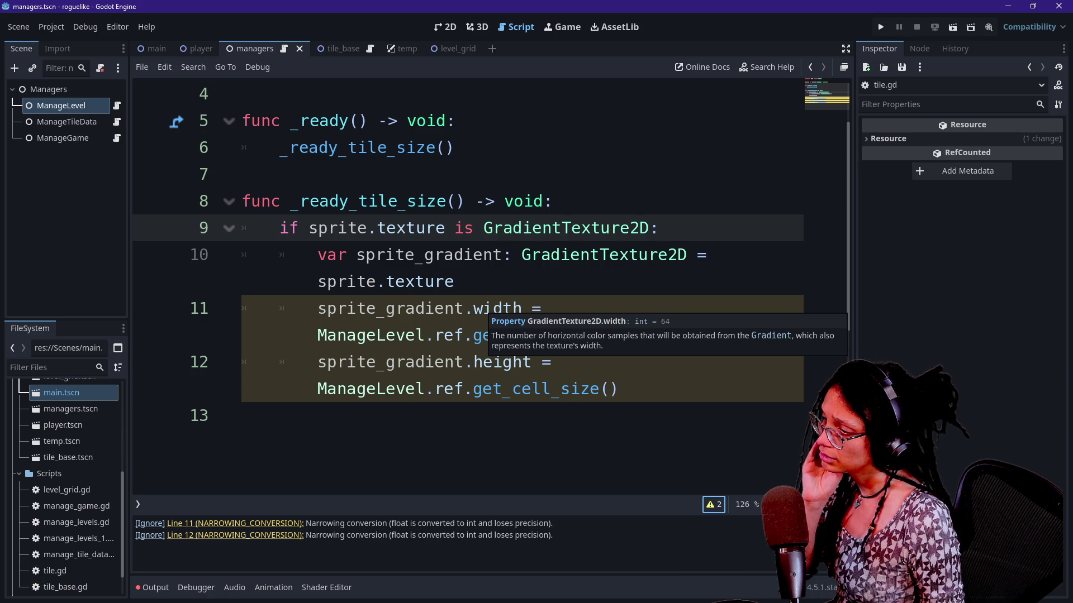
pyautogui.moveTo(497, 309)
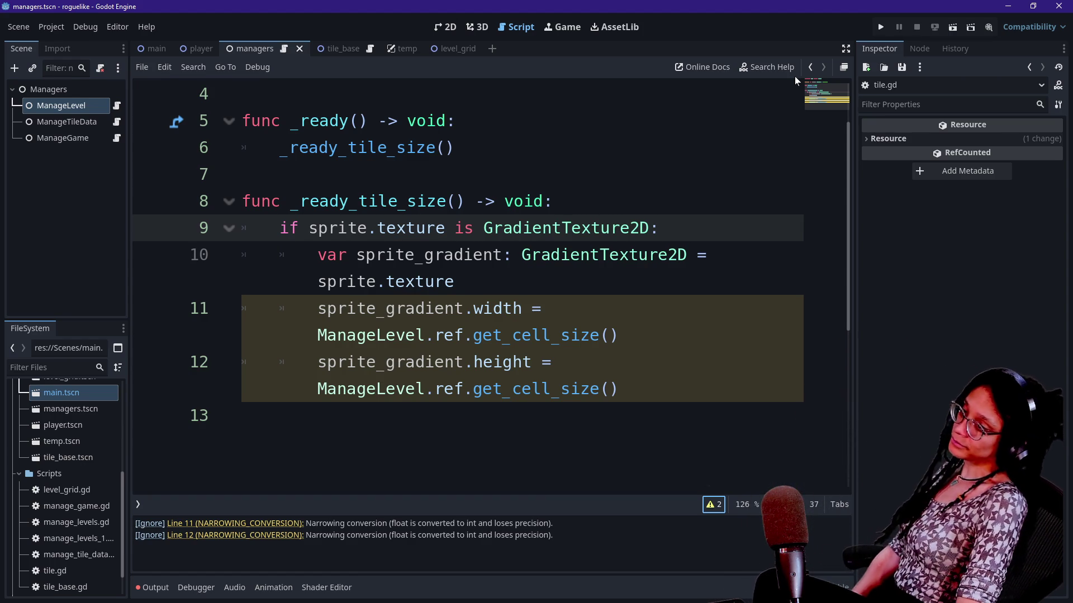
pyautogui.moveTo(560, 362)
pyautogui.mouseDown()
pyautogui.moveTo(456, 282)
pyautogui.moveTo(355, 255)
pyautogui.mouseUp()
pyautogui.click(619, 389)
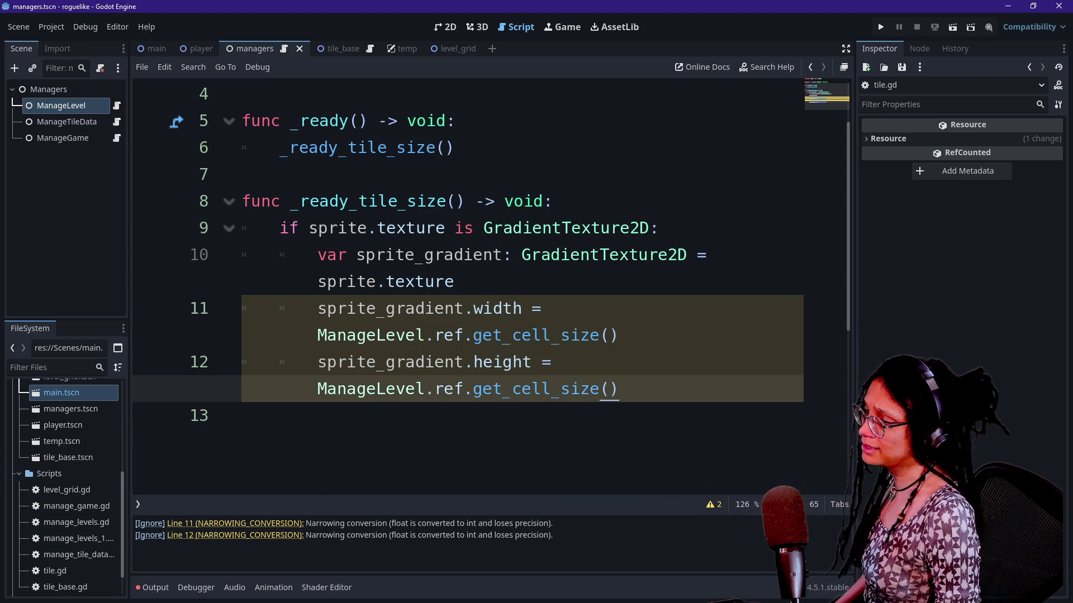
pyautogui.click(618, 335)
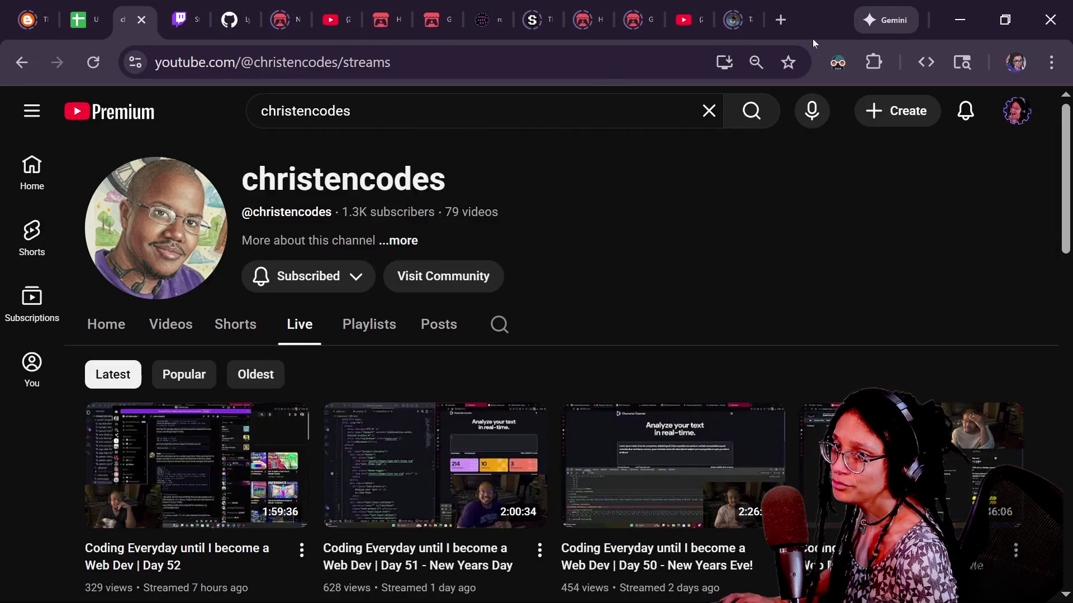
# - Enter 'bitwise conversion calculaot' in the address bar and move the StreamerBot chat window off-screen
pyautogui.hotkey('ctrl', 'l')
pyautogui.write('bitwise con')
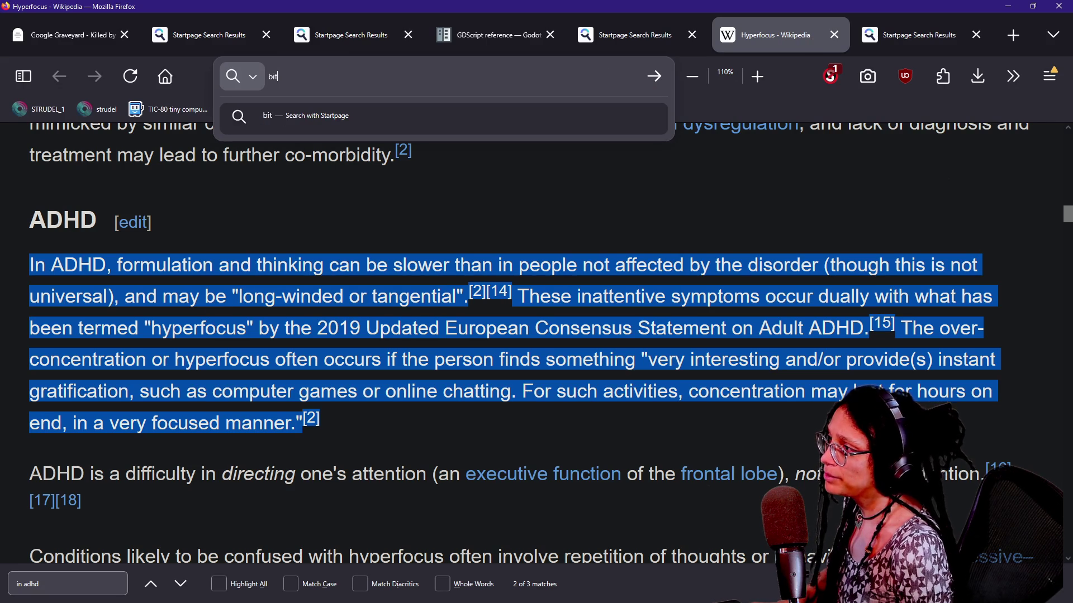
pyautogui.write('version calcula')
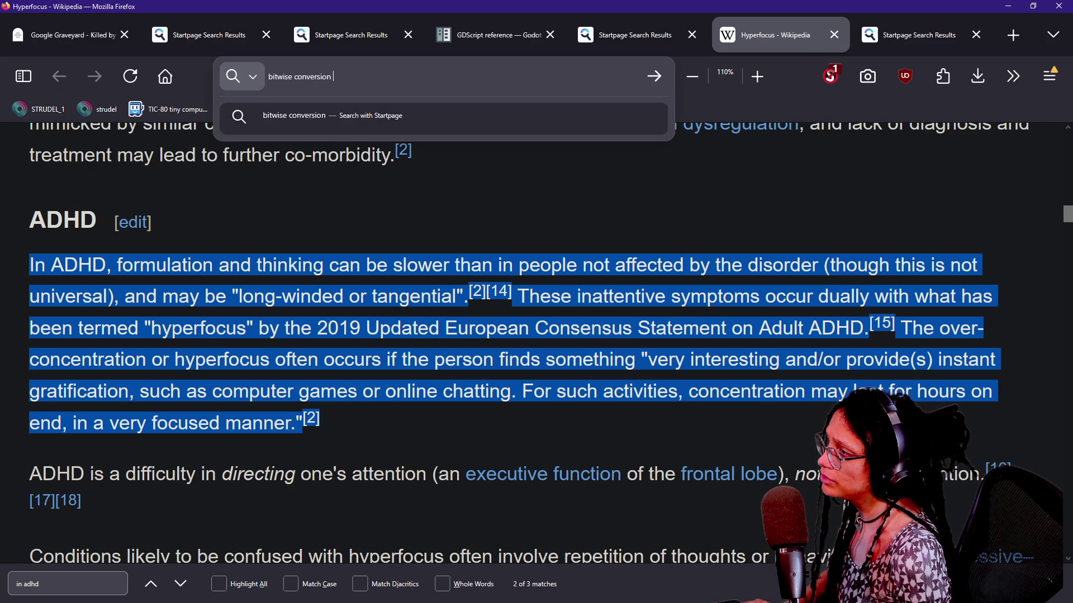
pyautogui.write('ot')
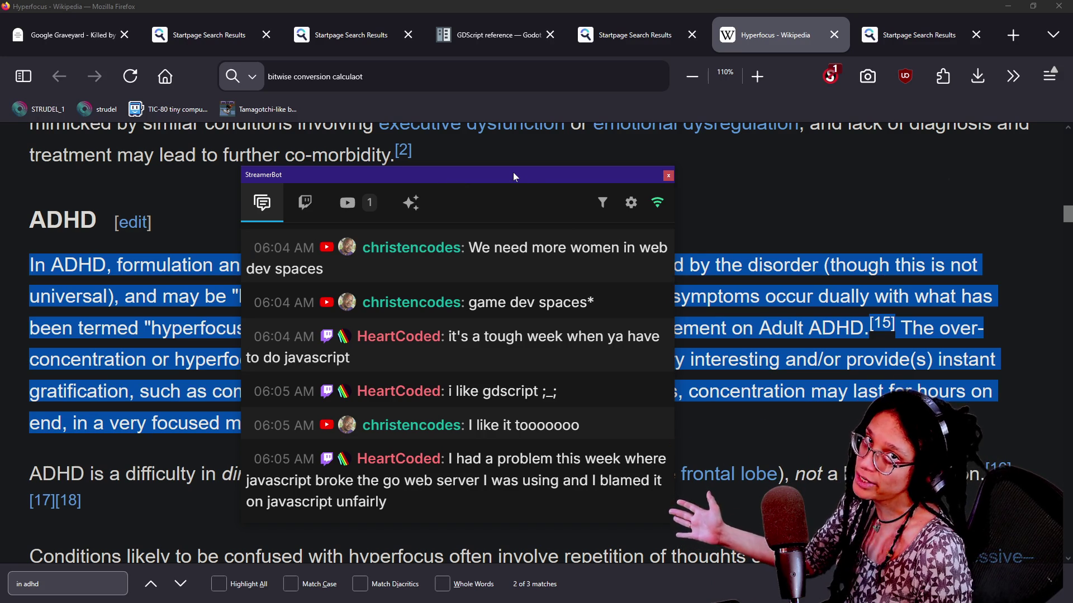
pyautogui.moveTo(513, 172)
pyautogui.mouseDown()
pyautogui.moveTo(572, 170)
pyautogui.moveTo(753, 101)
pyautogui.moveTo(1072, 50)
pyautogui.mouseUp()
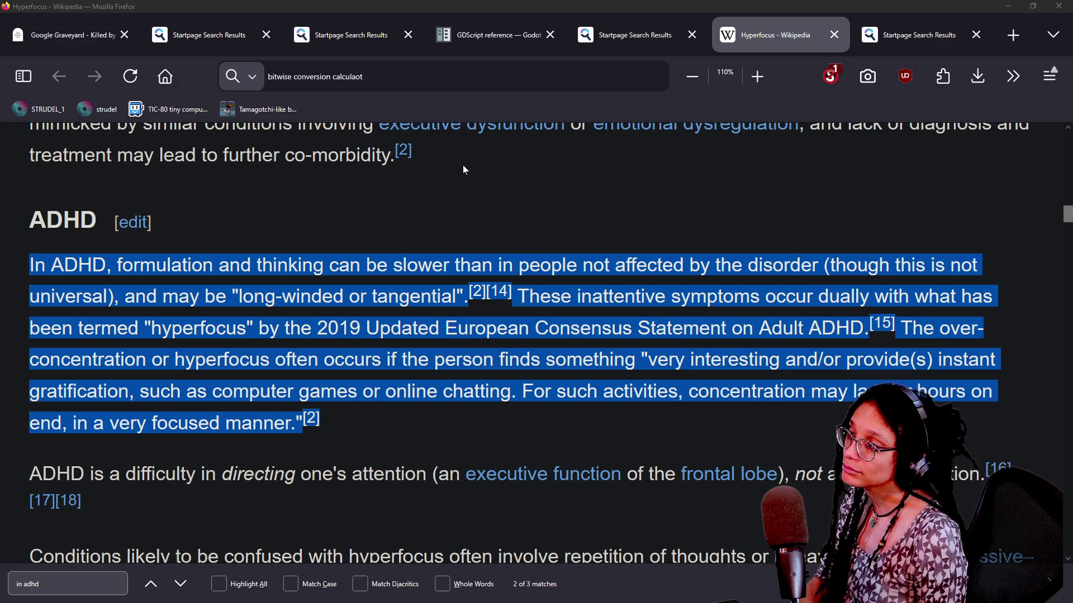
pyautogui.click(358, 76)
# - Go to the Startpage 'bitwise float int convert' results and open the h-schmidt IEEE-754 converter
pyautogui.press('BackSpace')
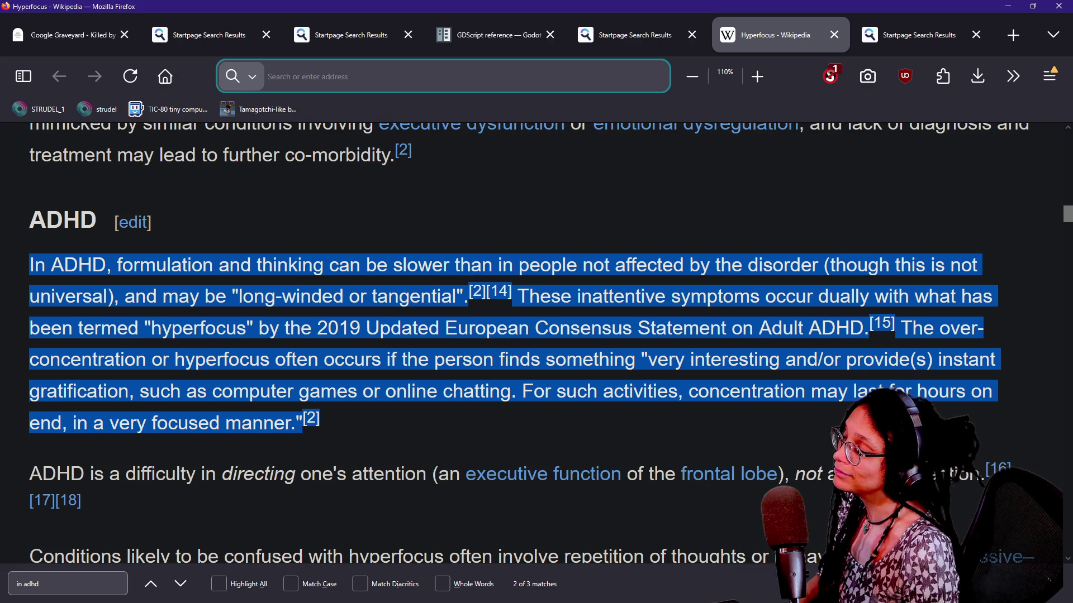
pyautogui.write('hyperfoc')
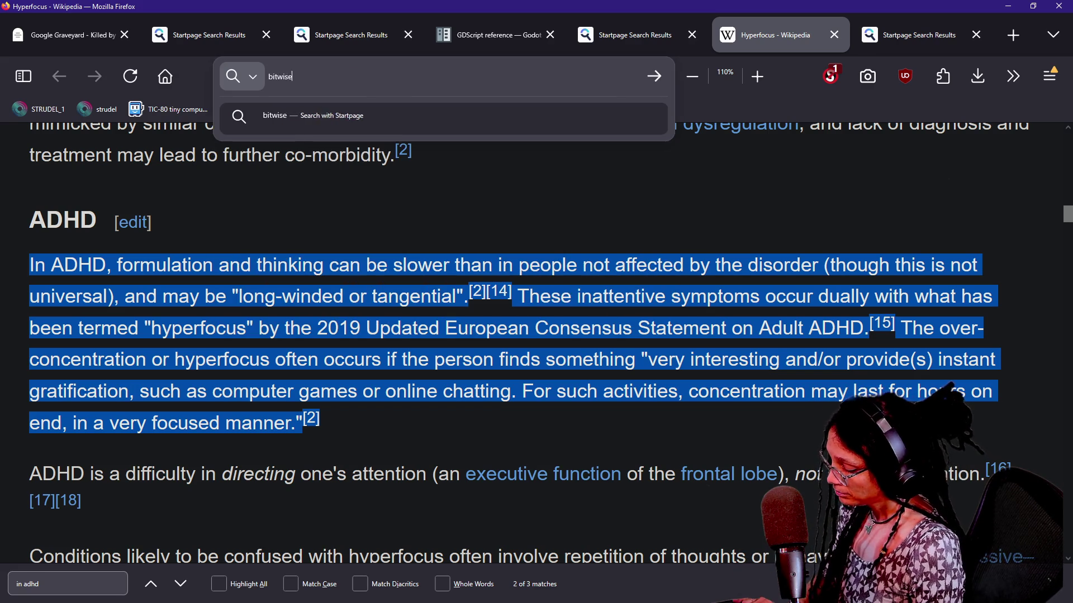
pyautogui.press('Return')
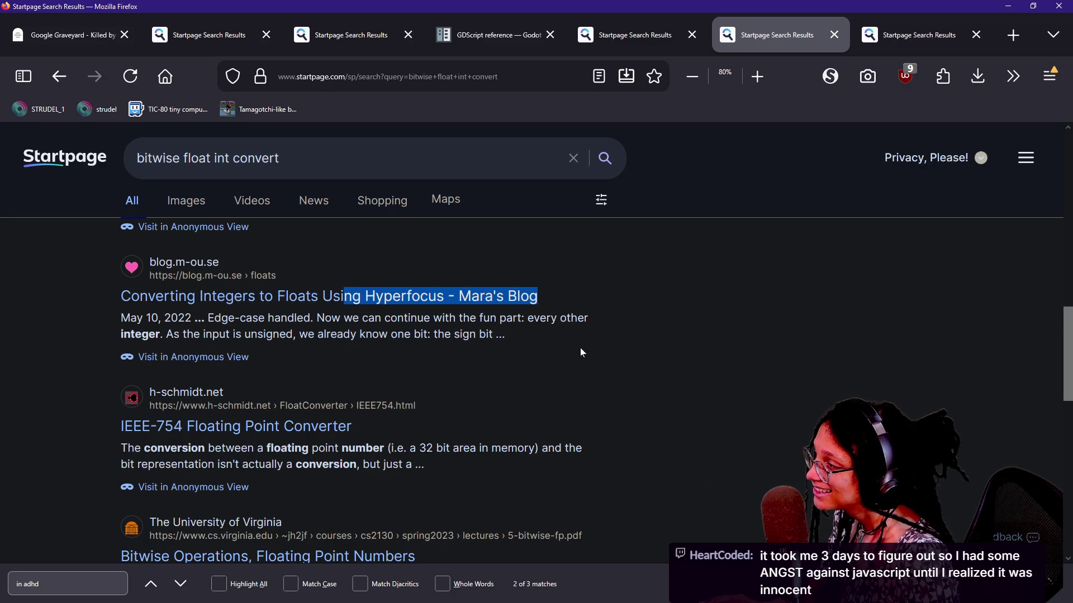
pyautogui.scroll(-2, 581, 352)
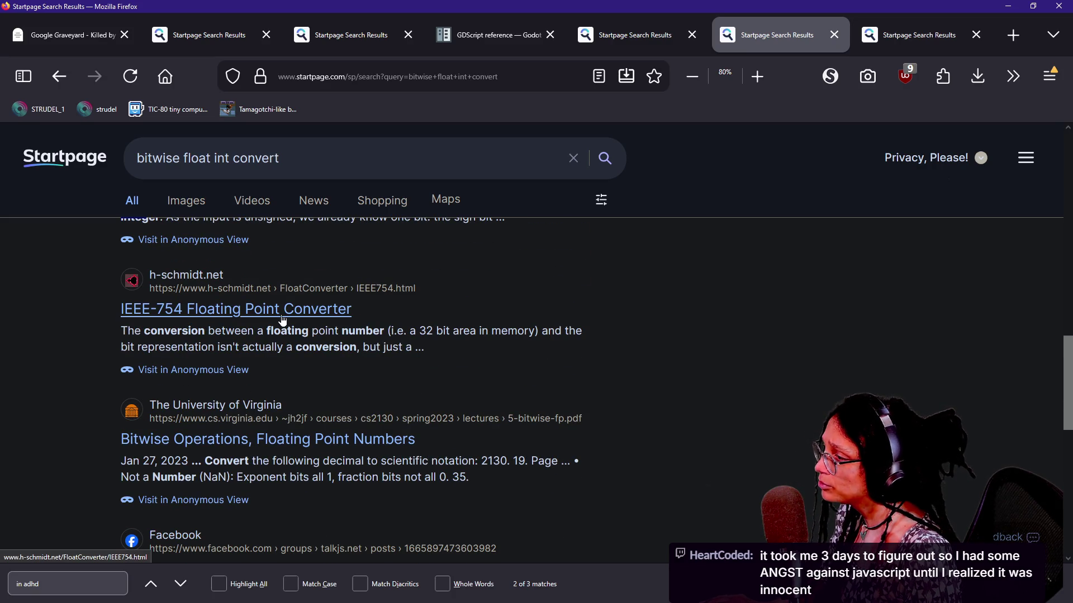
pyautogui.moveTo(247, 330)
pyautogui.mouseDown()
pyautogui.moveTo(404, 330)
pyautogui.moveTo(424, 347)
pyautogui.mouseUp()
pyautogui.click(404, 331)
pyautogui.click(274, 329)
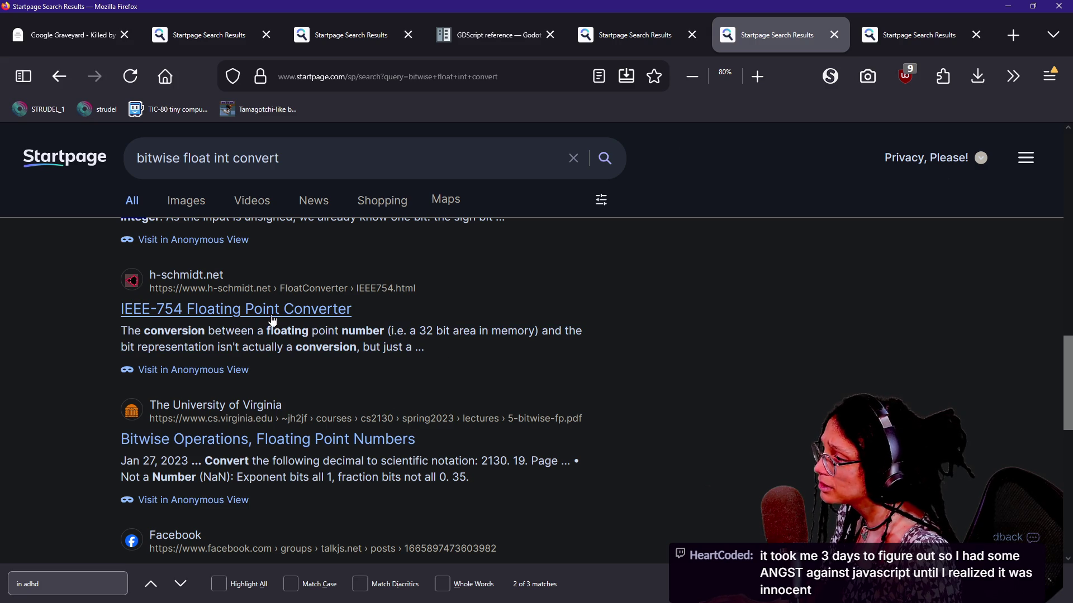
pyautogui.click(273, 320)
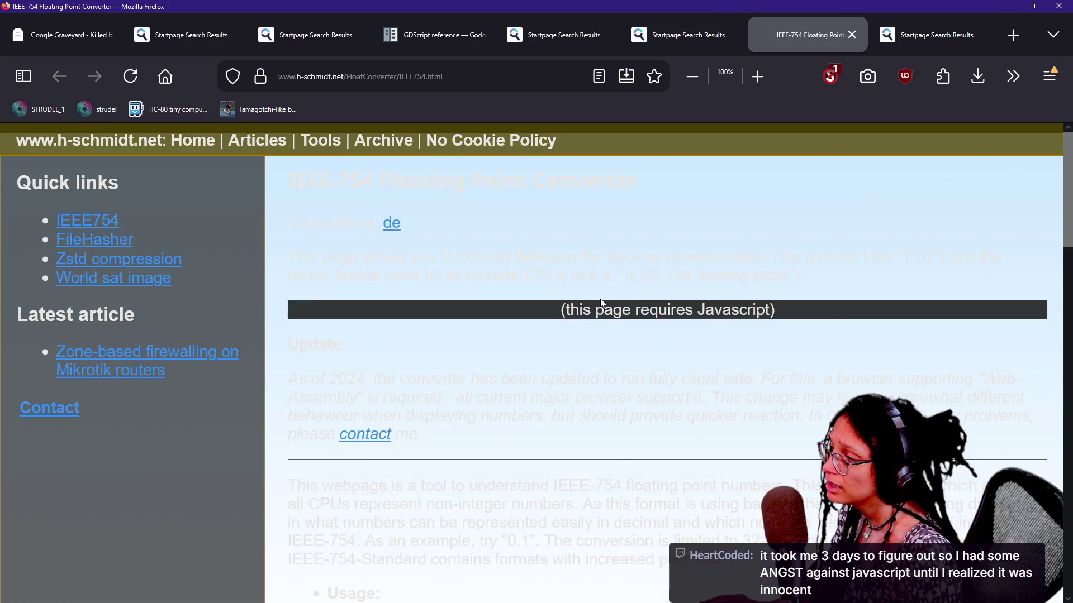
# - Trust h-schmidt.net's scripts in NoScript so the converter loads
pyautogui.scroll(-5, 769, 282)
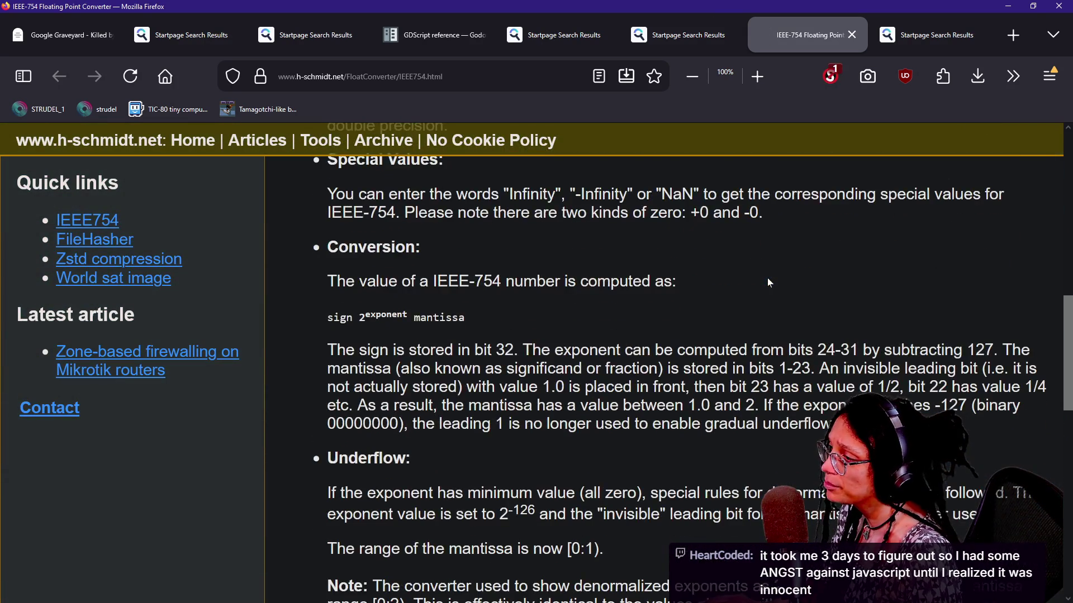
pyautogui.scroll(-8, 769, 282)
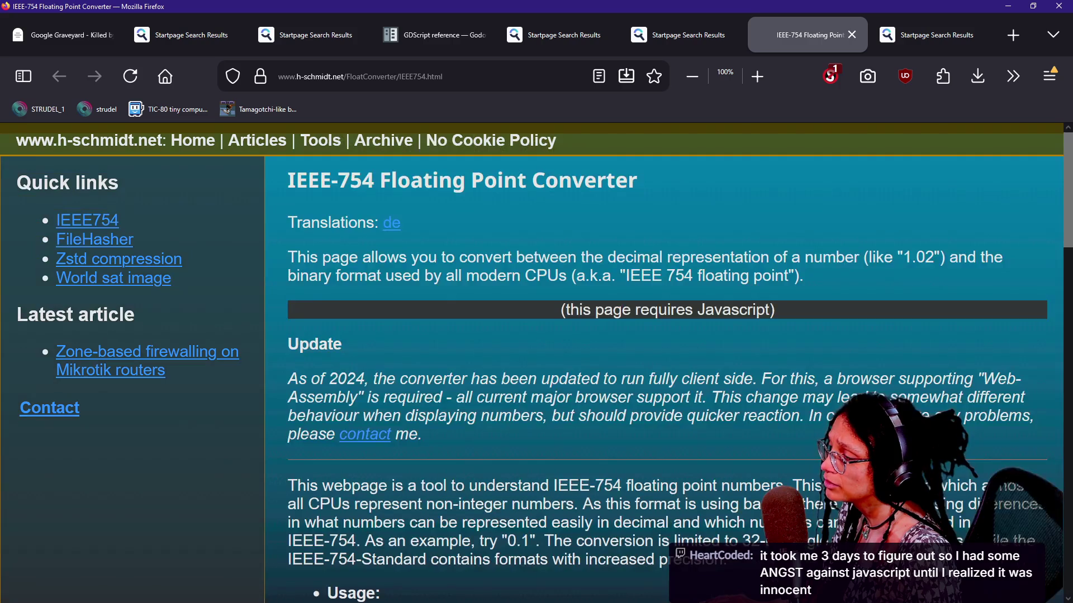
pyautogui.click(832, 74)
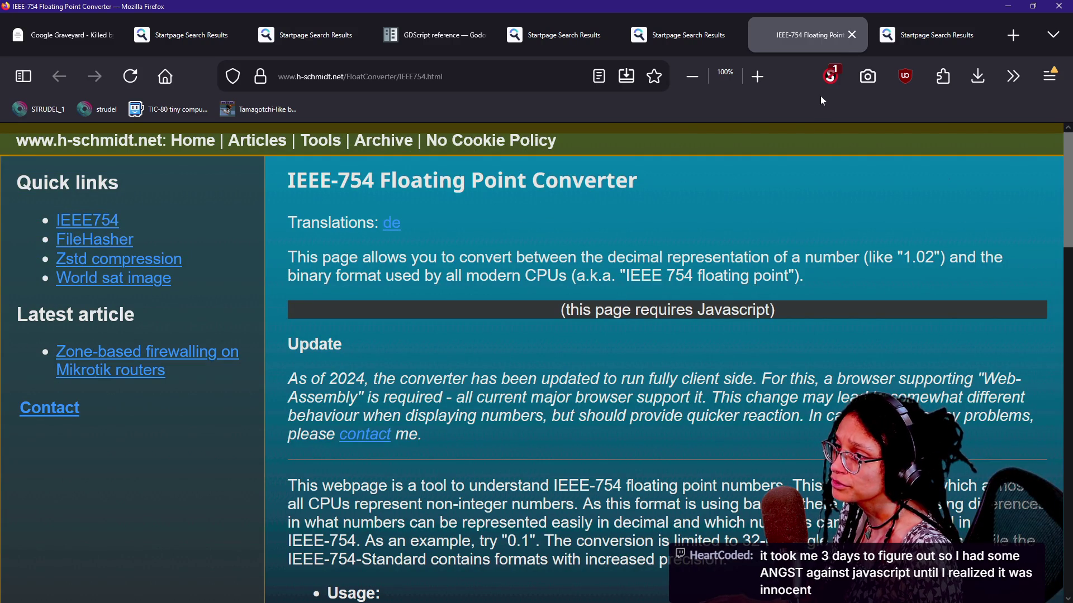
pyautogui.click(368, 144)
pyautogui.click(368, 165)
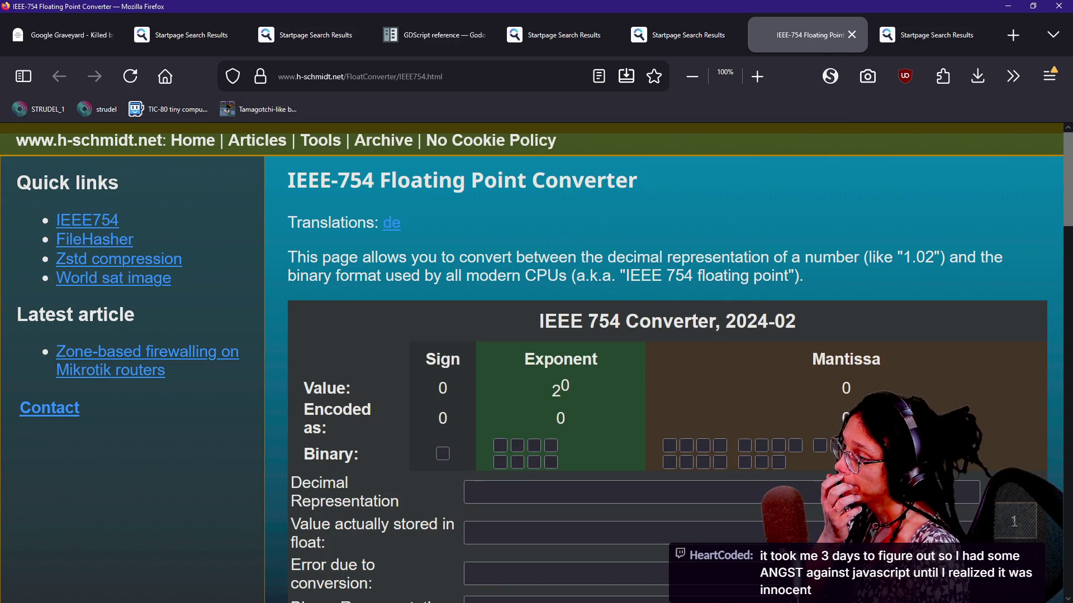
# - Enter 60 as the decimal value to show its float bits, hex 42700000
pyautogui.scroll(-3, 596, 262)
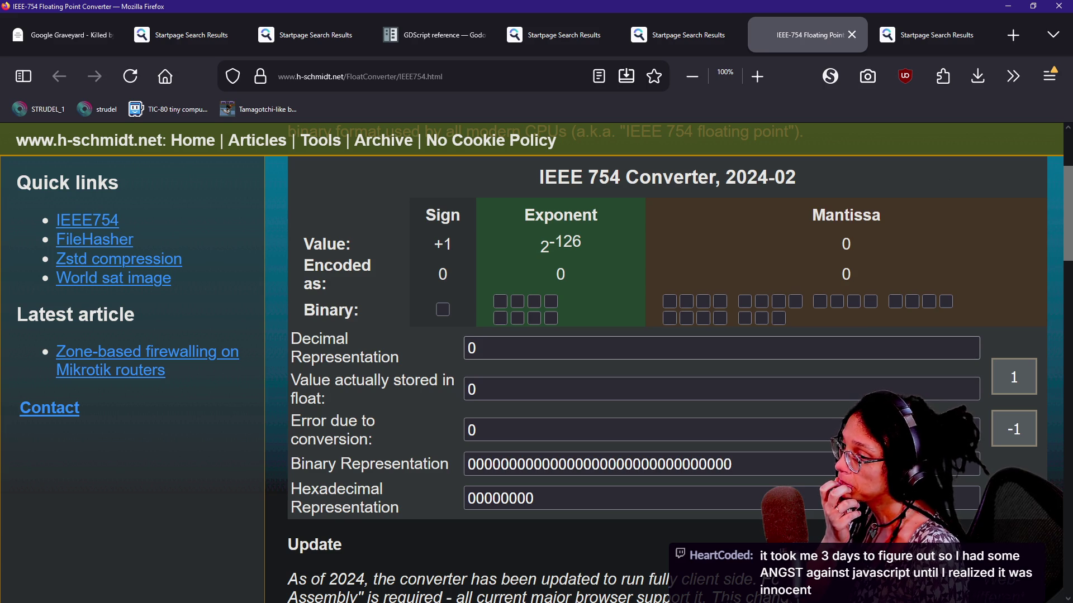
pyautogui.moveTo(475, 349); pyautogui.dragTo(451, 340)
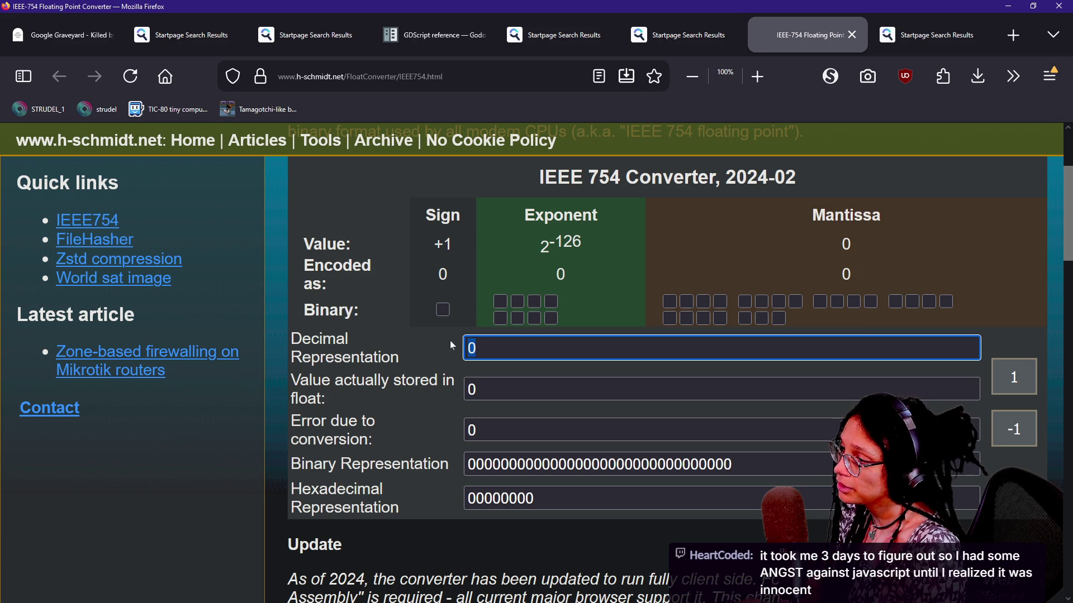
pyautogui.press('BackSpace')
pyautogui.press('BackSpace')
pyautogui.write('60.')
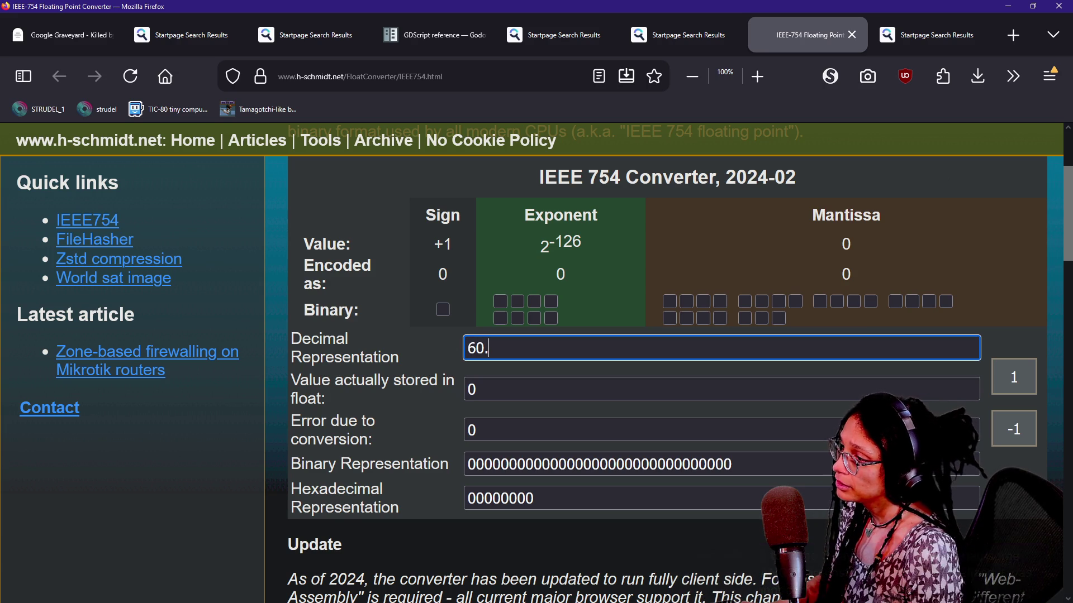
pyautogui.click(408, 315)
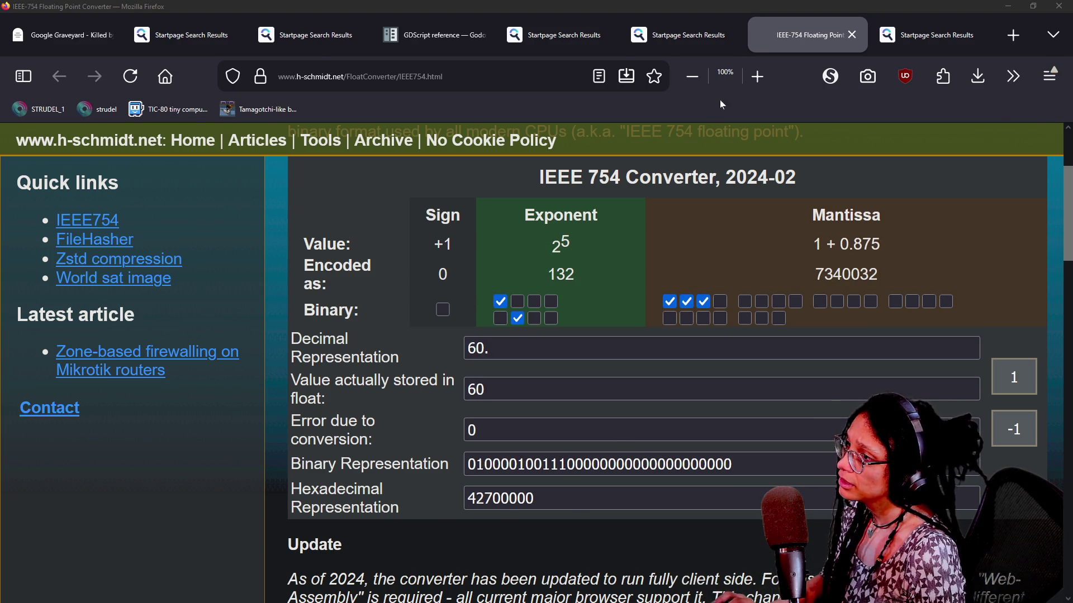
pyautogui.hotkey('alt', 'Tab')
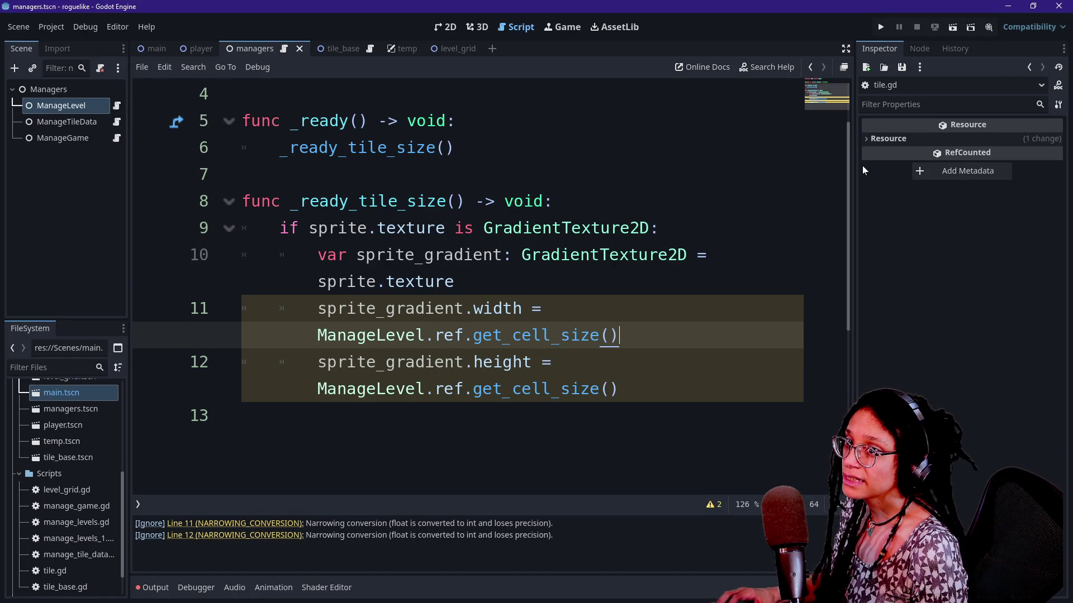
# - Move to the end of the sprite.texture line, then return to the browser
pyautogui.press('Up')
pyautogui.press('Up')
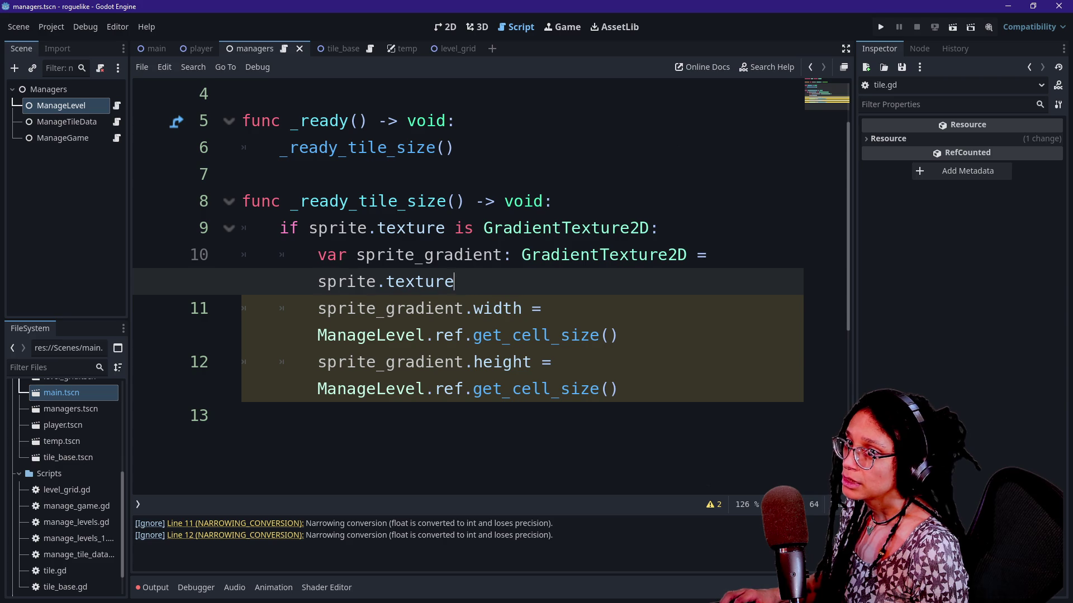
pyautogui.hotkey('alt', 'Tab')
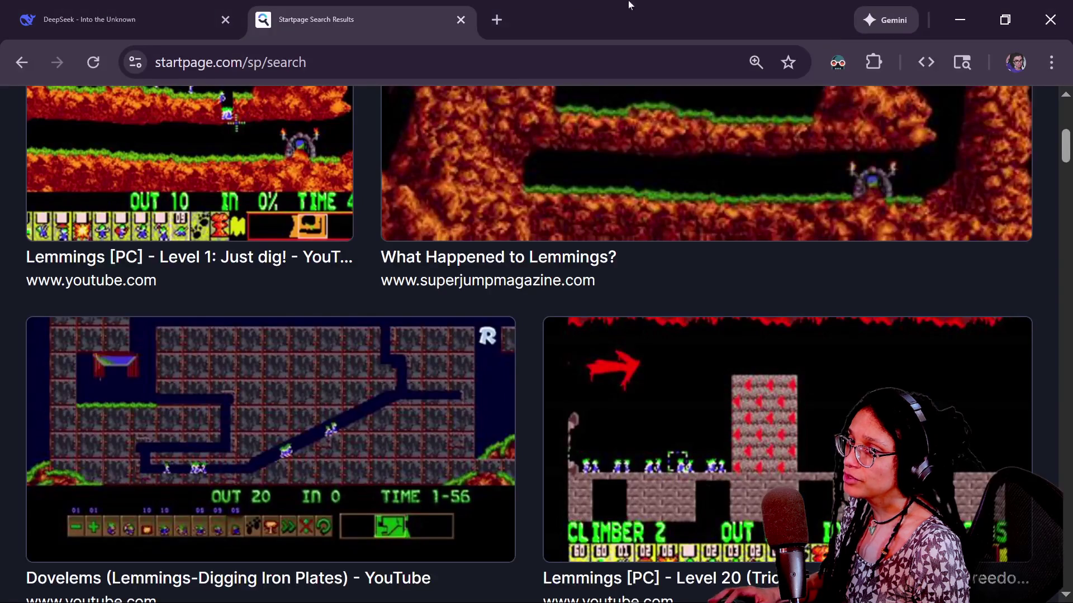
# - Open the GoFreeCell repository from the GitHub repositories list and read its About description
pyautogui.click(501, 25)
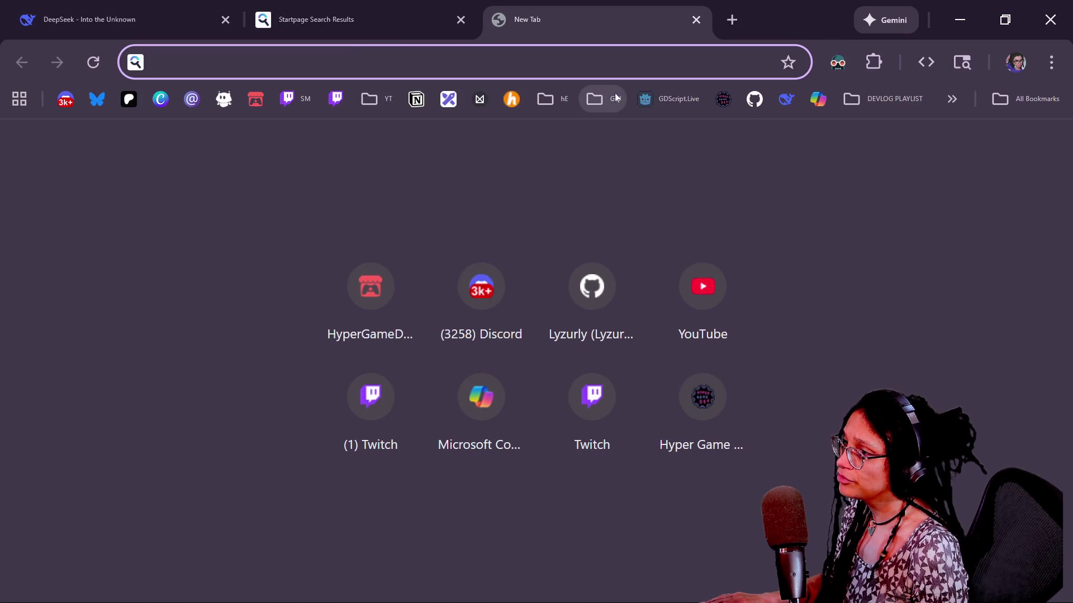
pyautogui.click(756, 105)
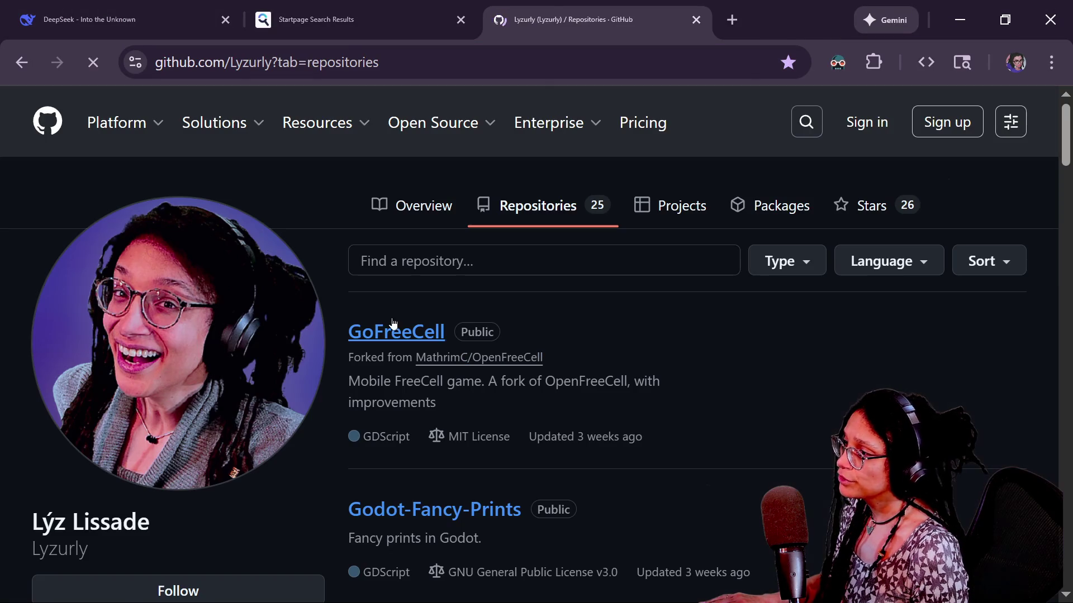
pyautogui.click(387, 334)
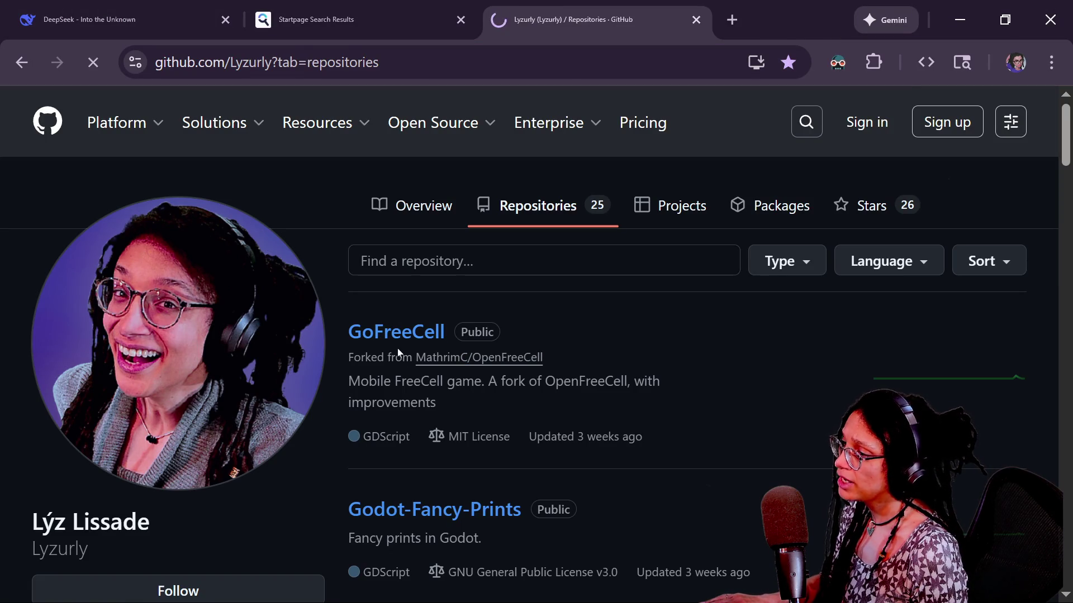
pyautogui.scroll(-2, 210, 347)
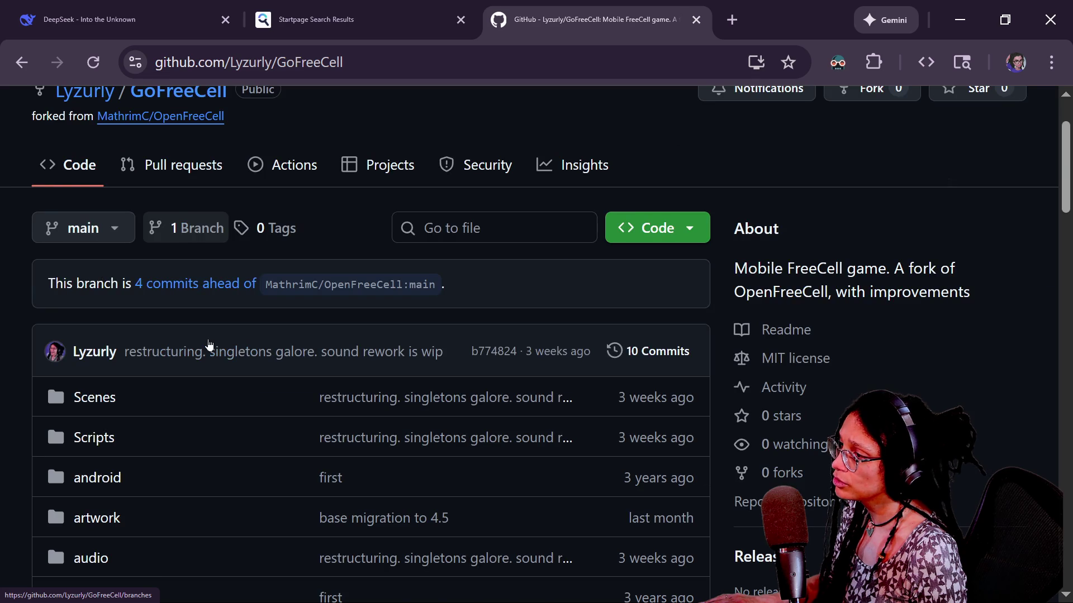
pyautogui.moveTo(738, 269); pyautogui.dragTo(971, 291)
pyautogui.click(944, 292)
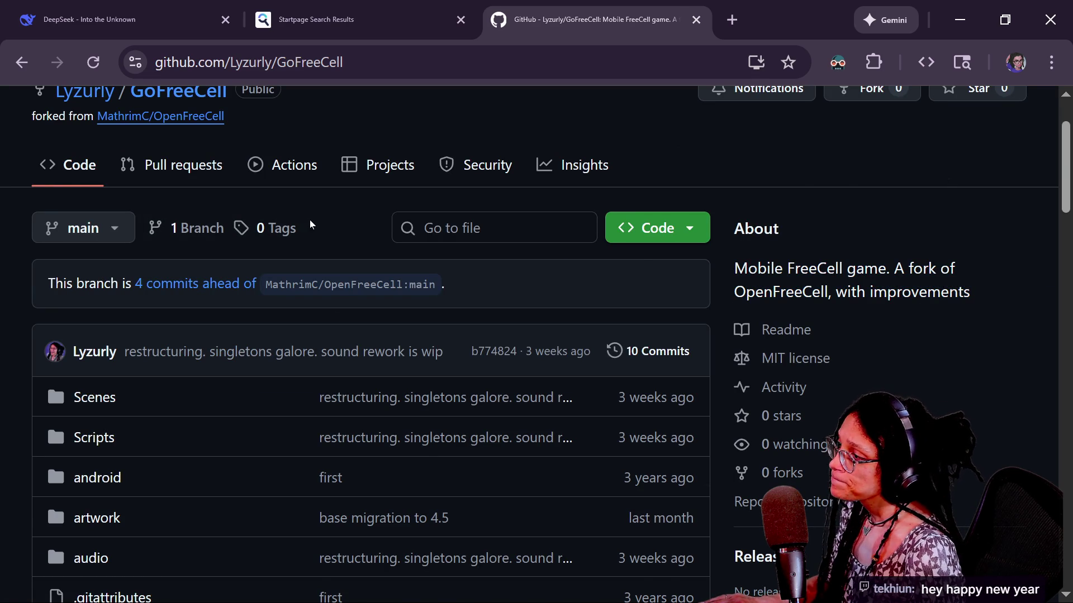
# - Scroll through GoFreeCell's top-level folders and script files
pyautogui.scroll(-2, 311, 225)
pyautogui.scroll(-10, 311, 224)
pyautogui.scroll(6, 311, 224)
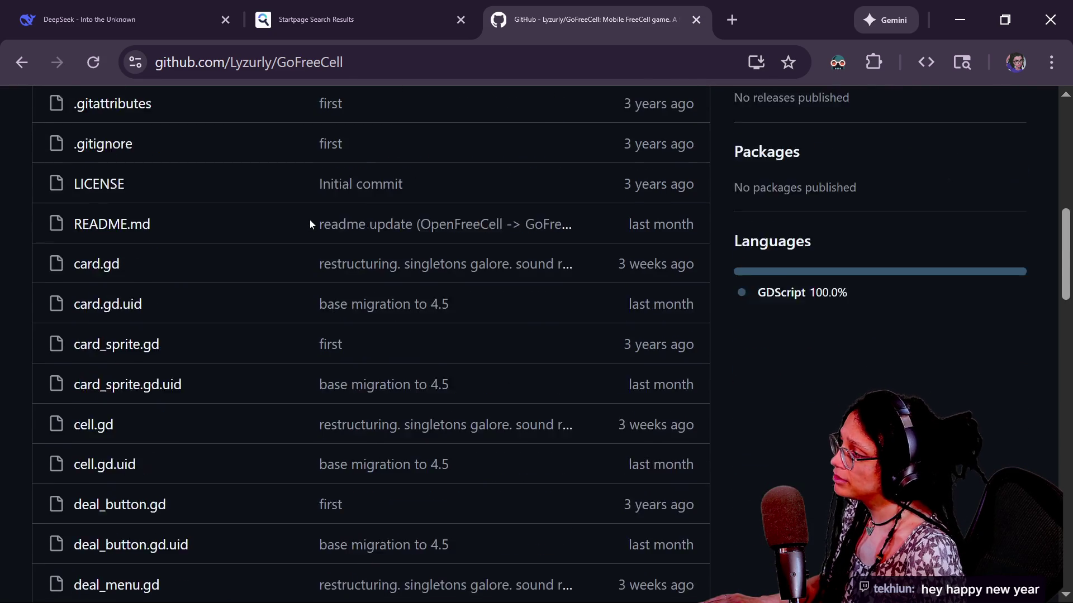
pyautogui.scroll(8, 310, 223)
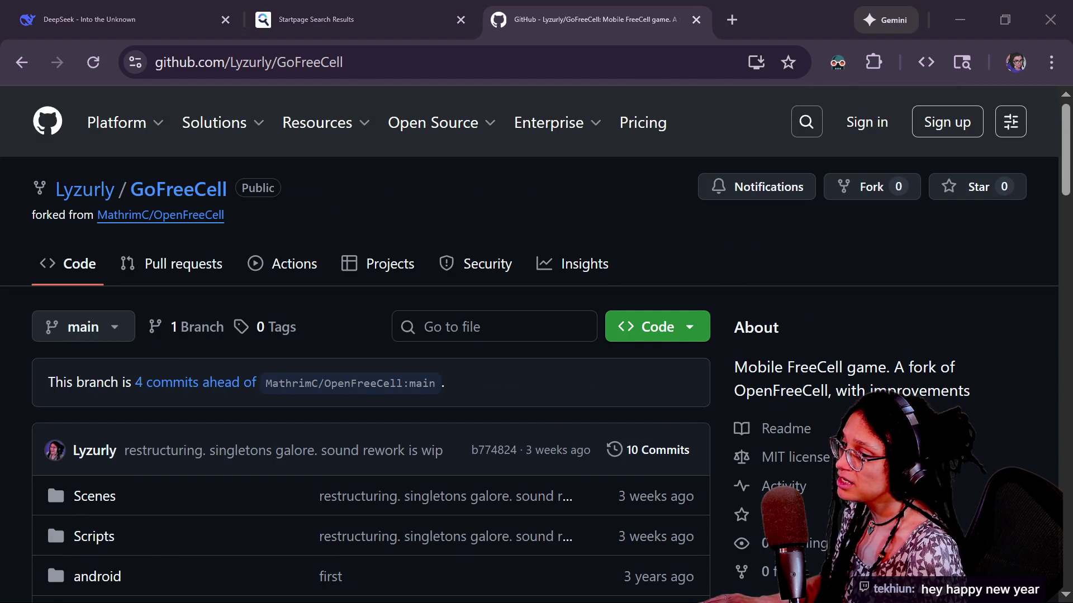
pyautogui.click(494, 326)
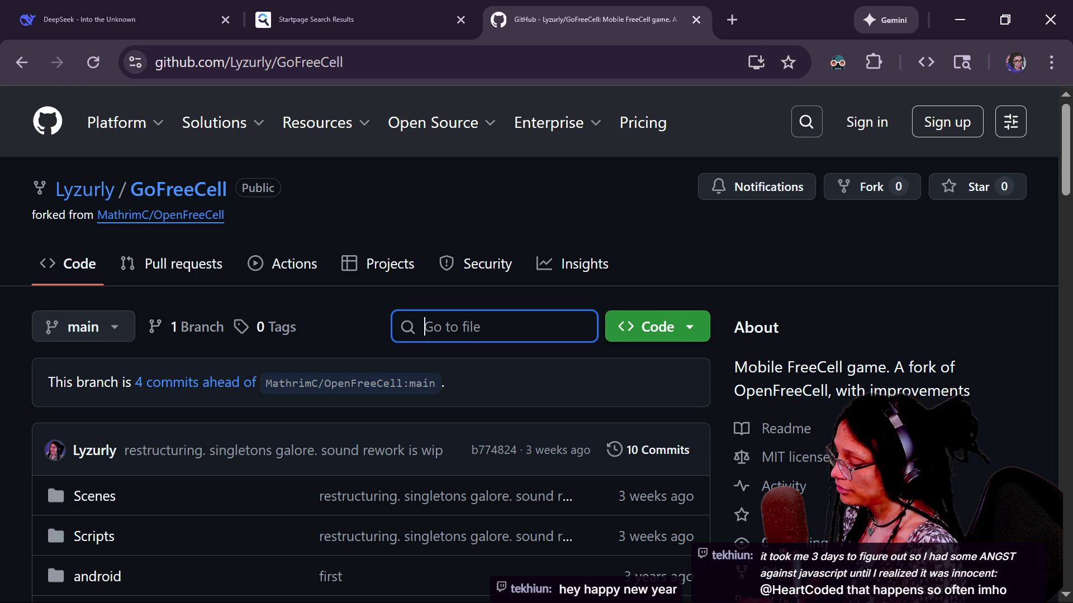
pyautogui.scroll(-5, 323, 354)
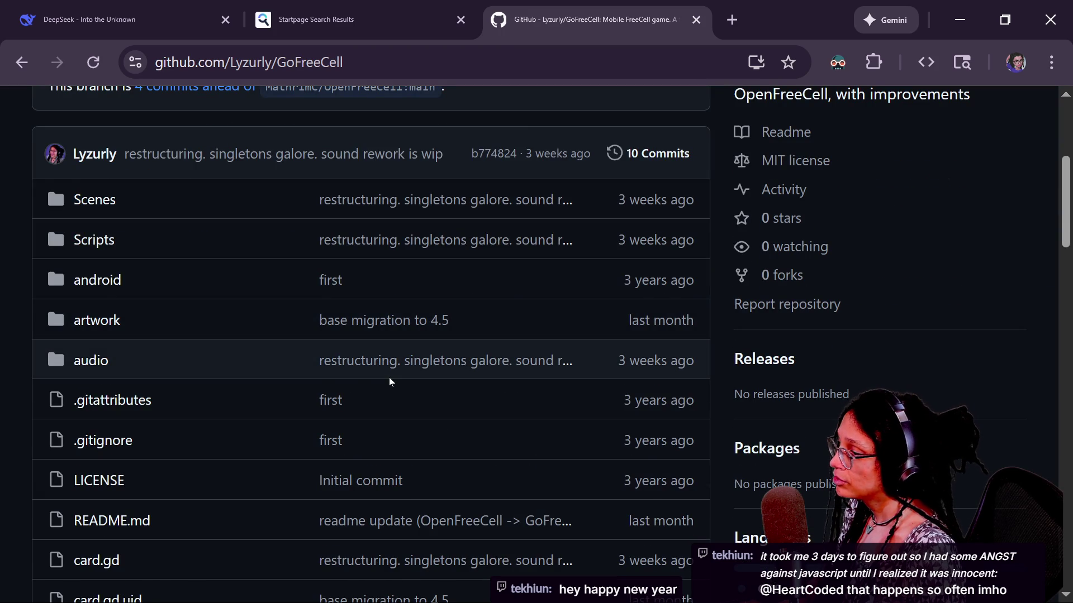
pyautogui.scroll(-3, 388, 376)
pyautogui.scroll(-3, 307, 402)
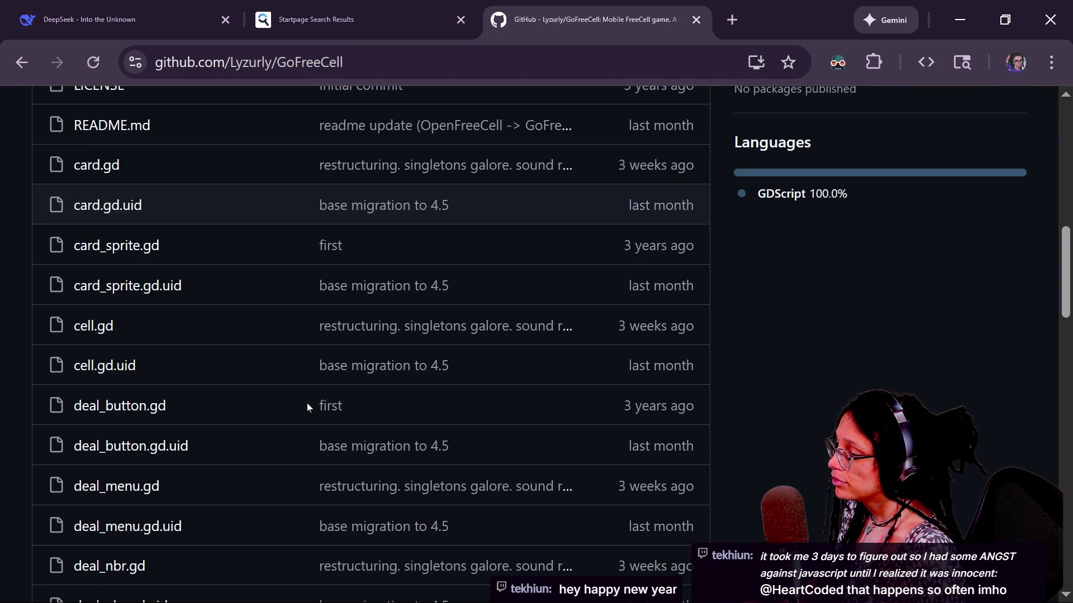
pyautogui.scroll(-6, 338, 377)
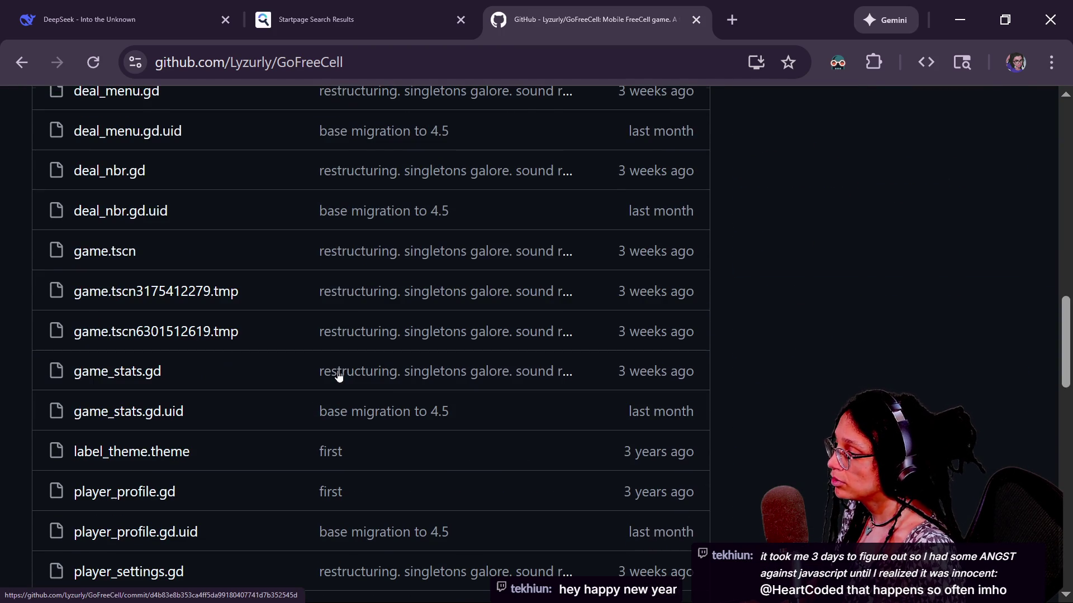
pyautogui.press('t')
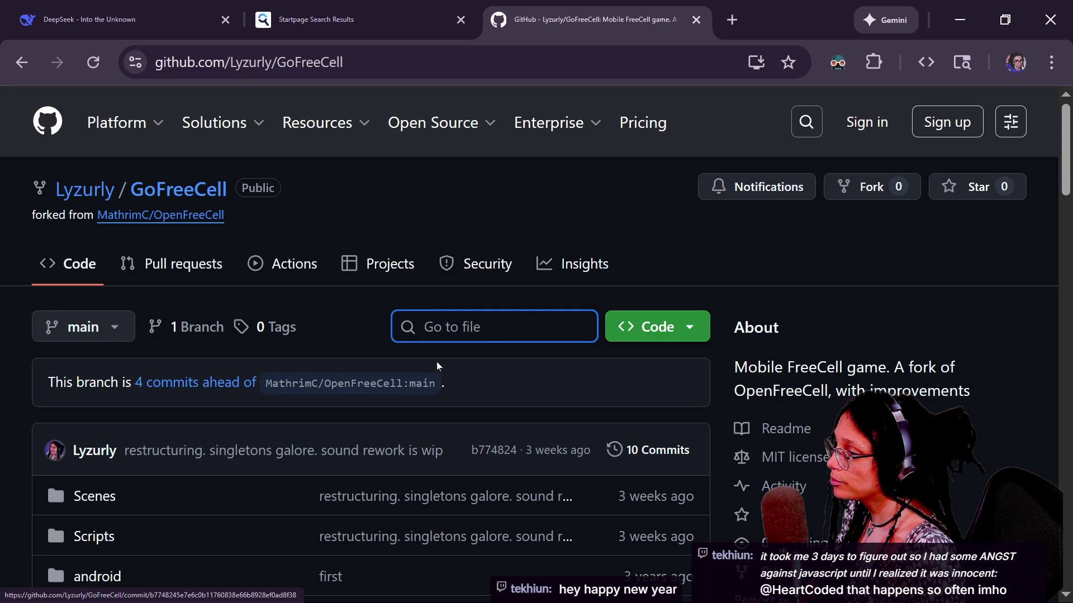
pyautogui.write('bit')
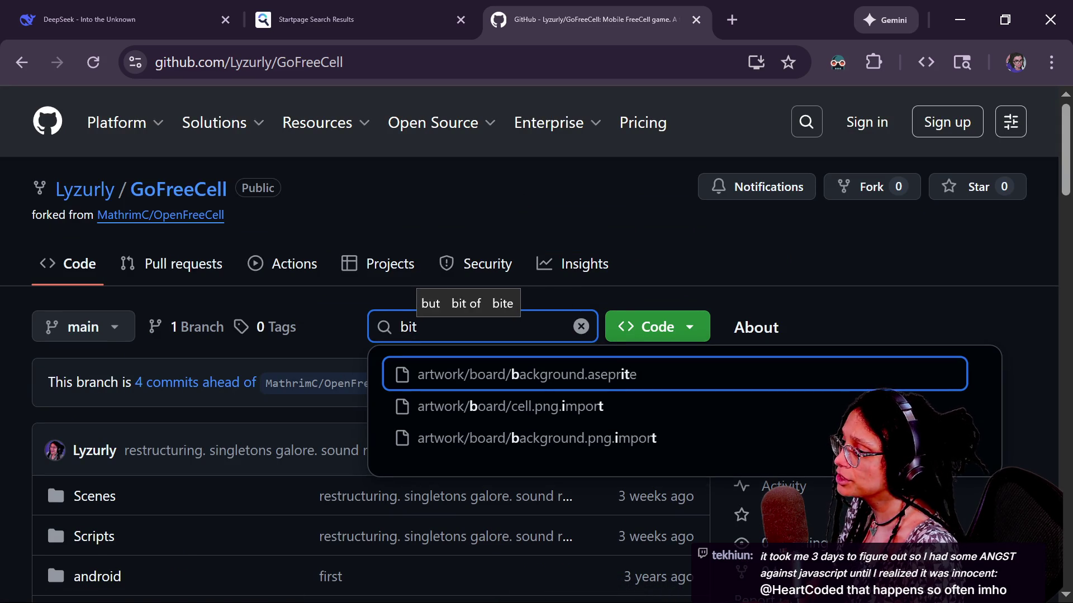
pyautogui.press('BackSpace')
pyautogui.press('BackSpace')
pyautogui.press('BackSpace')
pyautogui.press('Escape')
pyautogui.press('/')
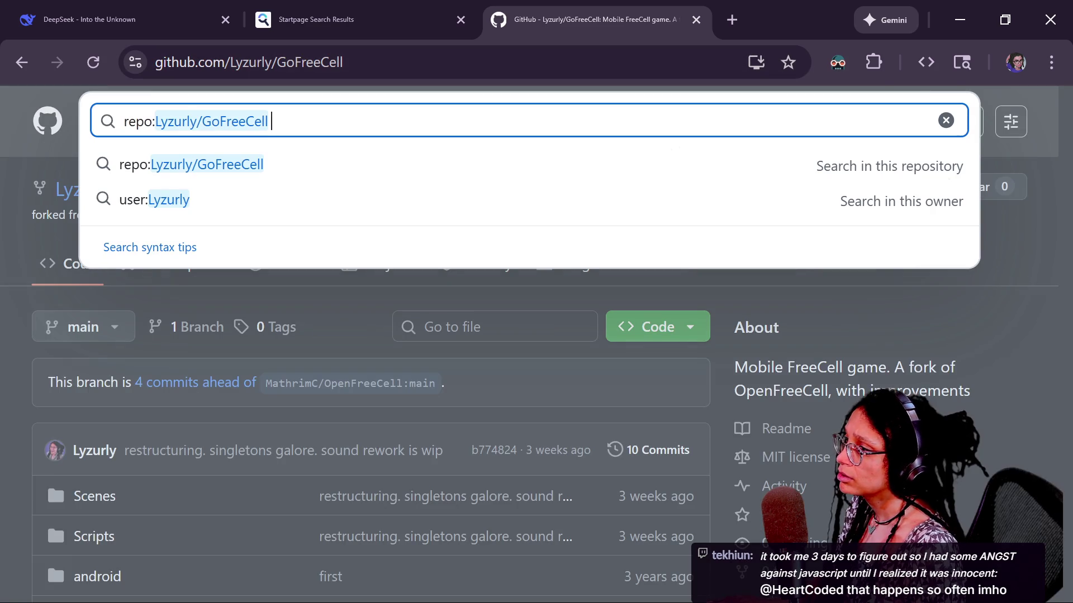
pyautogui.write('bitwise')
pyautogui.press('Return')
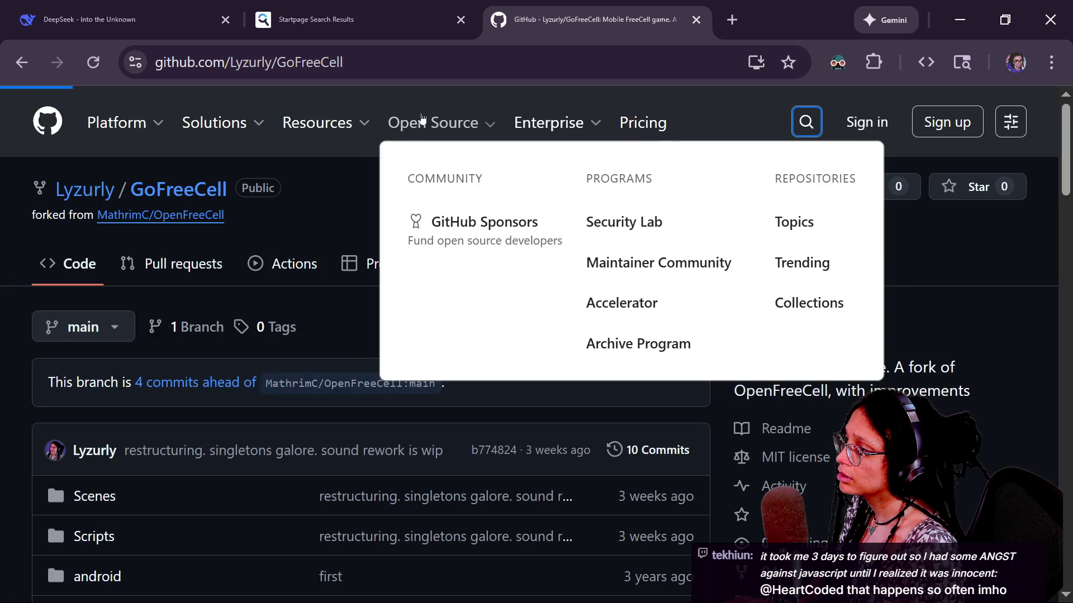
pyautogui.click(806, 121)
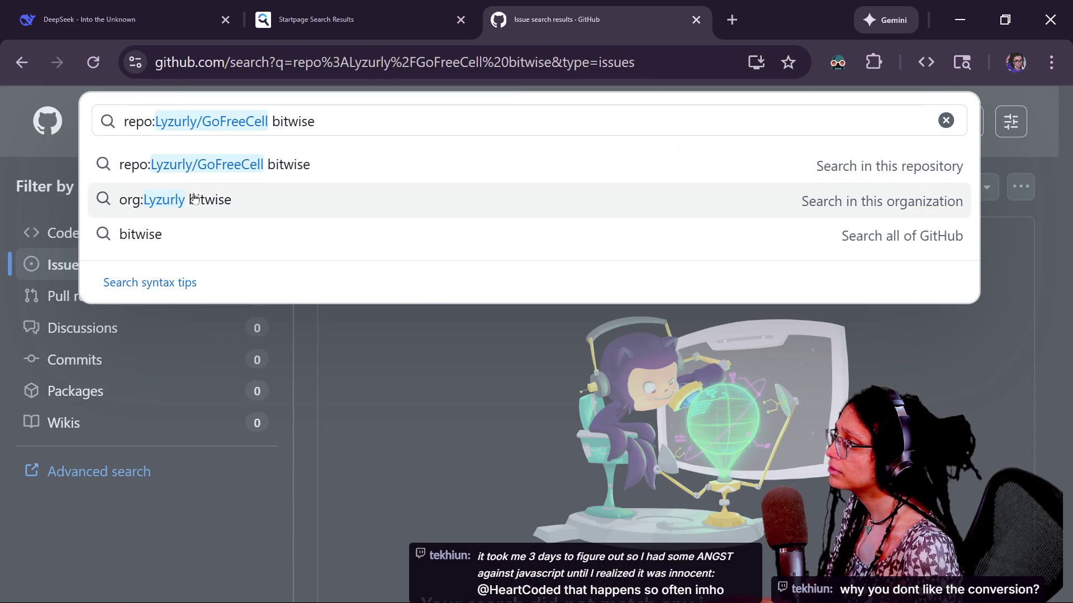
pyautogui.click(8, 61)
pyautogui.click(44, 60)
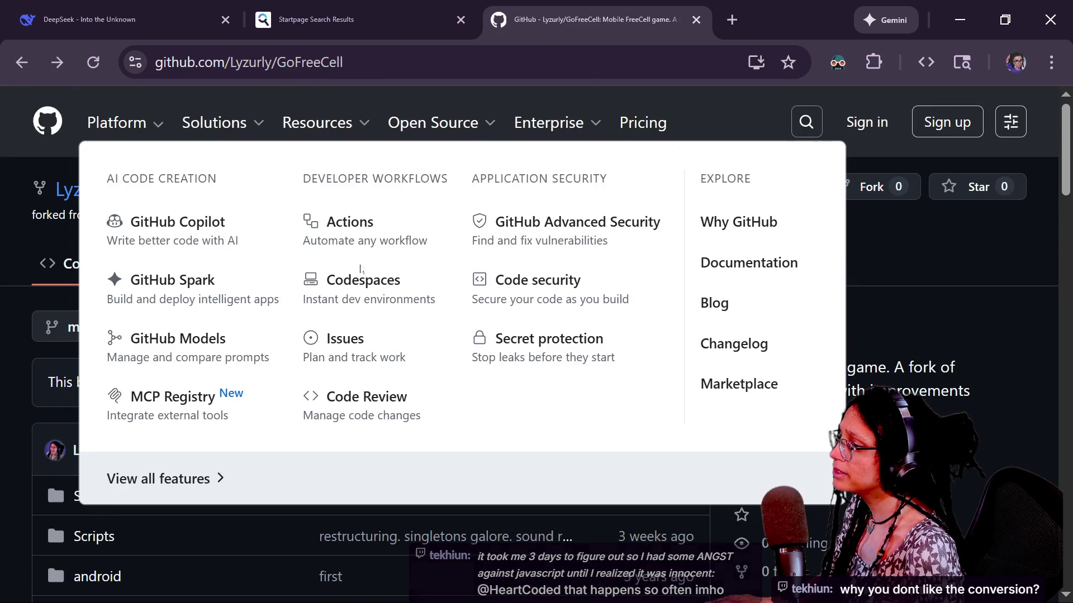
pyautogui.write('static')
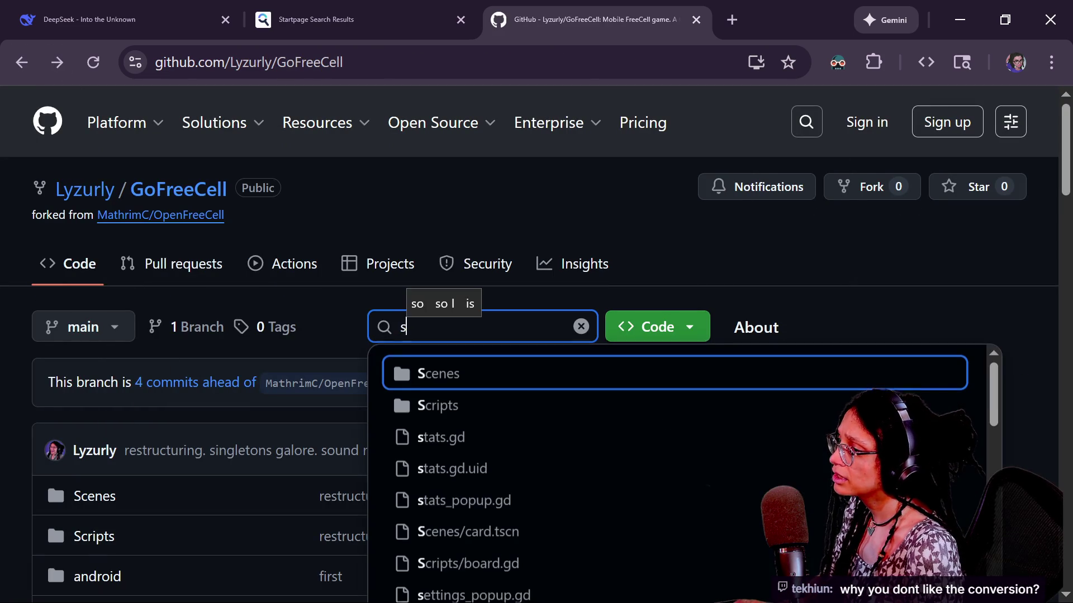
pyautogui.press('BackSpace')
pyautogui.press('BackSpace')
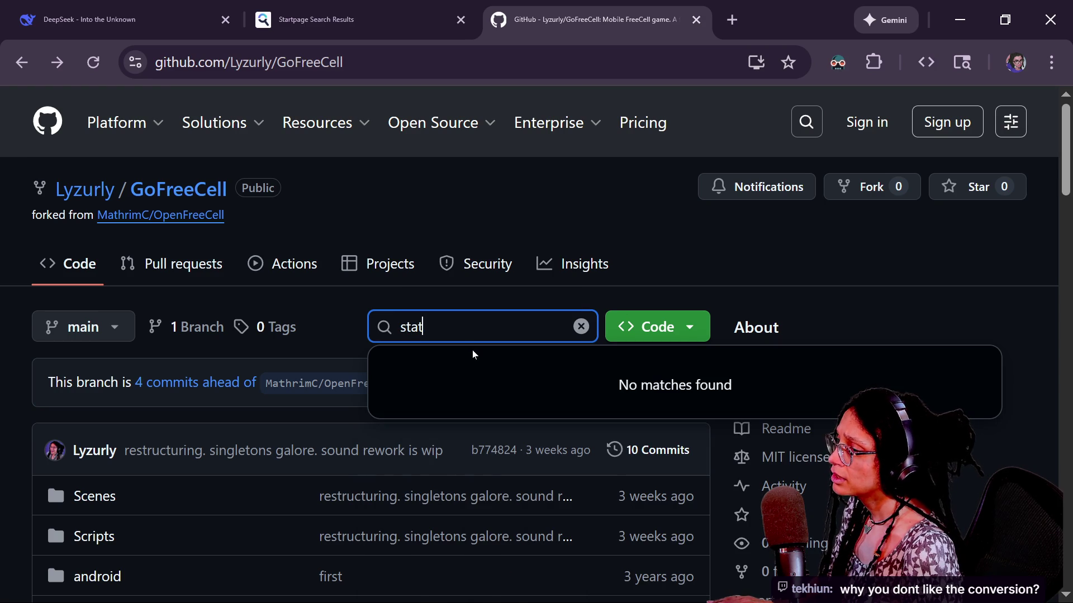
pyautogui.press('BackSpace')
pyautogui.press('BackSpace')
pyautogui.click(323, 316)
pyautogui.scroll(-4, 323, 316)
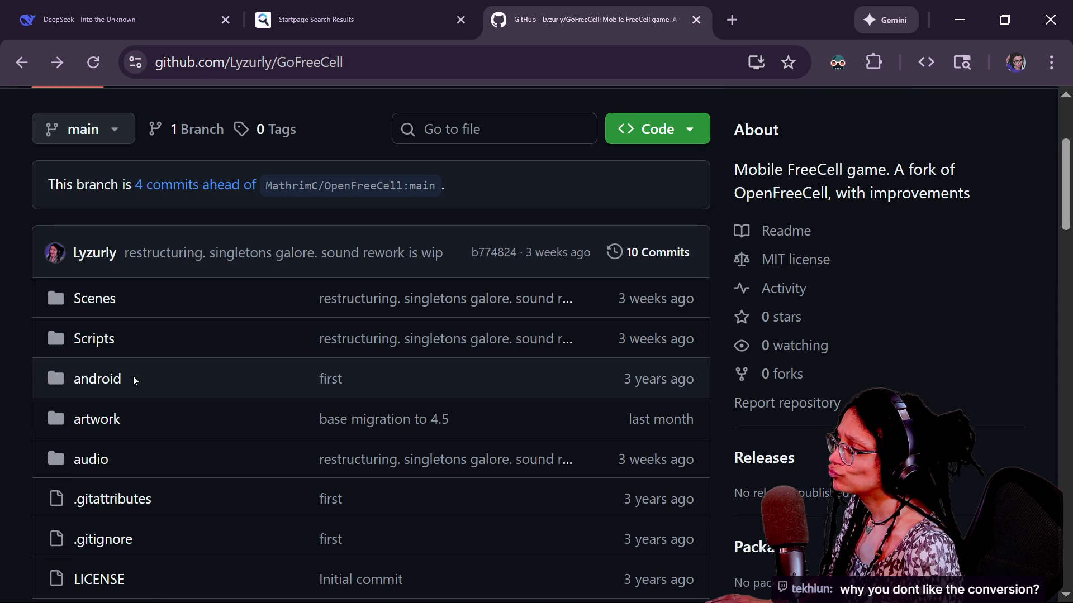
# - Open helpers_utility.gd from the repository's Scripts folder
pyautogui.click(102, 343)
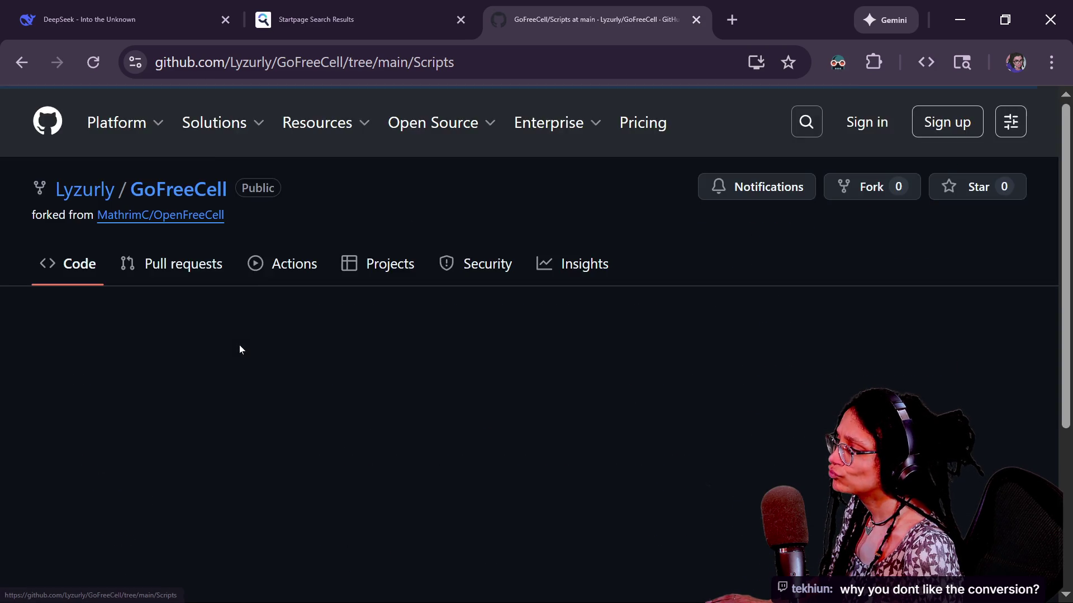
pyautogui.scroll(-4, 409, 351)
pyautogui.scroll(-3, 409, 351)
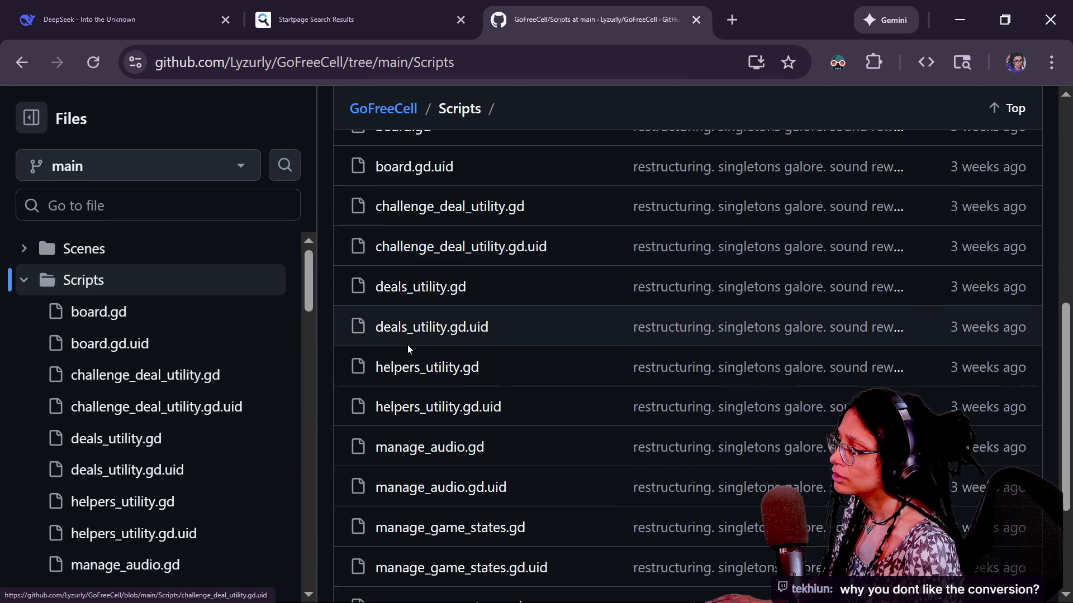
pyautogui.scroll(-3, 407, 347)
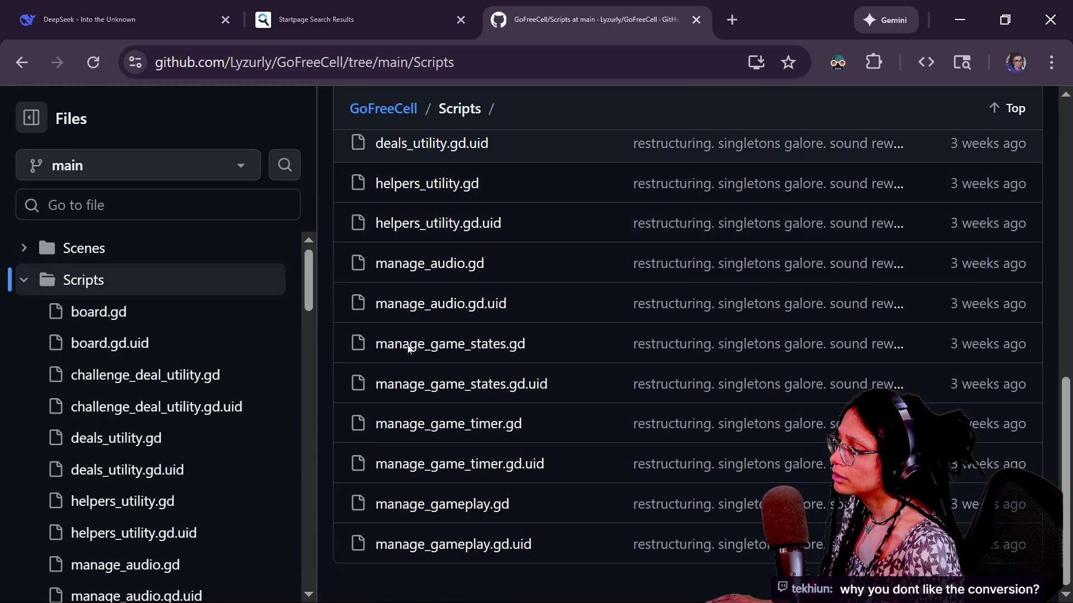
pyautogui.click(456, 190)
# - Highlight the BITWISE_DIVISOR_1000 constant and the bitwise_ms_to_s function, checking its references
pyautogui.scroll(-1, 528, 208)
pyautogui.moveTo(108, 252); pyautogui.dragTo(382, 252)
pyautogui.click(108, 272)
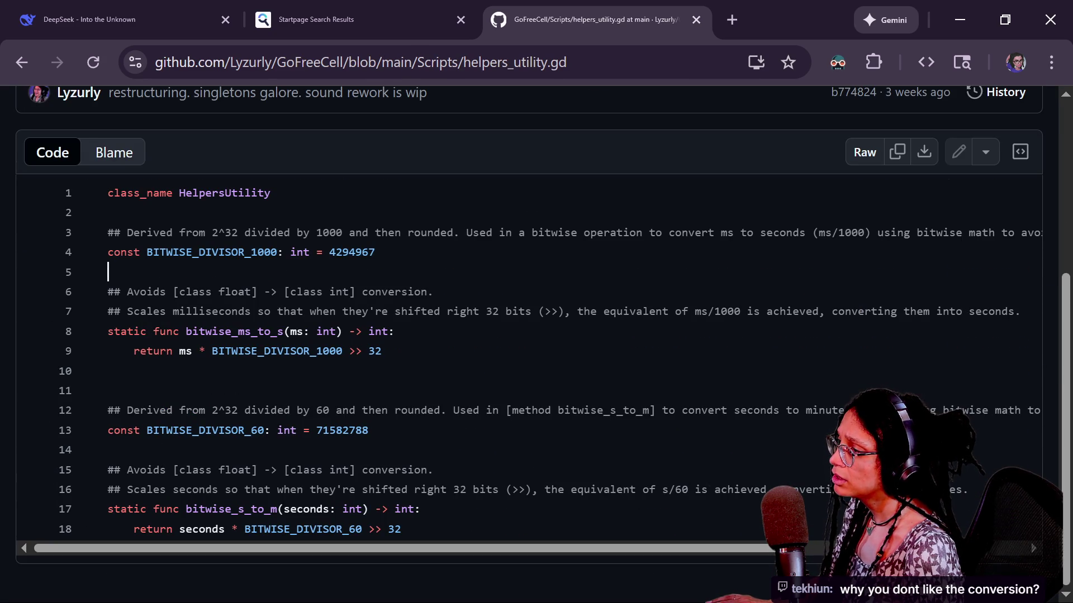
pyautogui.moveTo(108, 272)
pyautogui.mouseDown()
pyautogui.moveTo(356, 351)
pyautogui.moveTo(192, 331)
pyautogui.mouseUp()
pyautogui.click(357, 351)
pyautogui.click(389, 351)
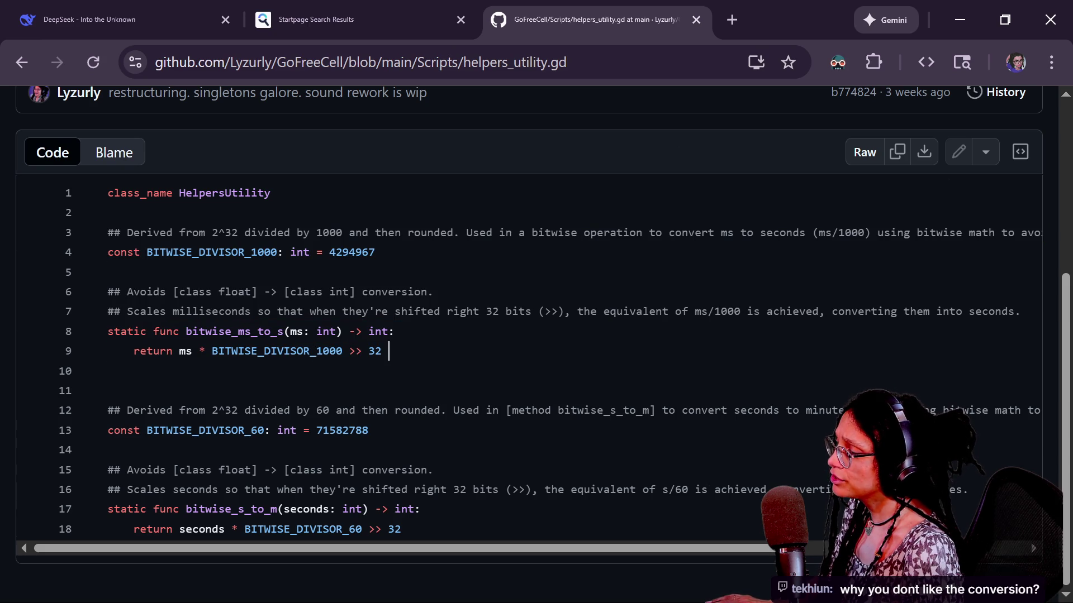
pyautogui.click(285, 332)
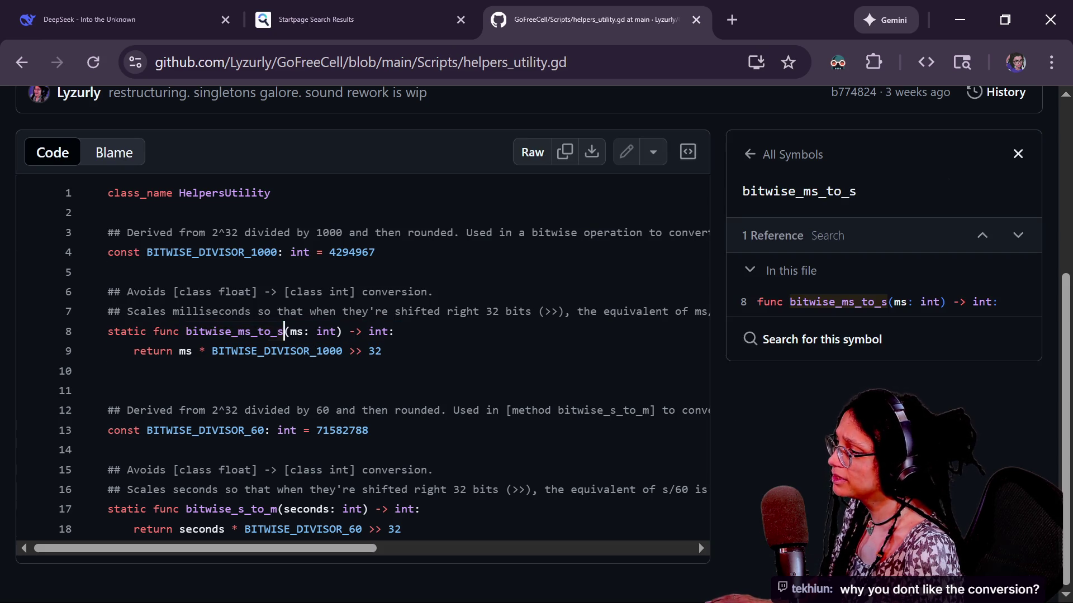
pyautogui.moveTo(283, 331); pyautogui.dragTo(219, 332)
pyautogui.click(219, 331)
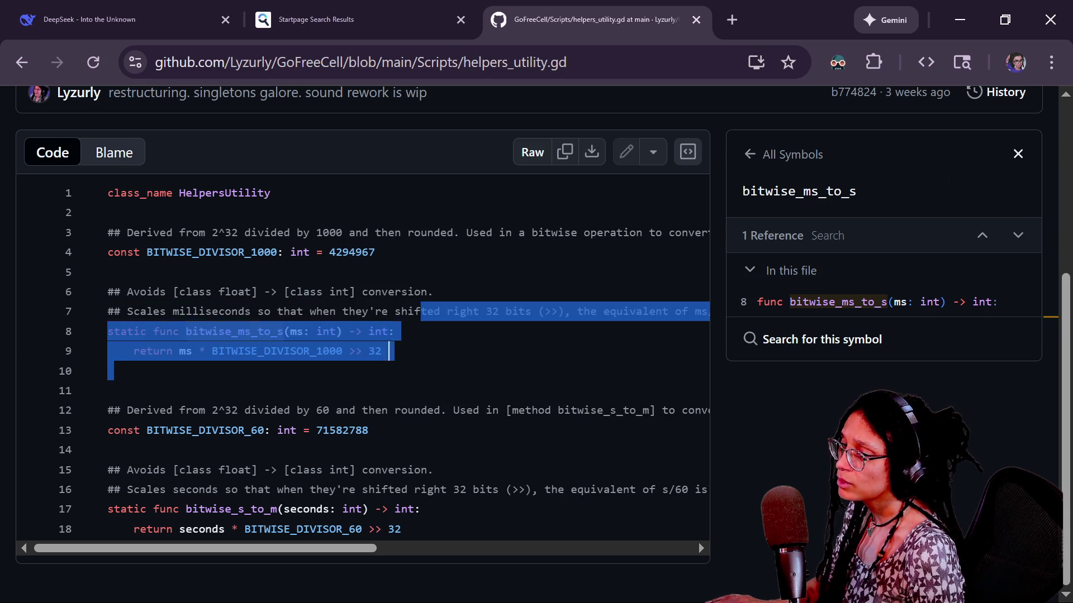
# - List references to BITWISE_DIVISOR_1000 and highlight its comment and definition
pyautogui.hotkey('shift', 'Up')
pyautogui.hotkey('shift', 'Up')
pyautogui.hotkey('shift', 'Up')
pyautogui.click(394, 331)
pyautogui.moveTo(394, 331)
pyautogui.mouseDown()
pyautogui.moveTo(270, 252)
pyautogui.moveTo(394, 332)
pyautogui.moveTo(306, 252)
pyautogui.moveTo(108, 272)
pyautogui.mouseUp()
pyautogui.click(273, 252)
pyautogui.click(394, 332)
pyautogui.hotkey('alt', 'Tab')
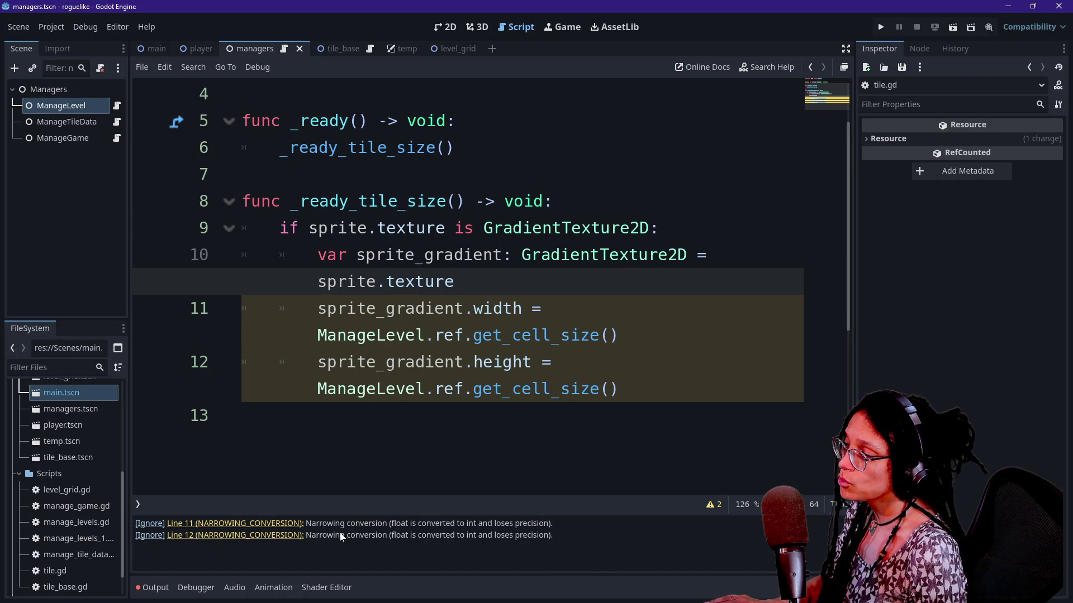
pyautogui.moveTo(488, 523); pyautogui.dragTo(585, 540)
pyautogui.click(585, 539)
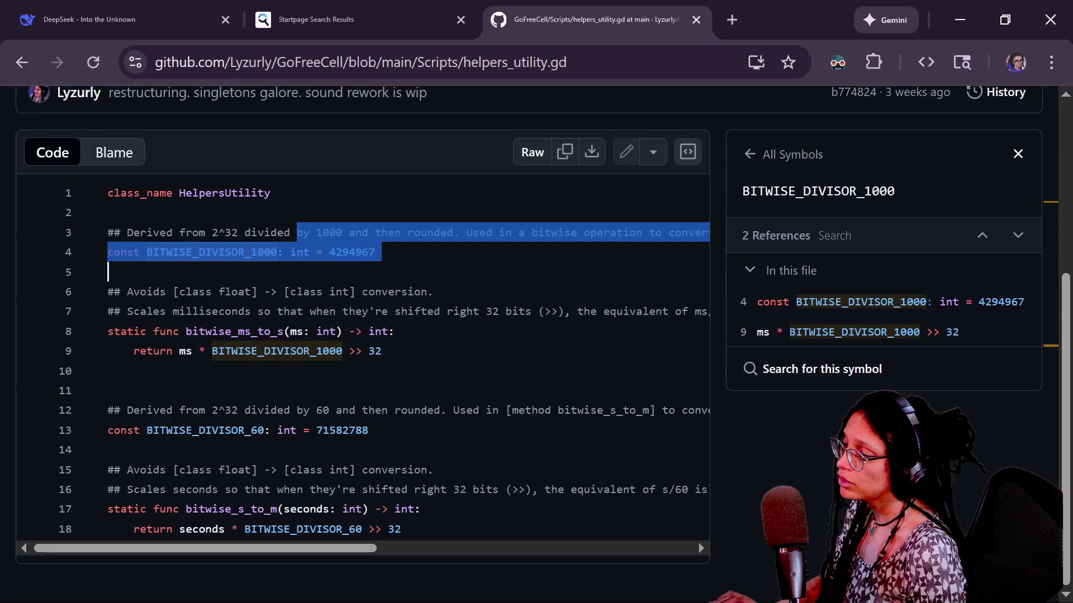
pyautogui.hotkey('alt', 'Tab')
pyautogui.click(427, 368)
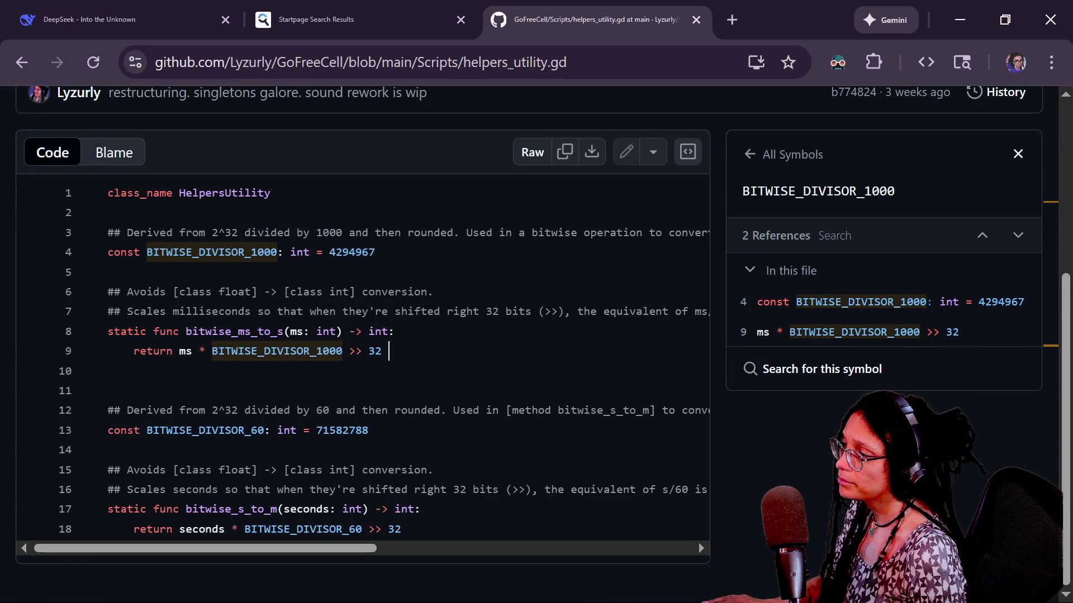
pyautogui.click(389, 410)
pyautogui.click(369, 430)
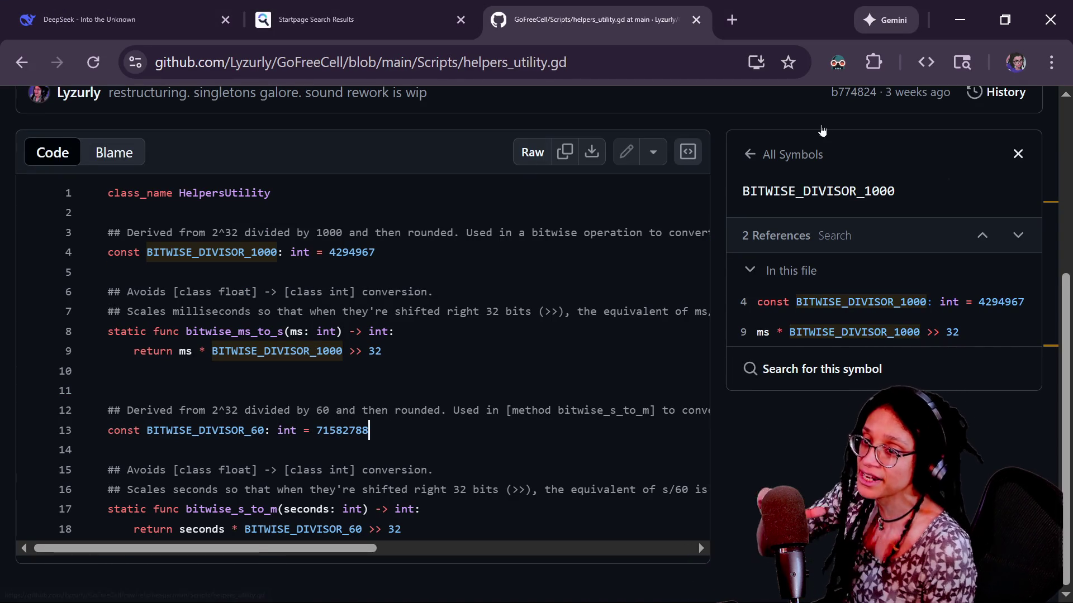
pyautogui.hotkey('alt', 'Tab')
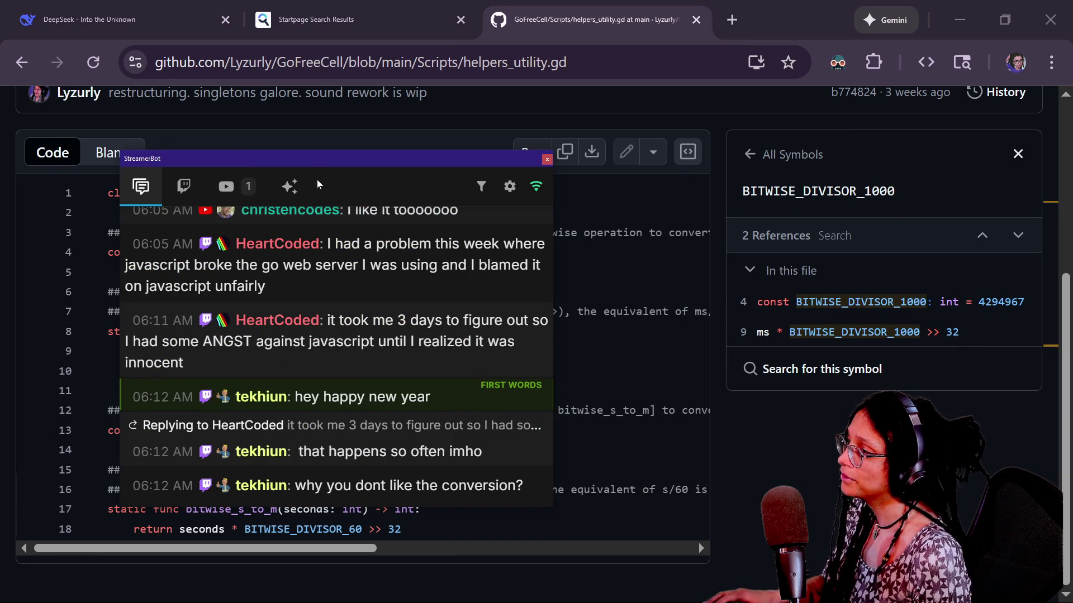
pyautogui.click(547, 159)
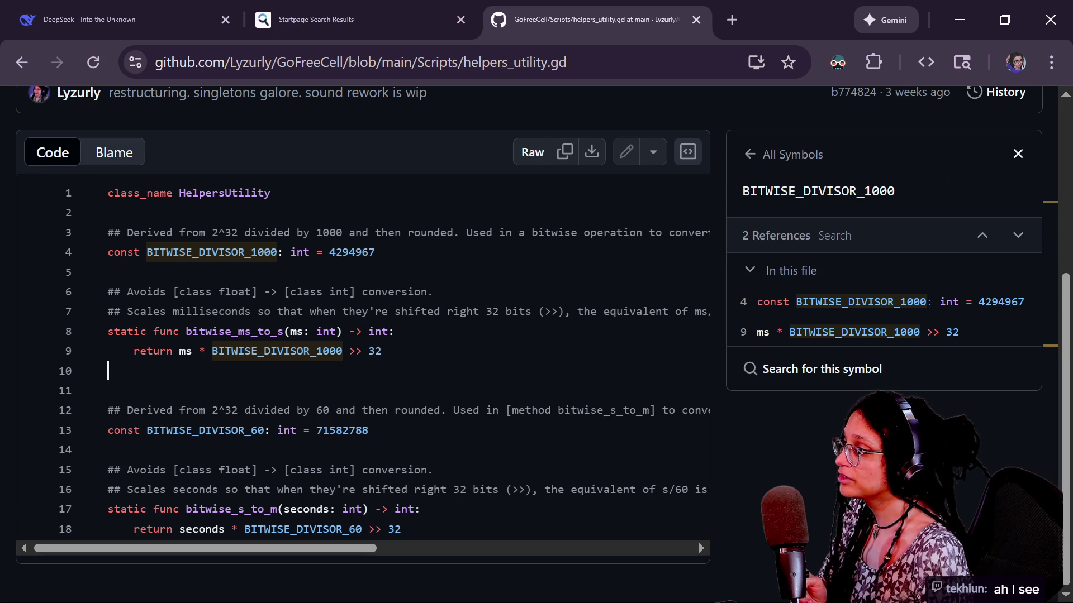
pyautogui.moveTo(349, 548)
pyautogui.mouseDown()
pyautogui.moveTo(509, 555)
pyautogui.moveTo(324, 539)
pyautogui.mouseUp()
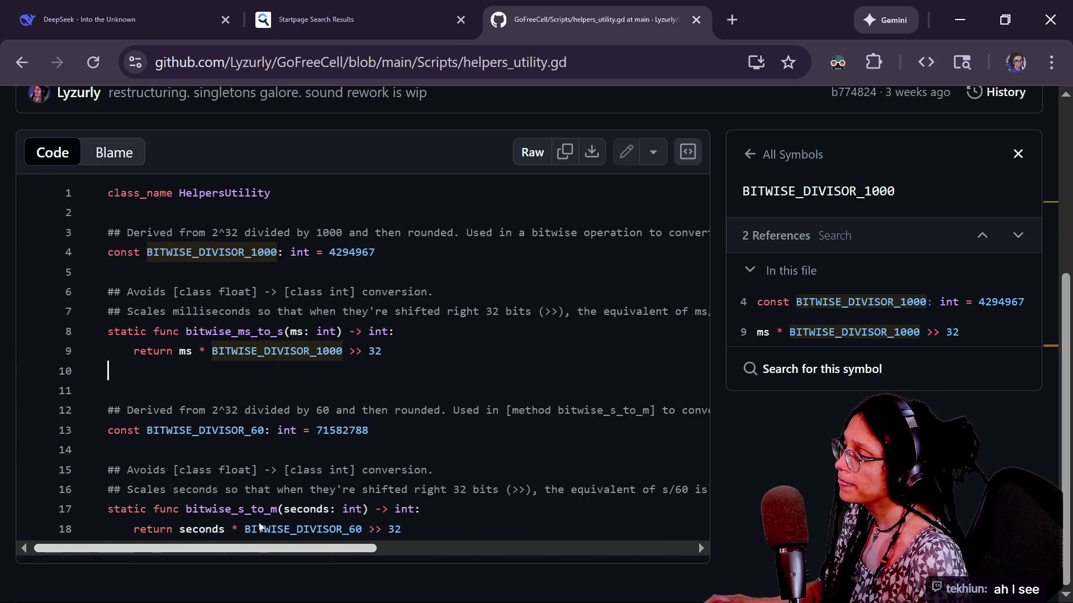
pyautogui.hscroll(1, 374, 531)
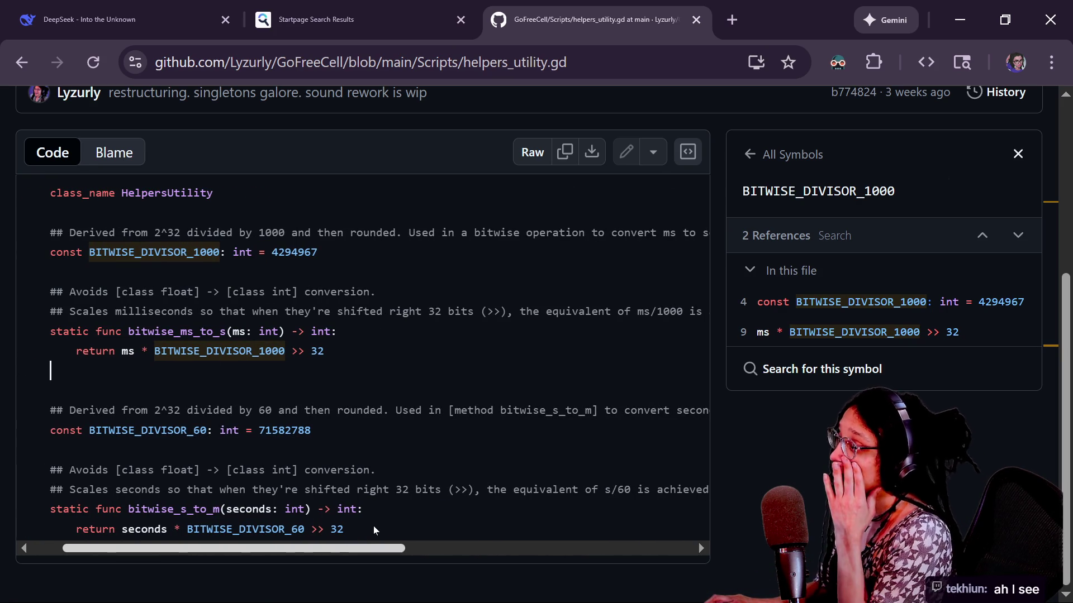
pyautogui.hscroll(1, 374, 530)
pyautogui.hscroll(5, 375, 531)
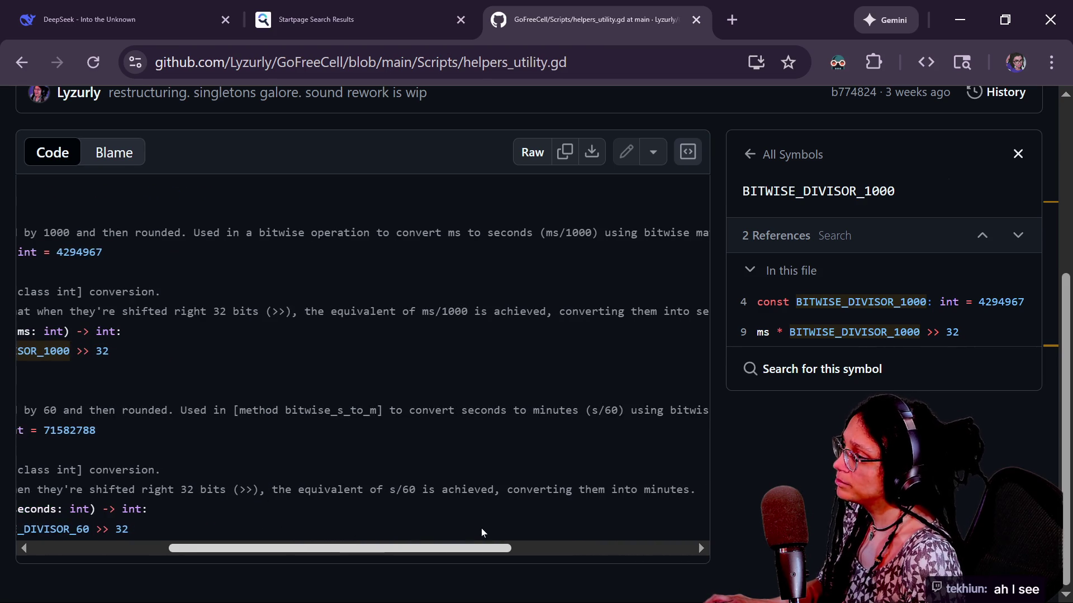
pyautogui.hscroll(8, 486, 532)
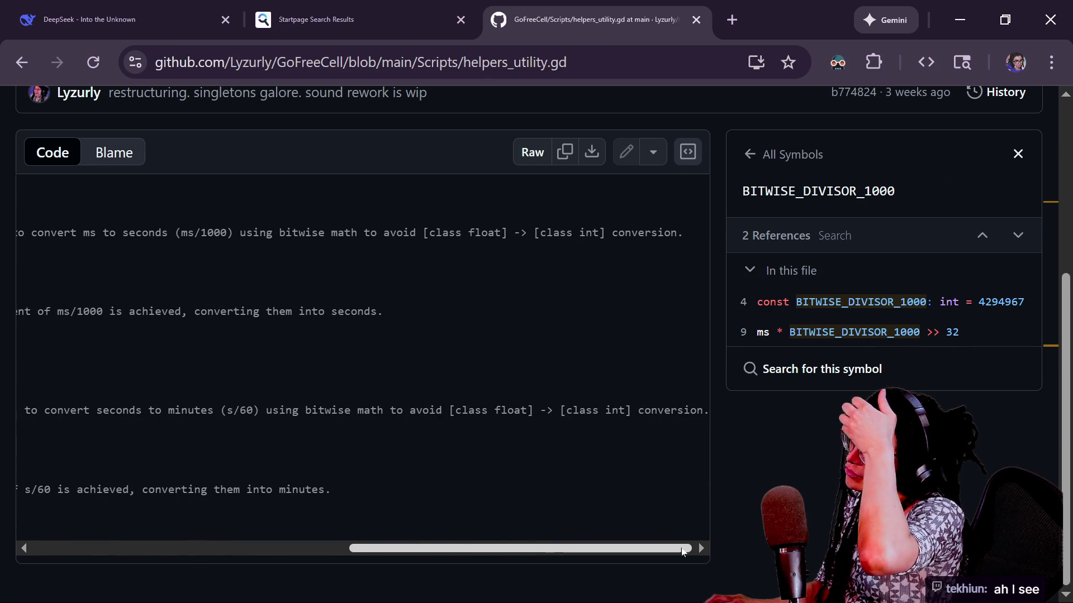
pyautogui.moveTo(682, 552); pyautogui.dragTo(335, 558)
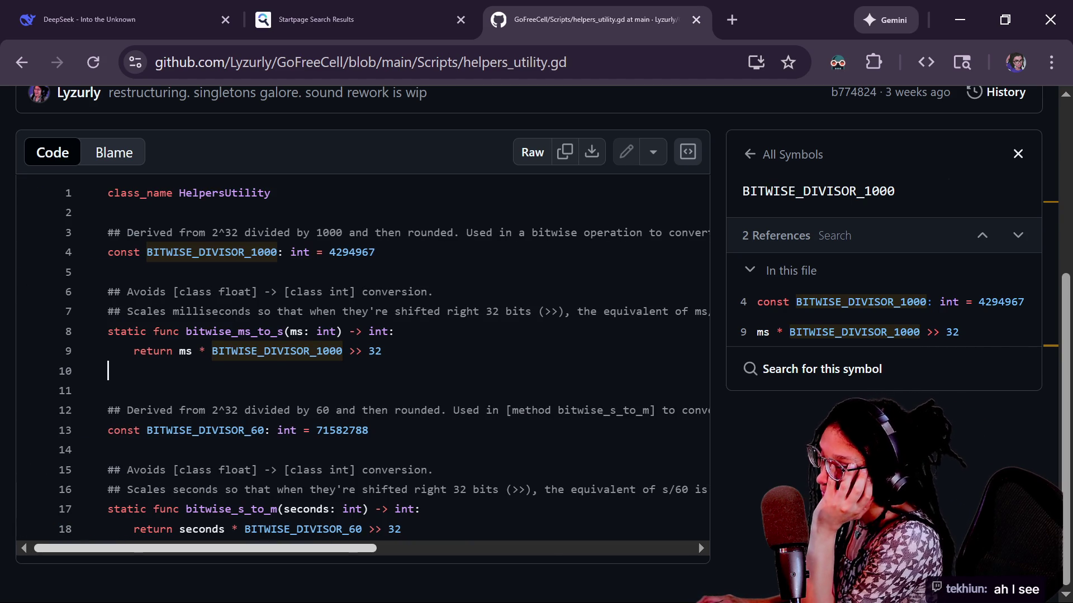
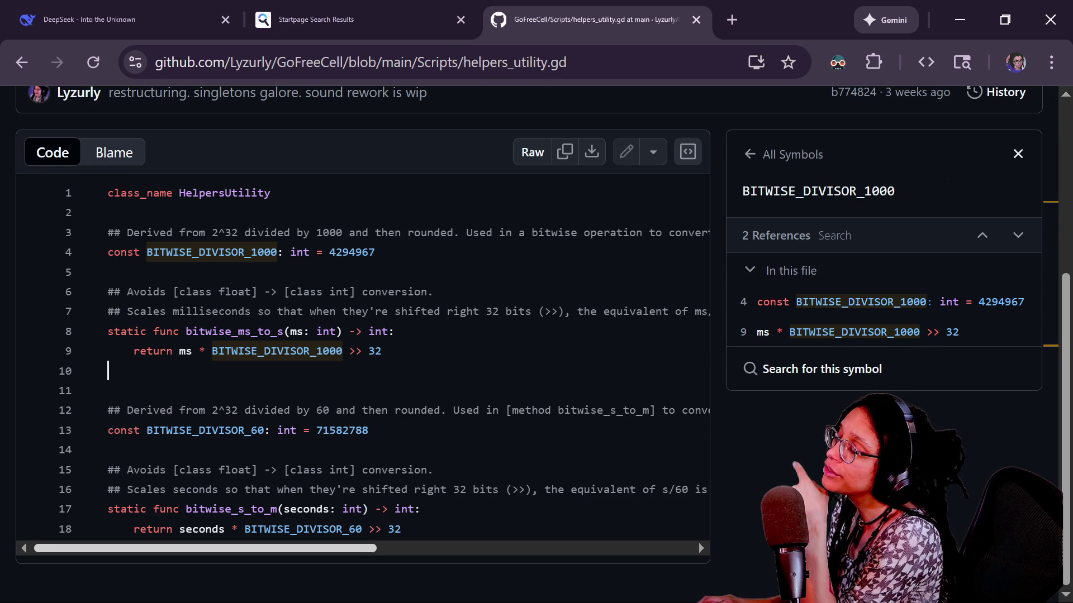
# - Finish reviewing helpers_utility.gd on GitHub, then select the gradient-size lines in tile.gd
pyautogui.moveTo(248, 550)
pyautogui.mouseDown()
pyautogui.moveTo(343, 554)
pyautogui.moveTo(472, 538)
pyautogui.moveTo(1, 536)
pyautogui.mouseUp()
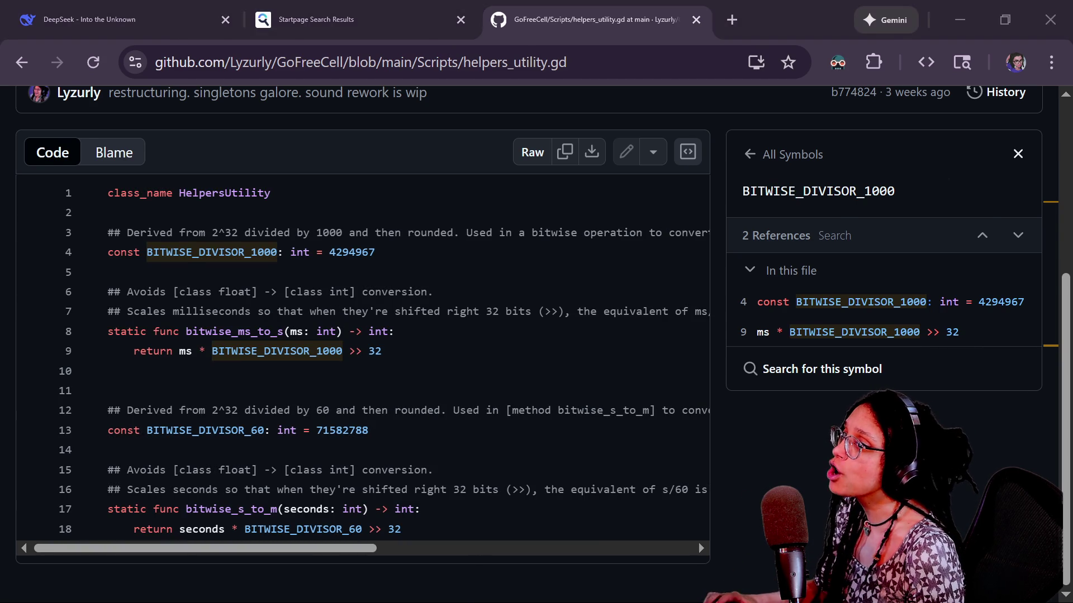
pyautogui.hotkey('alt', 'Tab')
pyautogui.click(454, 389)
pyautogui.click(318, 389)
pyautogui.moveTo(618, 389)
pyautogui.mouseDown()
pyautogui.moveTo(491, 255)
pyautogui.moveTo(383, 255)
pyautogui.moveTo(660, 228)
pyautogui.mouseUp()
# - Jump from get_cell_size() to its definition at the top of manage_levels.gd
pyautogui.click(445, 308)
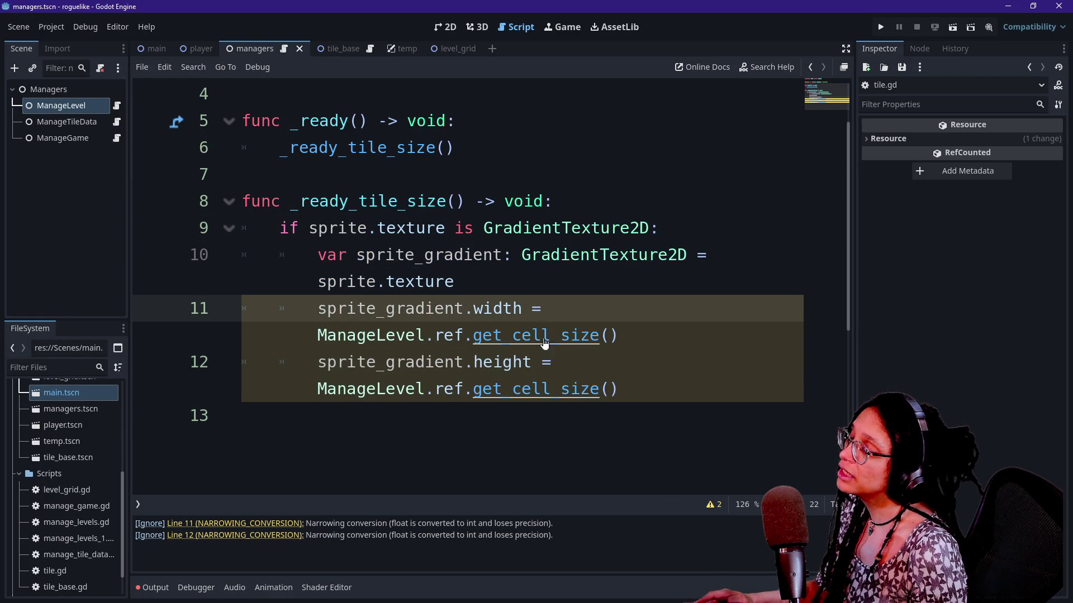
pyautogui.keyDown('ctrl'); pyautogui.click(536, 335); pyautogui.keyUp('ctrl')
pyautogui.scroll(8, 537, 335)
pyautogui.scroll(5, 536, 335)
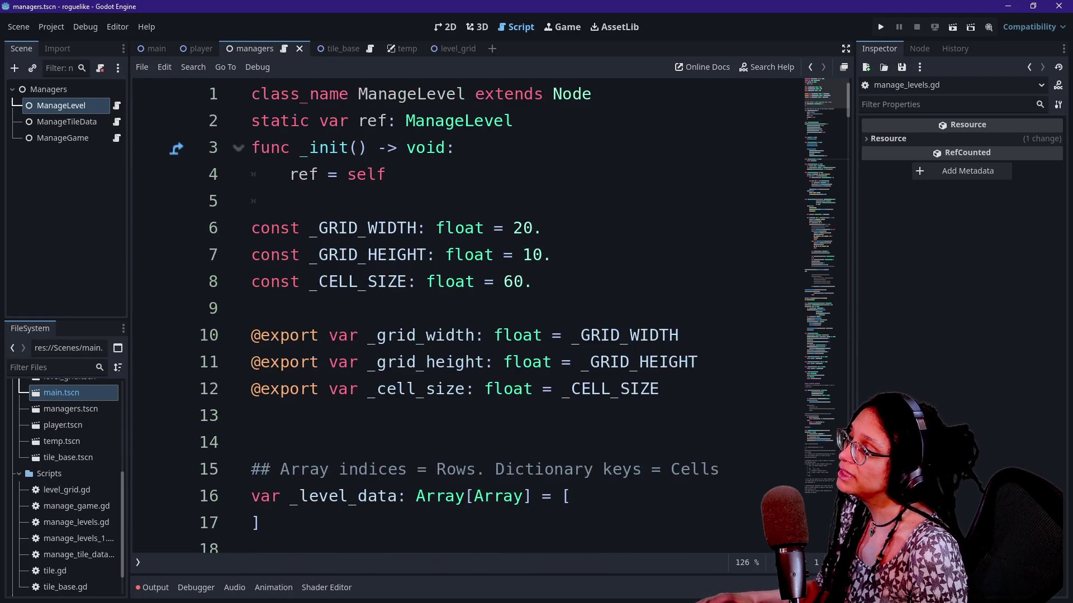
# - Retype the _GRID_WIDTH constant as int = 20
pyautogui.click(533, 228)
pyautogui.press('BackSpace')
pyautogui.press('BackSpace')
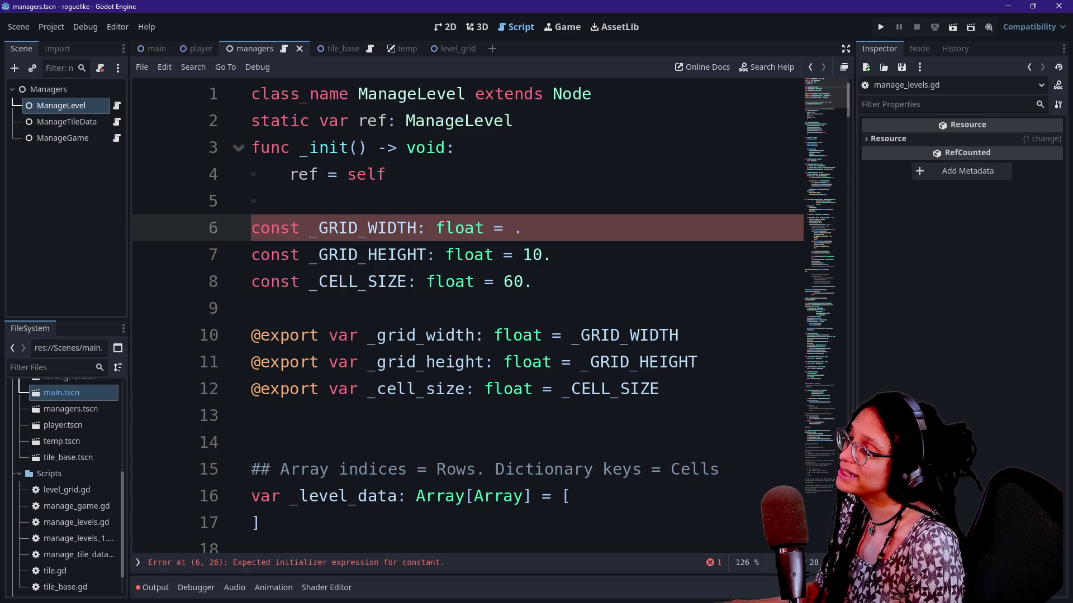
pyautogui.press('BackSpace')
pyautogui.press('BackSpace')
pyautogui.press('BackSpace')
pyautogui.write('int =')
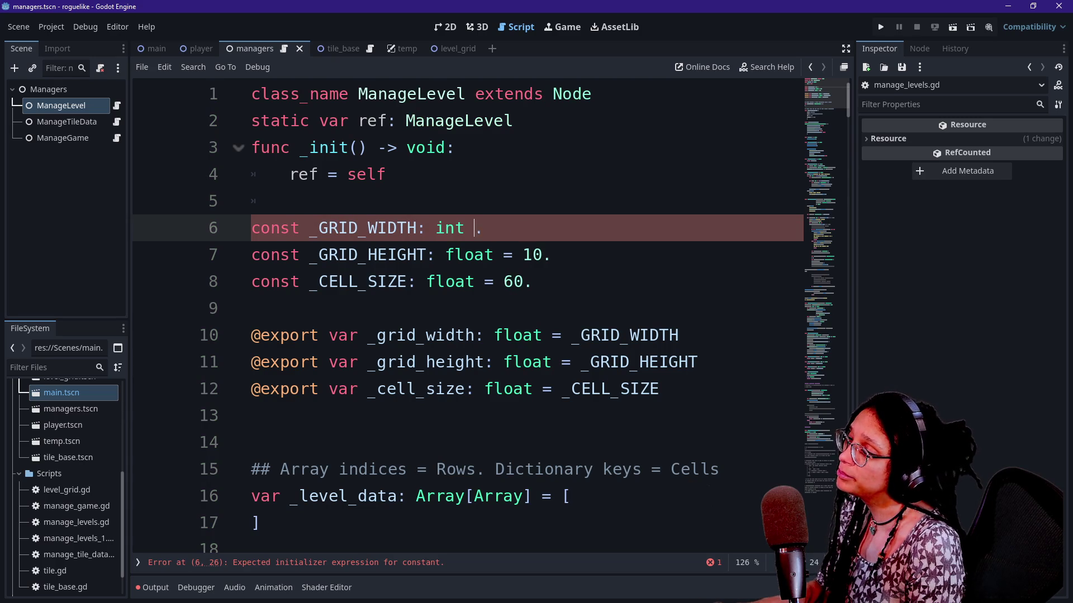
pyautogui.press('BackSpace')
pyautogui.press('BackSpace')
pyautogui.press('BackSpace')
pyautogui.write('float = 20')
pyautogui.press('End')
pyautogui.hotkey('ctrl', 'shift', 'Left')
pyautogui.hotkey('ctrl', 'shift', 'Left')
pyautogui.hotkey('ctrl', 'shift', 'Left')
pyautogui.hotkey('ctrl', 'shift', 'Right')
pyautogui.hotkey('ctrl', 'shift', 'Right')
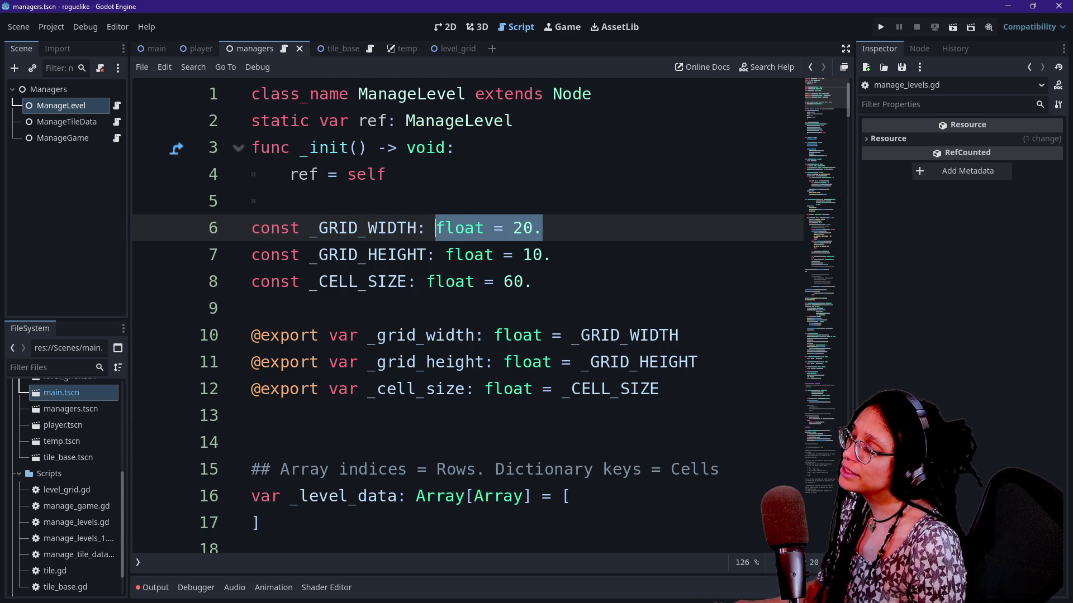
pyautogui.write('int = 2-')
pyautogui.press('BackSpace')
pyautogui.write('0')
# - Make _GRID_HEIGHT, _CELL_SIZE and the exported variables int, dropping the dots after 10 and 60
pyautogui.click(464, 255)
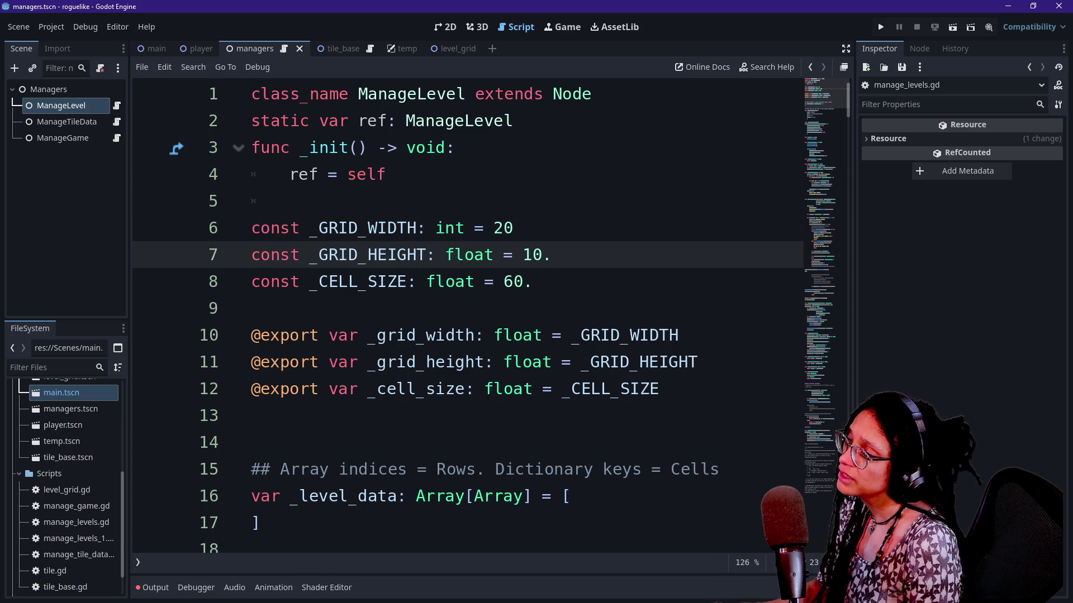
pyautogui.doubleClick(468, 254)
pyautogui.write('int')
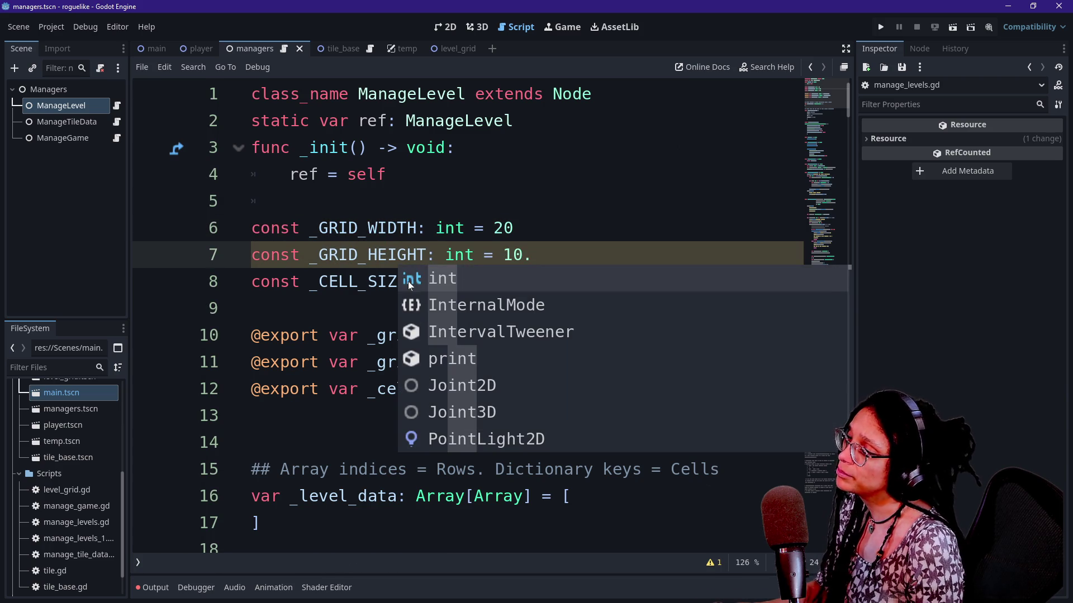
pyautogui.press('Escape')
pyautogui.doubleClick(451, 281)
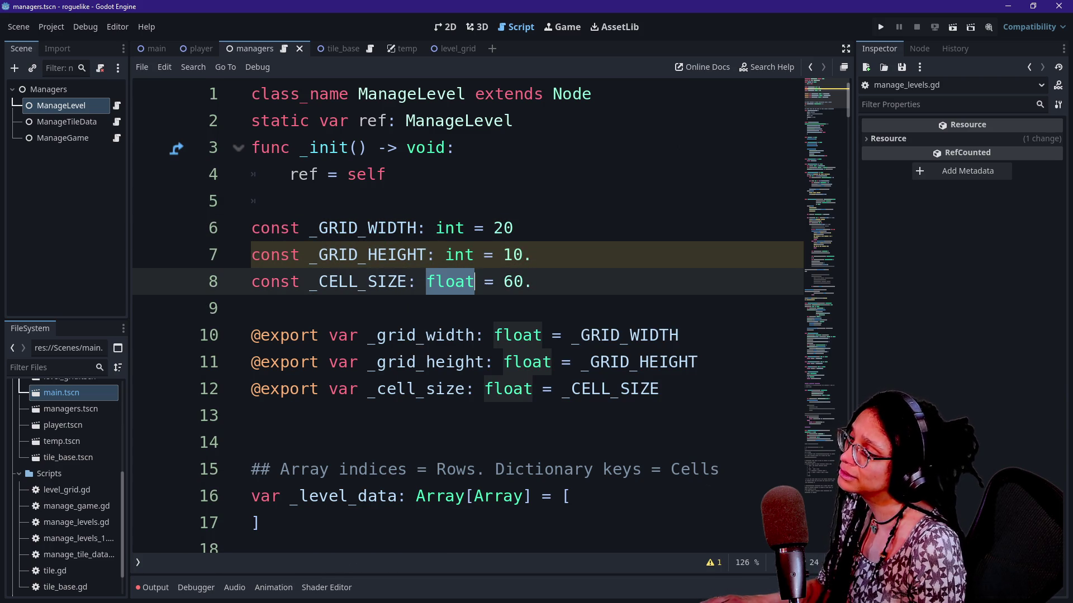
pyautogui.hotkey('ctrl', 'd')
pyautogui.hotkey('ctrl', 'd')
pyautogui.write('int')
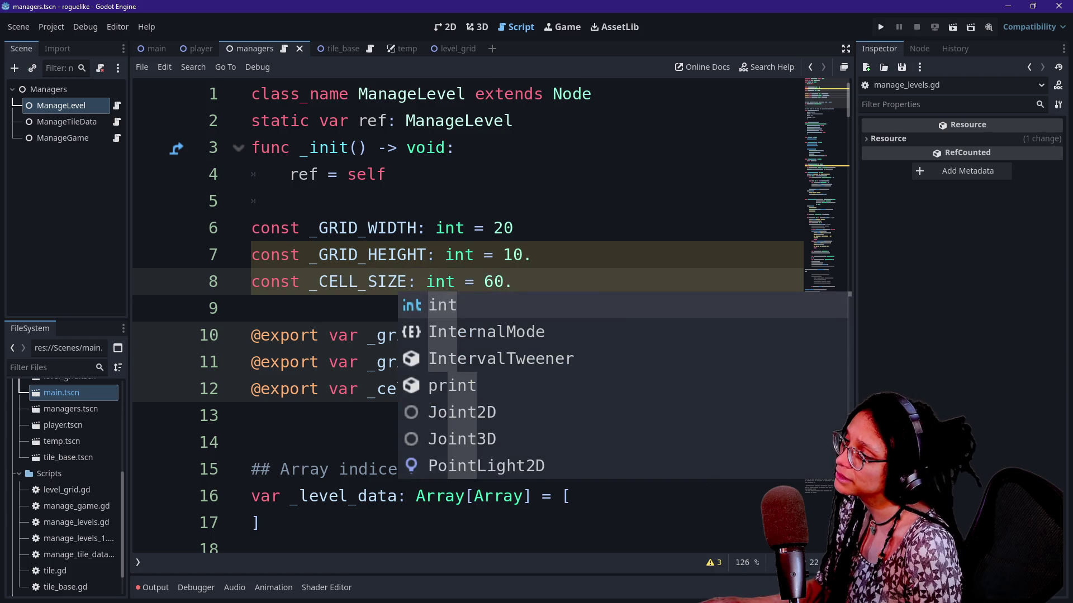
pyautogui.click(533, 255)
pyautogui.press('BackSpace')
pyautogui.click(445, 121)
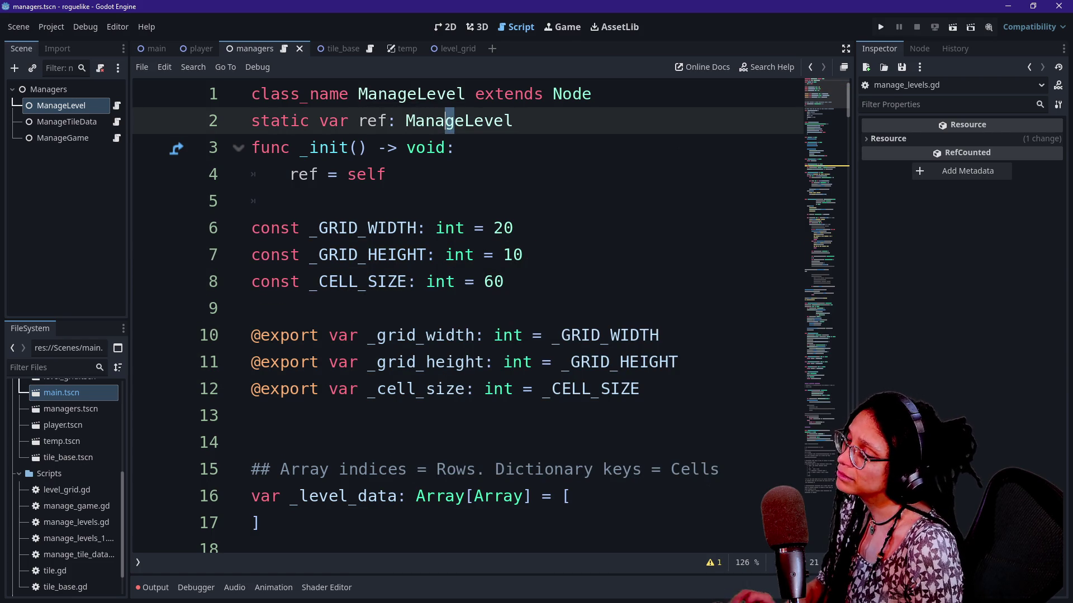
pyautogui.scroll(-12, 824, 146)
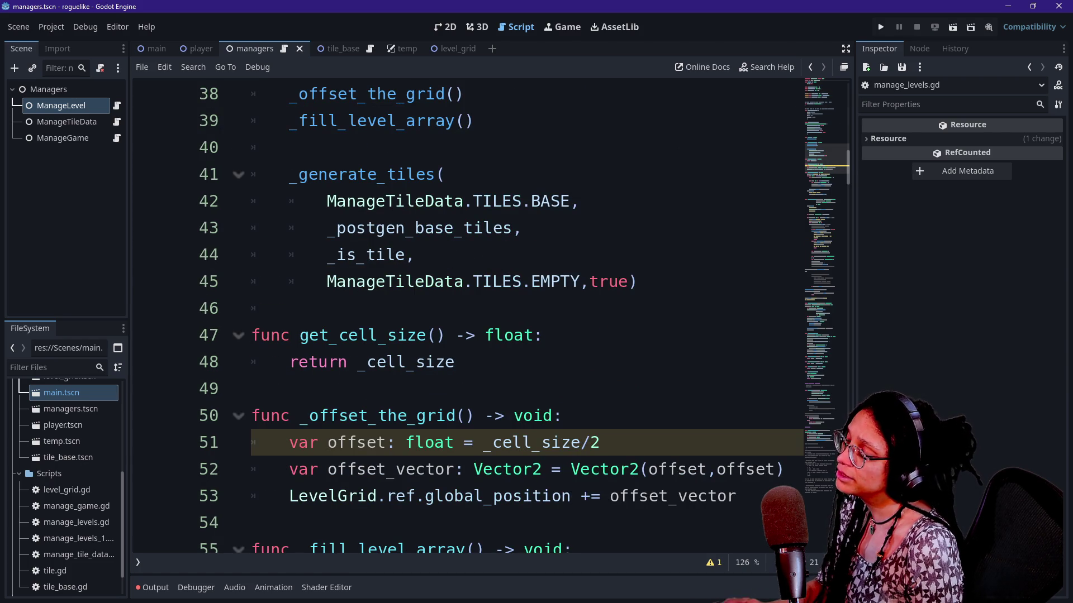
# - Change the offset type on line 51 to int and view the resulting warning
pyautogui.doubleClick(429, 442)
pyautogui.write('int')
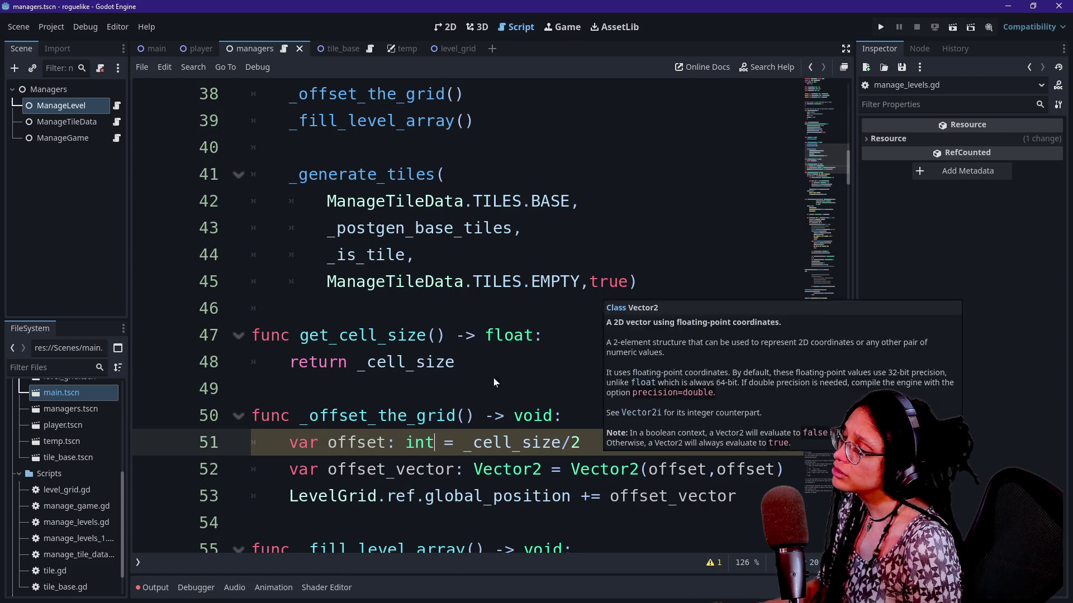
pyautogui.click(346, 255)
pyautogui.scroll(-1, 494, 415)
pyautogui.click(494, 415)
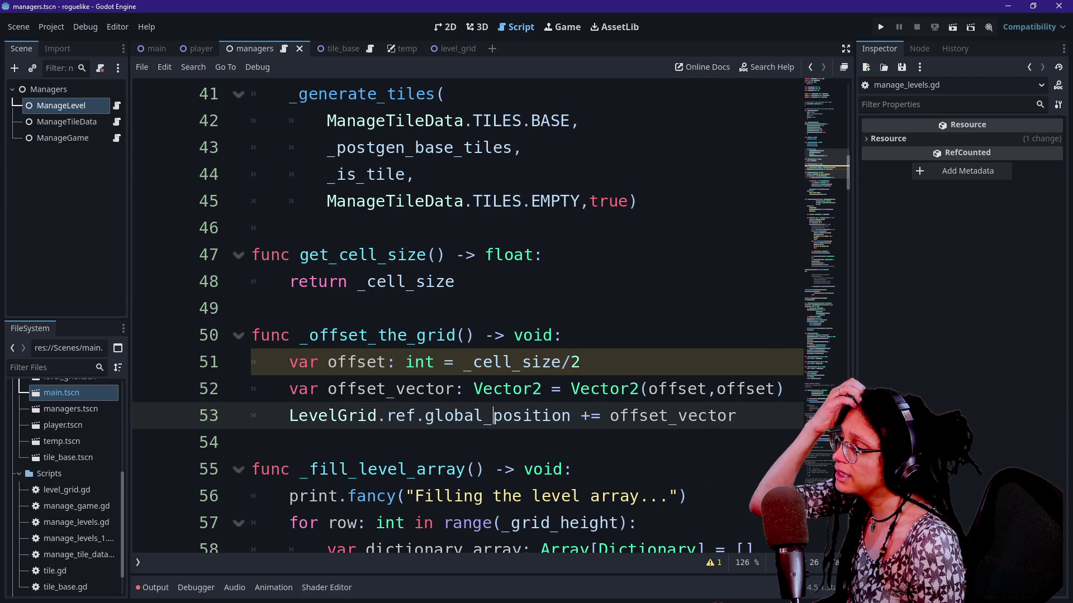
pyautogui.click(713, 563)
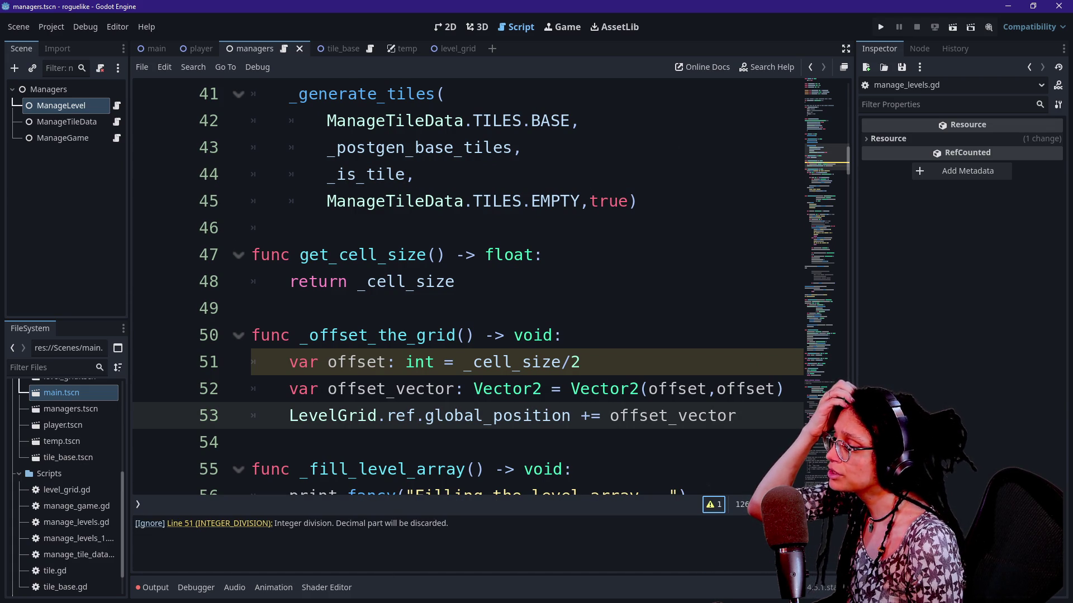
# - Try wrapping _cell_size/2 in floor(), then remove the wrapper again
pyautogui.click(454, 362)
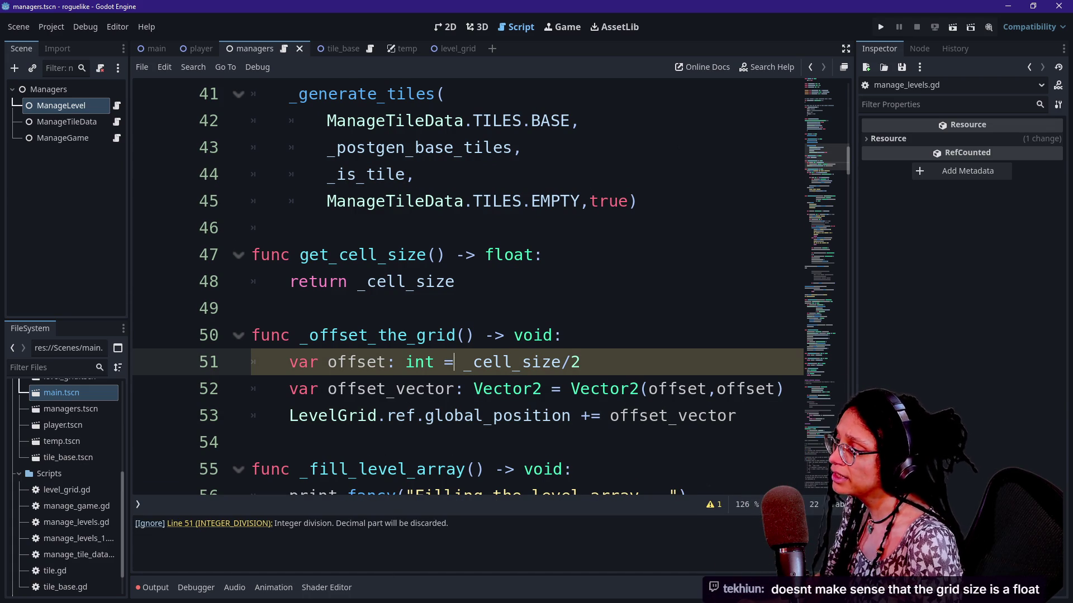
pyautogui.write('floor(')
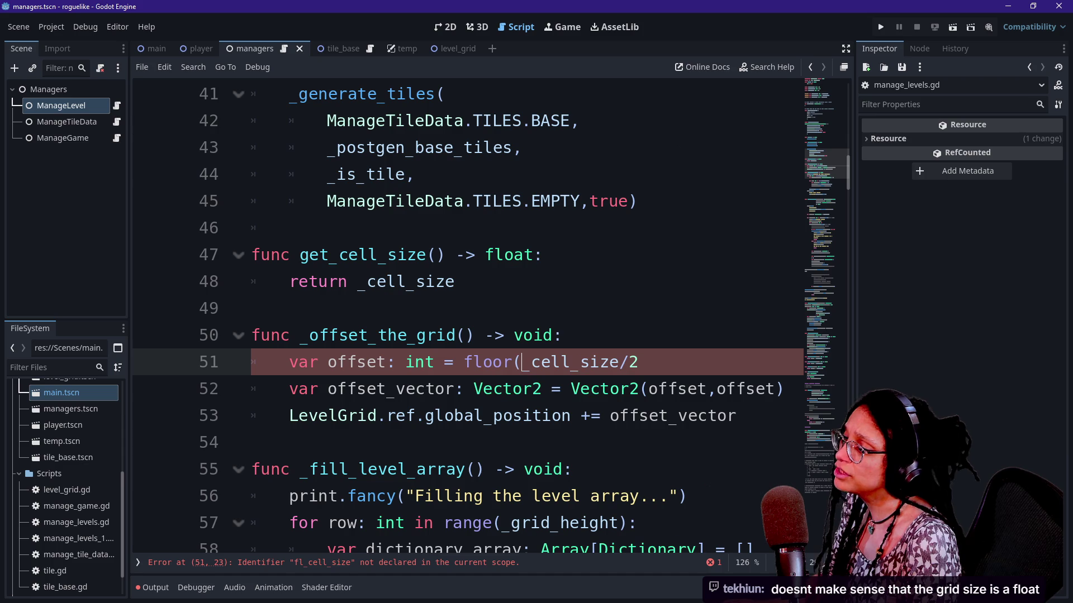
pyautogui.press('End')
pyautogui.write(')')
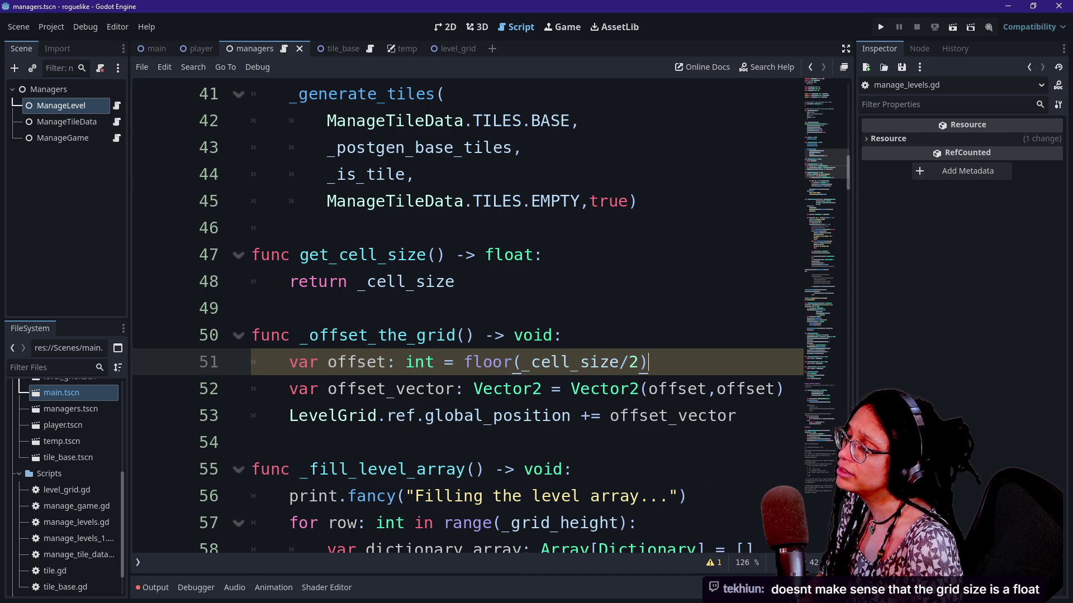
pyautogui.press('BackSpace')
pyautogui.press('Left')
pyautogui.press('Left')
pyautogui.press('Left')
pyautogui.press('BackSpace')
pyautogui.press('BackSpace')
pyautogui.press('BackSpace')
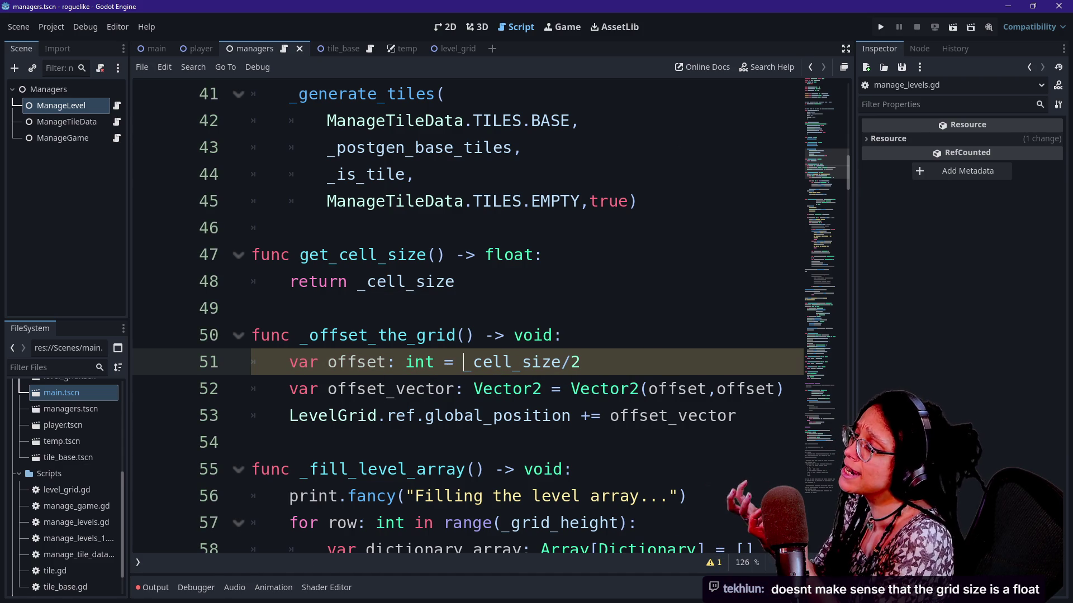
# - Try replacing /2 with a * .4 multiplier, then undo back to _cell_size/2
pyautogui.press('End')
pyautogui.press('BackSpace')
pyautogui.press('BackSpace')
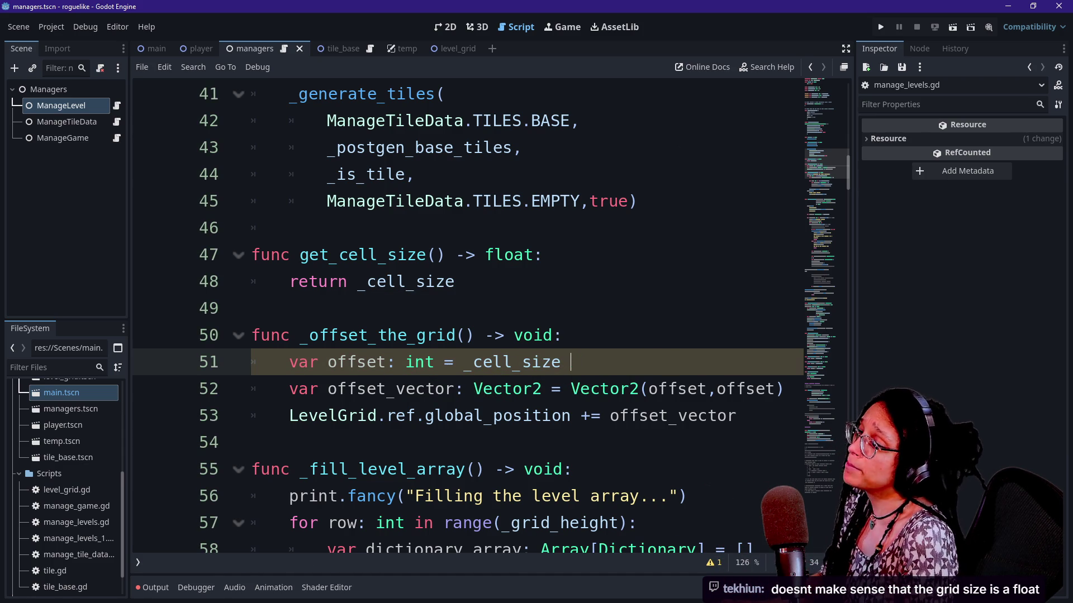
pyautogui.write('* .4')
pyautogui.press('BackSpace')
pyautogui.write('5')
pyautogui.press('BackSpace')
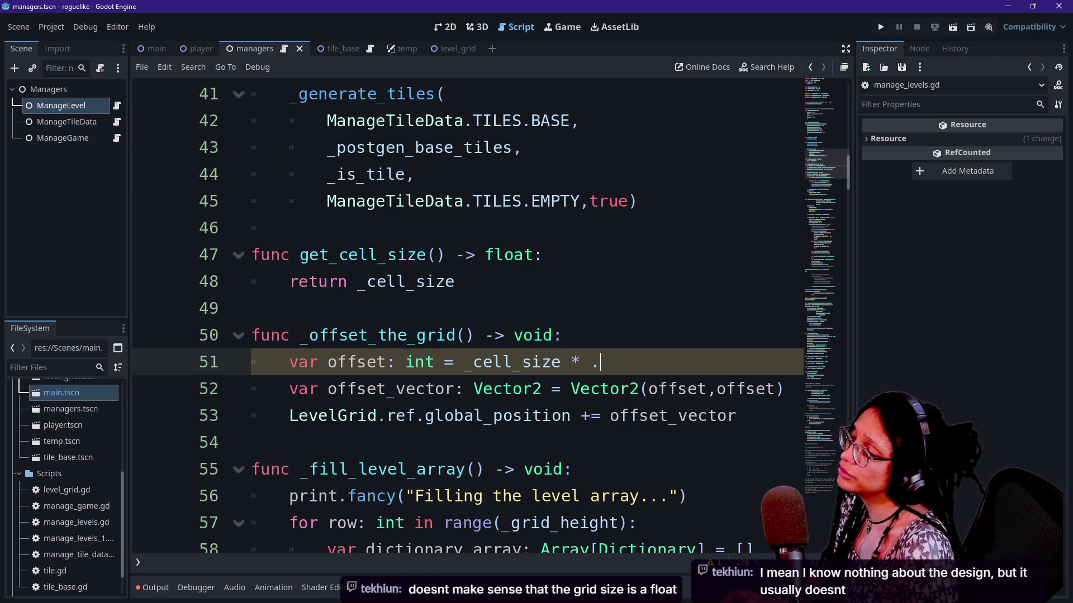
pyautogui.write('4')
pyautogui.hotkey('ctrl', 'z')
pyautogui.hotkey('ctrl', 'z')
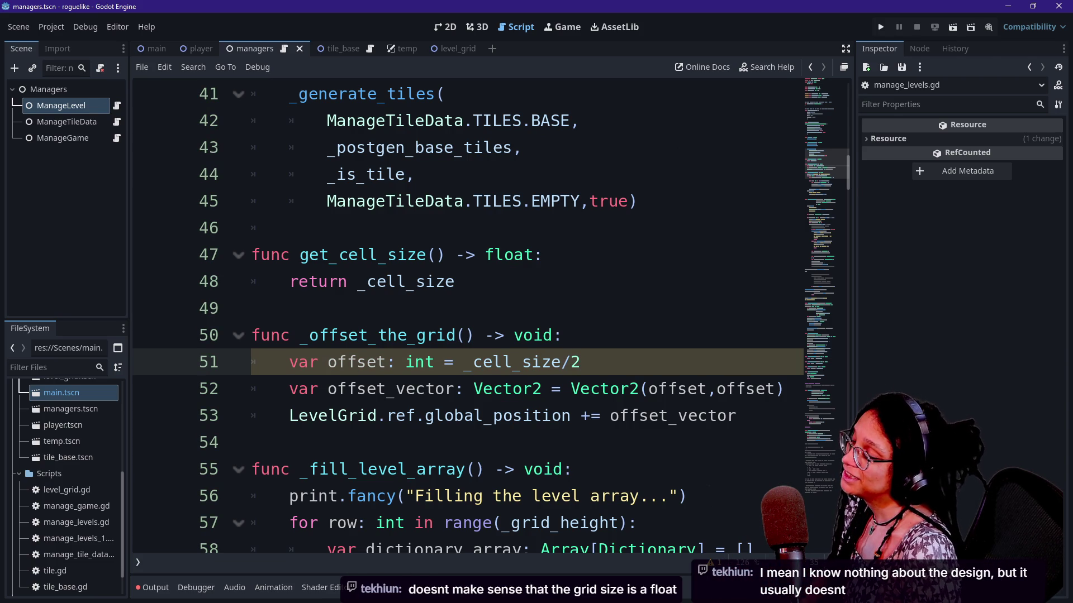
# - Declare offset as float and append 'as float' to _cell_size/2, checking the INTEGER_DIVISION warning
pyautogui.press('BackSpace')
pyautogui.press('BackSpace')
pyautogui.press('BackSpace')
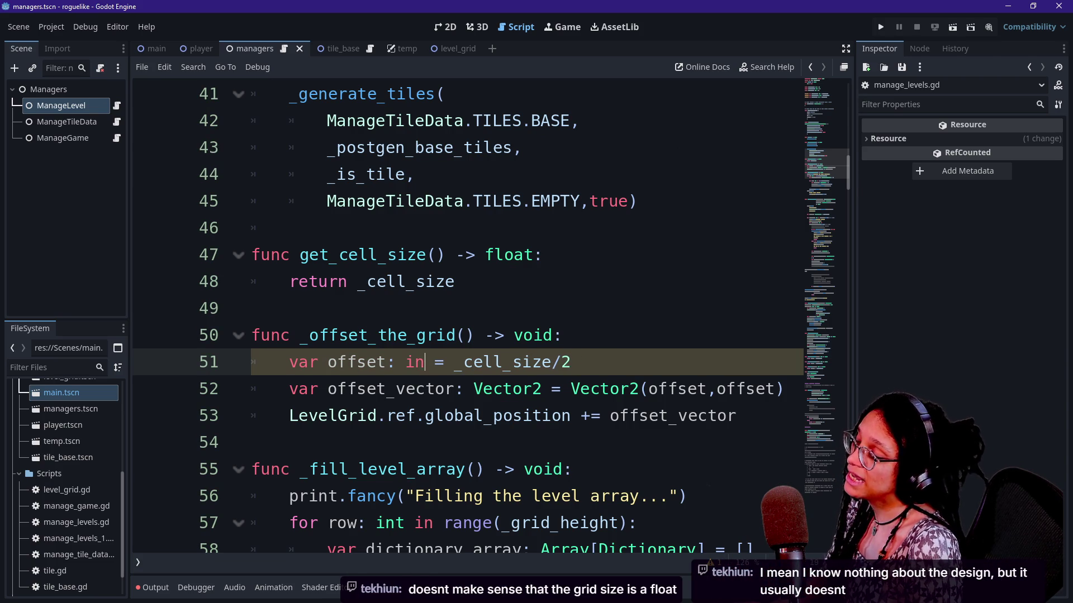
pyautogui.write('float')
pyautogui.click(251, 307)
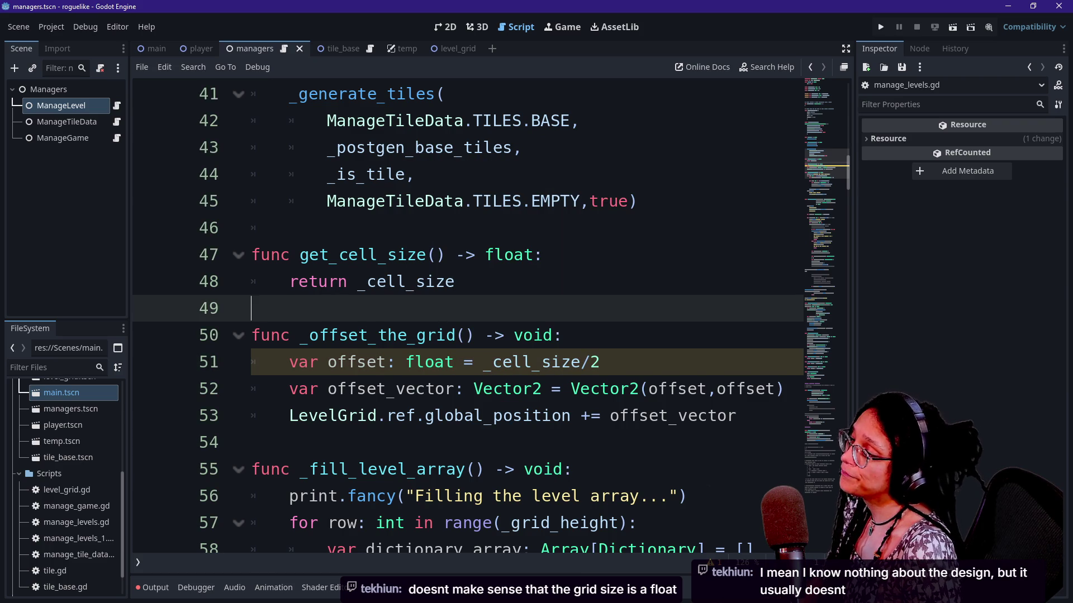
pyautogui.click(710, 563)
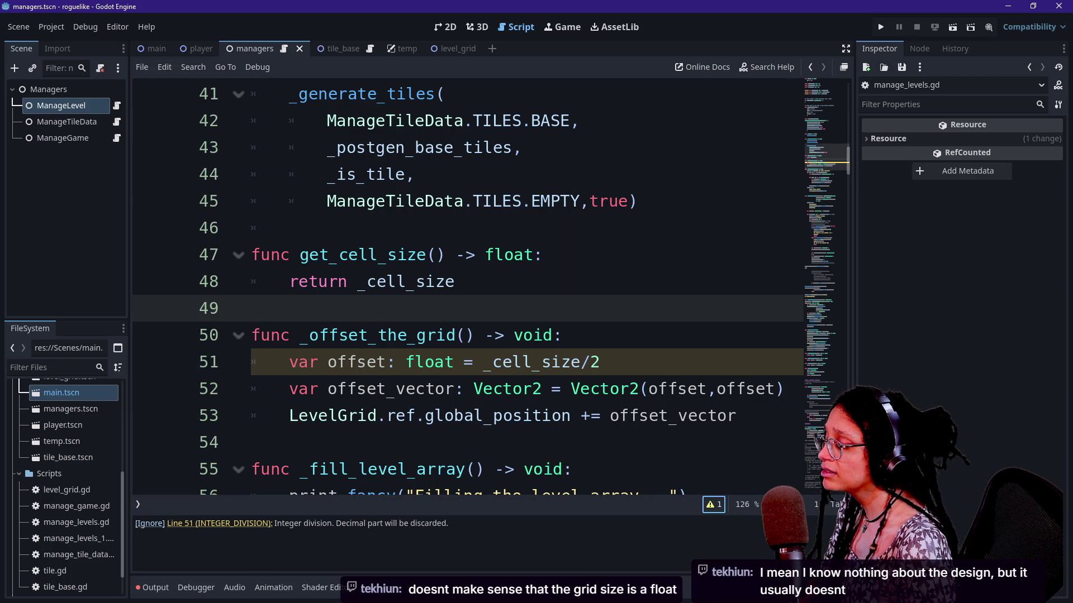
pyautogui.click(581, 362)
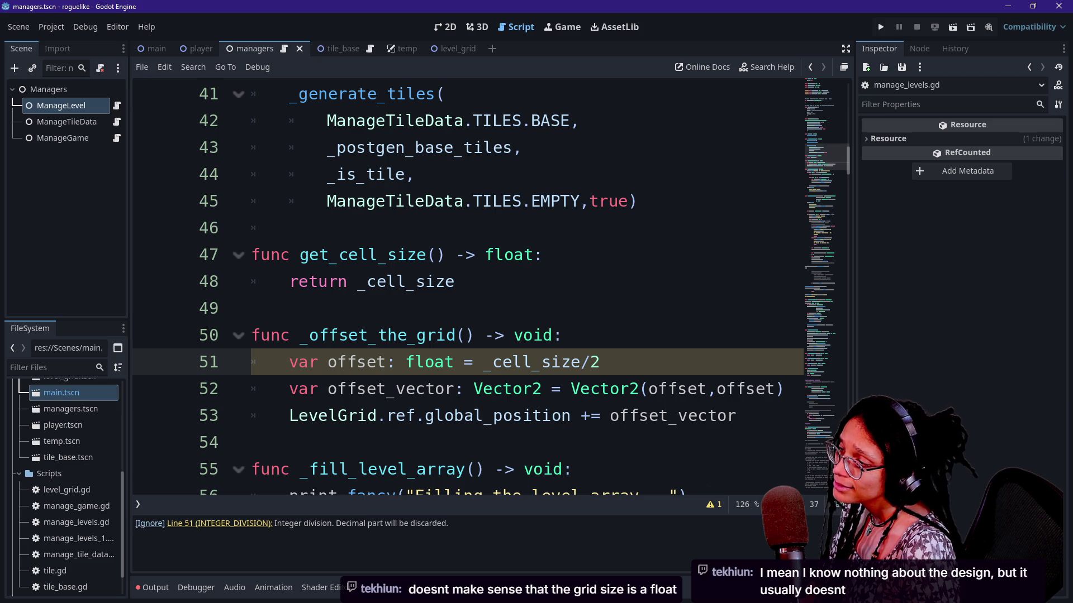
pyautogui.write('as fl')
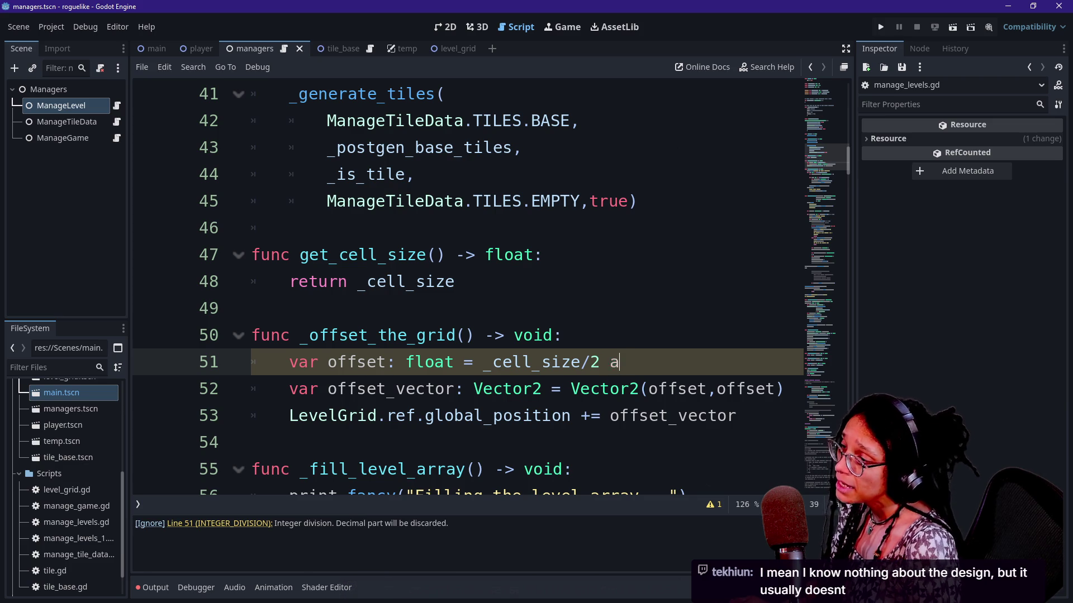
pyautogui.write('oat')
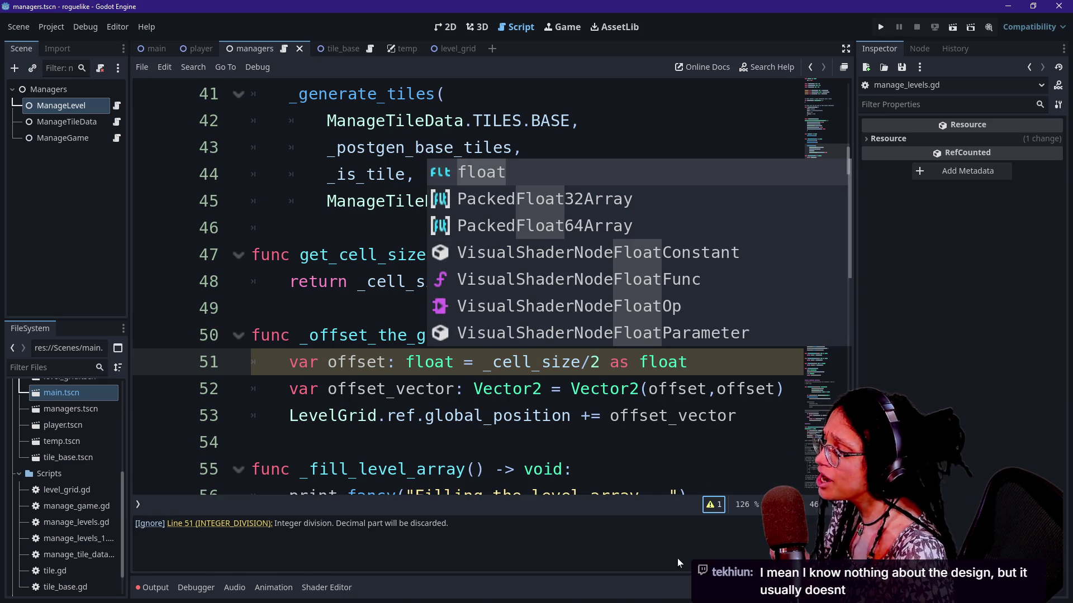
pyautogui.click(250, 443)
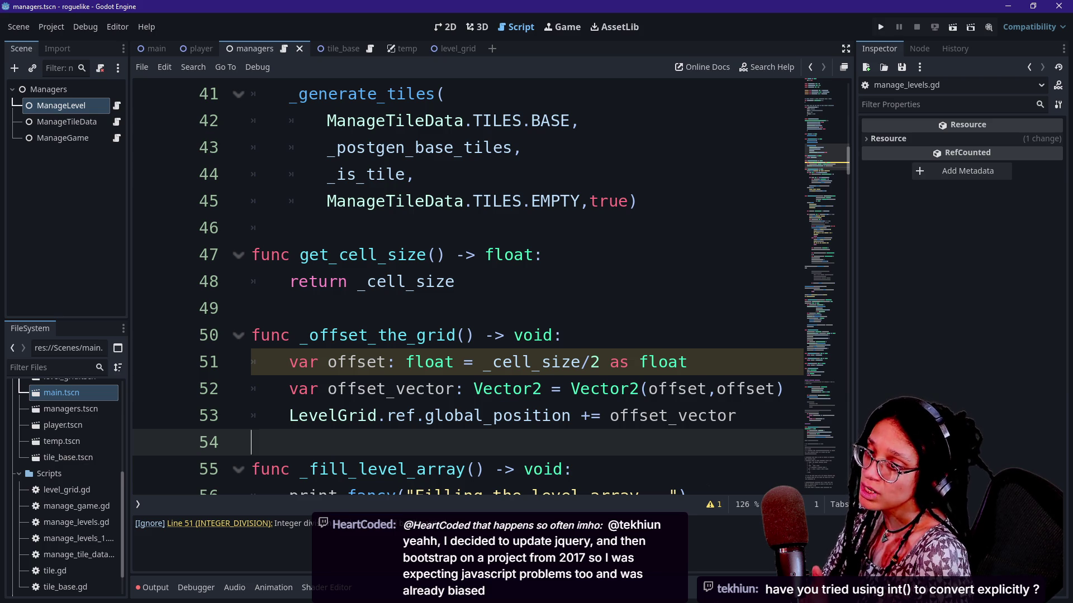
pyautogui.click(582, 362)
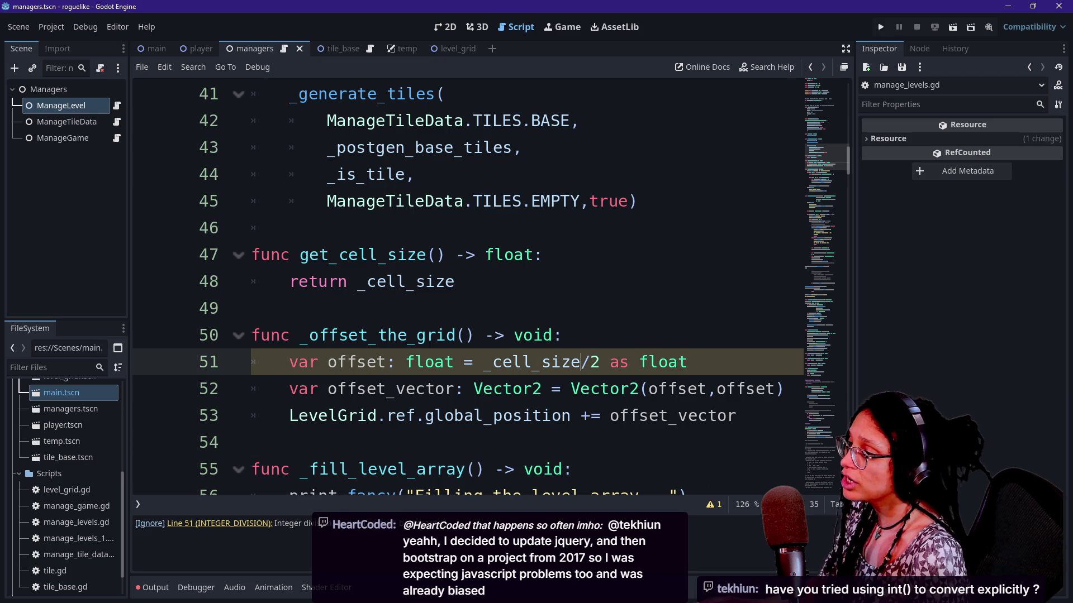
# - Try replacing the offset expression with an int() call, then undo it
pyautogui.moveTo(687, 362); pyautogui.dragTo(483, 362)
pyautogui.press('BackSpace')
pyautogui.write('int')
pyautogui.write('int')
pyautogui.press('BackSpace')
pyautogui.write('t(')
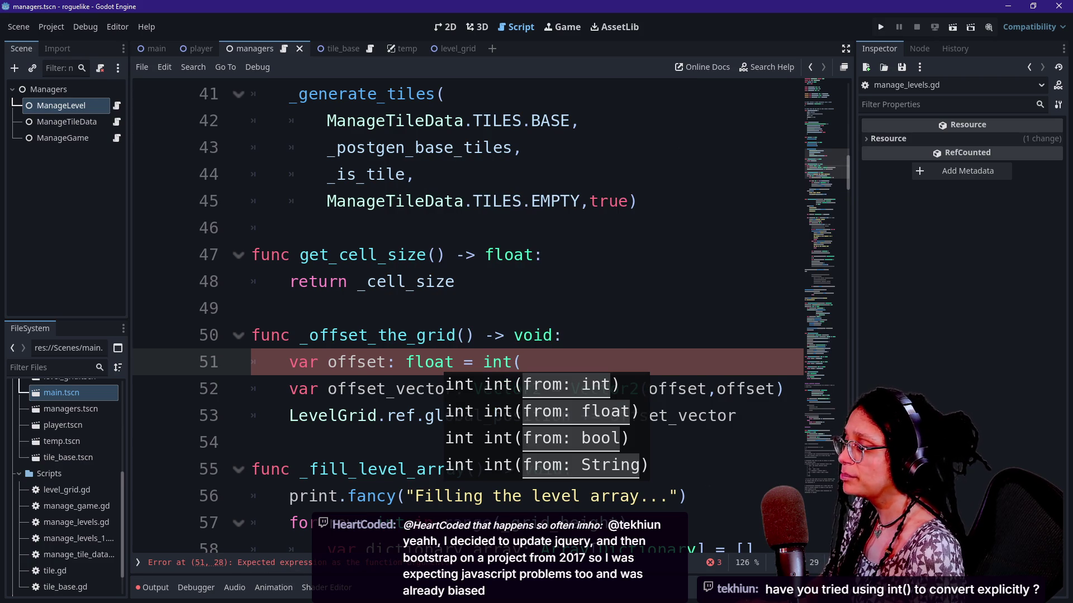
pyautogui.hotkey('ctrl', 'z')
pyautogui.hotkey('ctrl', 'z')
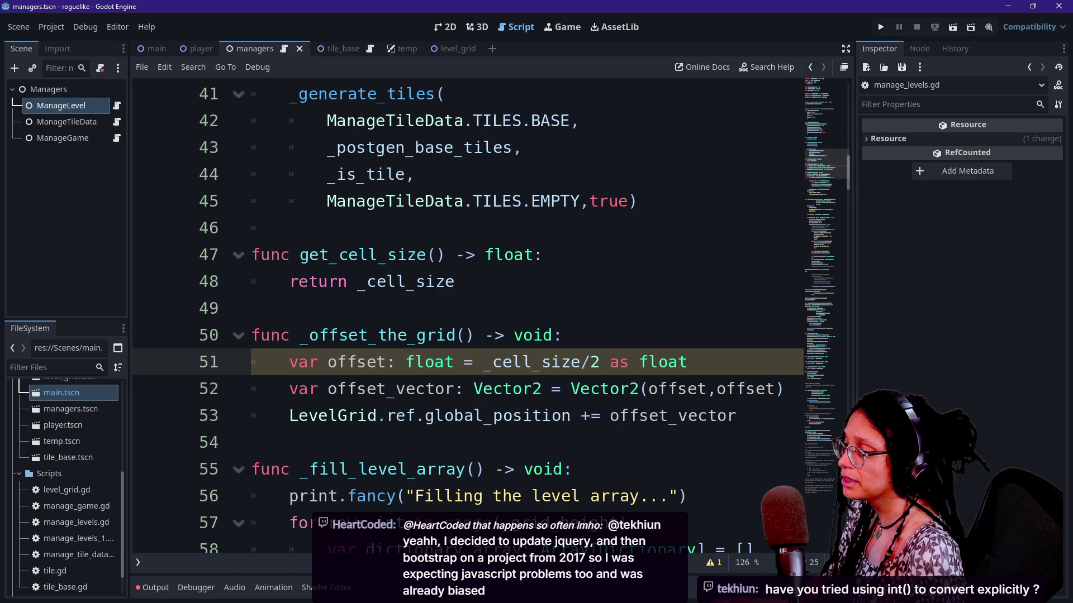
# - Drop the 'as float' cast, make offset int, wrap the division in int(), and check the warning
pyautogui.hotkey('ctrl', 'shift', 'Left')
pyautogui.hotkey('ctrl', 'shift', 'Left')
pyautogui.press('BackSpace')
pyautogui.press('BackSpace')
pyautogui.doubleClick(429, 362)
pyautogui.write('int')
pyautogui.click(464, 363)
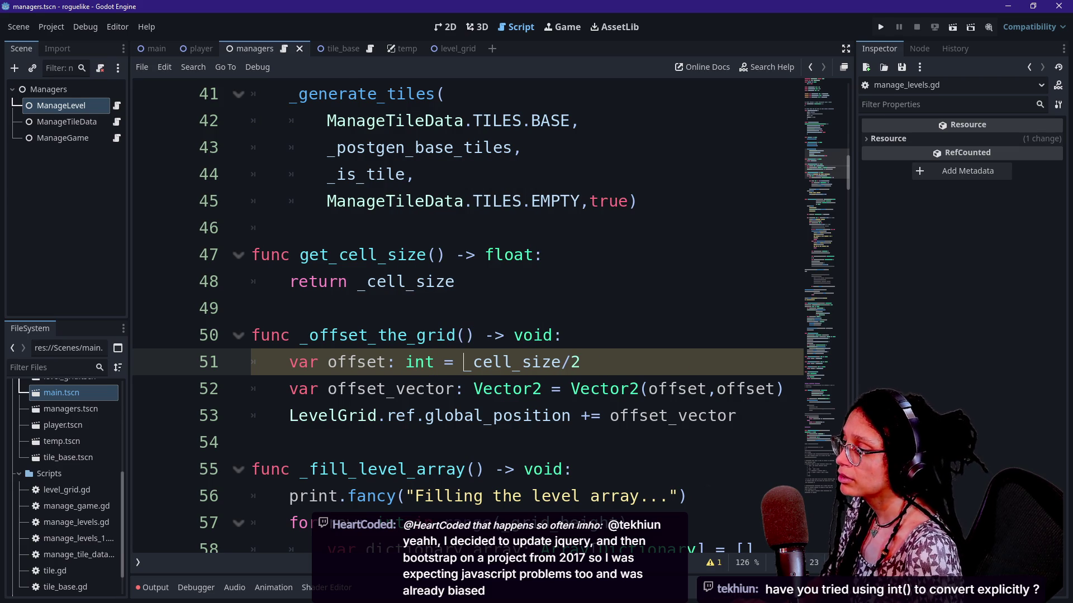
pyautogui.write('int(')
pyautogui.press('End')
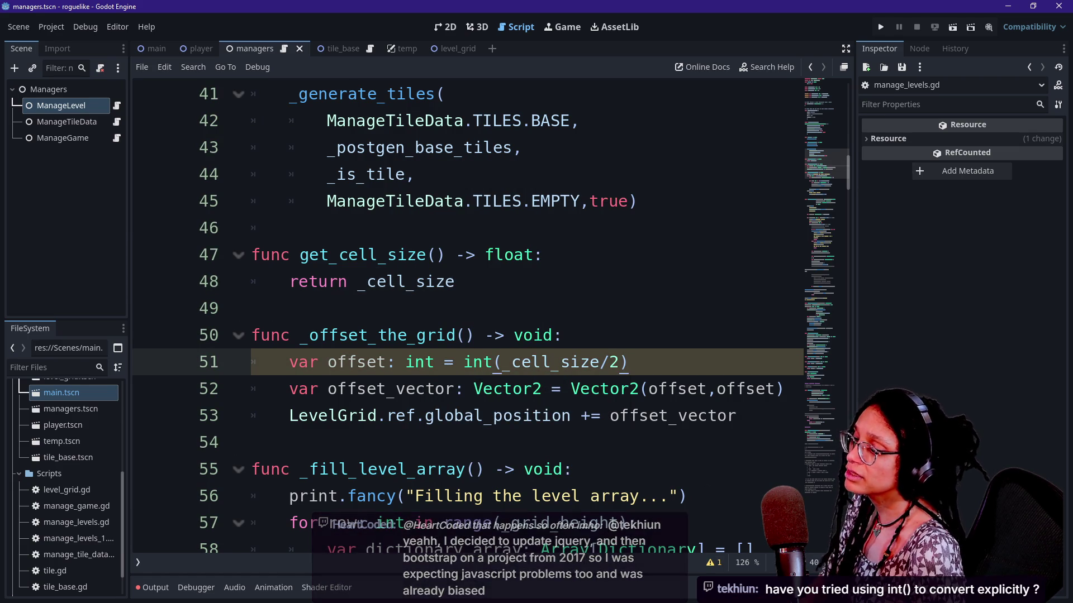
pyautogui.click(706, 565)
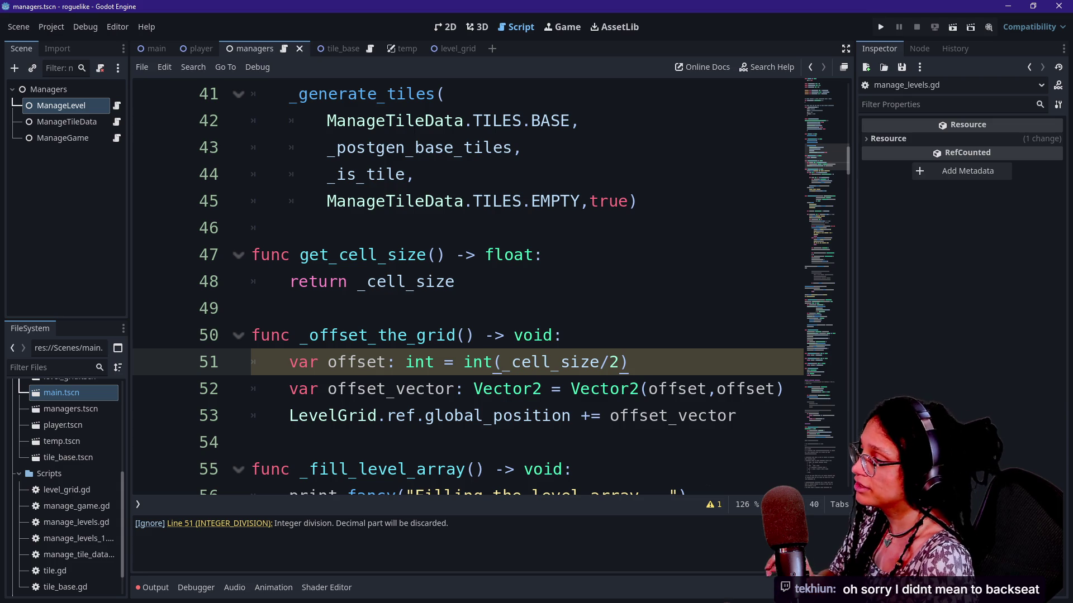
# - Inspect the offset declaration by repeatedly selecting and deselecting line 51
pyautogui.click(391, 281)
pyautogui.click(571, 415)
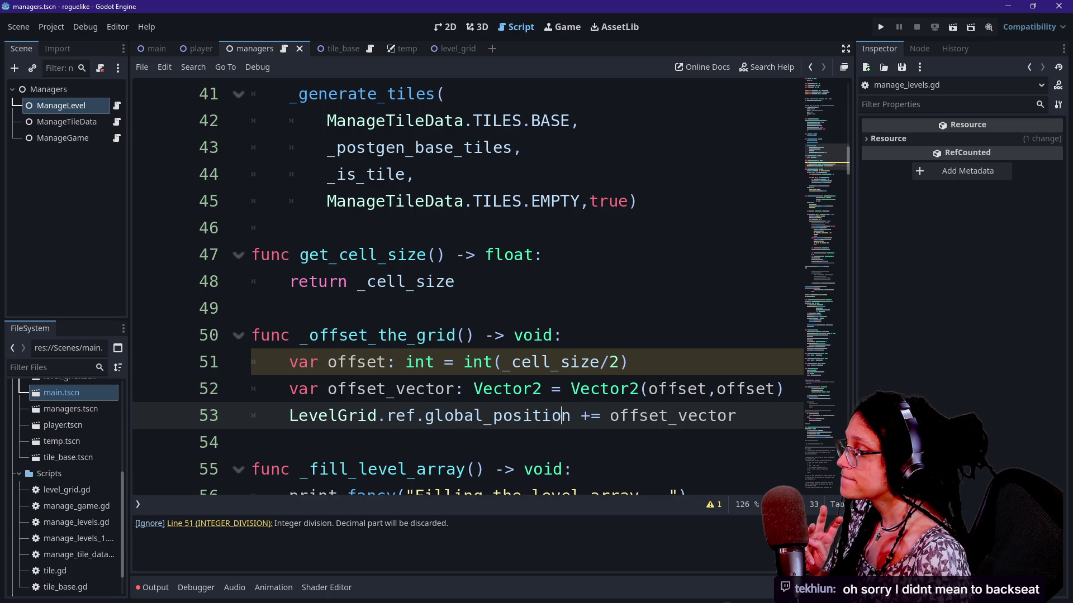
pyautogui.click(628, 362)
pyautogui.click(563, 336)
pyautogui.moveTo(563, 336)
pyautogui.mouseDown()
pyautogui.moveTo(631, 363)
pyautogui.moveTo(650, 389)
pyautogui.moveTo(628, 362)
pyautogui.moveTo(563, 335)
pyautogui.moveTo(629, 362)
pyautogui.mouseUp()
pyautogui.click(629, 362)
pyautogui.hotkey('shift', 'Up')
pyautogui.hotkey('shift', 'Down')
pyautogui.hotkey('shift', 'Up')
pyautogui.hotkey('shift', 'Down')
pyautogui.hotkey('shift', 'Up')
pyautogui.press('Left')
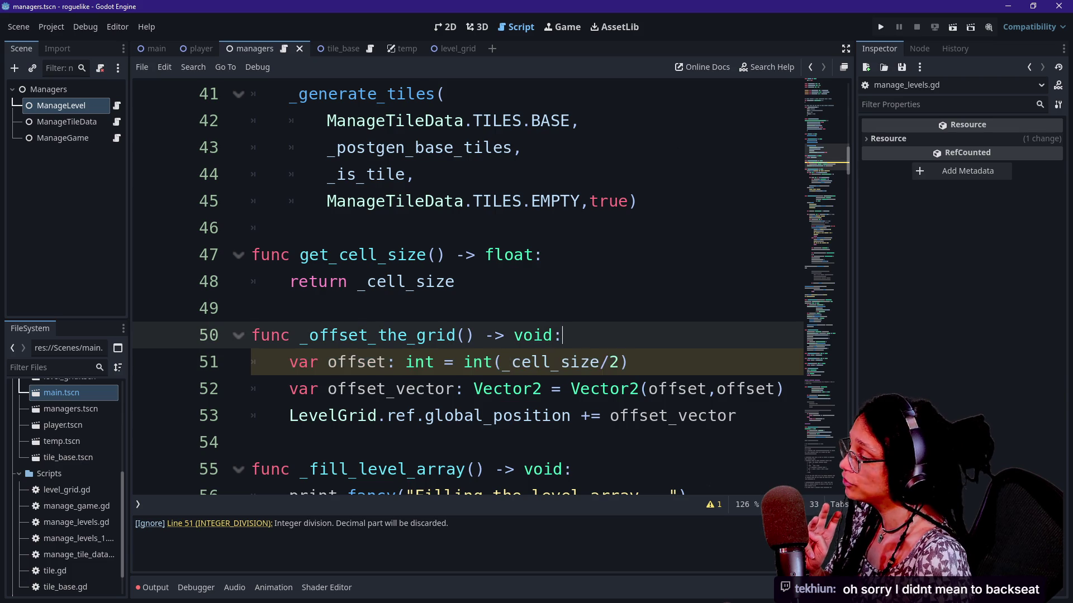
pyautogui.hotkey('shift', 'Down')
pyautogui.press('Right')
pyautogui.press('Up')
pyautogui.hotkey('shift', 'Down')
pyautogui.hotkey('shift', 'Up')
pyautogui.hotkey('shift', 'Down')
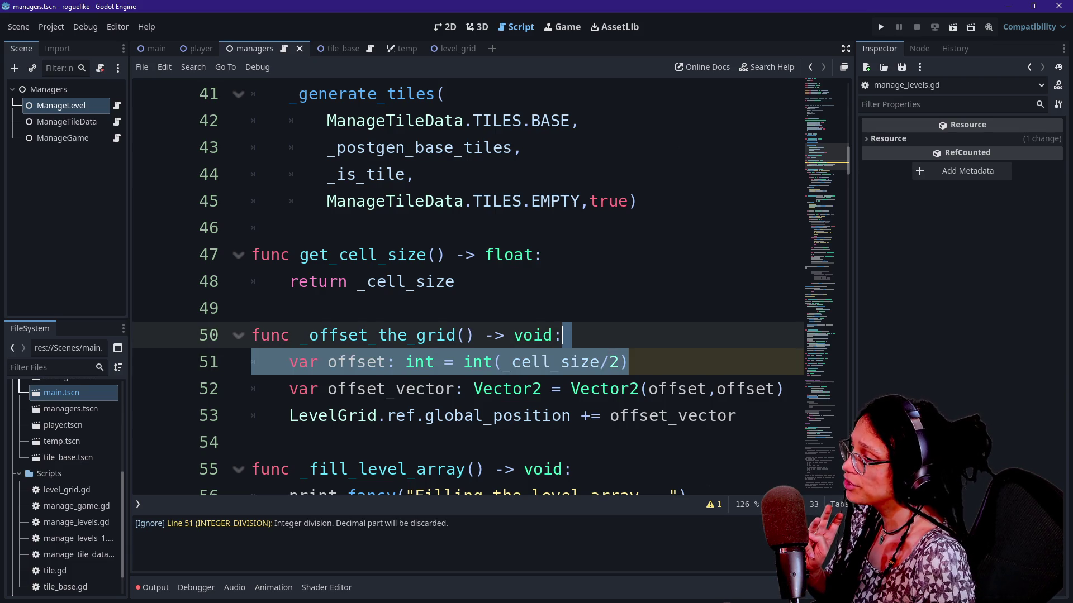
pyautogui.hotkey('shift', 'Down')
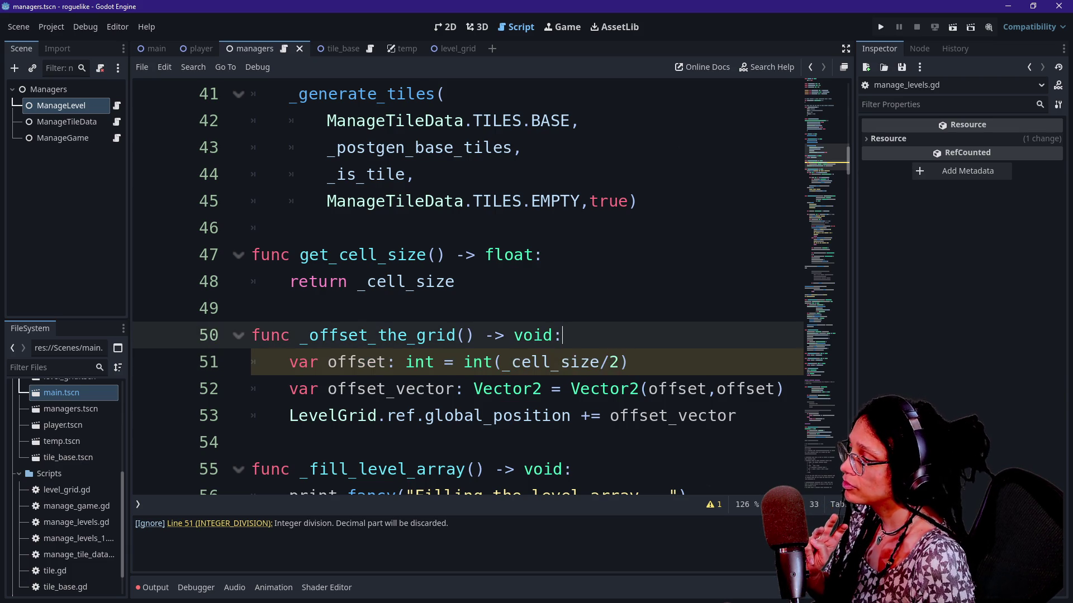
pyautogui.hotkey('shift', 'Up')
pyautogui.hotkey('shift', 'Down')
pyautogui.hotkey('shift', 'Up')
pyautogui.hotkey('shift', 'Down')
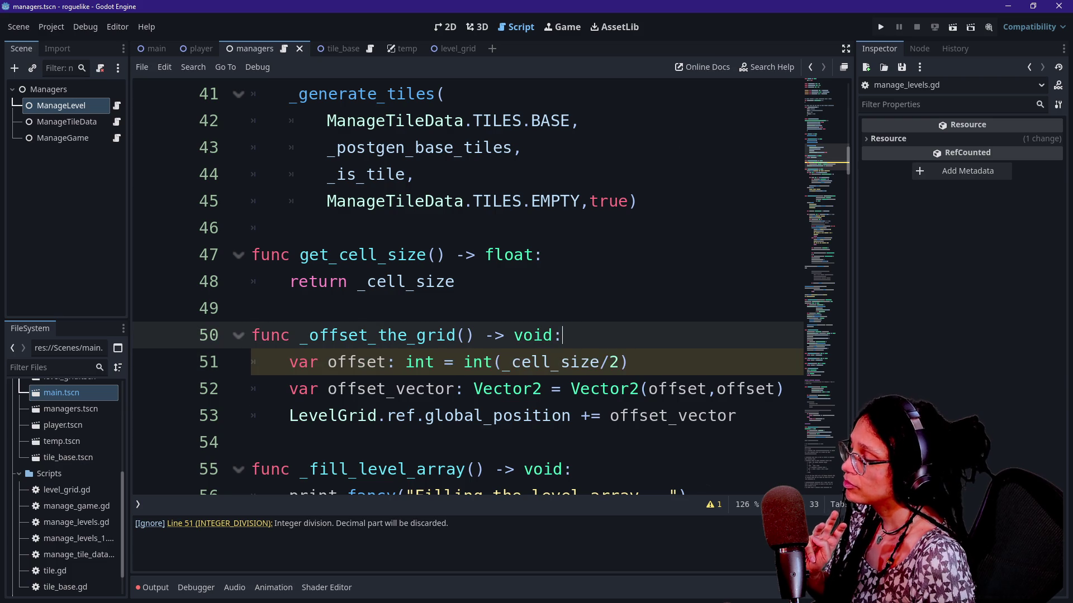
pyautogui.hotkey('shift', 'Down')
pyautogui.hotkey('shift', 'Up')
pyautogui.hotkey('shift', 'Down')
pyautogui.hotkey('shift', 'Up')
pyautogui.hotkey('shift', 'Down')
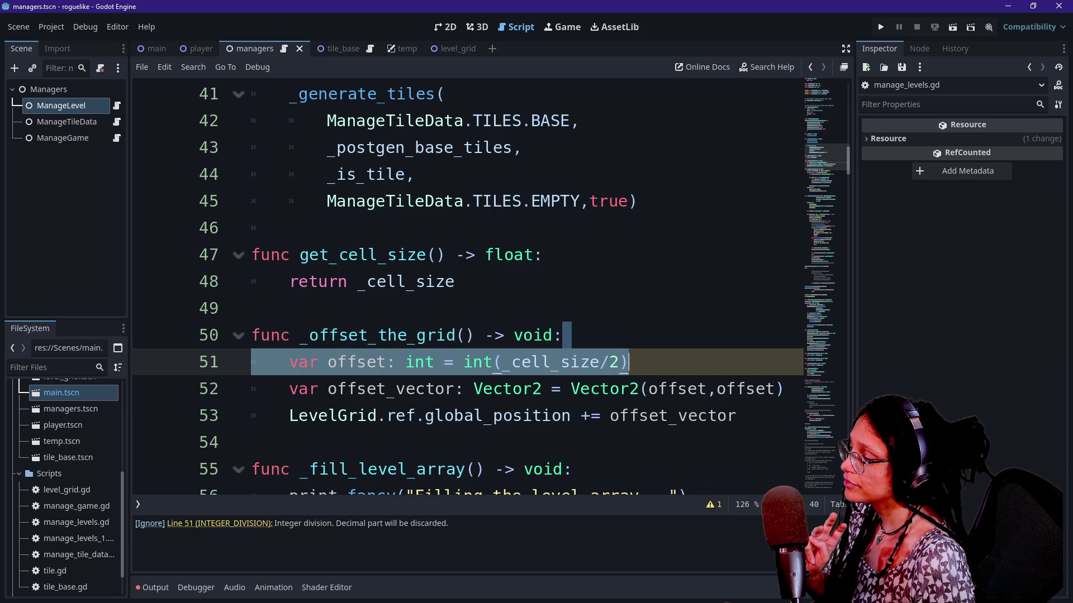
pyautogui.press('Right')
# - Remove the int() wrapper, leaving offset: int = _cell_size/2, and review the grid constants
pyautogui.doubleClick(477, 362)
pyautogui.press('BackSpace')
pyautogui.press('Delete')
pyautogui.click(590, 362)
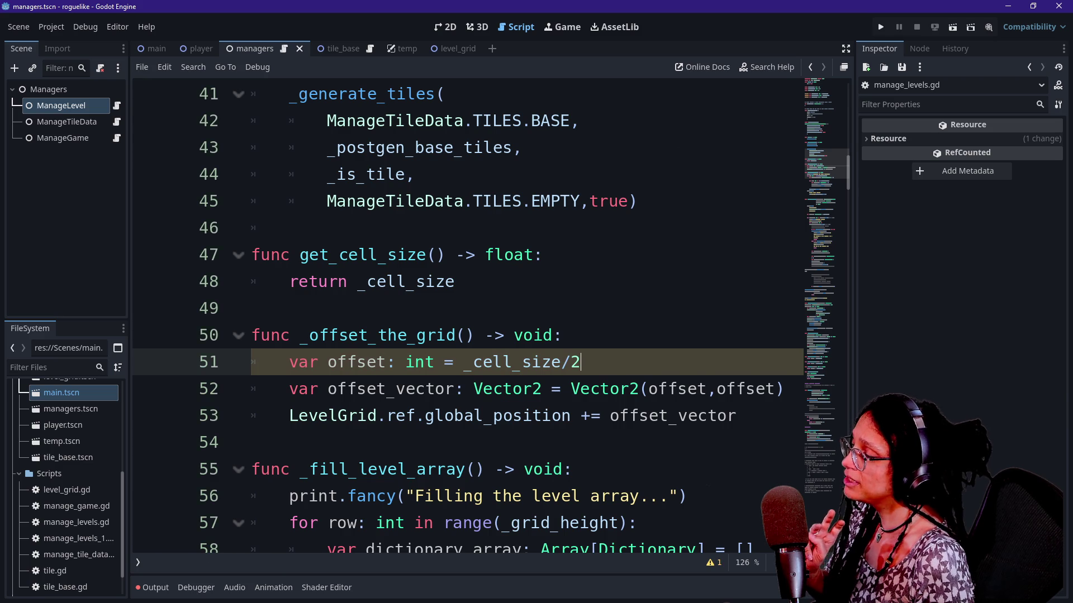
pyautogui.scroll(9, 469, 313)
pyautogui.scroll(-4, 469, 313)
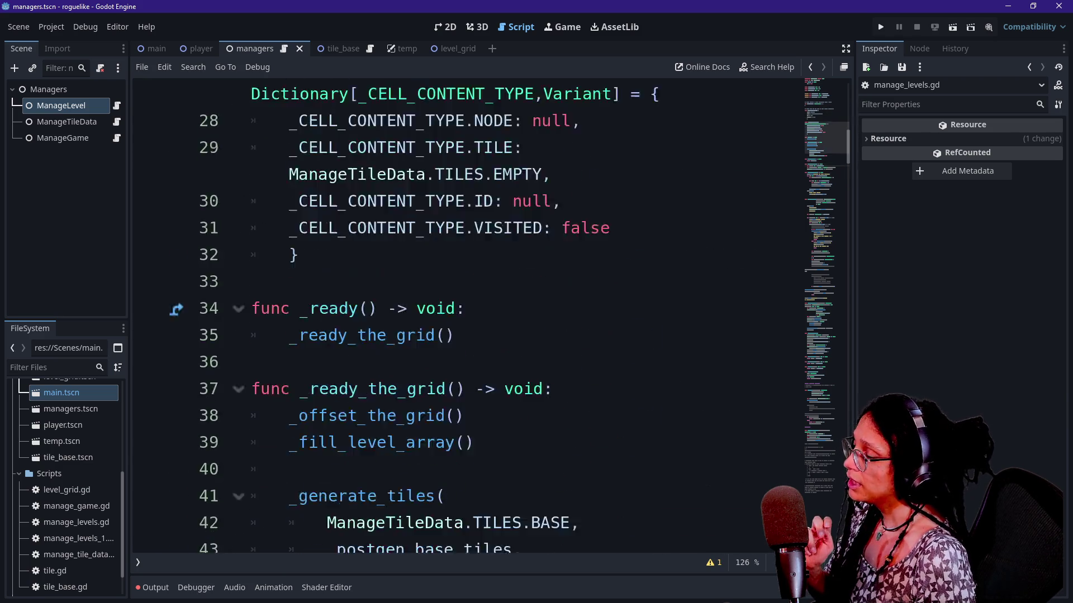
pyautogui.scroll(-6, 491, 321)
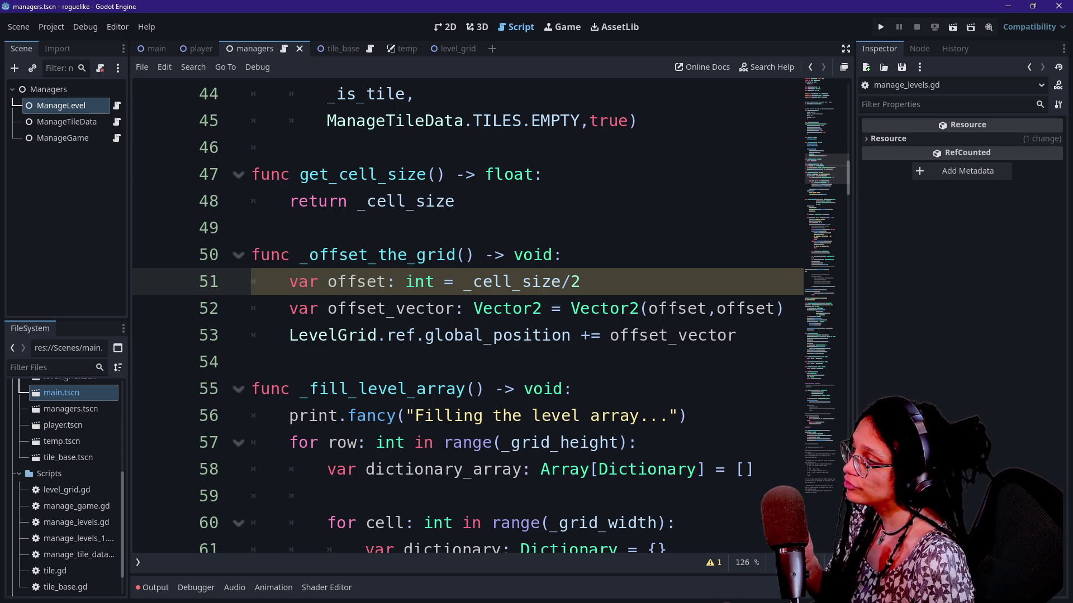
pyautogui.scroll(15, 827, 168)
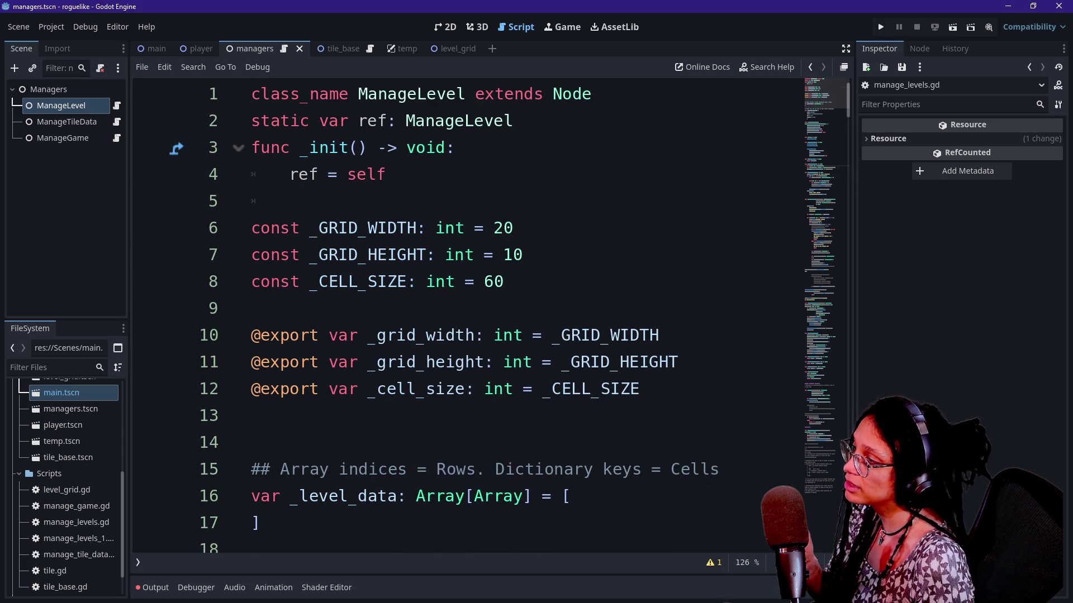
pyautogui.click(513, 228)
pyautogui.click(819, 168)
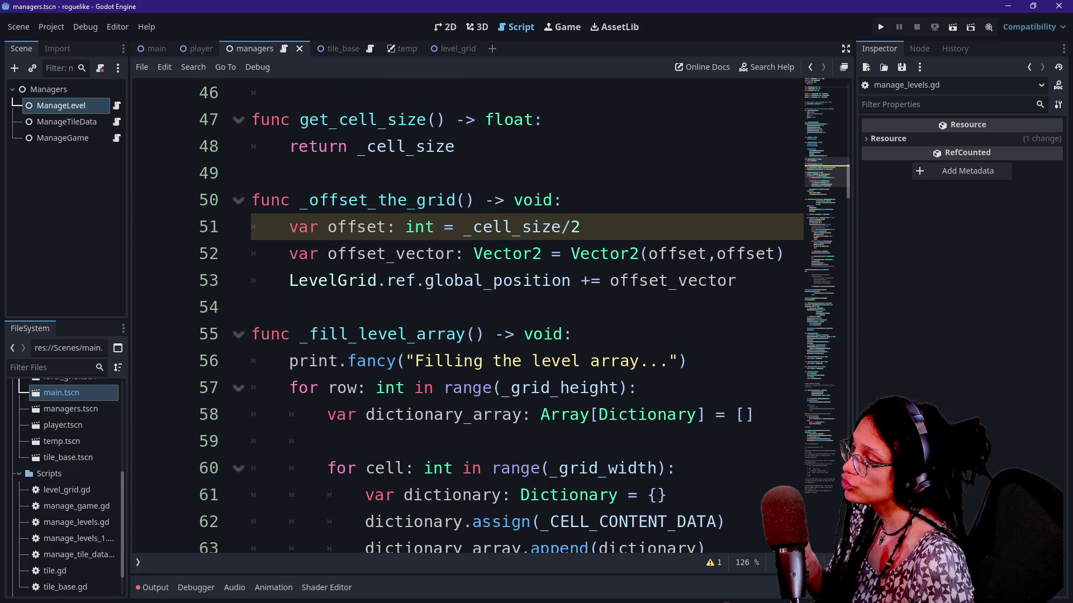
# - Select the line 51 offset declaration, then place the caret before _cell_size/2
pyautogui.moveTo(288, 227)
pyautogui.mouseDown()
pyautogui.moveTo(522, 227)
pyautogui.moveTo(252, 227)
pyautogui.mouseUp()
pyautogui.click(562, 227)
pyautogui.press('Left')
pyautogui.press('Left')
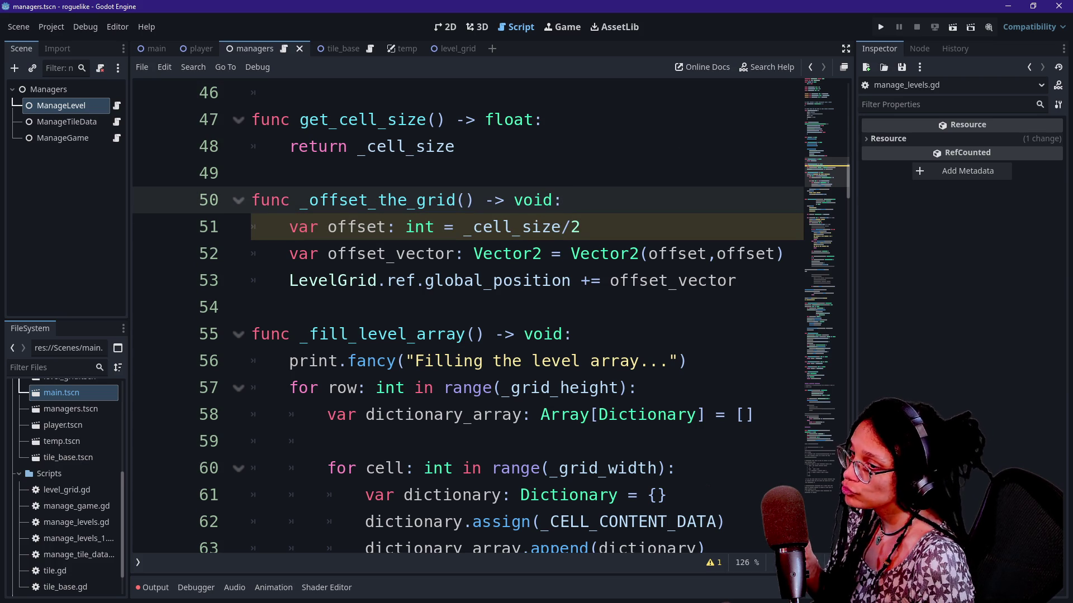
pyautogui.press('Down')
pyautogui.hotkey('shift', 'Home')
pyautogui.press('Left')
pyautogui.hotkey('ctrl', 'shift', 'Right')
pyautogui.hotkey('shift', 'End')
pyautogui.press('Right')
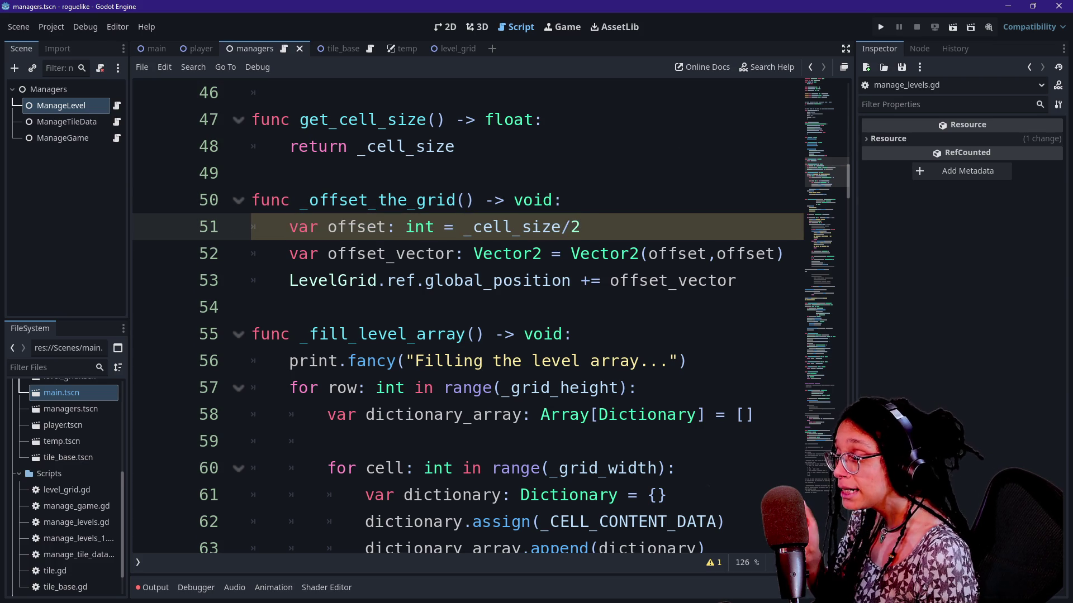
pyautogui.hotkey('shift', 'Right')
pyautogui.press('Up')
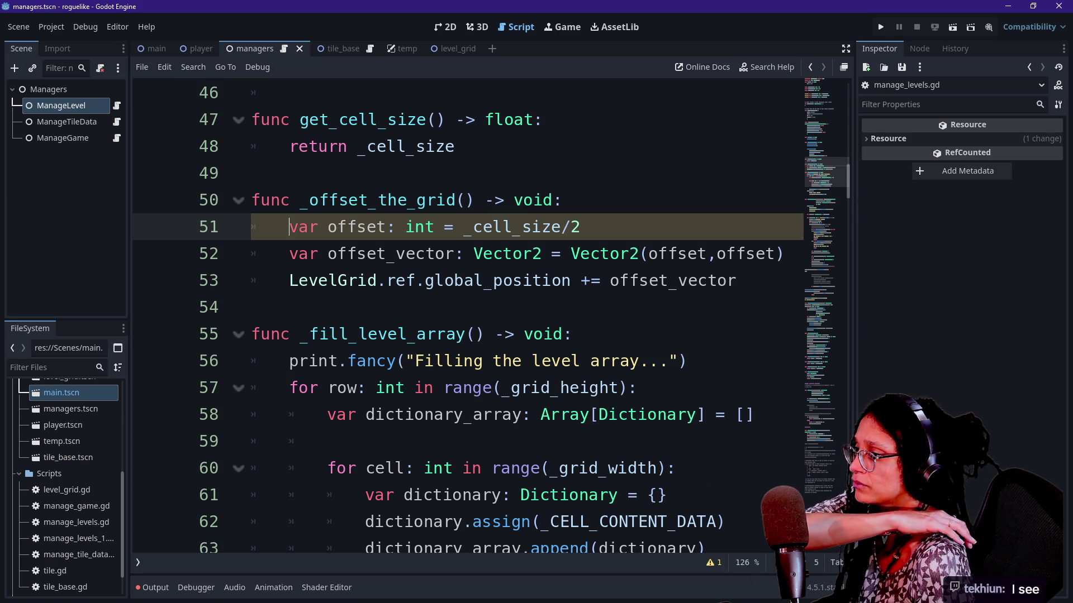
pyautogui.click(463, 227)
# - Undo the int edits to line 51 and the grid constants, then save the script
pyautogui.hotkey('ctrl', 'z')
pyautogui.hotkey('ctrl', 'z')
pyautogui.hotkey('ctrl', 'z')
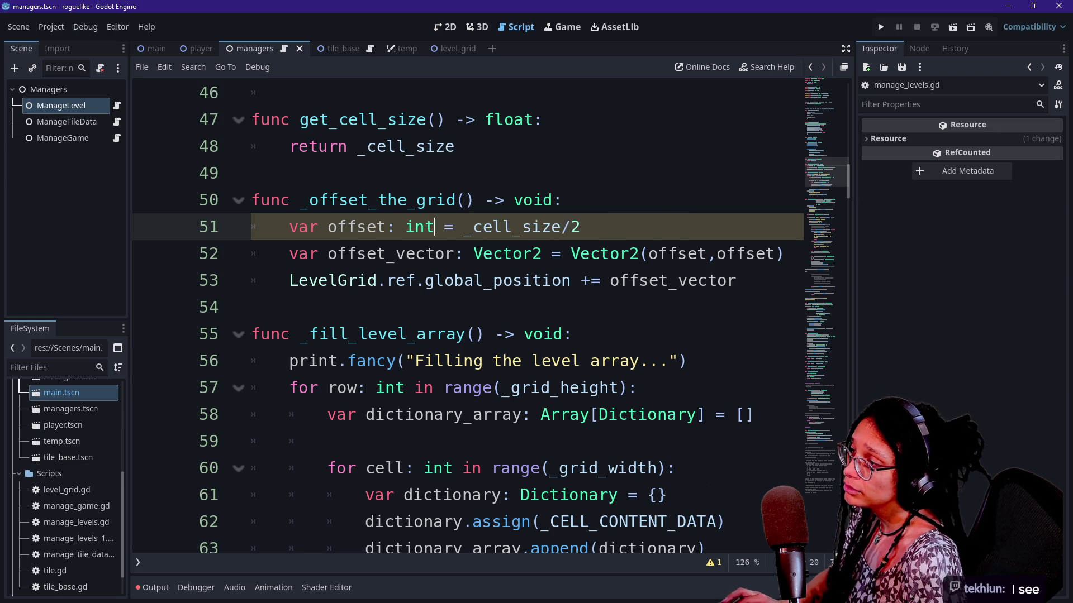
pyautogui.hotkey('ctrl', 'z')
pyautogui.hotkey('ctrl', 'z')
pyautogui.hotkey('ctrl', 'z')
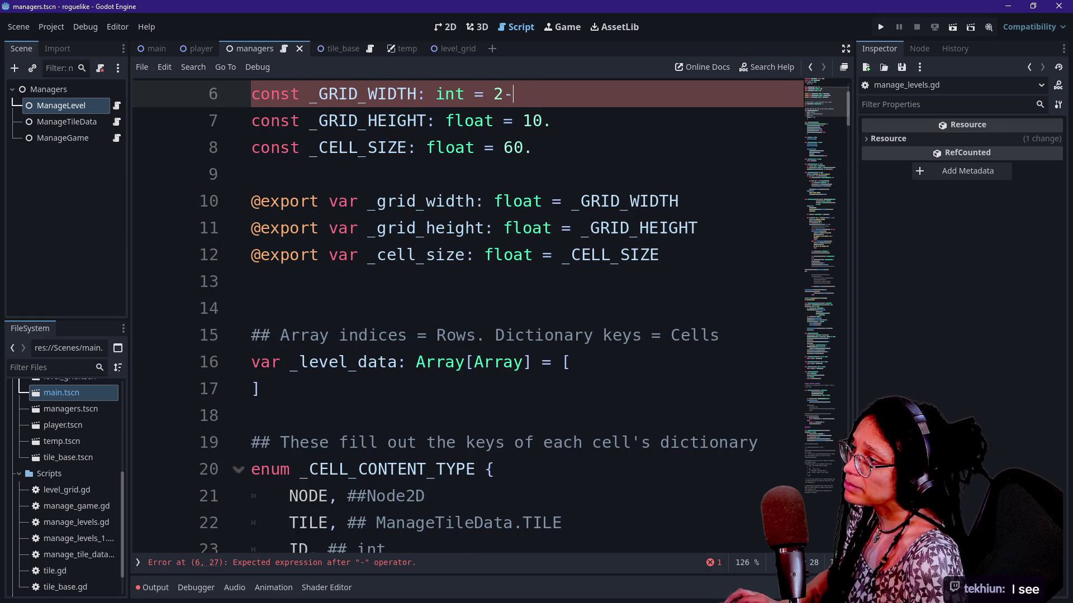
pyautogui.hotkey('ctrl', 'z')
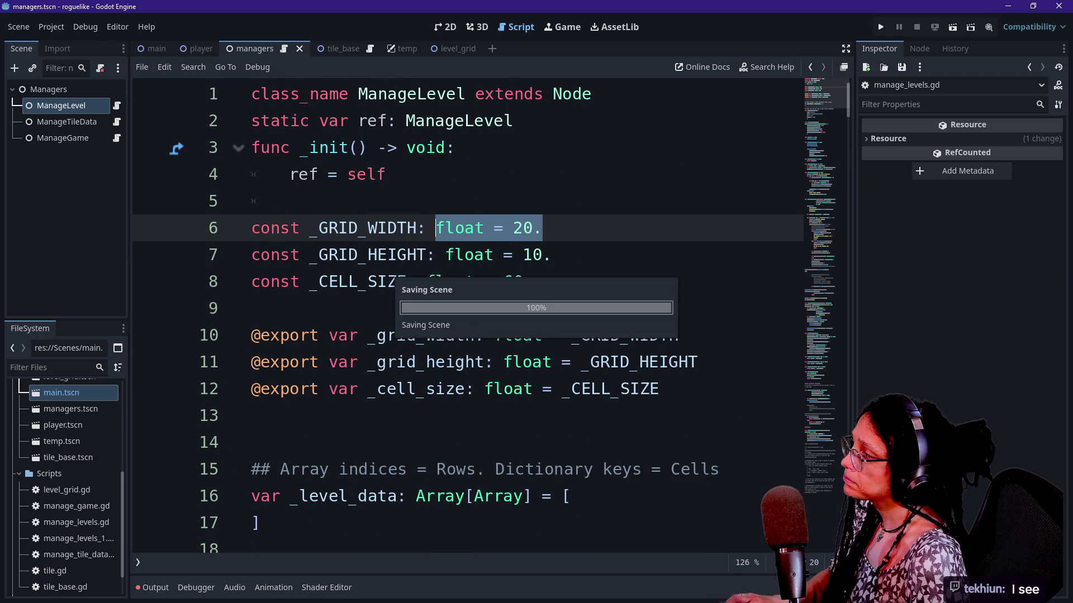
# - Open tile.gd in the script editor through Quick Open
pyautogui.hotkey('shift', 'alt', 'o')
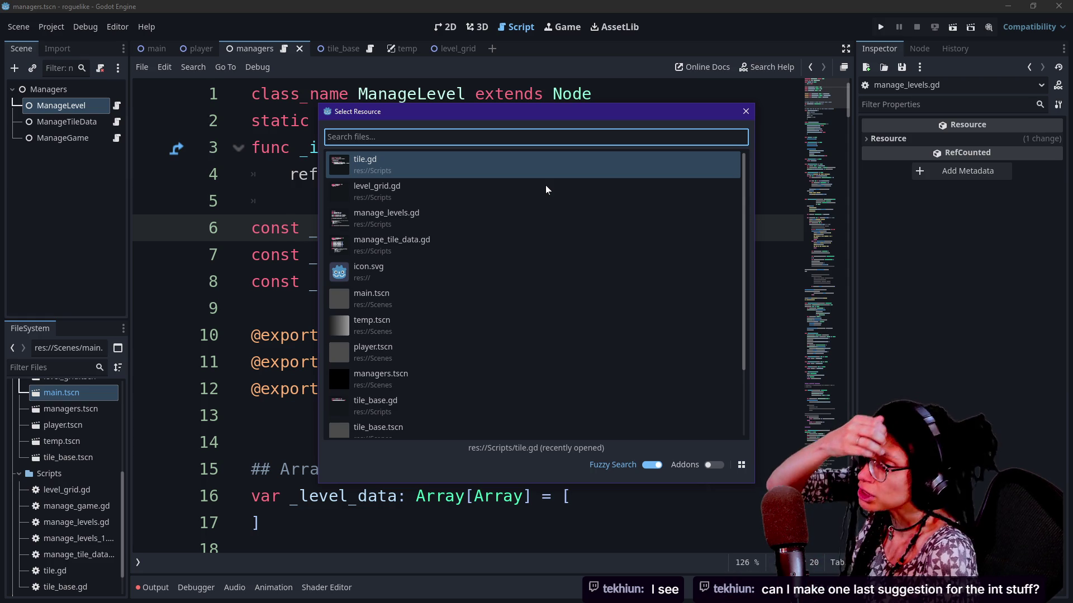
pyautogui.press('Down')
pyautogui.press('Down')
pyautogui.press('Up')
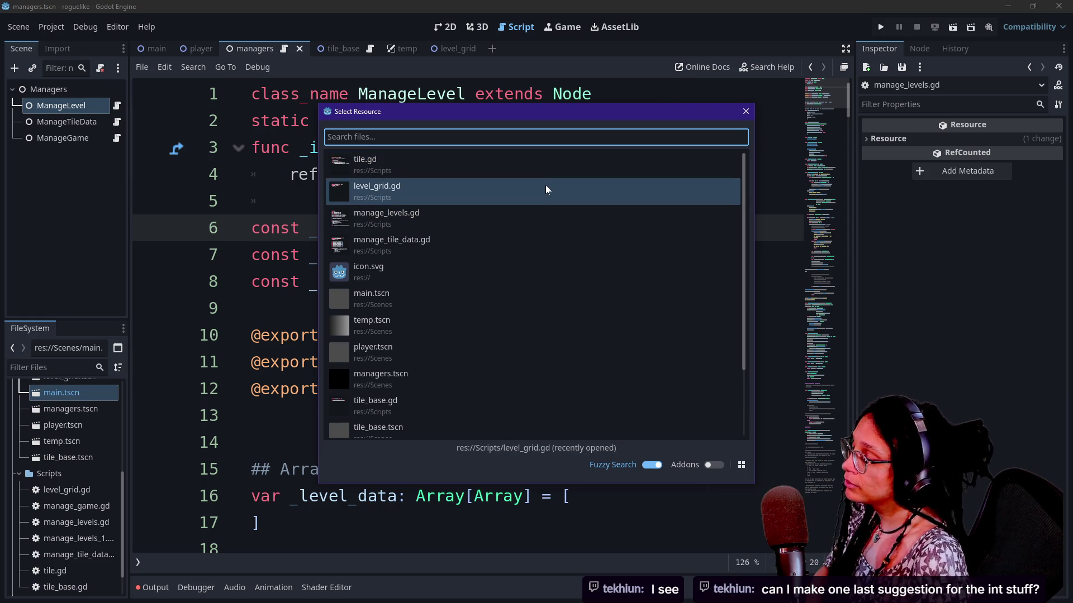
pyautogui.press('Down')
pyautogui.press('Up')
pyautogui.press('Up')
pyautogui.press('Down')
pyautogui.press('Down')
pyautogui.press('Up')
pyautogui.press('Up')
pyautogui.press('Down')
pyautogui.press('Down')
pyautogui.press('Up')
pyautogui.press('Down')
pyautogui.press('Up')
pyautogui.press('Down')
pyautogui.press('Up')
pyautogui.press('Up')
pyautogui.press('Down')
pyautogui.press('Up')
pyautogui.press('Down')
pyautogui.press('Up')
pyautogui.press('Up')
pyautogui.press('Down')
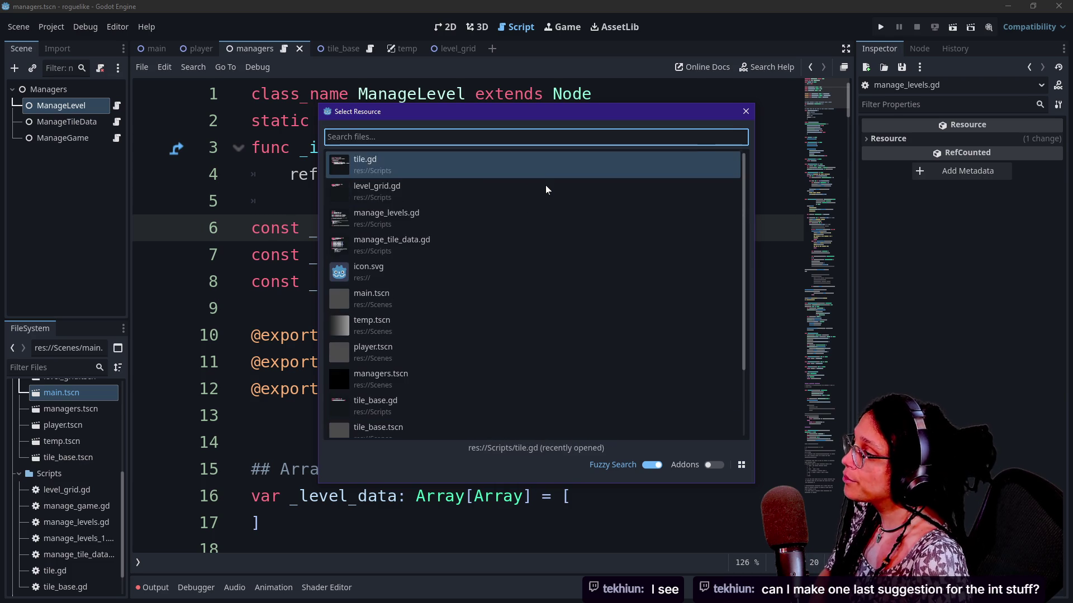
pyautogui.press('Down')
pyautogui.press('Up')
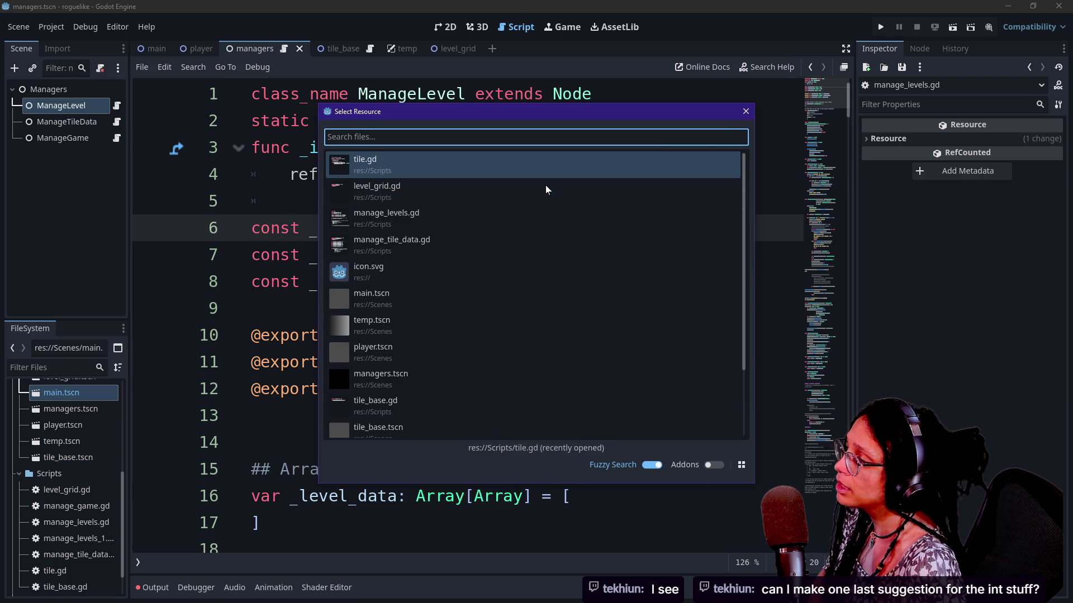
pyautogui.press('Down')
pyautogui.press('Down')
# - Place the caret on the sprite width line and switch to distraction-free mode
pyautogui.press('Up')
pyautogui.press('Up')
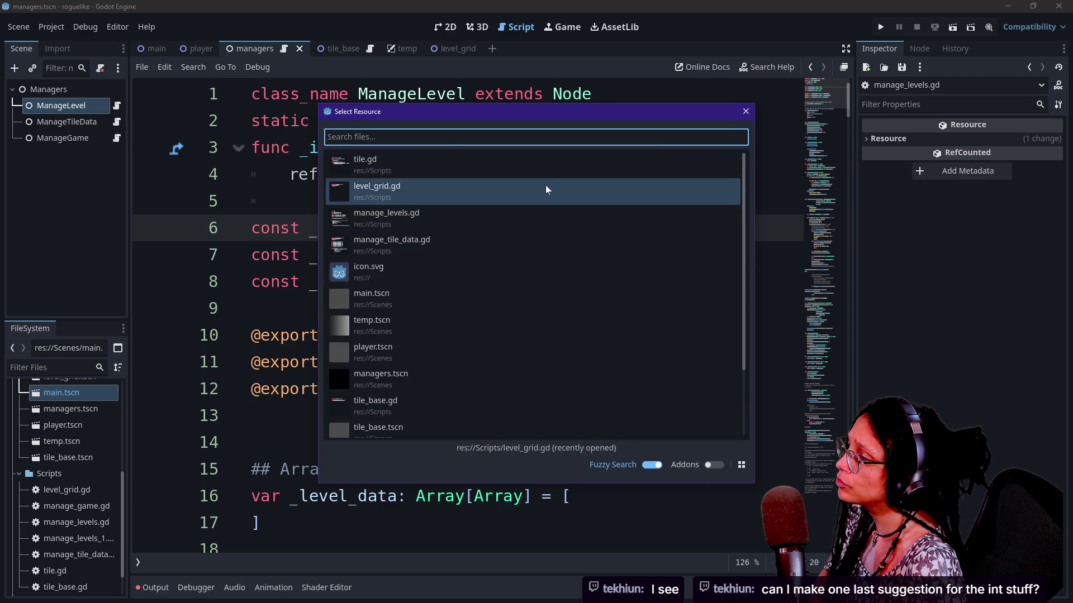
pyautogui.press('Return')
pyautogui.press('Down')
pyautogui.press('Up')
pyautogui.press('Up')
pyautogui.press('Down')
pyautogui.press('Down')
pyautogui.hotkey('ctrl', 'shift', 'F11')
pyautogui.press('Left')
pyautogui.press('Left')
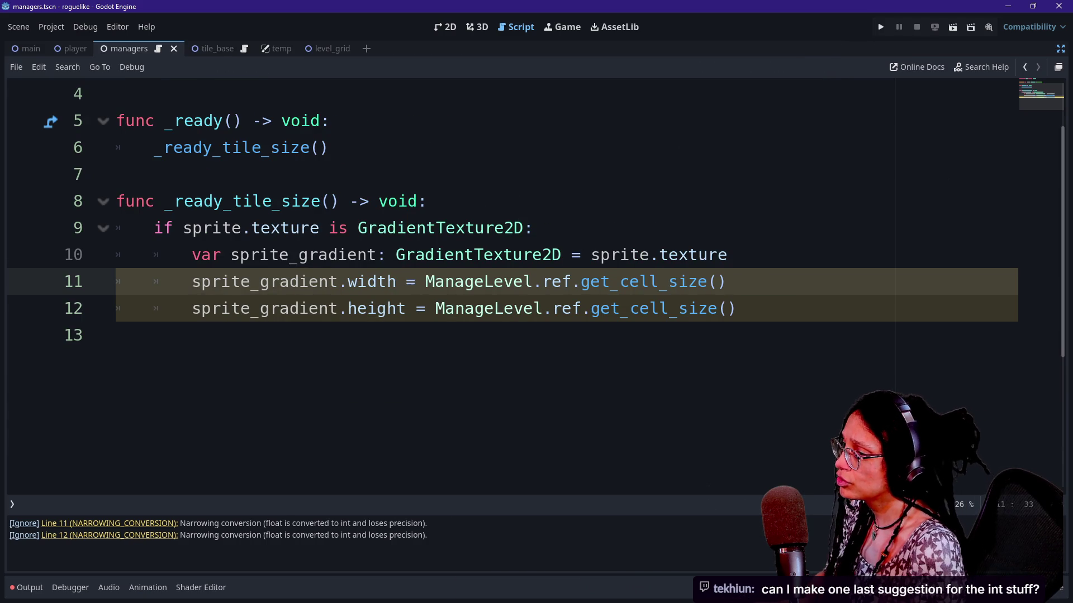
# - Wrap get_cell_size() in int() on the width and height lines of tile.gd, then run the project
pyautogui.write('int(')
pyautogui.press('End')
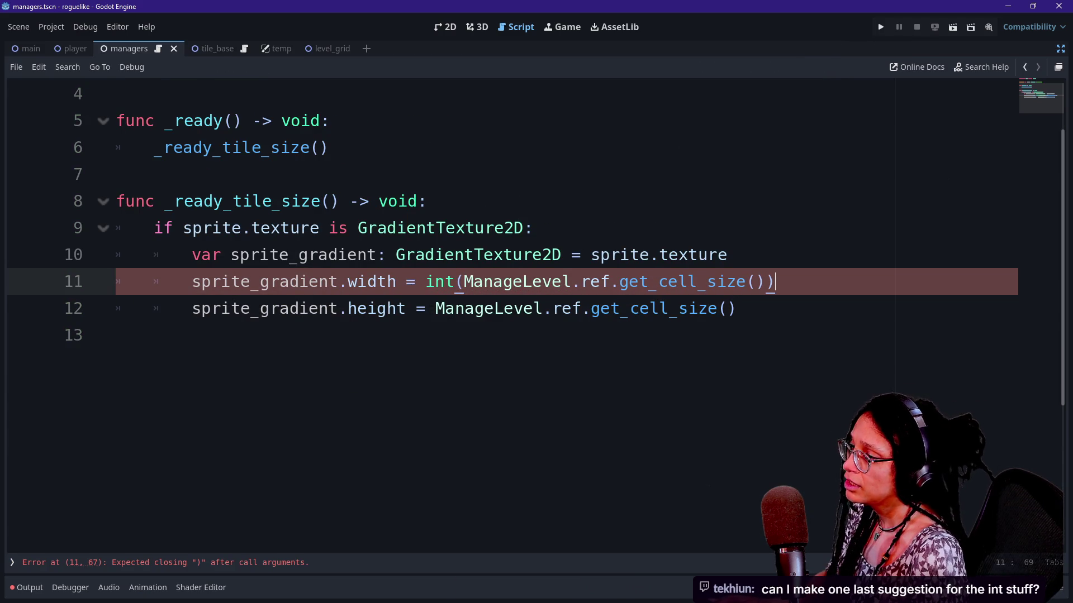
pyautogui.click(427, 308)
pyautogui.write('int(')
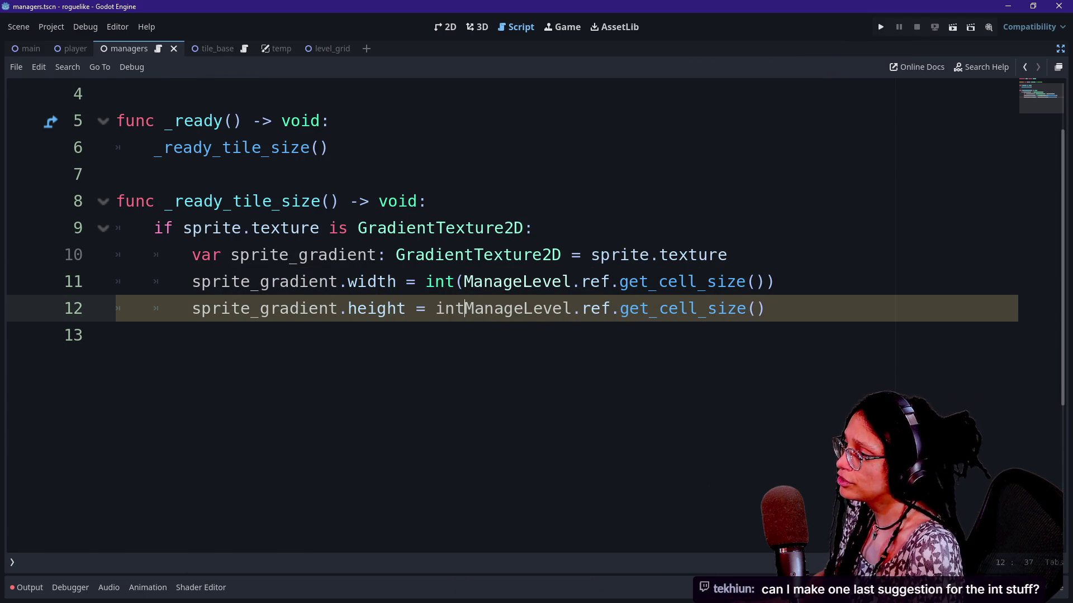
pyautogui.press('End')
pyautogui.write(')')
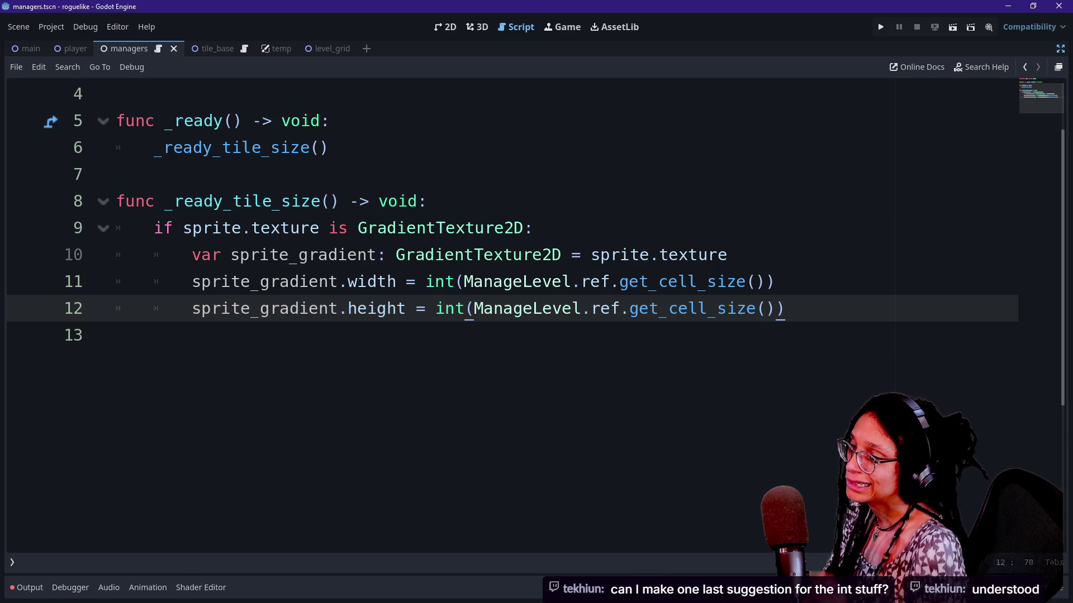
pyautogui.click(727, 255)
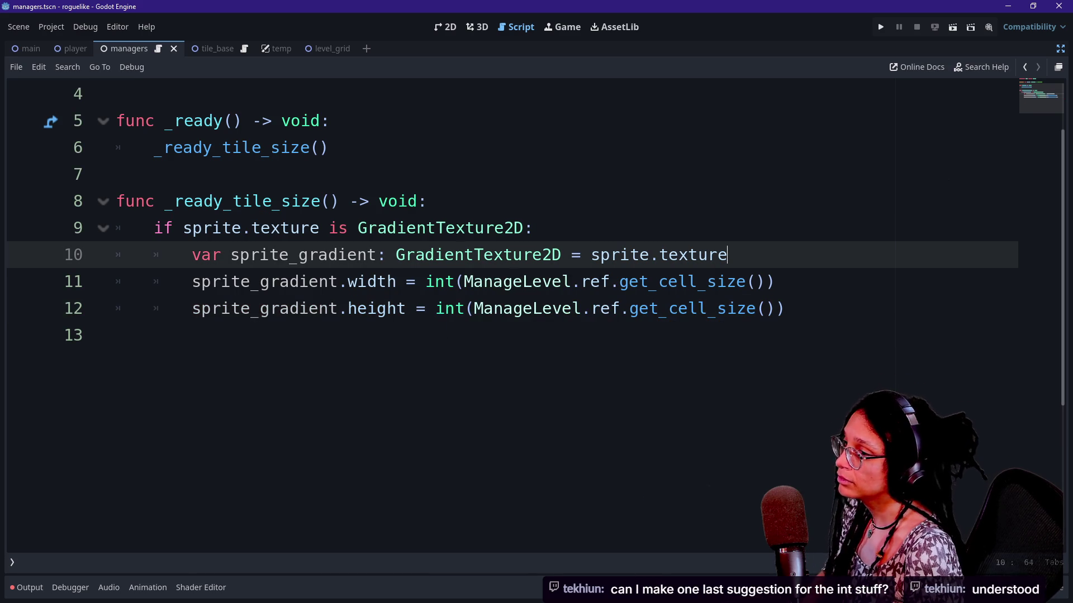
pyautogui.scroll(2, 869, 84)
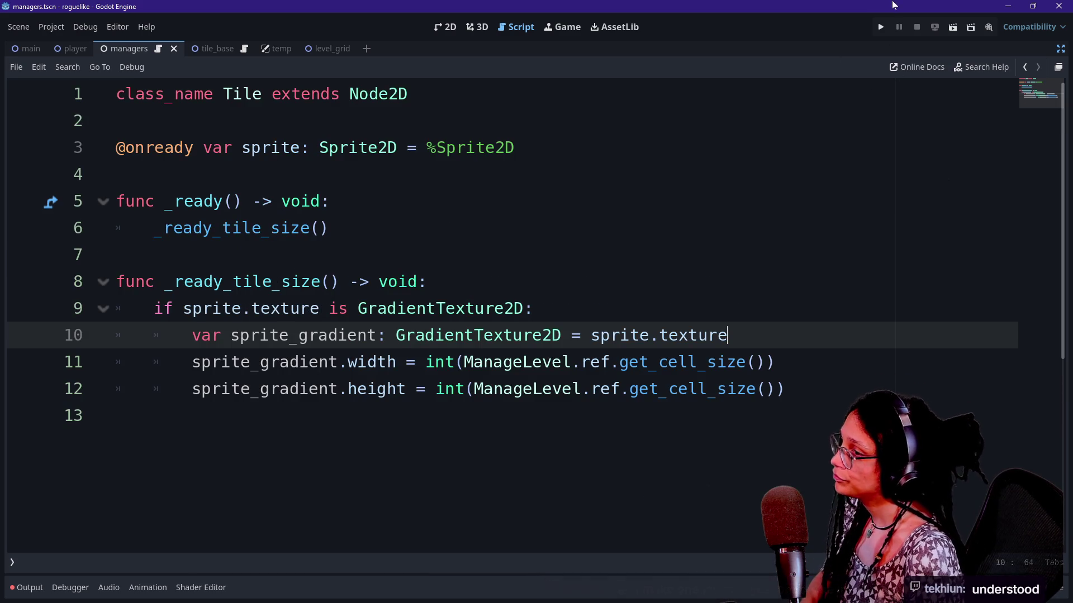
pyautogui.click(882, 29)
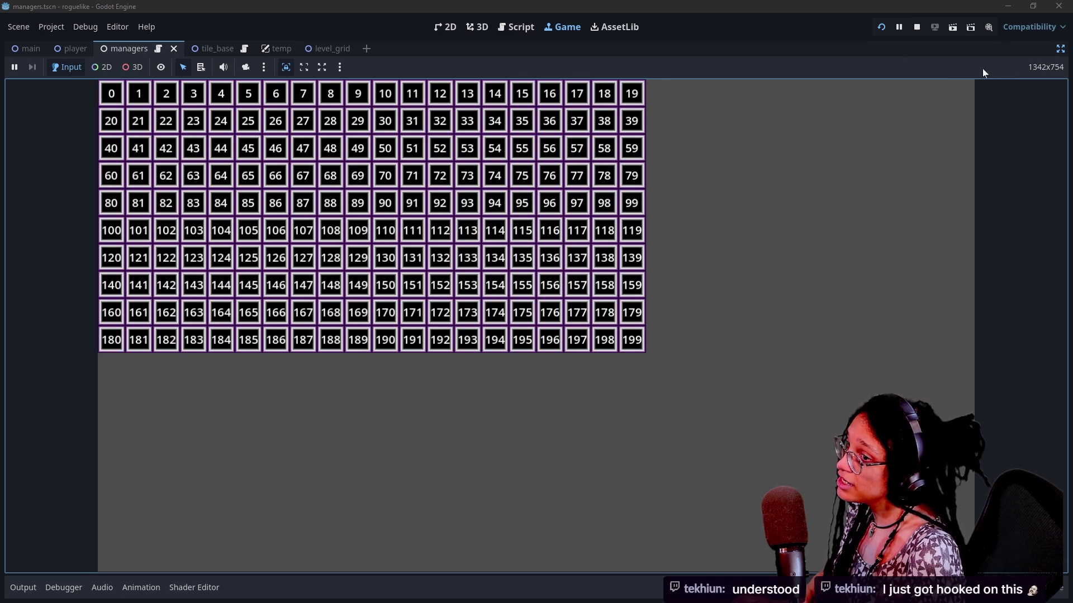
# - Exit distraction-free mode and select the ManageLevel node in the scene tree
pyautogui.click(1060, 49)
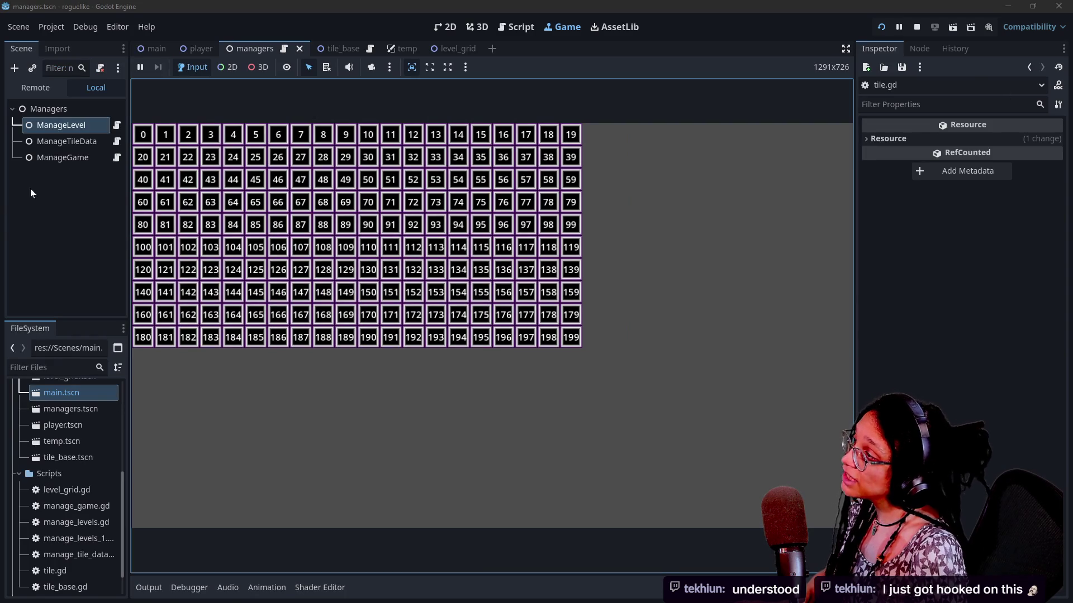
pyautogui.click(76, 161)
pyautogui.click(69, 108)
pyautogui.click(62, 126)
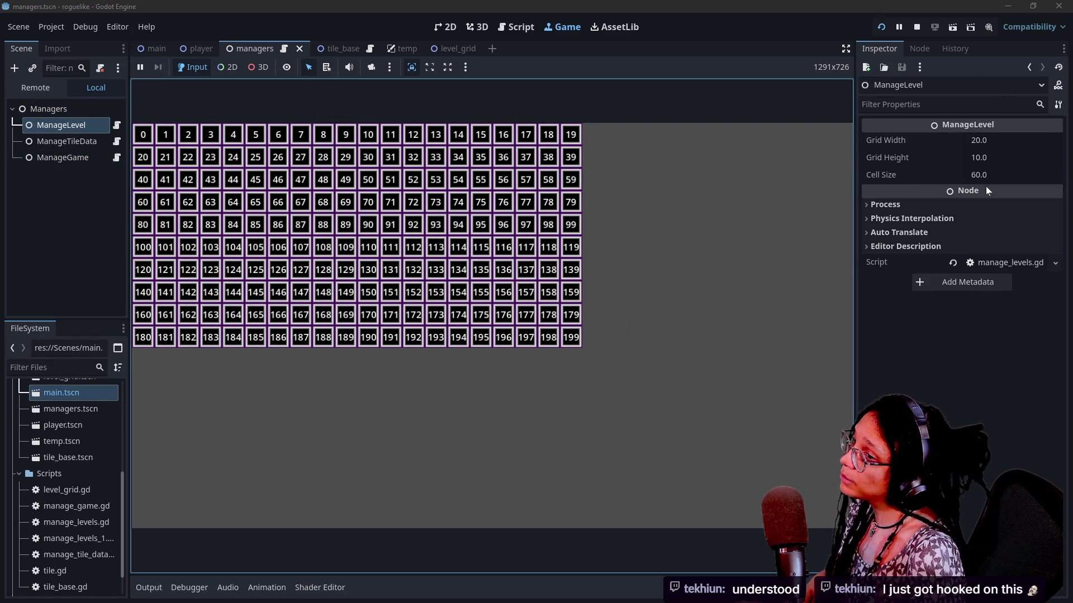
# - Try Cell Size 100, then 80, then 90, restarting the game after each
pyautogui.click(1053, 174)
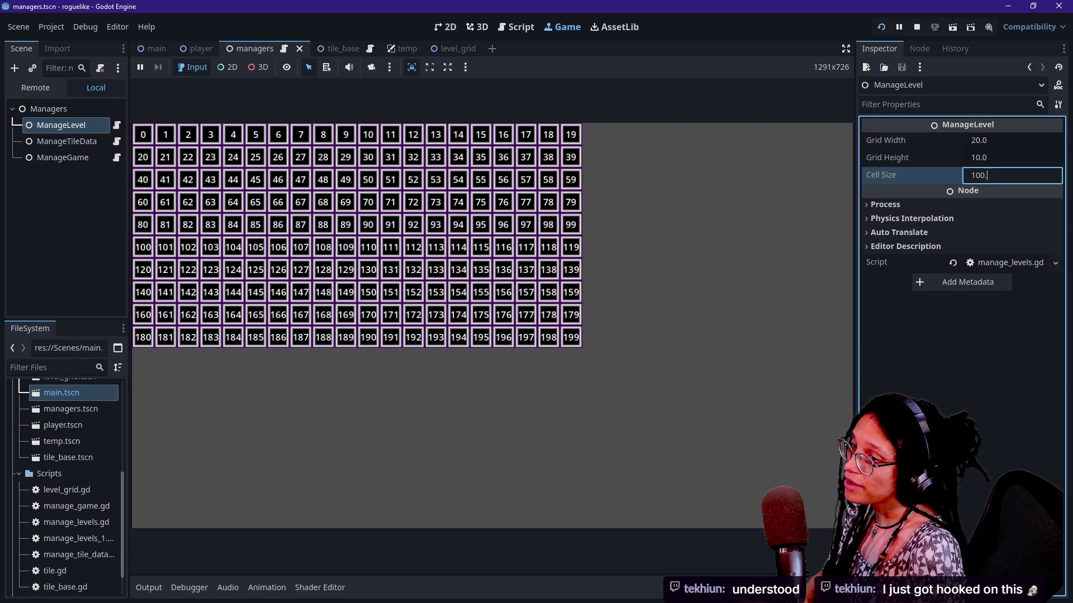
pyautogui.press('Return')
pyautogui.click(878, 29)
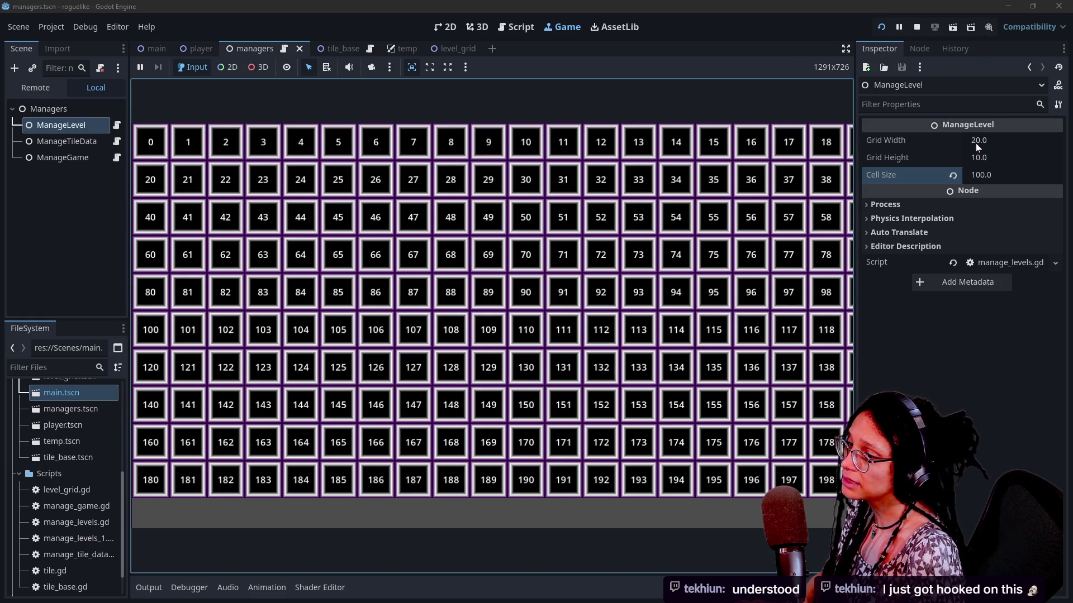
pyautogui.click(1040, 177)
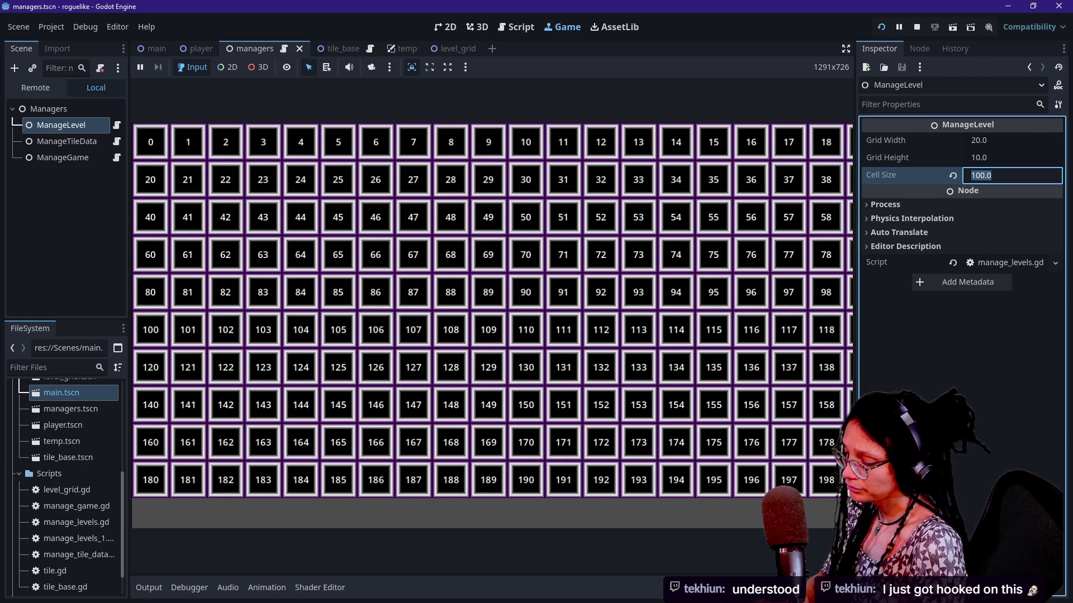
pyautogui.press('Return')
pyautogui.click(883, 28)
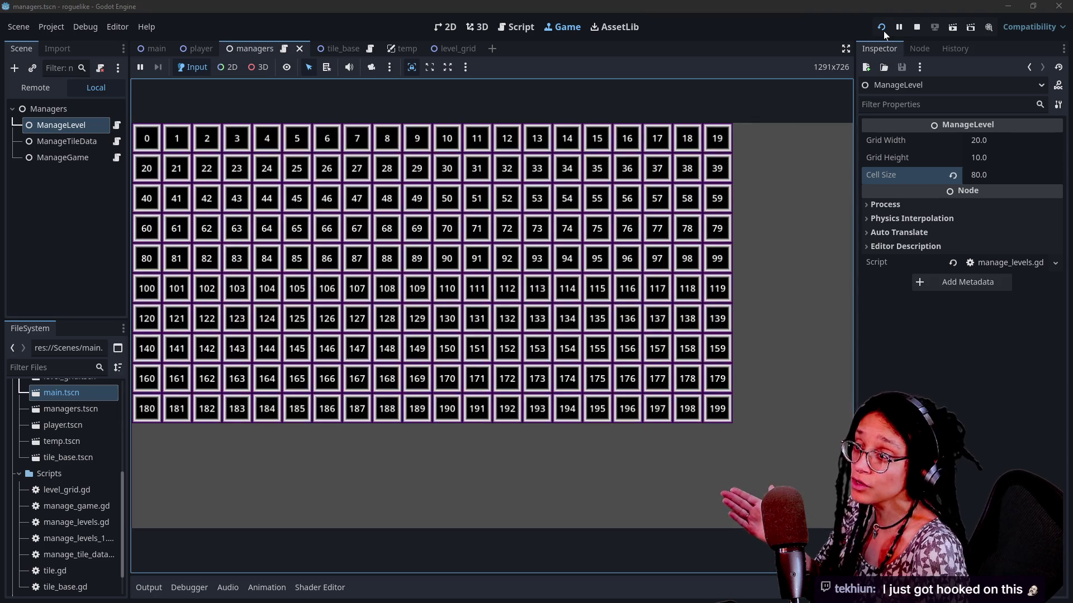
pyautogui.click(992, 180)
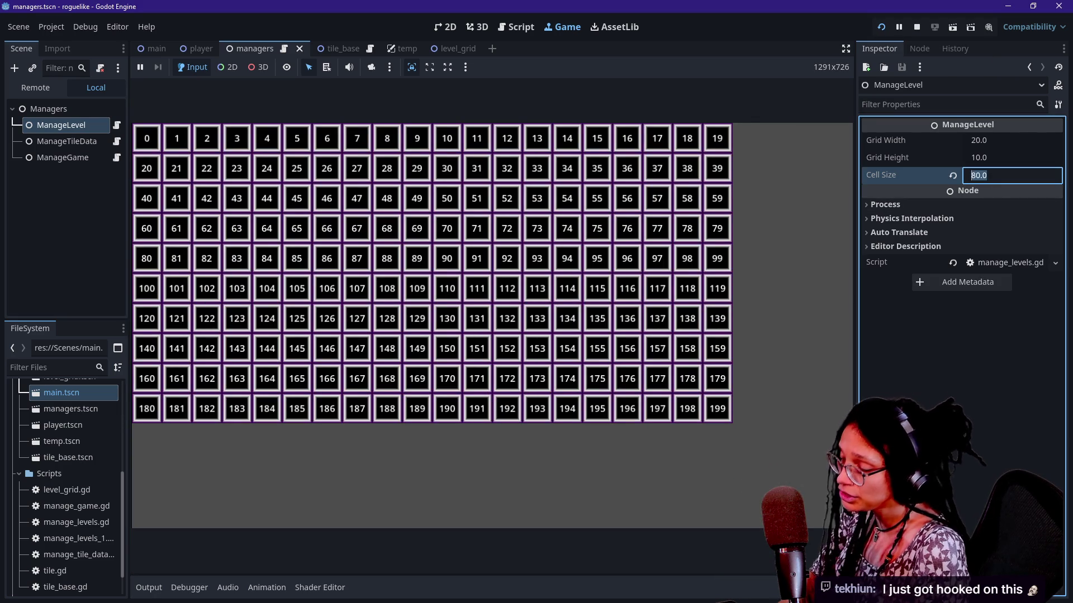
pyautogui.write('90')
pyautogui.press('Return')
pyautogui.click(881, 27)
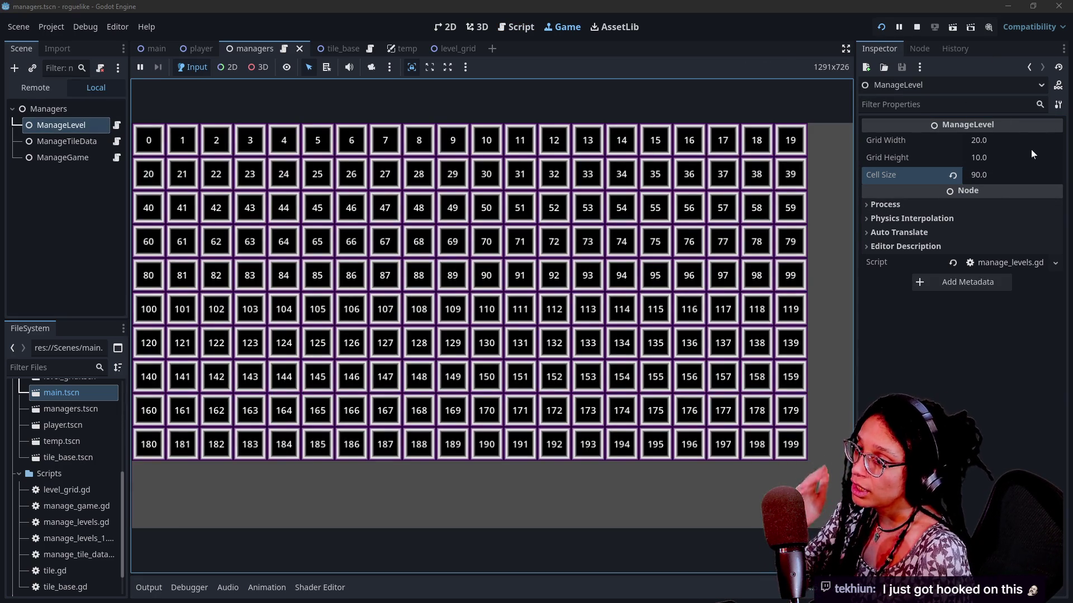
# - Select the Grid Width value in the Inspector for editing
pyautogui.click(1034, 155)
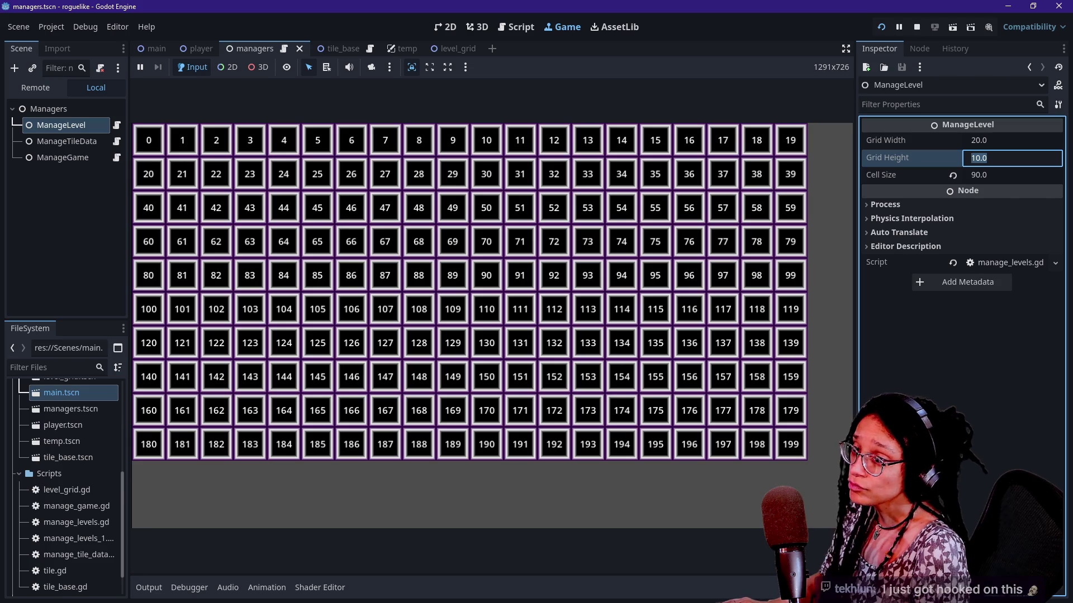
pyautogui.click(1034, 140)
pyautogui.click(987, 141)
# - Set Grid Width to 25, then 22, then 21, restarting the game each time
pyautogui.write('5')
pyautogui.click(883, 28)
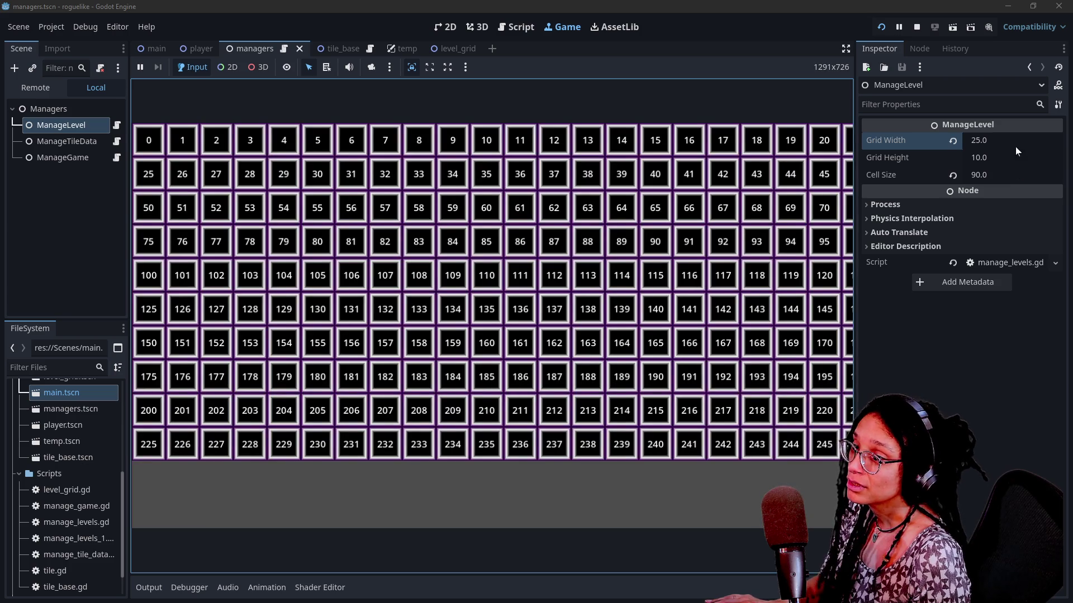
pyautogui.click(1016, 146)
pyautogui.press('BackSpace')
pyautogui.write('22')
pyautogui.press('Return')
pyautogui.click(881, 27)
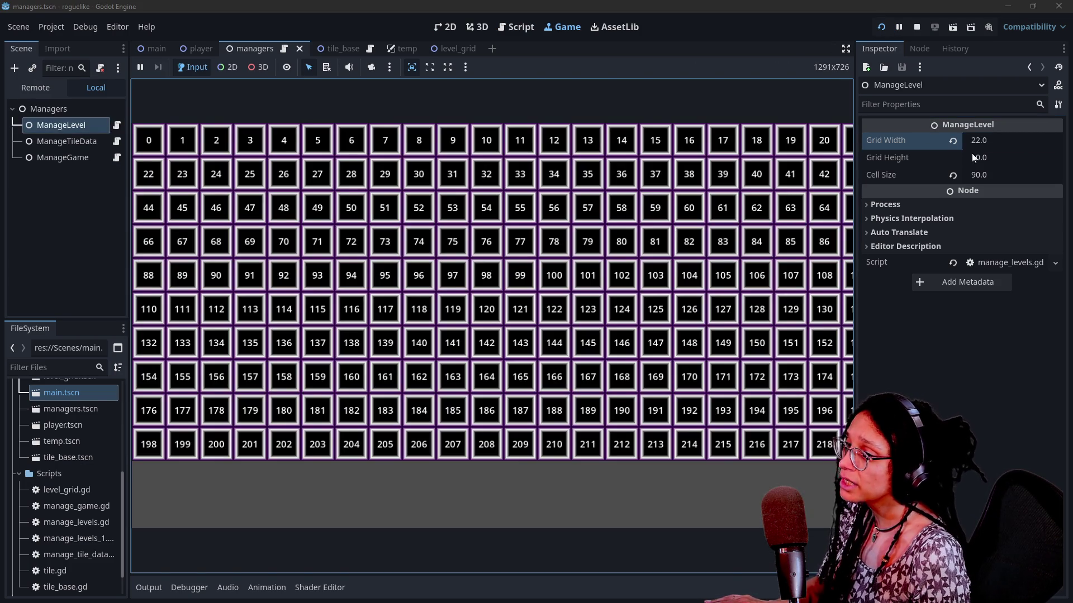
pyautogui.click(1003, 141)
pyautogui.write('21')
pyautogui.press('Return')
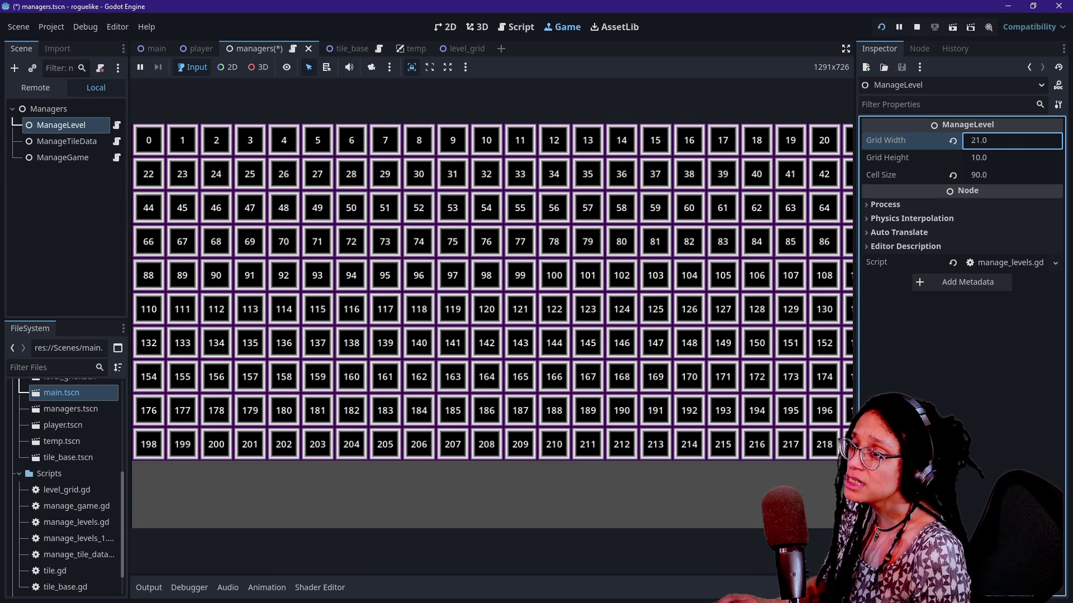
pyautogui.click(882, 26)
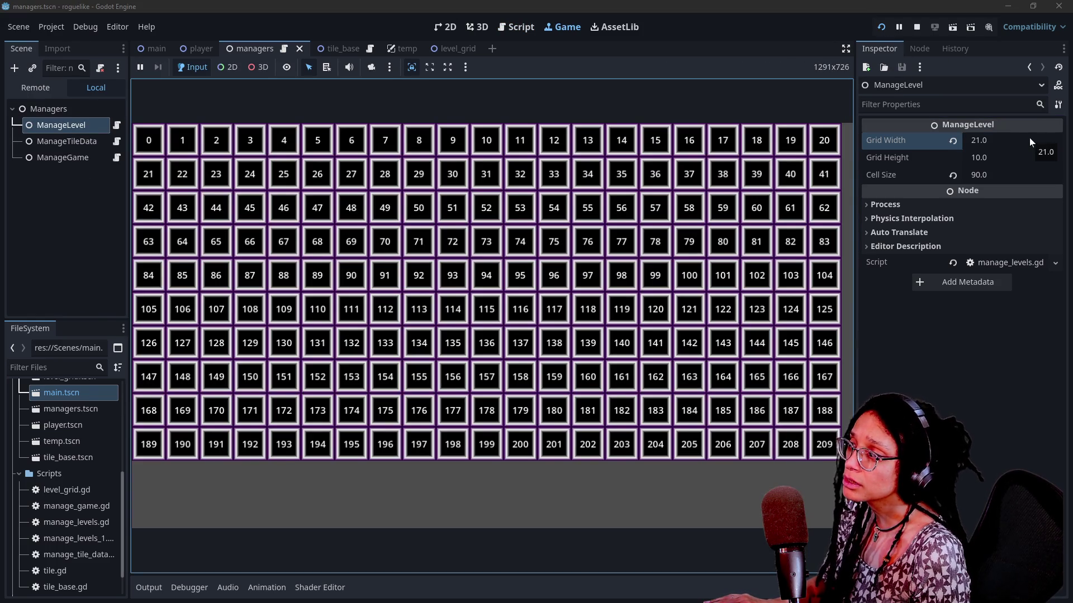
# - Set Grid Height to 11, then 12, restarting the game each time
pyautogui.click(992, 158)
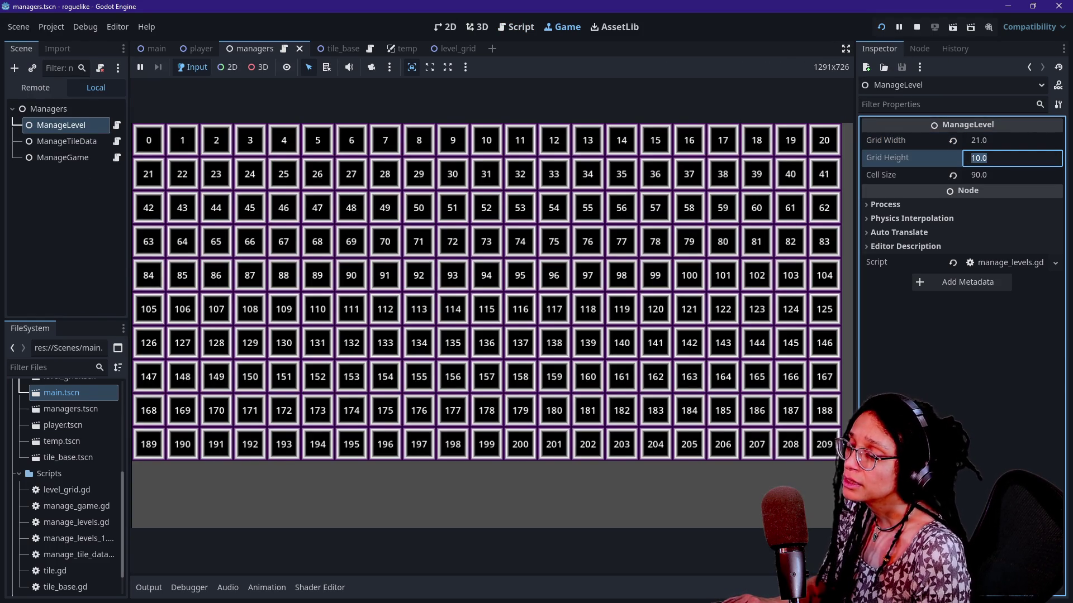
pyautogui.write('11')
pyautogui.press('Return')
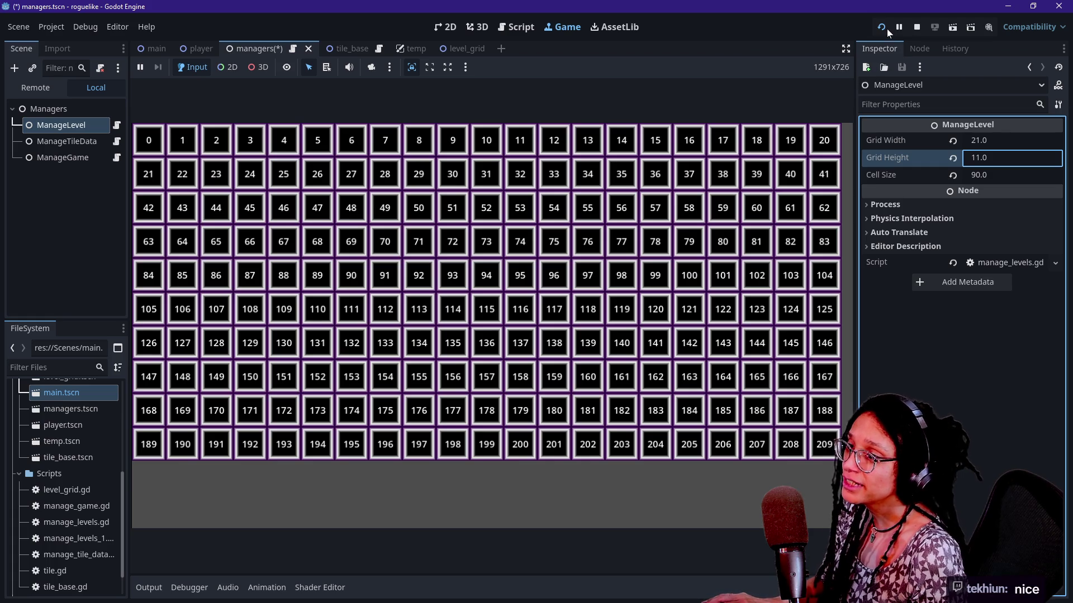
pyautogui.click(887, 28)
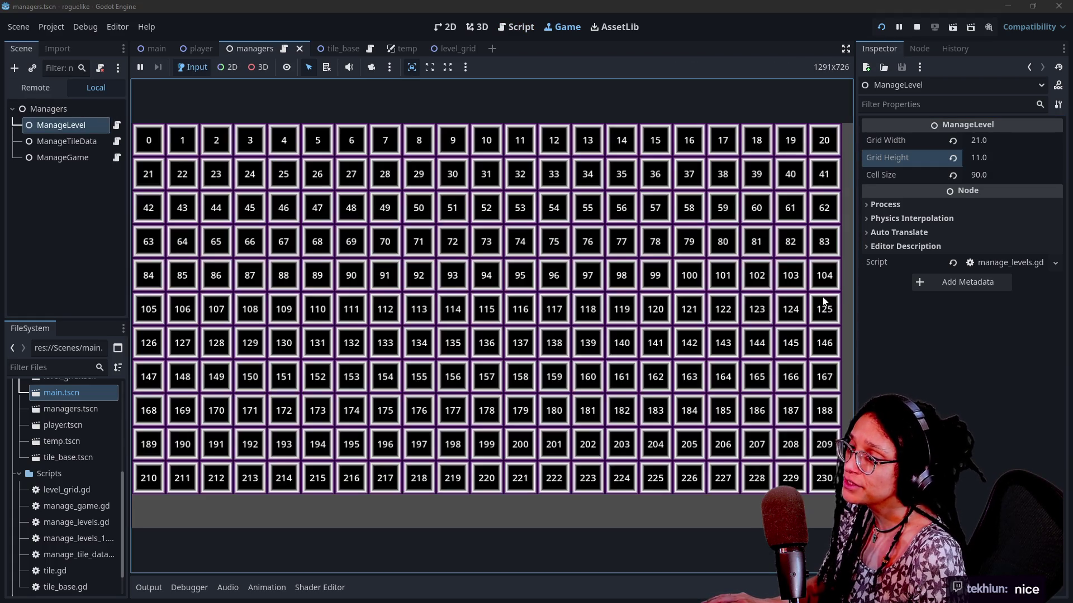
pyautogui.click(979, 158)
pyautogui.write('12')
pyautogui.press('Return')
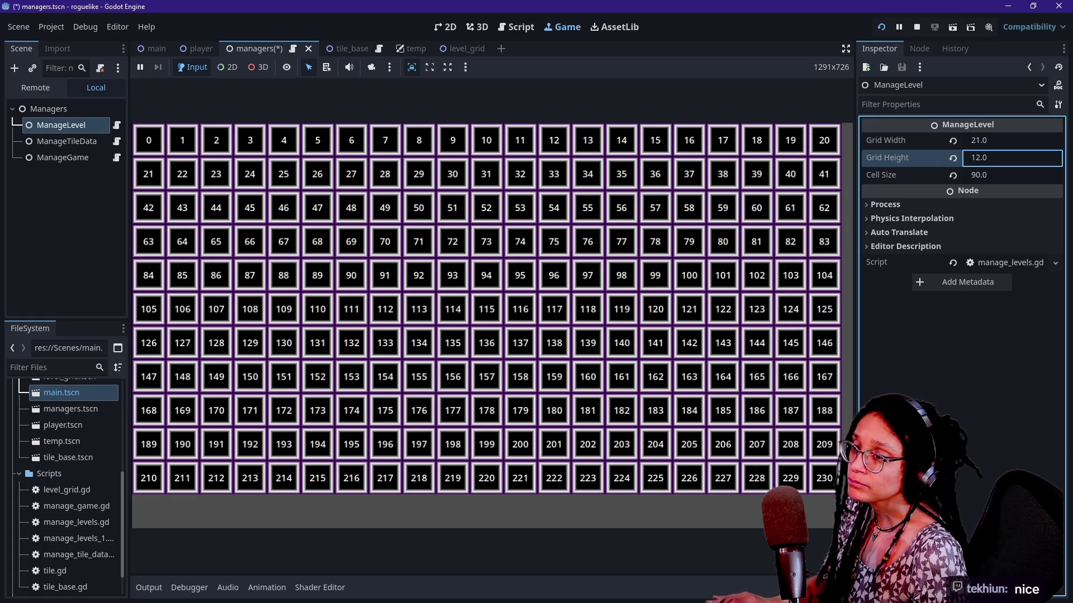
pyautogui.click(881, 27)
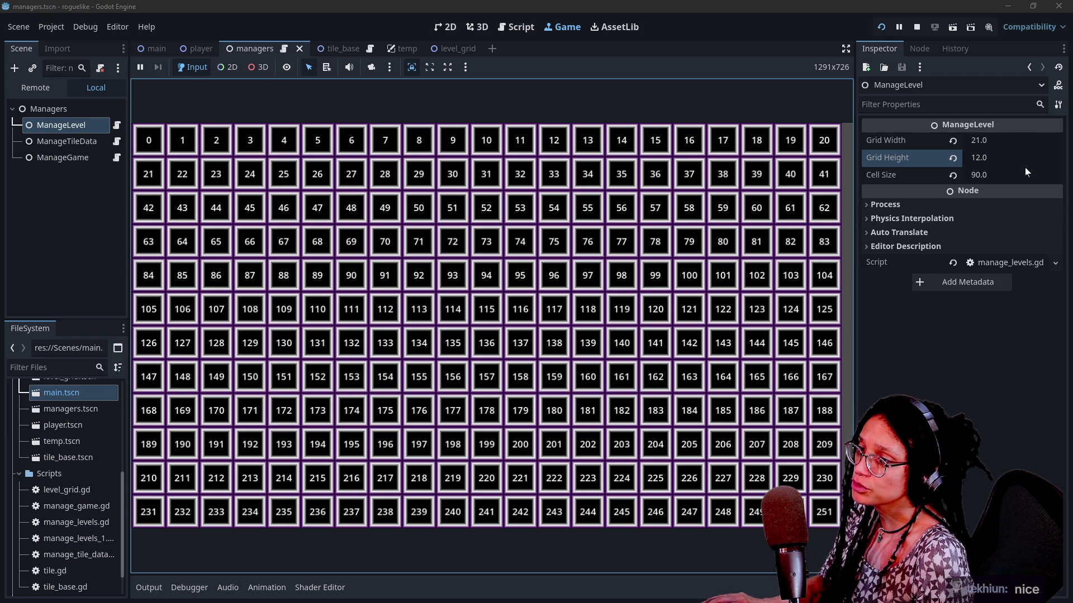
# - Restore Cell Size 100 and a 20×10 grid, then restart the game
pyautogui.click(994, 178)
pyautogui.write('100')
pyautogui.press('Return')
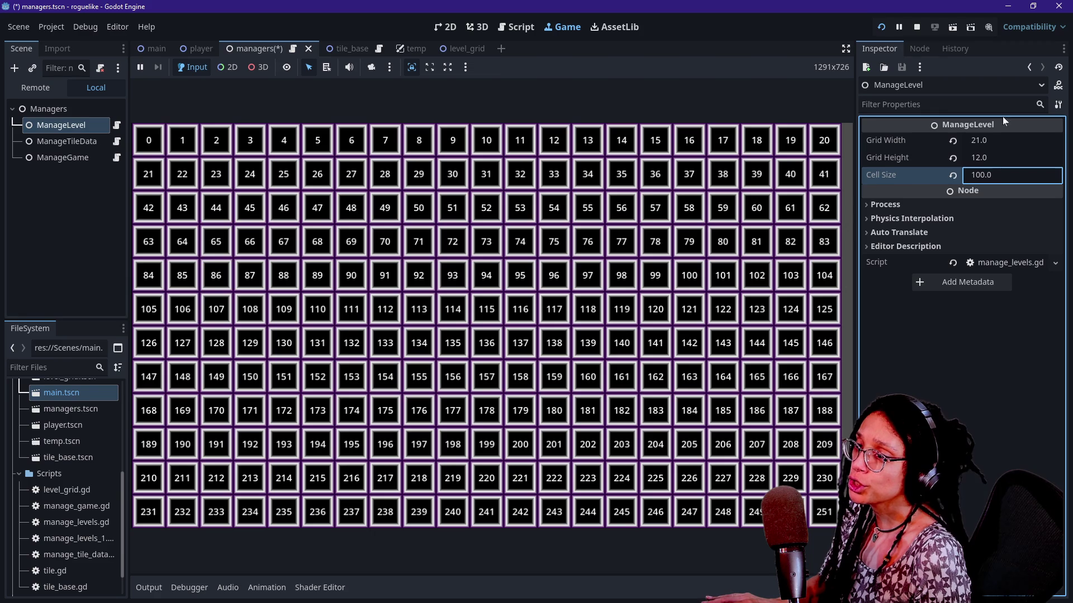
pyautogui.click(1037, 140)
pyautogui.write('20')
pyautogui.click(1037, 158)
pyautogui.write('10')
pyautogui.press('Return')
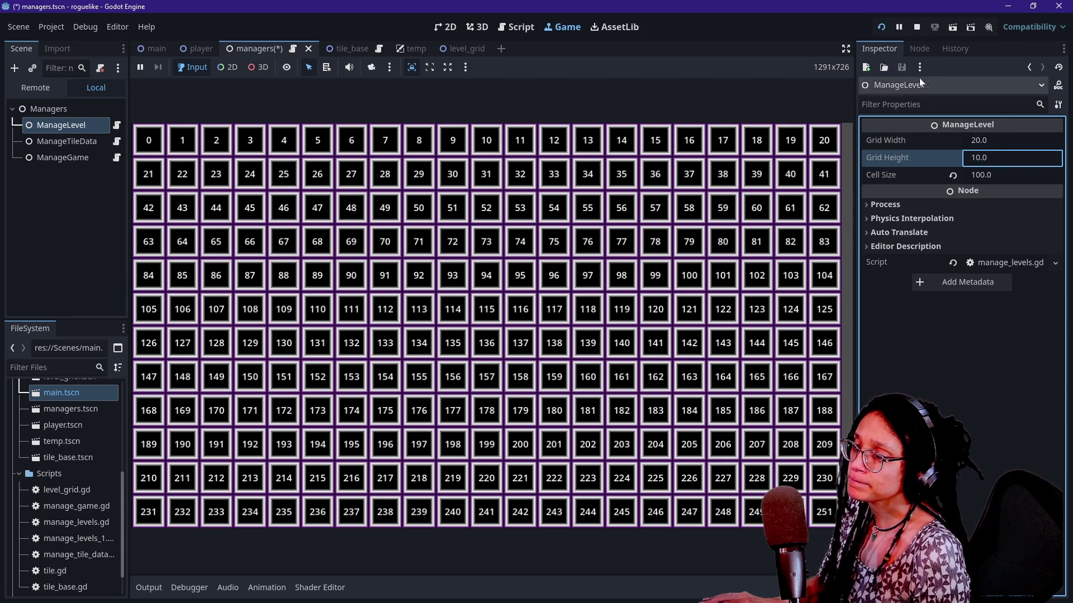
pyautogui.click(882, 27)
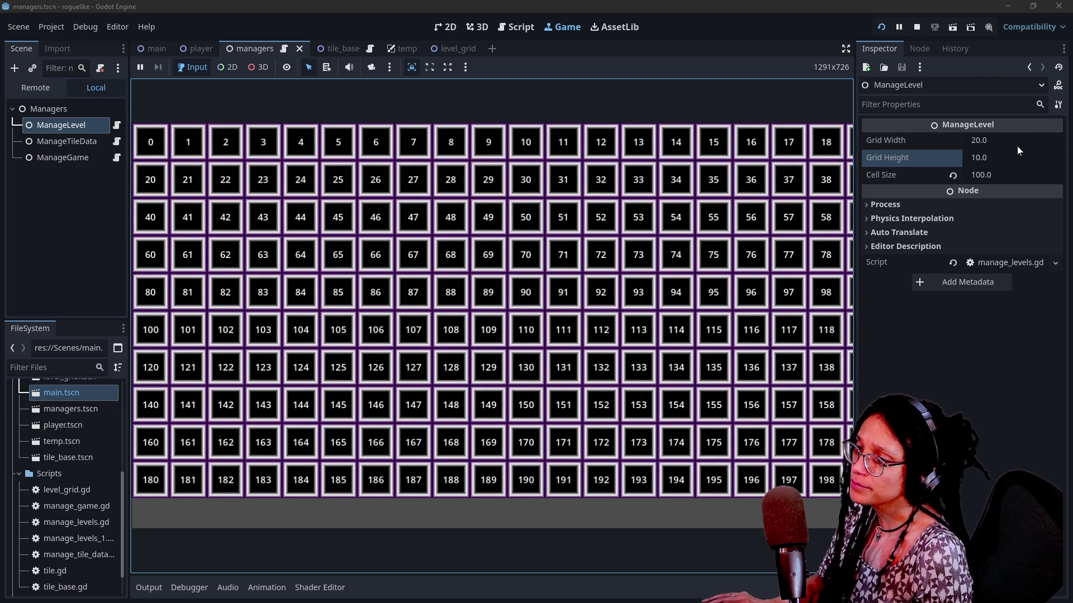
# - Set Grid Width to 15, then 16, restarting the game each time
pyautogui.click(1011, 144)
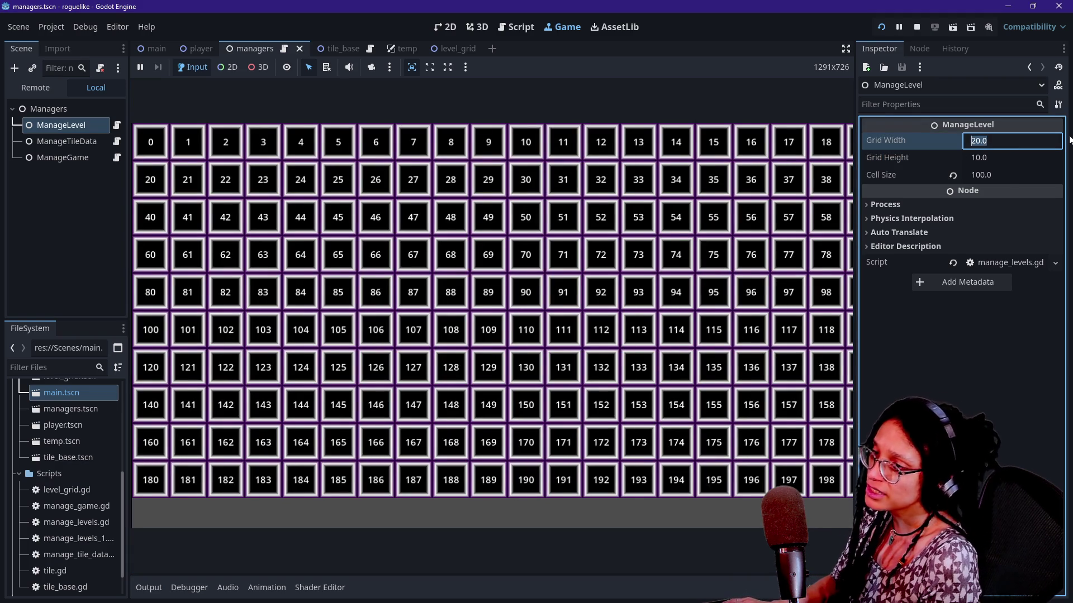
pyautogui.write('15')
pyautogui.press('Return')
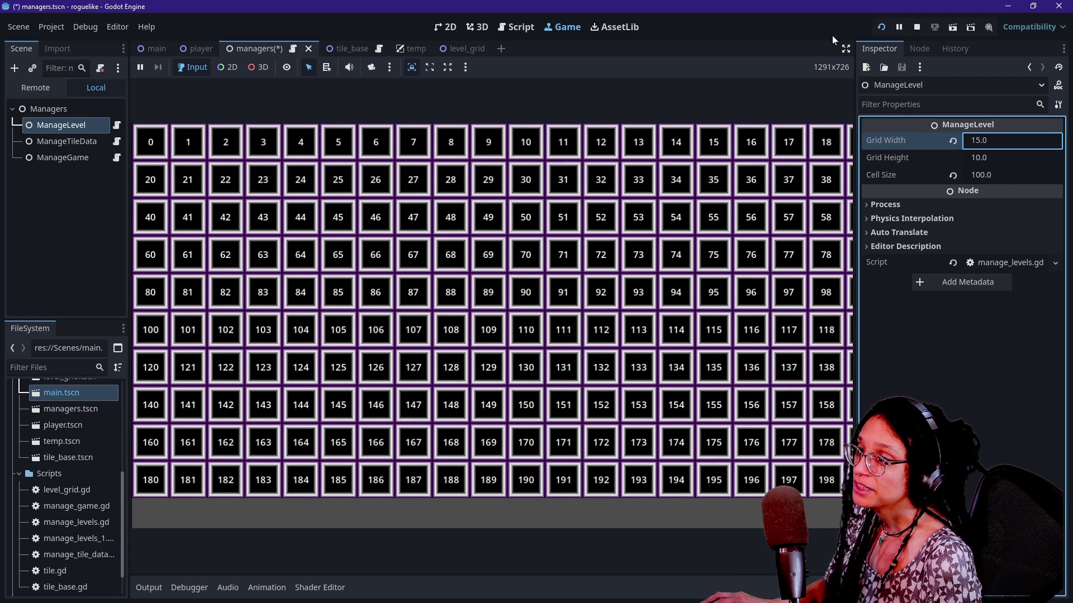
pyautogui.click(880, 30)
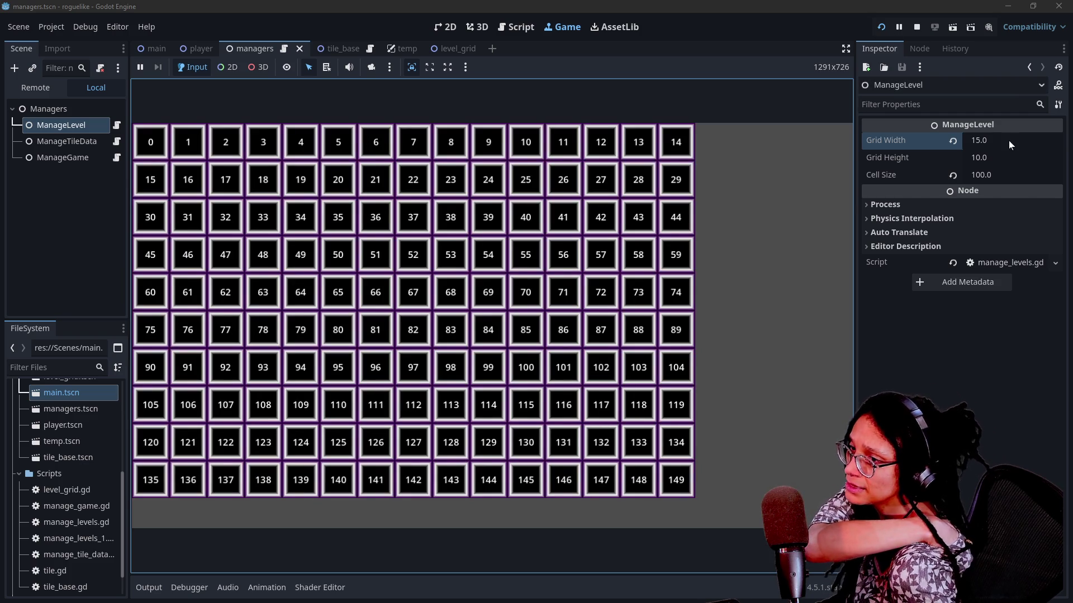
pyautogui.click(1010, 144)
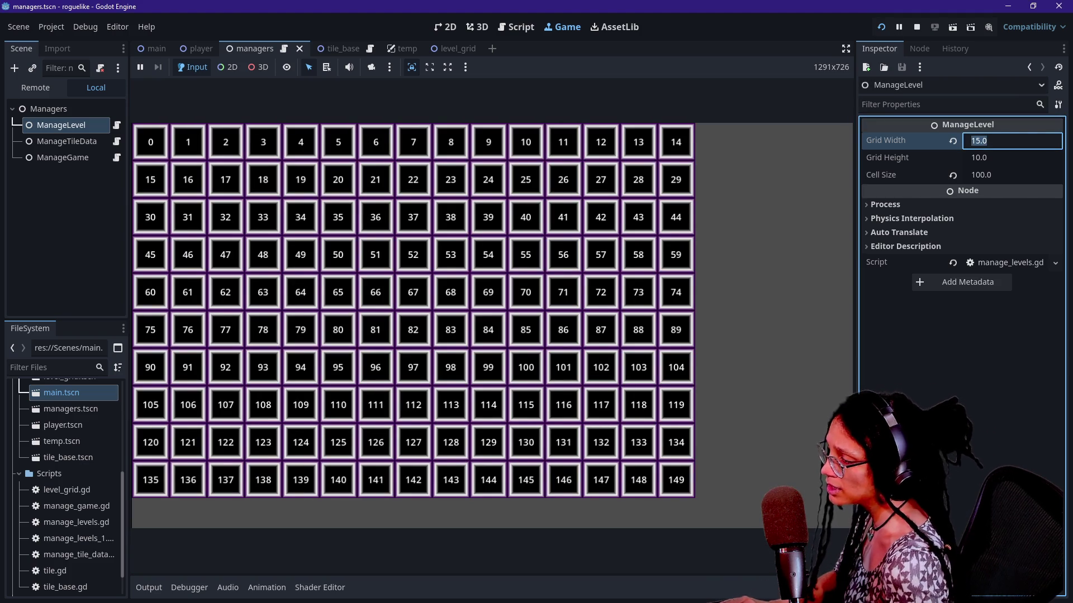
pyautogui.write('16')
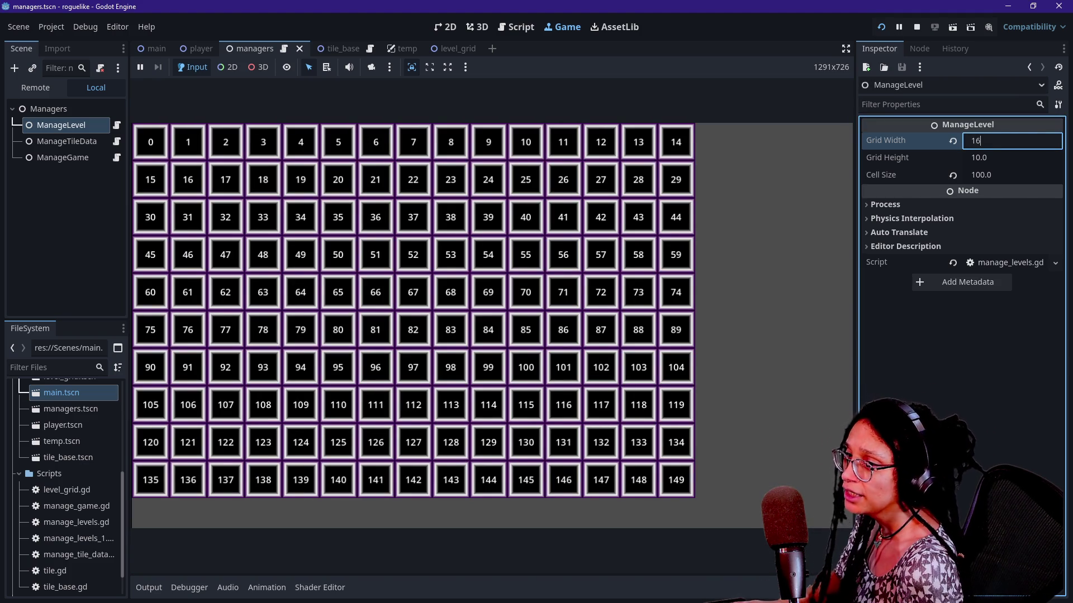
pyautogui.press('Return')
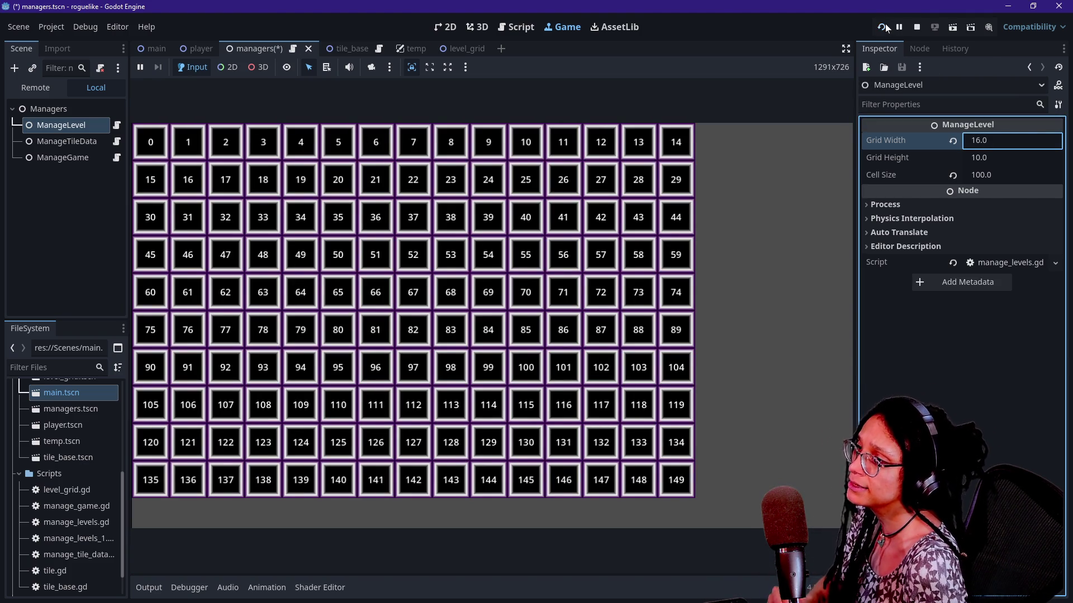
pyautogui.click(885, 24)
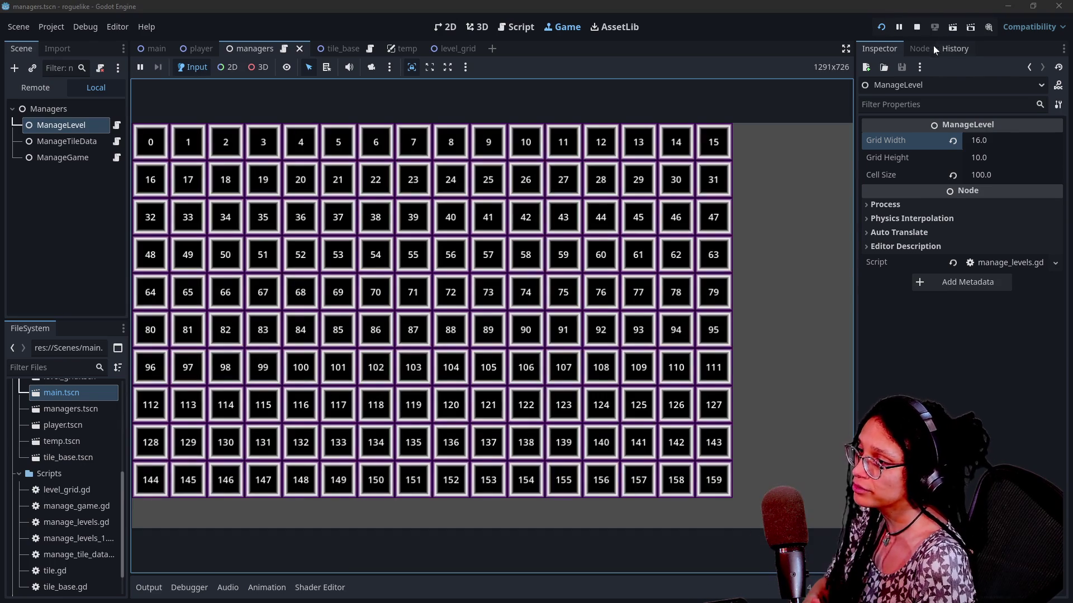
# - Set Grid Width to 18, then 19, restarting the game each time
pyautogui.click(1001, 140)
pyautogui.write('18')
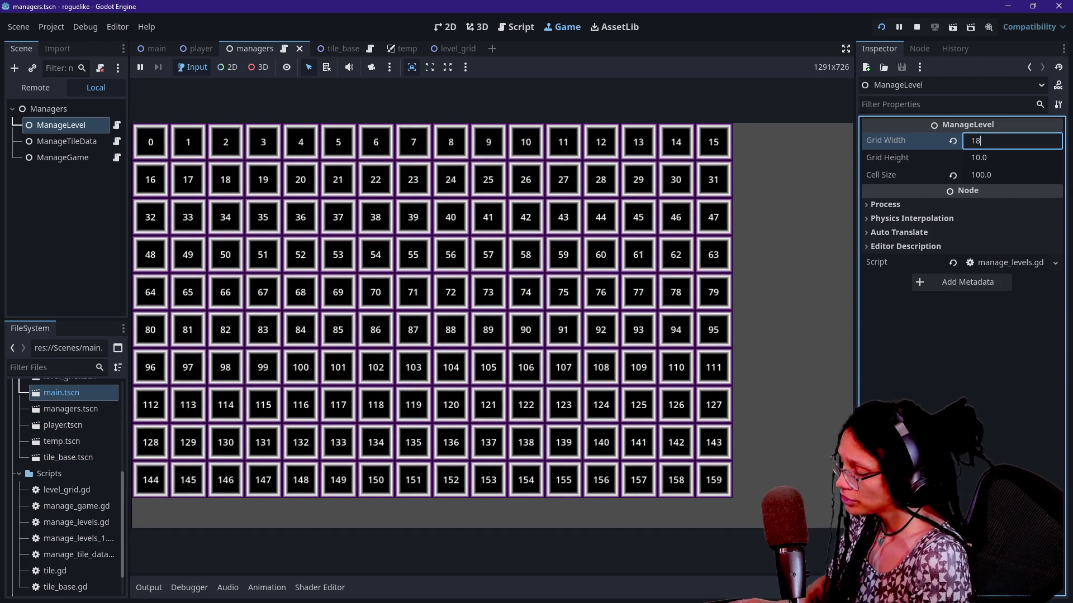
pyautogui.press('Return')
pyautogui.click(877, 26)
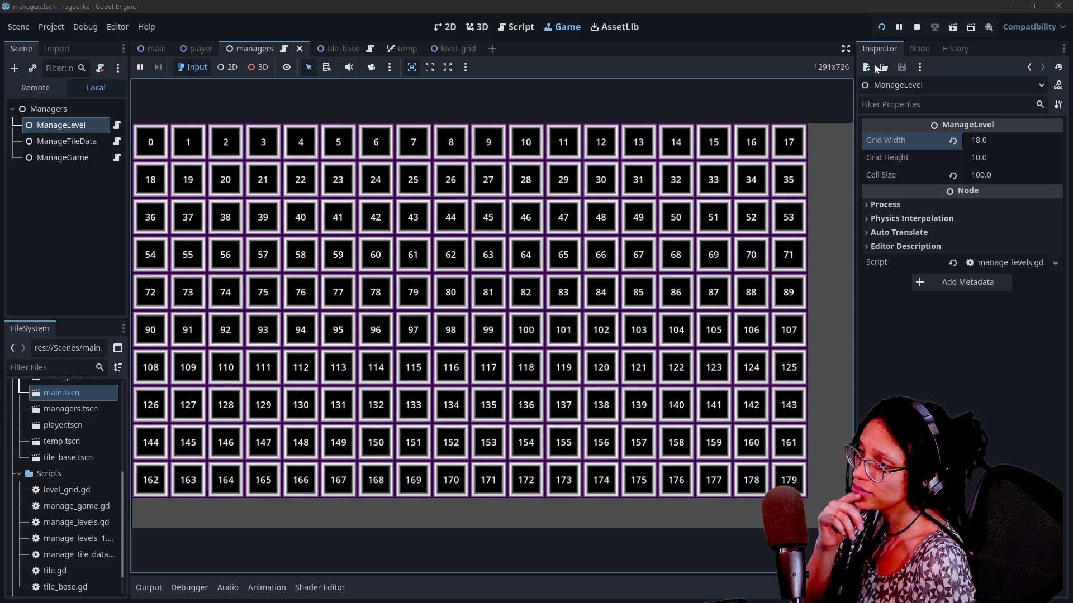
pyautogui.click(1008, 140)
pyautogui.write('19')
pyautogui.press('Return')
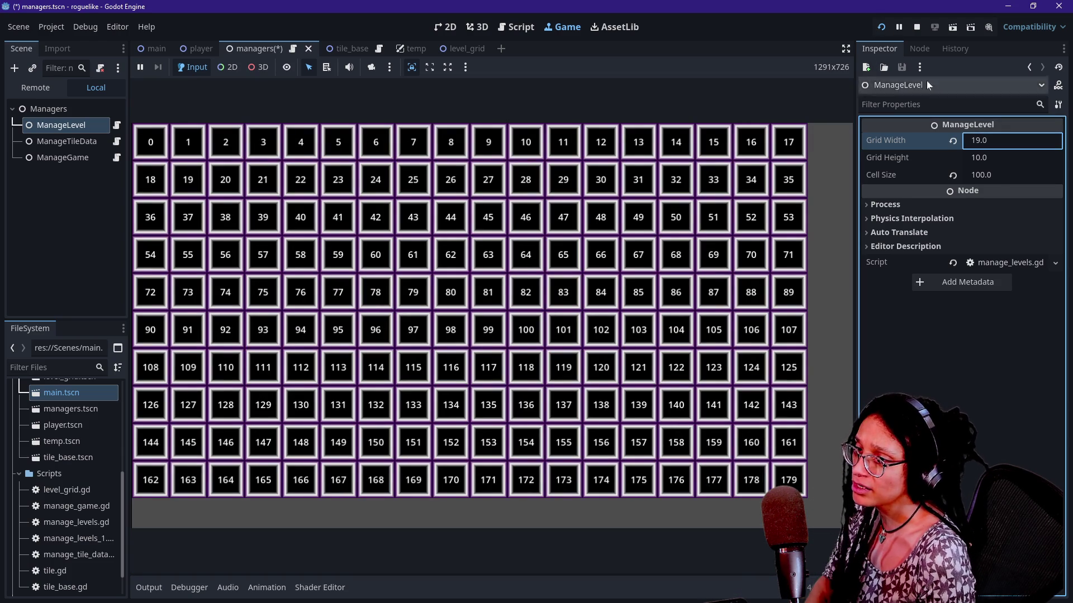
pyautogui.click(881, 27)
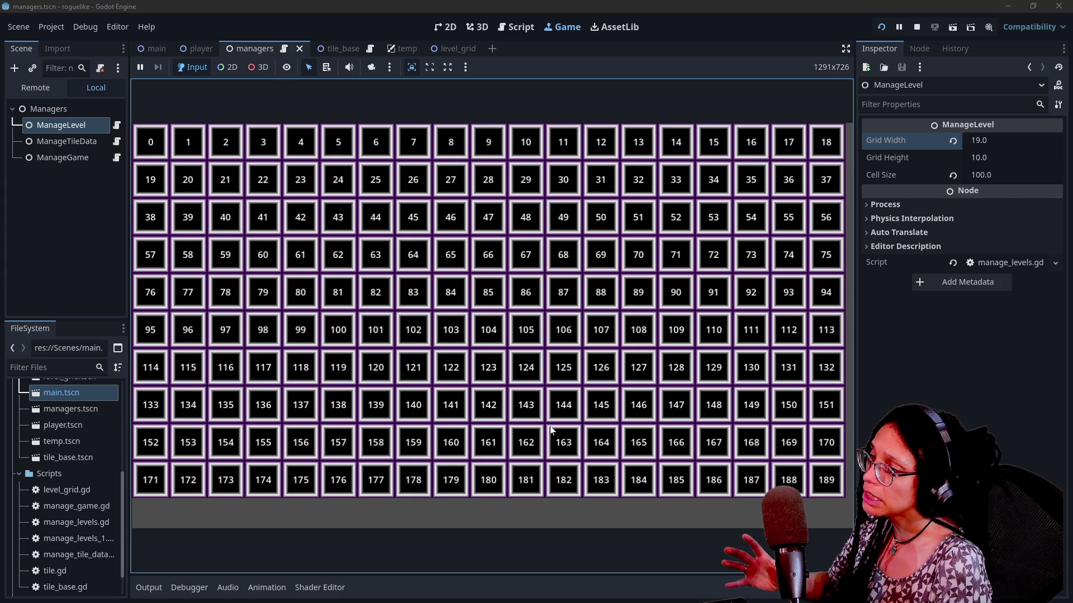
# - Change Cell Size to 110 and restart the game
pyautogui.click(1028, 176)
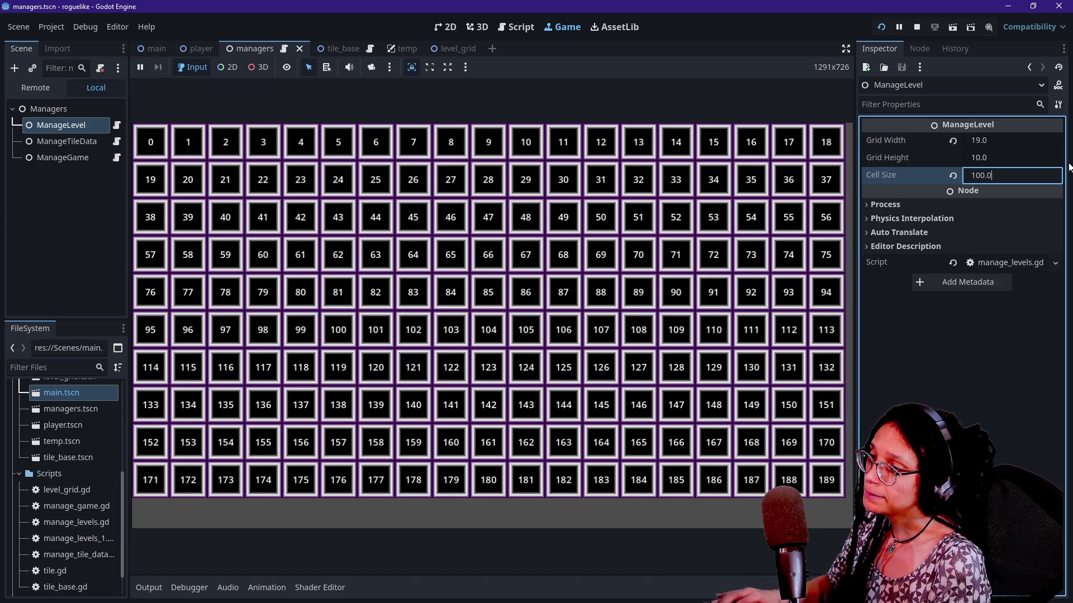
pyautogui.press('Left')
pyautogui.press('Left')
pyautogui.press('Left')
pyautogui.press('BackSpace')
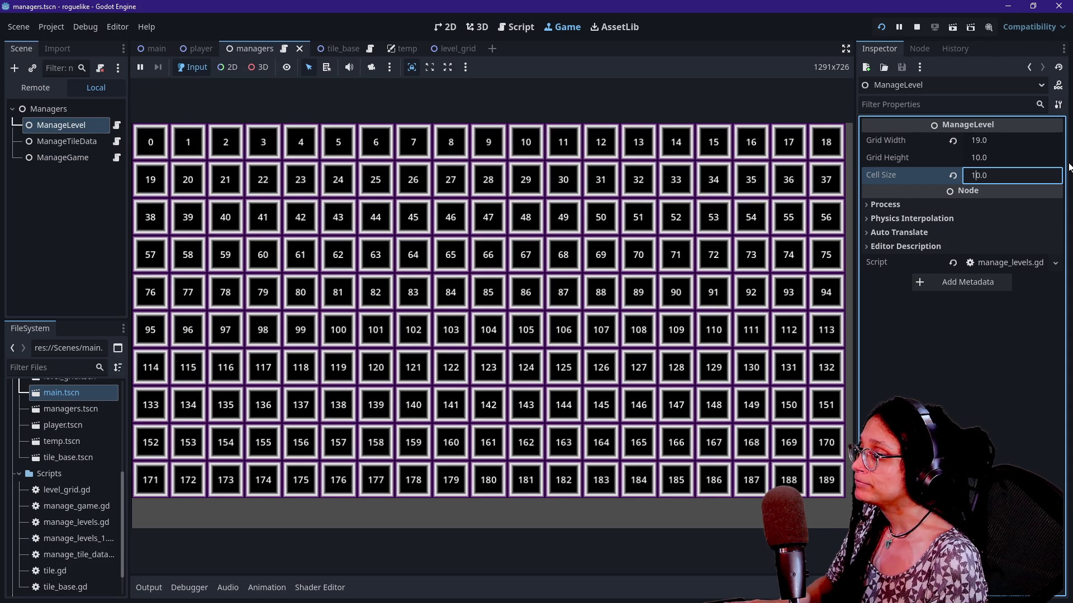
pyautogui.write('1')
pyautogui.click(886, 28)
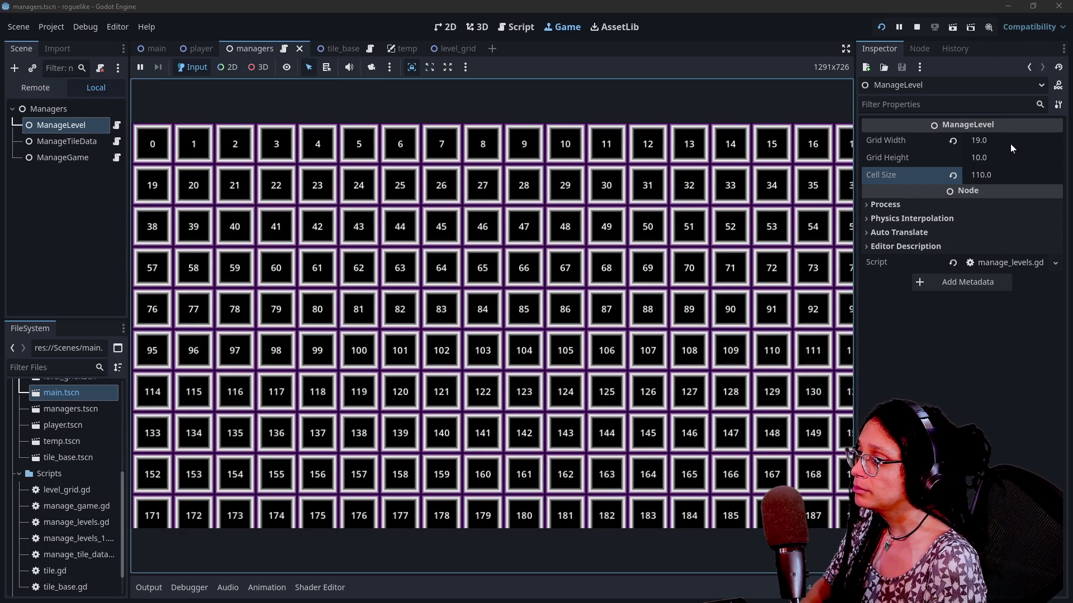
# - Set Grid Width to 18, then to 16 with Grid Height 8, restarting the game after each change
pyautogui.click(1010, 143)
pyautogui.write('18')
pyautogui.press('Return')
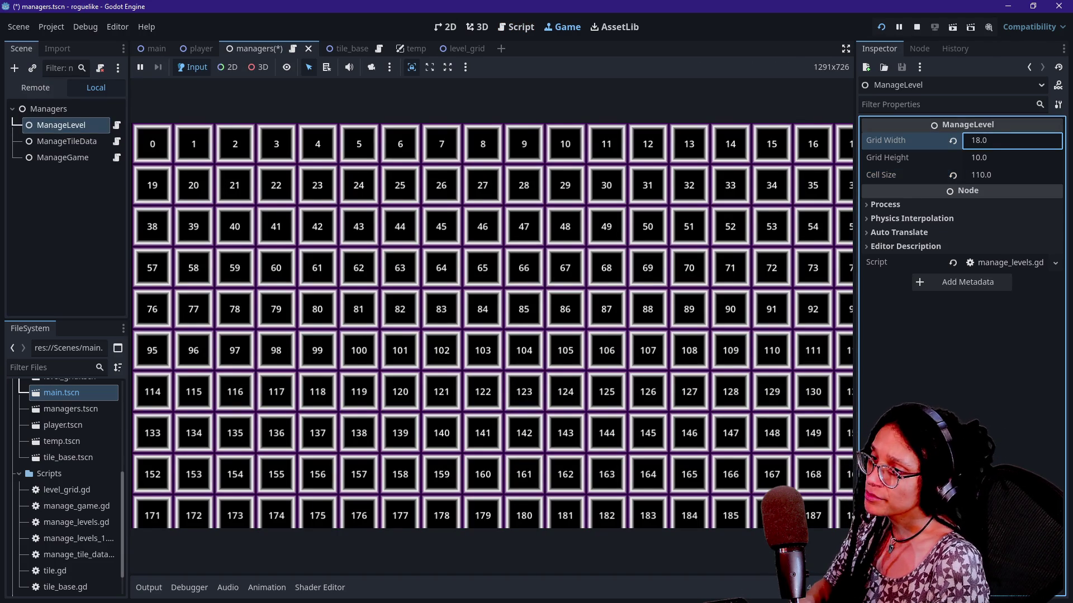
pyautogui.click(887, 26)
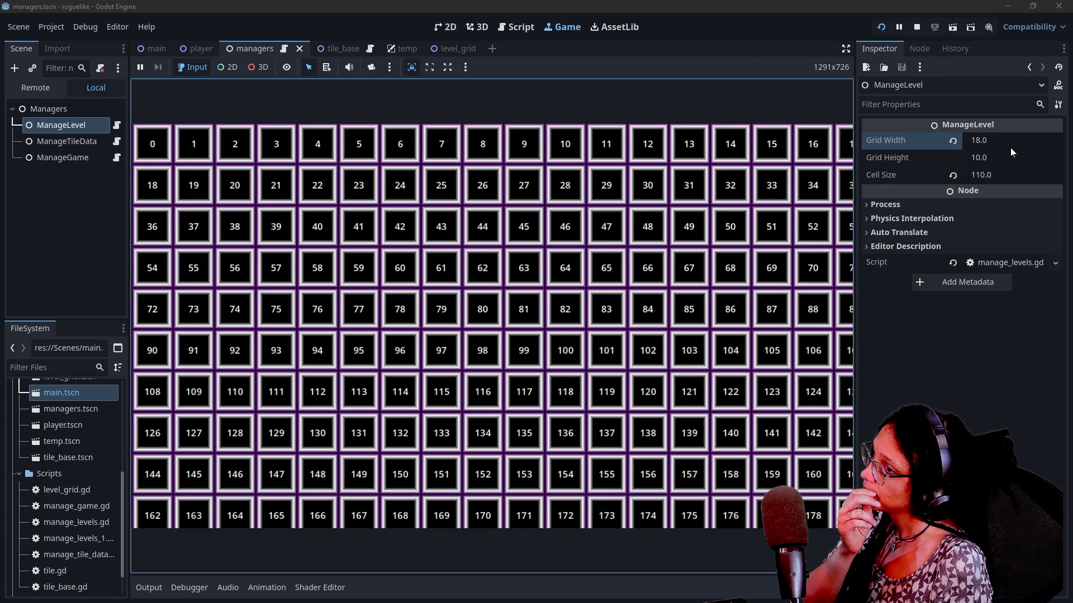
pyautogui.click(1011, 143)
pyautogui.write('16')
pyautogui.click(1016, 158)
pyautogui.write('8')
pyautogui.press('Return')
pyautogui.click(882, 28)
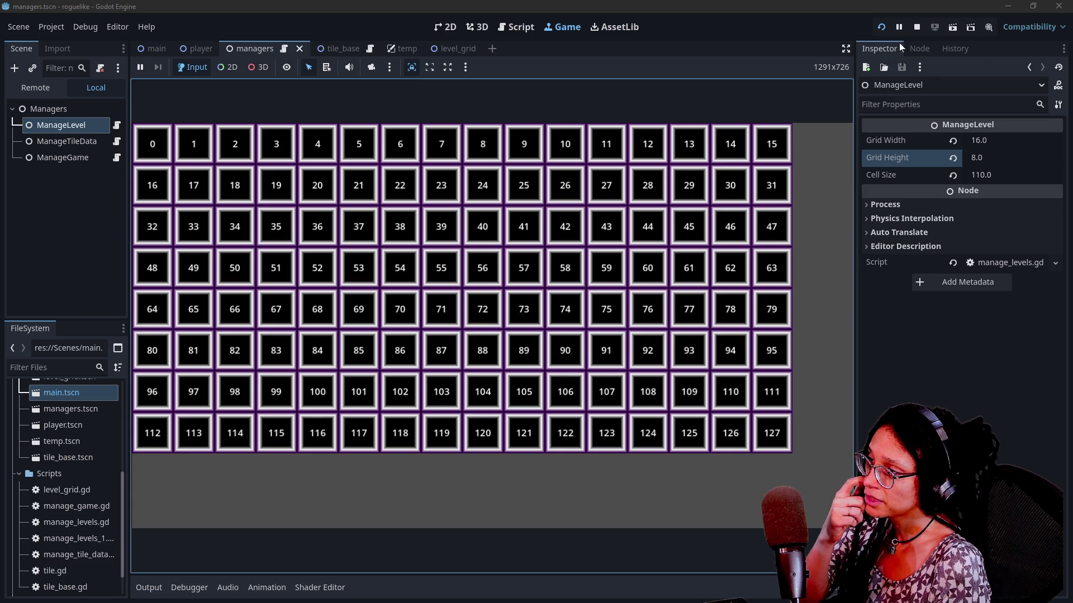
pyautogui.click(1012, 140)
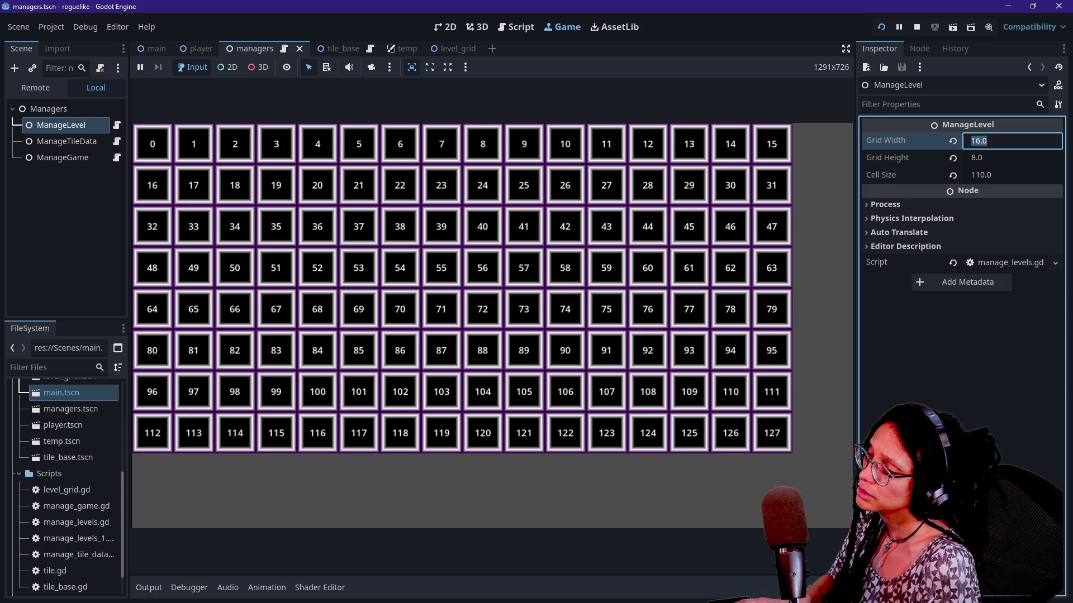
# - Set the grid to 24 wide by 16 high and restart the game
pyautogui.write('24')
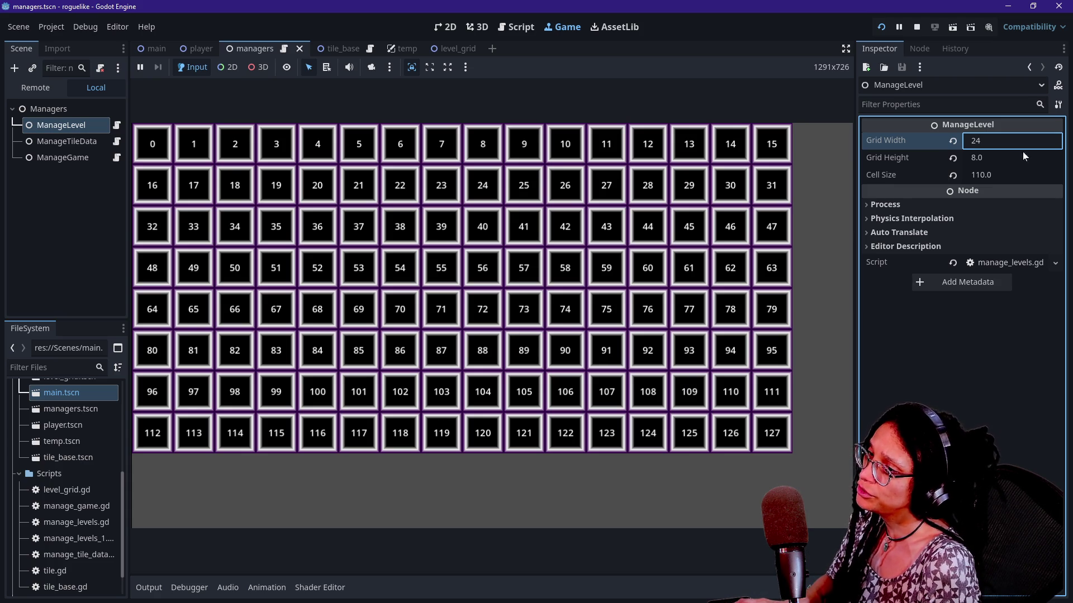
pyautogui.click(1001, 159)
pyautogui.write('16')
pyautogui.press('Return')
pyautogui.press('F5')
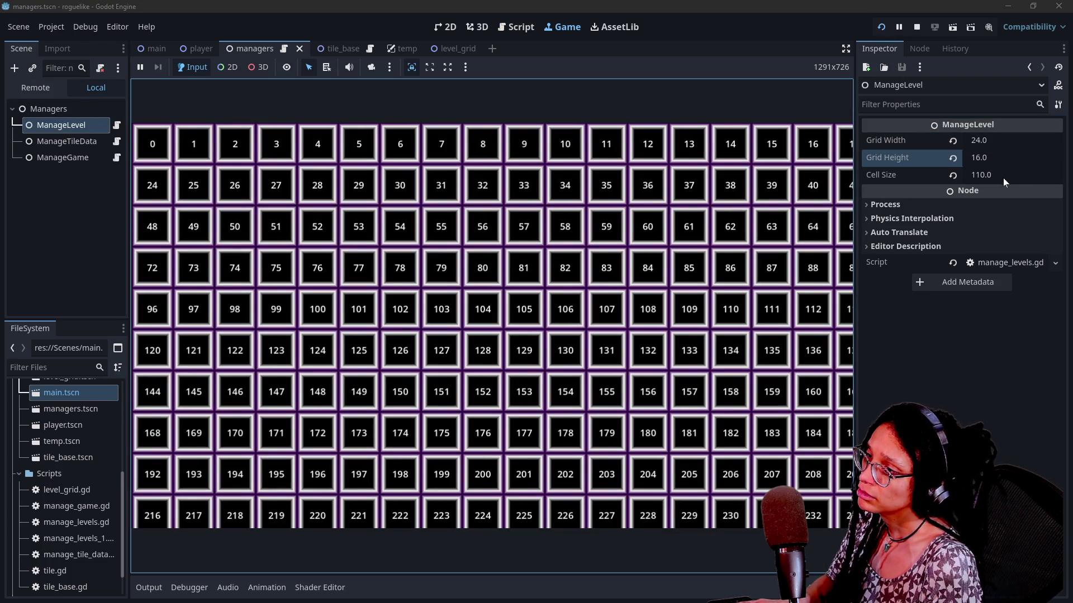
# - Try Cell Size 96, then 90, restarting the game each time
pyautogui.click(1004, 176)
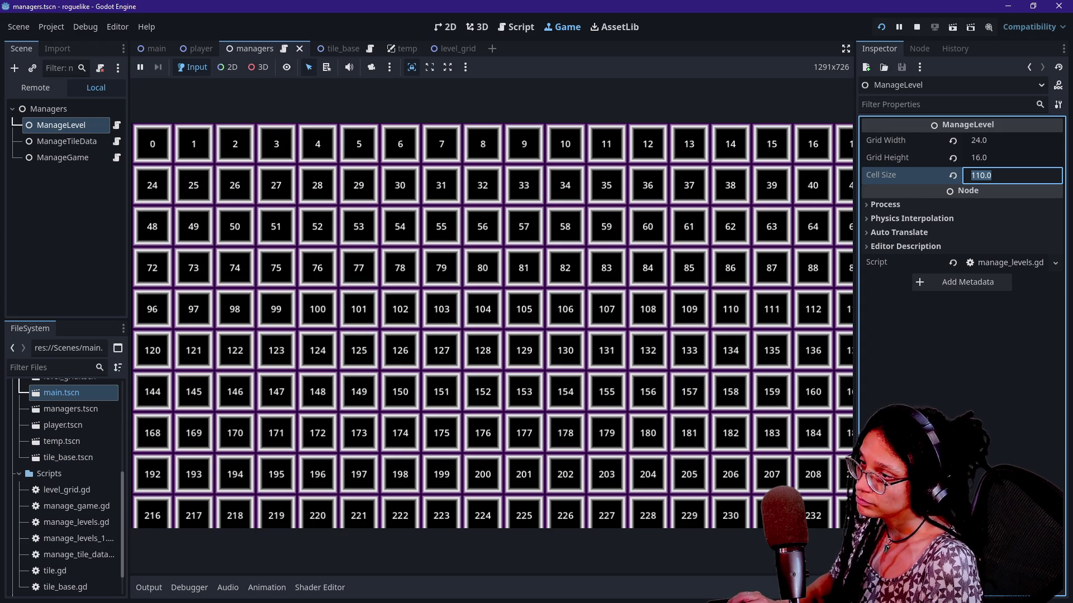
pyautogui.write('96')
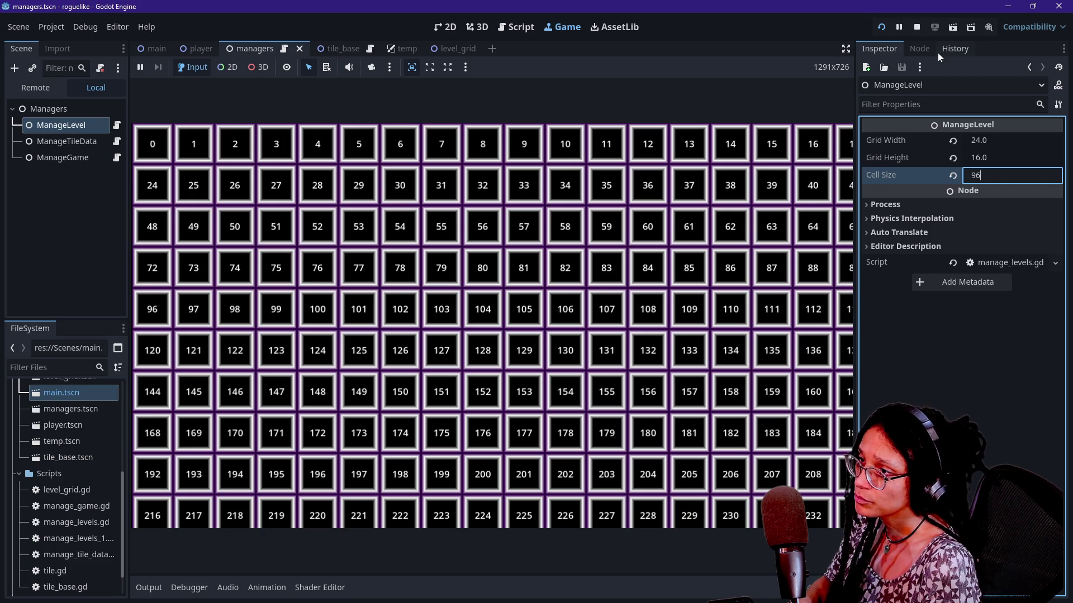
pyautogui.click(882, 28)
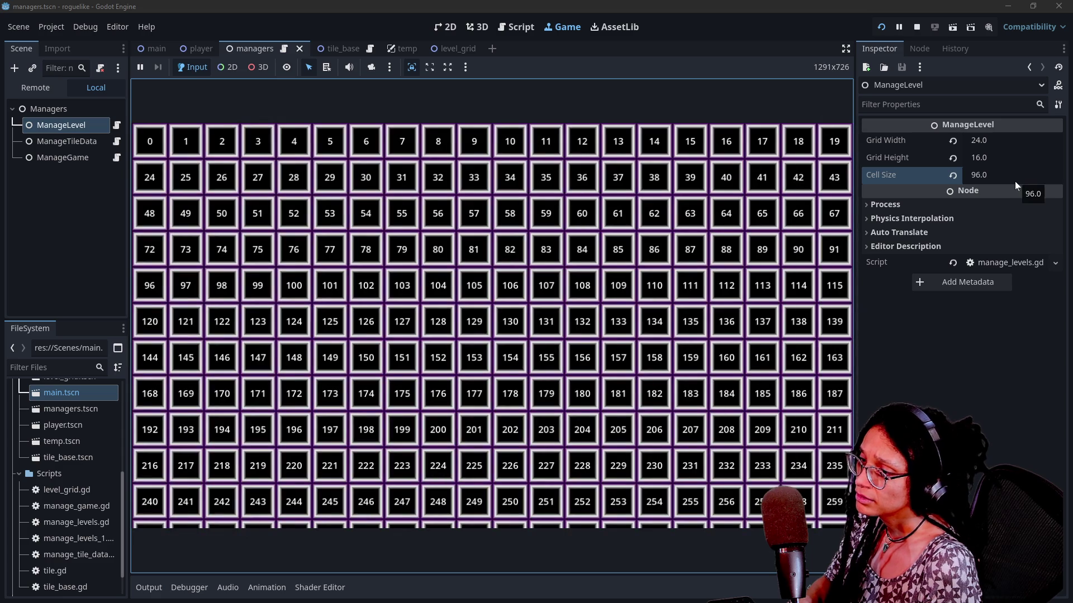
pyautogui.click(1015, 182)
pyautogui.write('9')
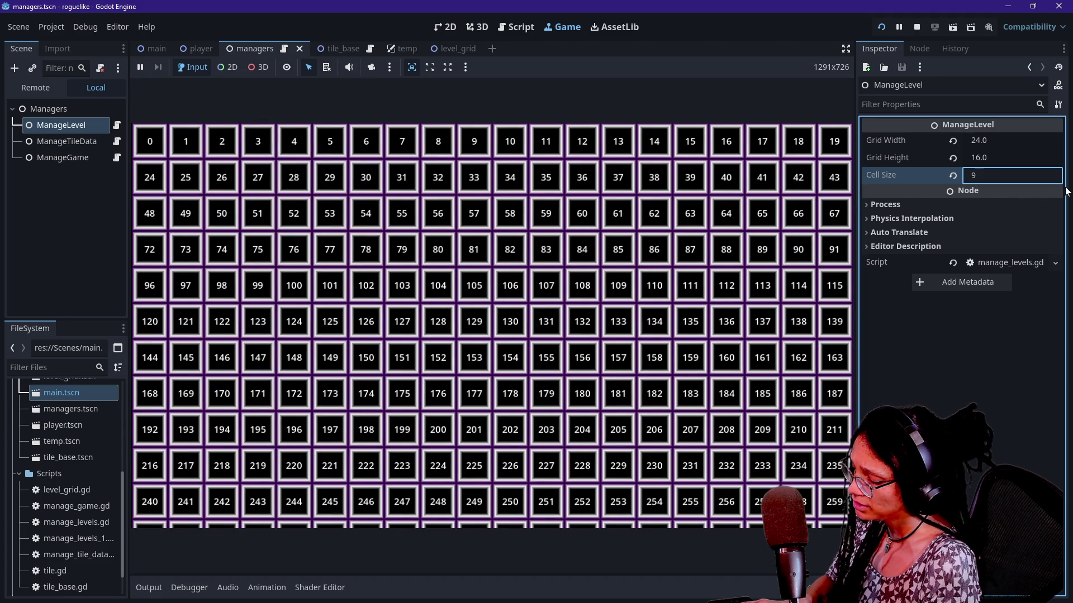
pyautogui.write('0')
pyautogui.press('Return')
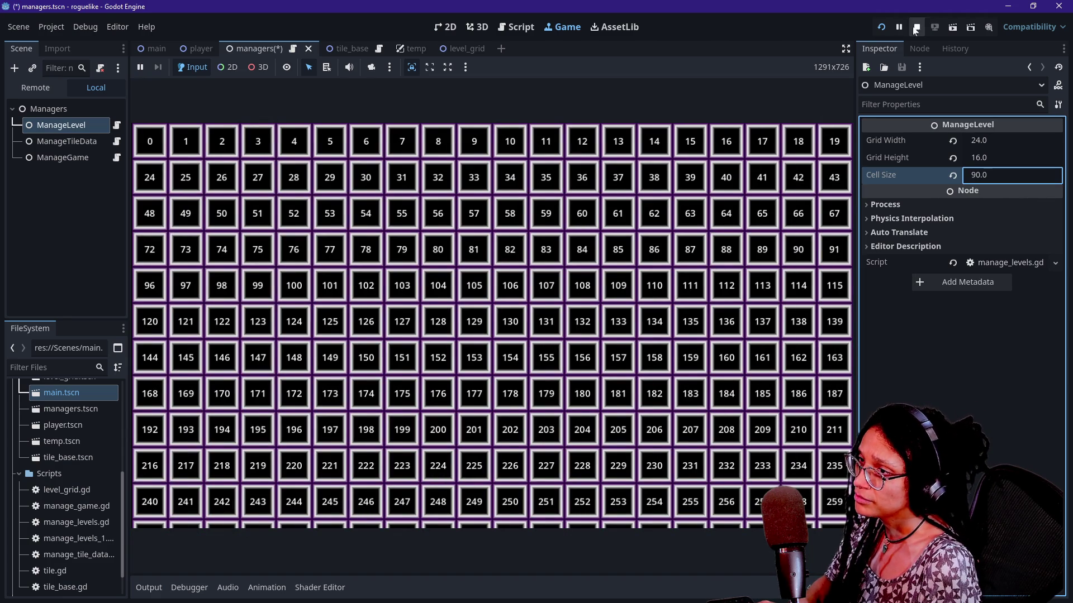
pyautogui.click(887, 28)
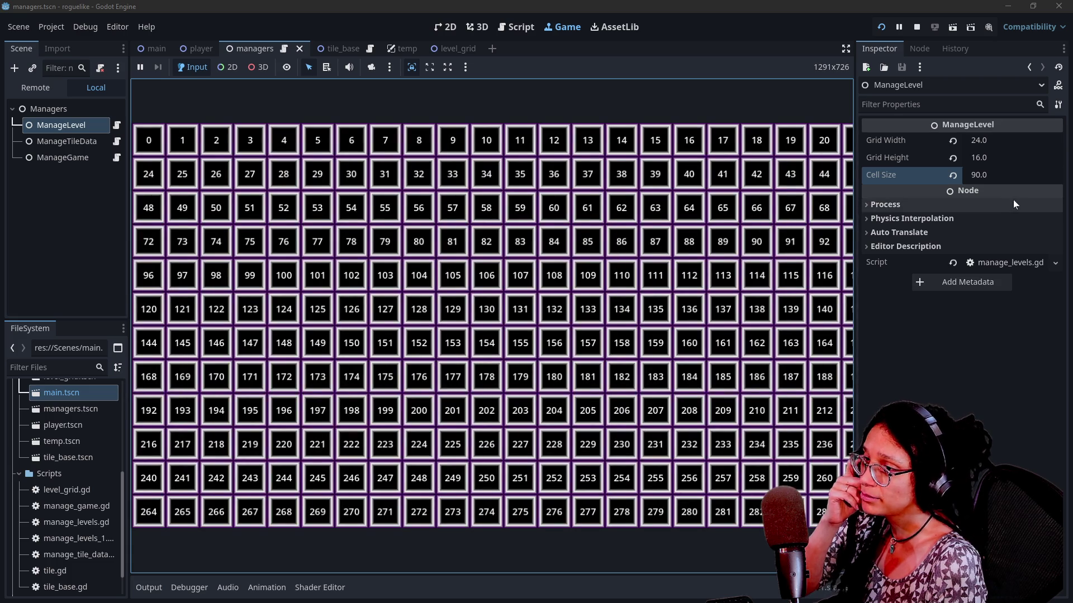
# - Set Cell Size to 80, restart the game, then select Cell Size and Grid Height for editing
pyautogui.click(1011, 175)
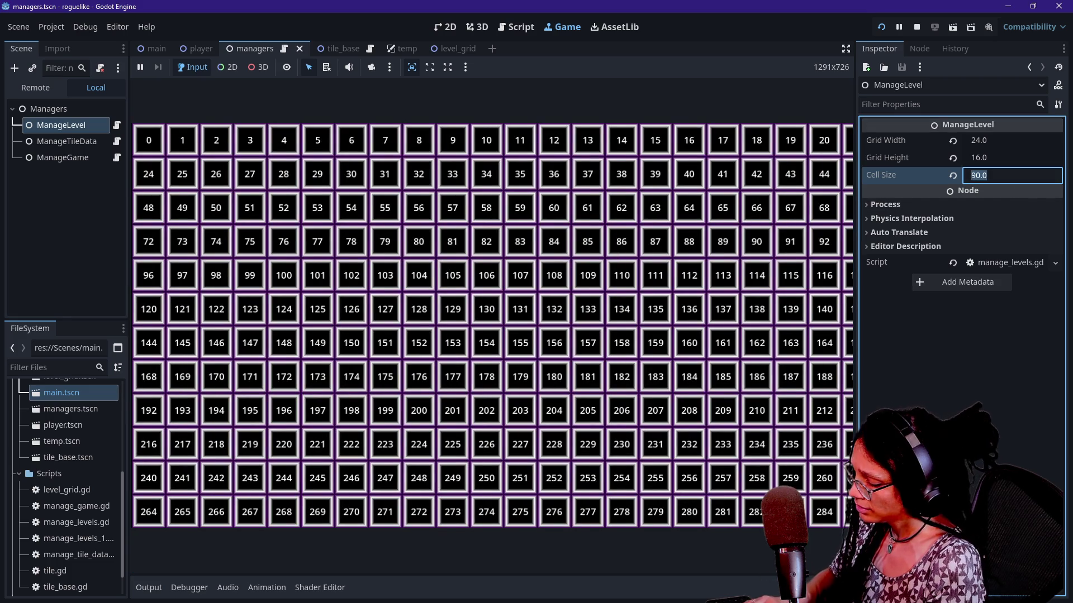
pyautogui.write('80')
pyautogui.press('Return')
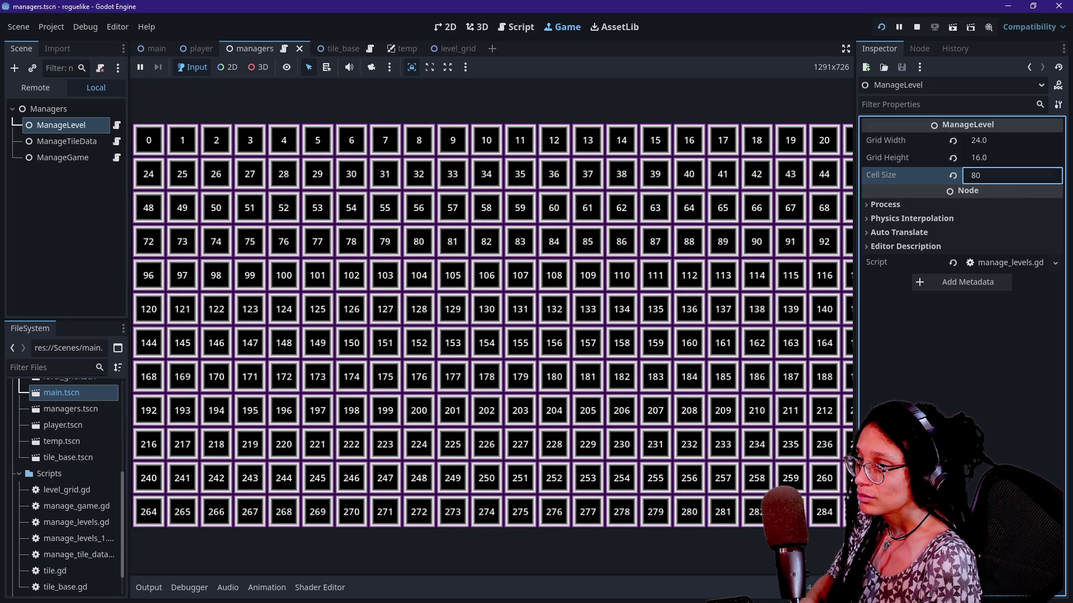
pyautogui.click(891, 29)
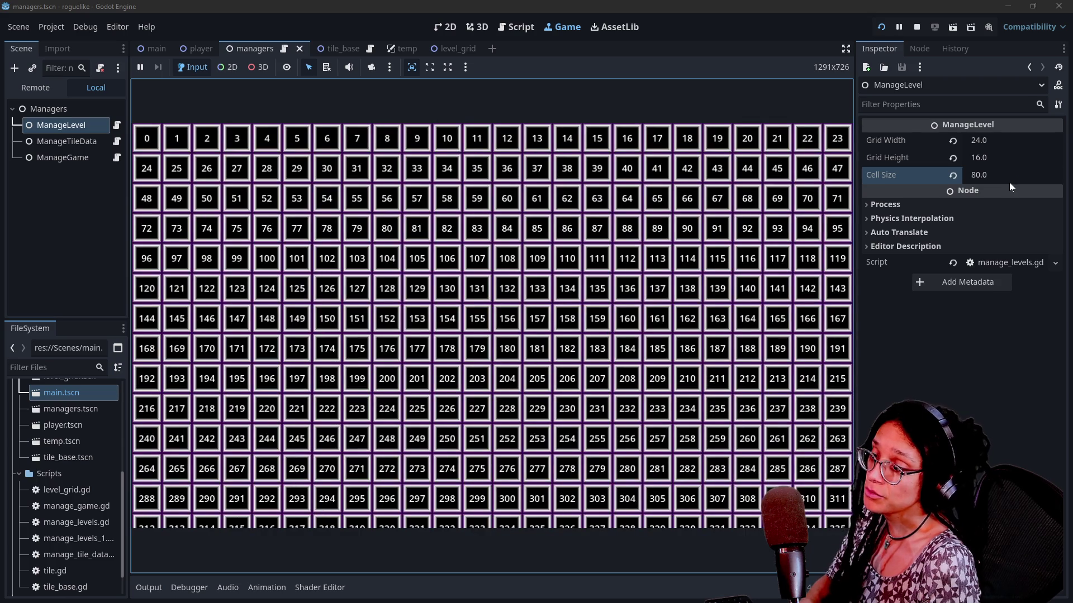
pyautogui.click(1009, 178)
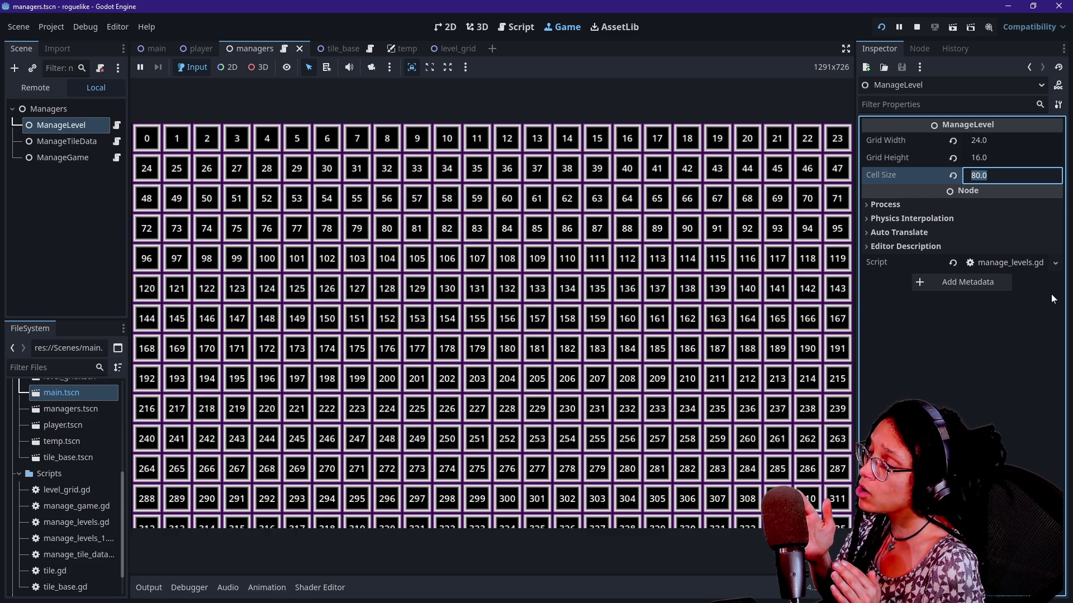
pyautogui.click(1015, 157)
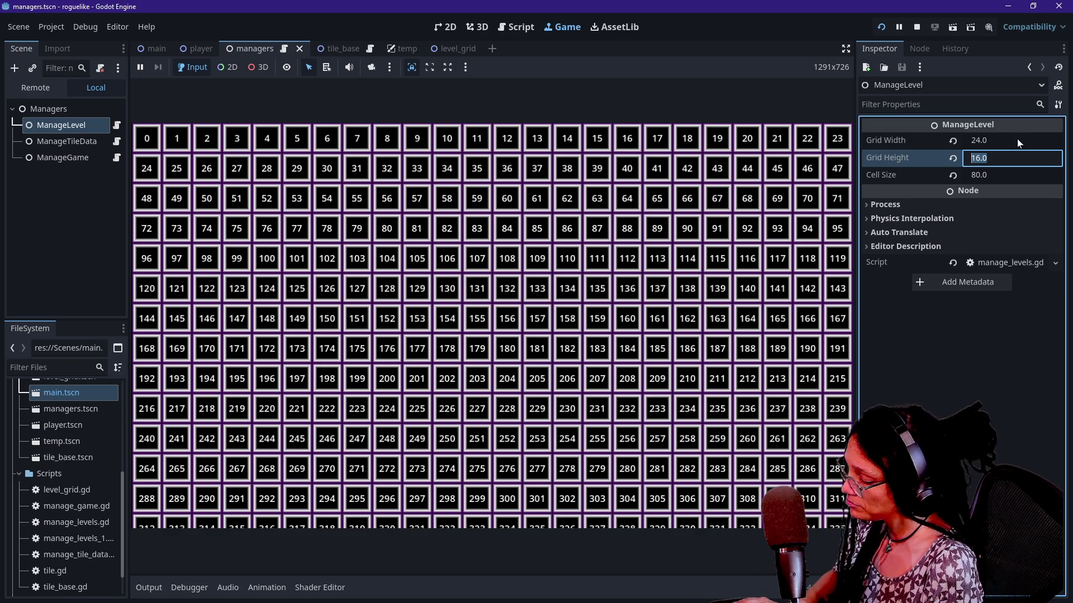
# - Try Grid Height values of 14 and then 12, restarting the game to preview each grid
pyautogui.write('14')
pyautogui.click(883, 28)
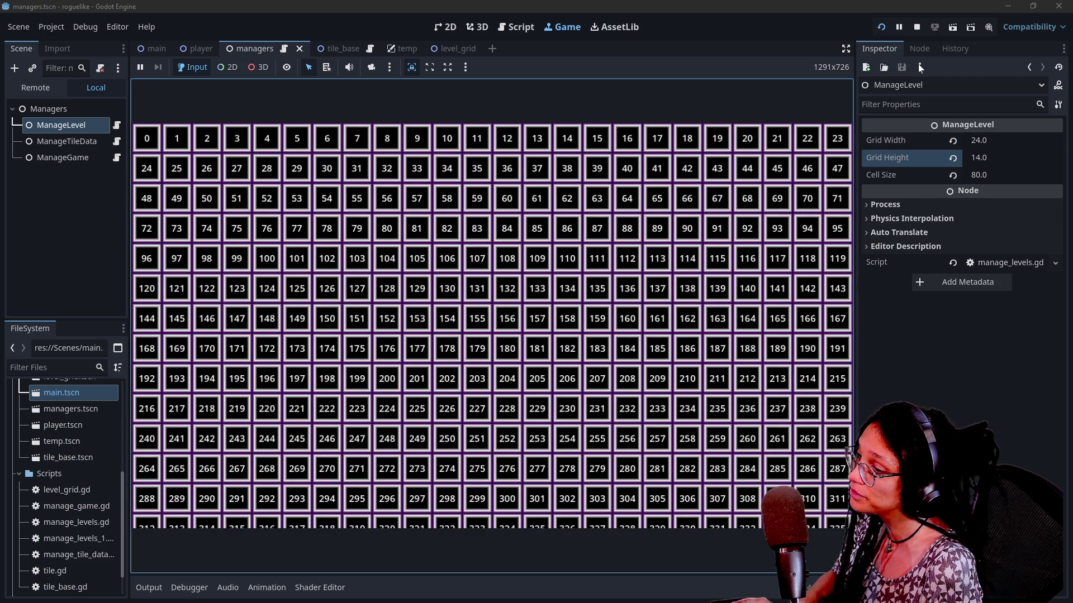
pyautogui.click(979, 158)
pyautogui.write('12')
pyautogui.press('Return')
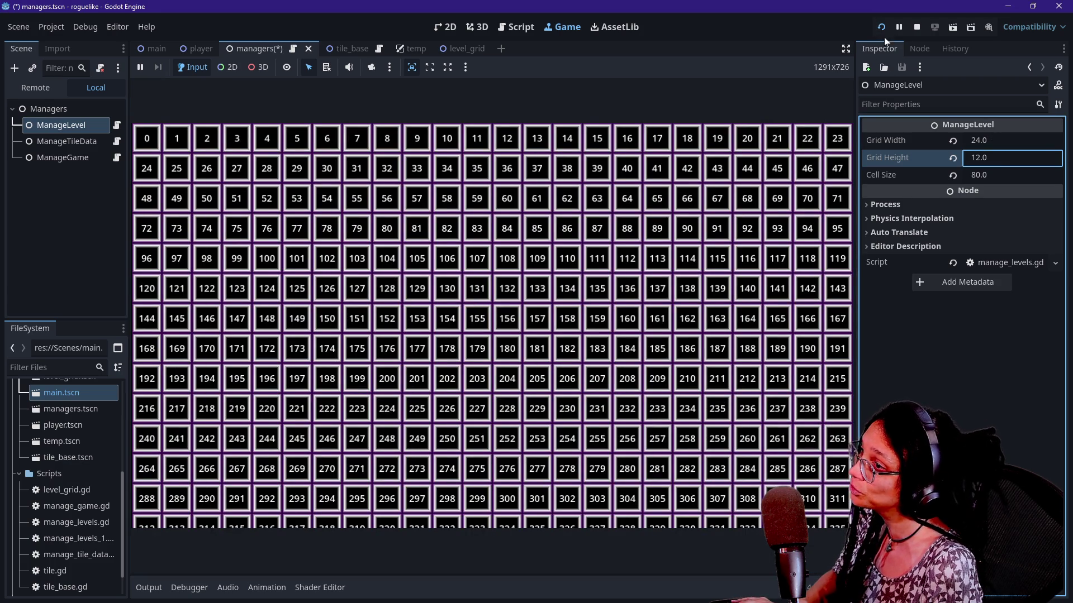
pyautogui.click(881, 27)
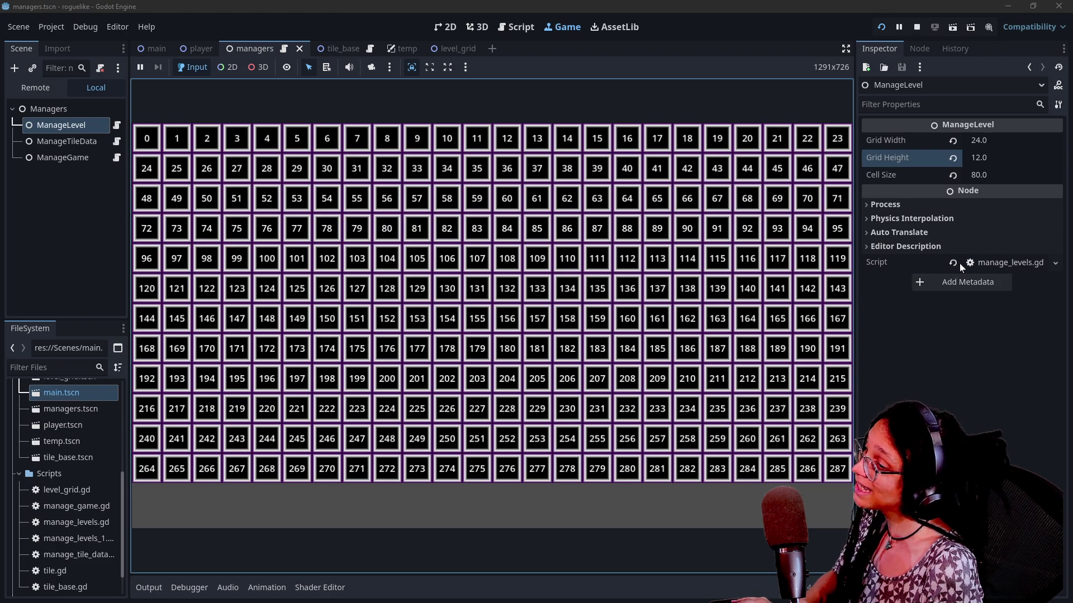
# - Try a Grid Height of 13, then settle on 12 and restart the game
pyautogui.click(989, 160)
pyautogui.write('13')
pyautogui.click(881, 28)
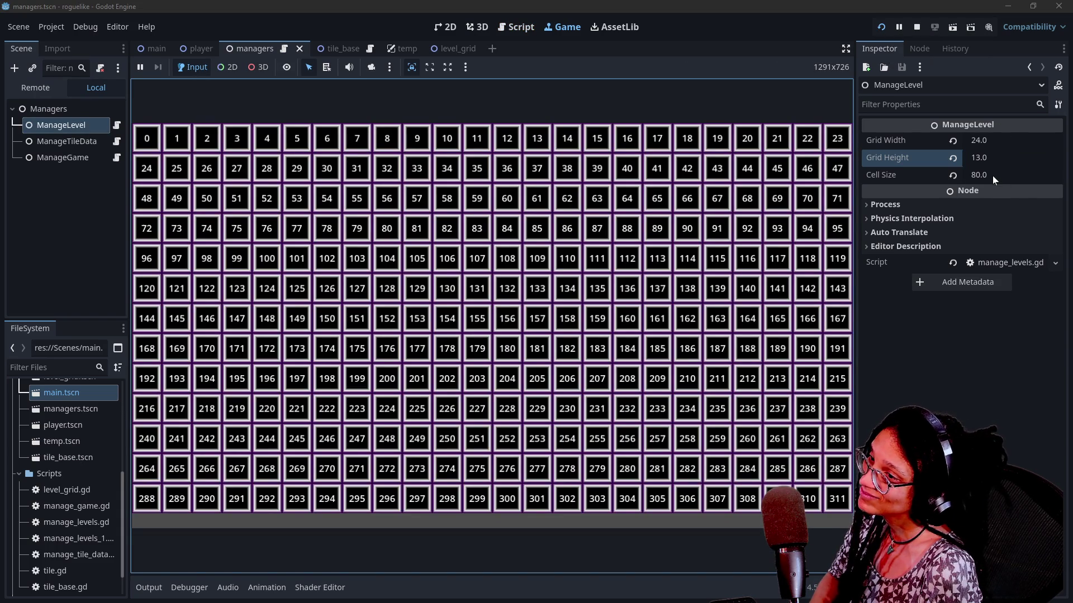
pyautogui.click(991, 175)
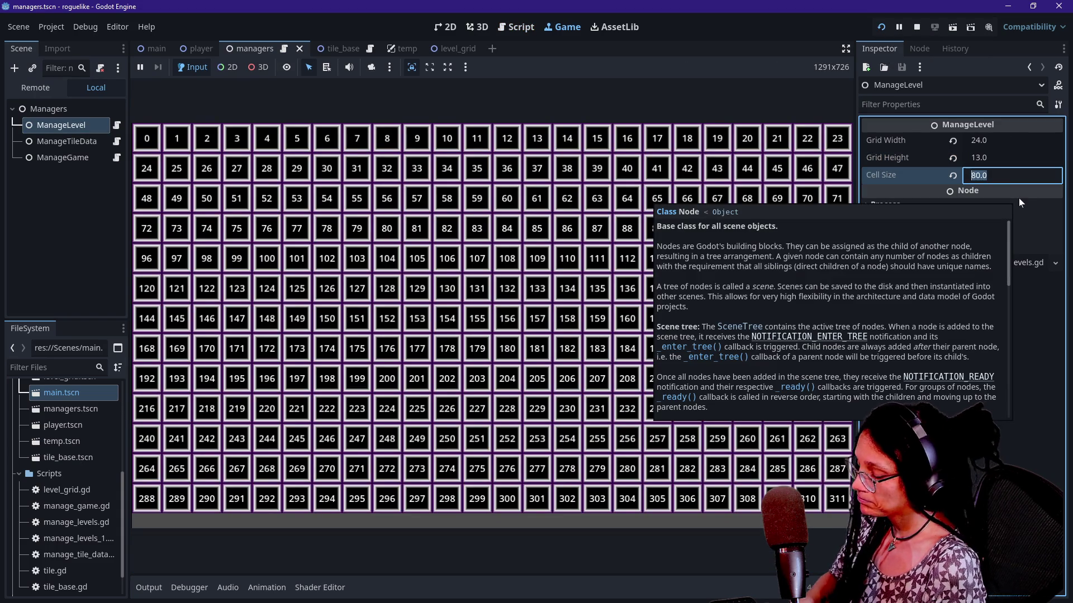
pyautogui.click(991, 157)
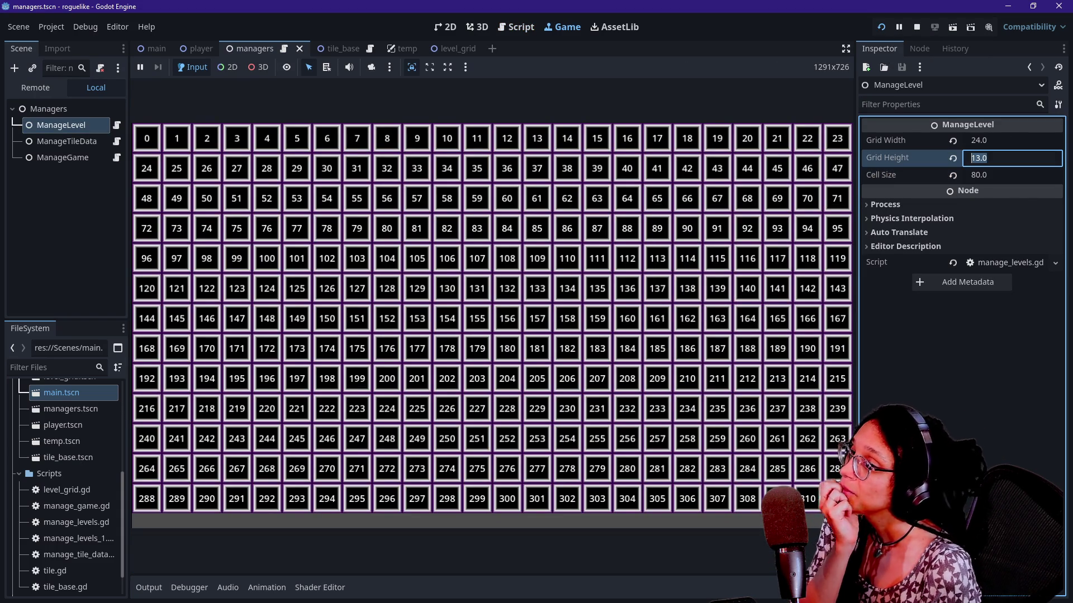
pyautogui.write('12')
pyautogui.press('Return')
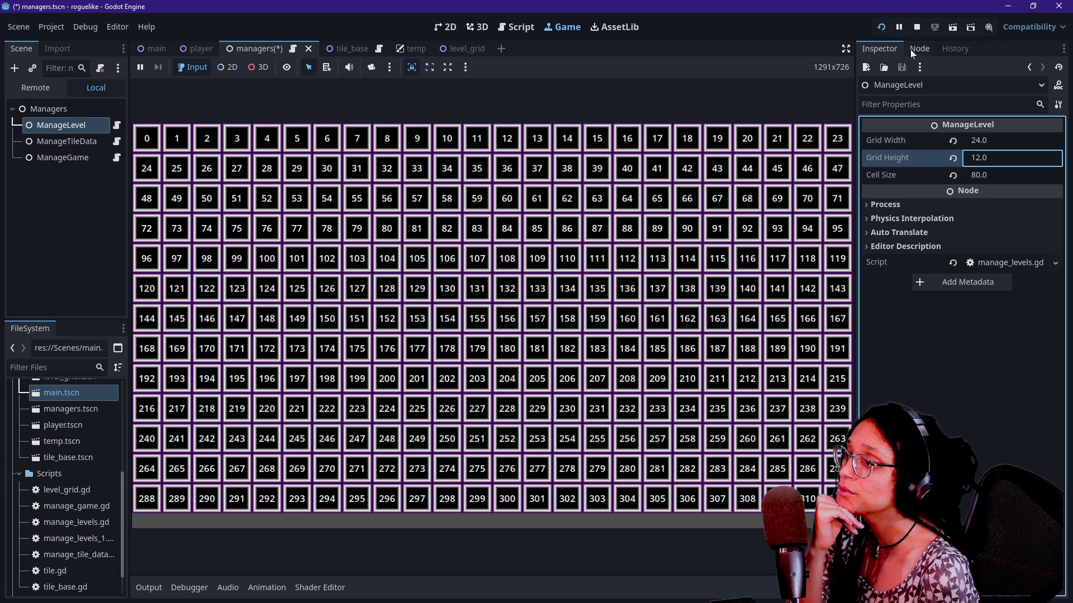
pyautogui.click(880, 26)
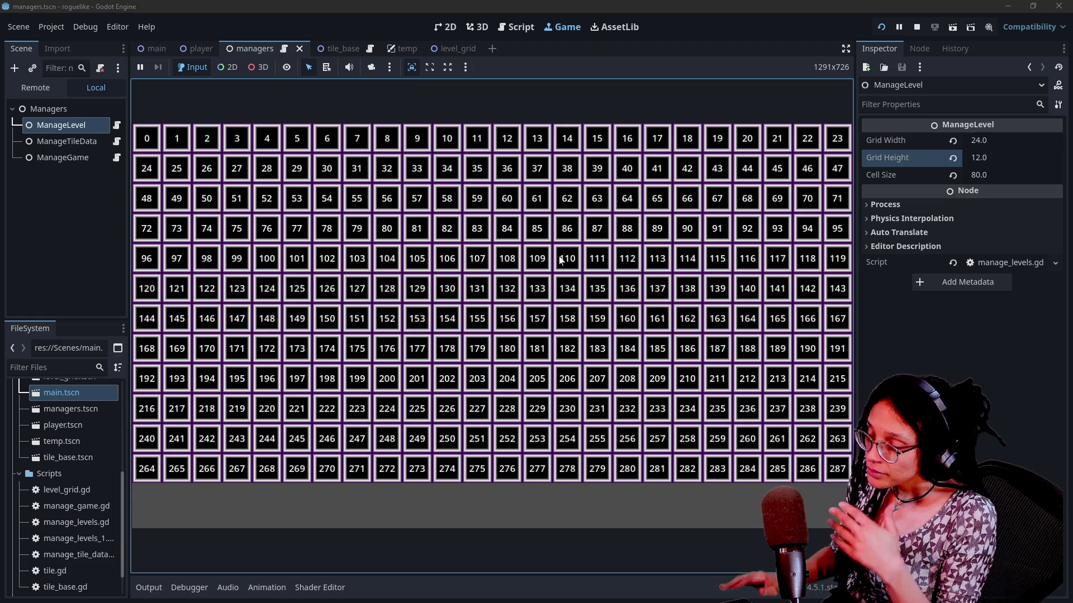
# - Leave Godot for the other browser window showing the YouTube channel's Live streams
pyautogui.hotkey('alt', 'Tab')
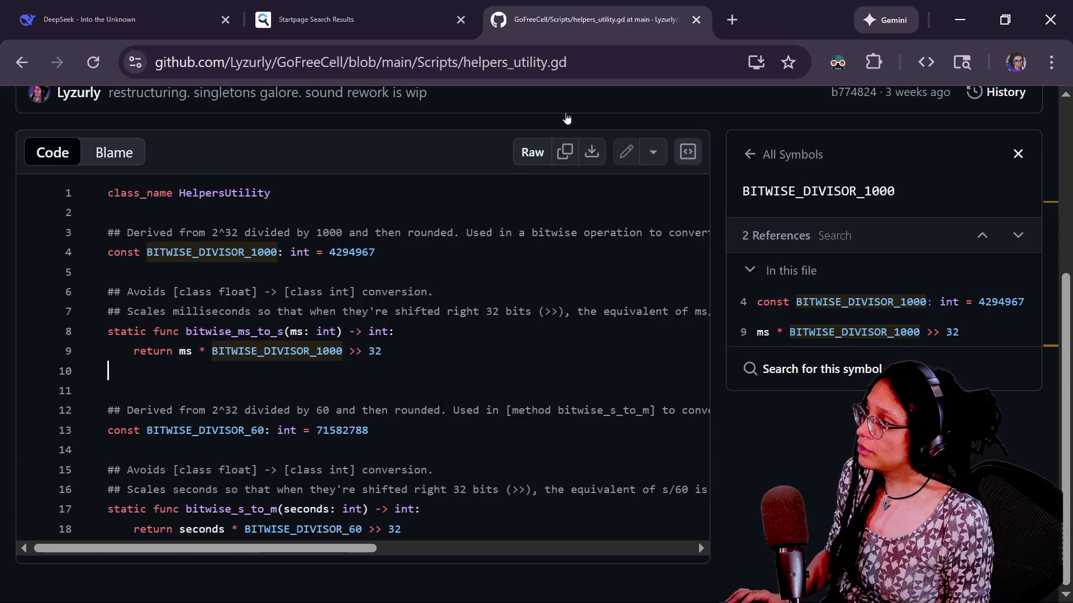
pyautogui.scroll(5, 698, 542)
pyautogui.moveTo(582, 128)
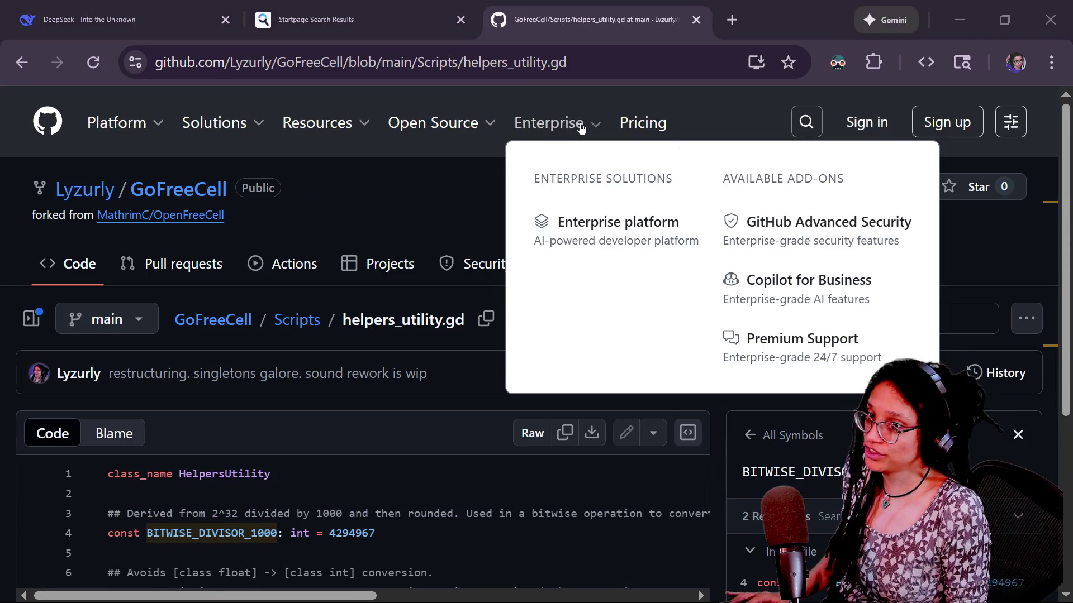
pyautogui.hotkey('alt', 'Tab')
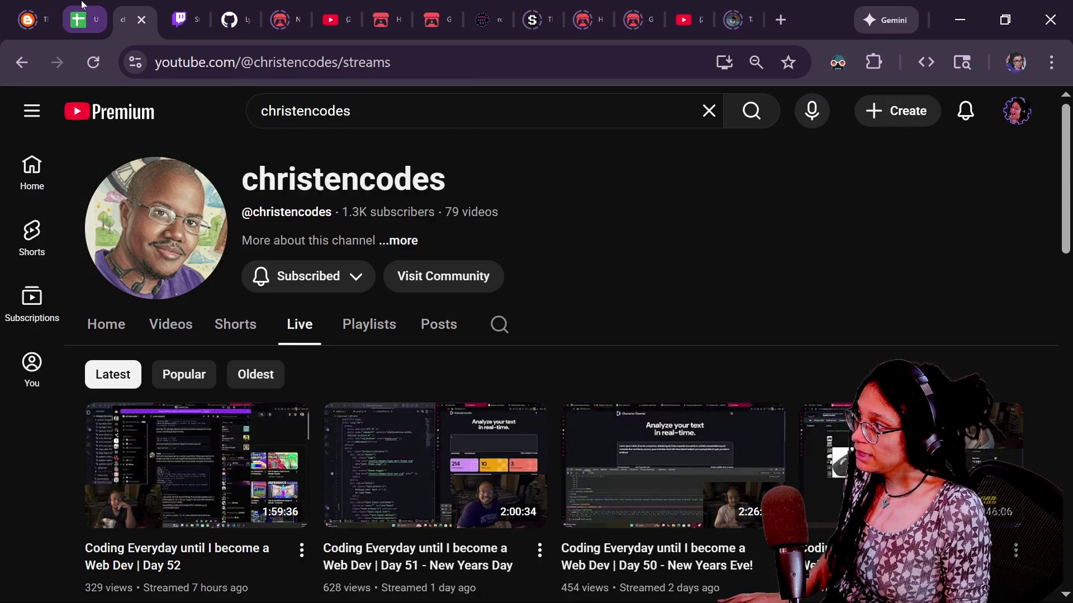
pyautogui.click(89, 20)
# - Fill the range A1:H13 with a grey background
pyautogui.click(121, 278)
pyautogui.click(118, 259)
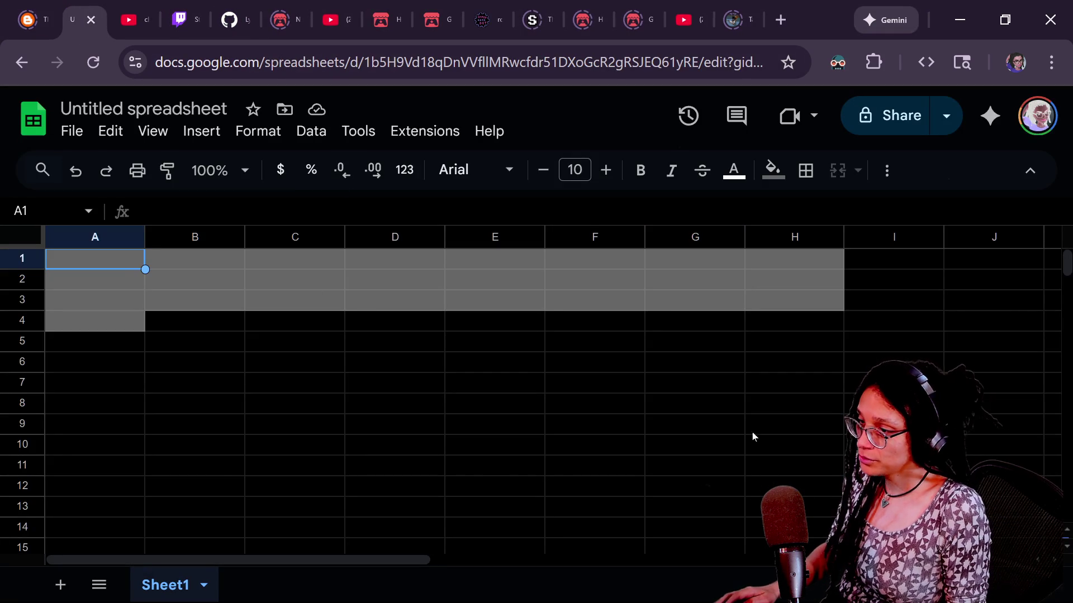
pyautogui.keyDown('shift'); pyautogui.click(793, 507); pyautogui.keyUp('shift')
pyautogui.click(733, 171)
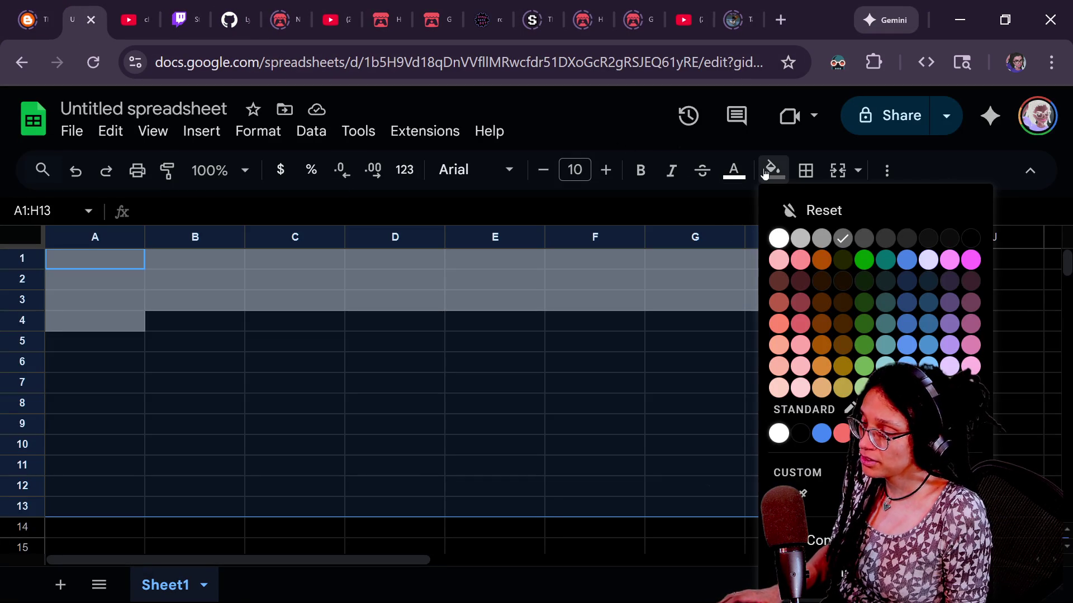
pyautogui.click(834, 246)
# - Colour the 3×3 block A1:C3 orange, then select A1:C1
pyautogui.click(625, 324)
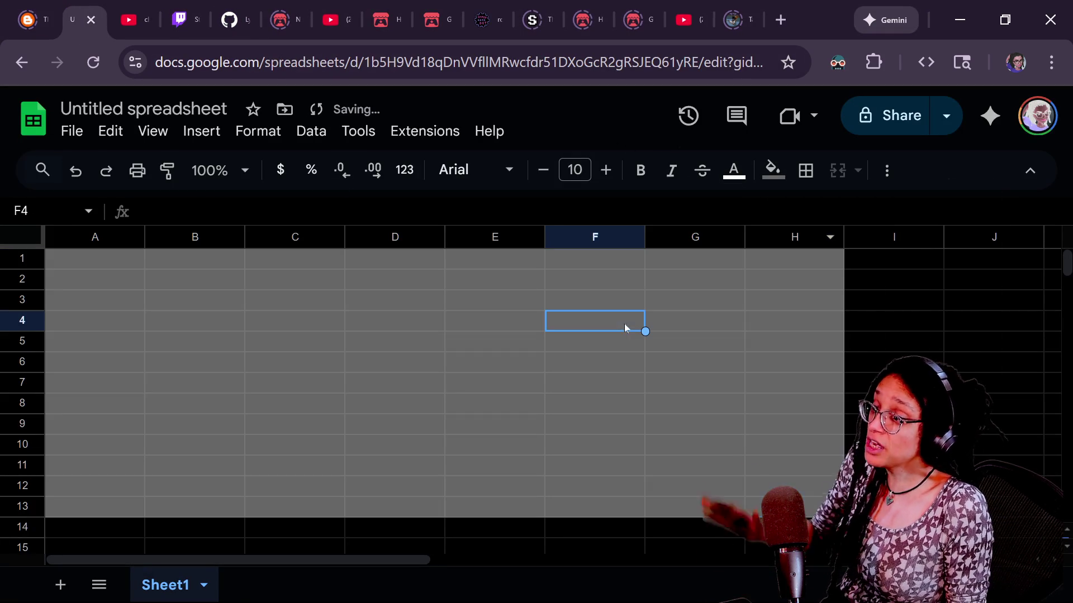
pyautogui.moveTo(73, 277); pyautogui.dragTo(580, 425)
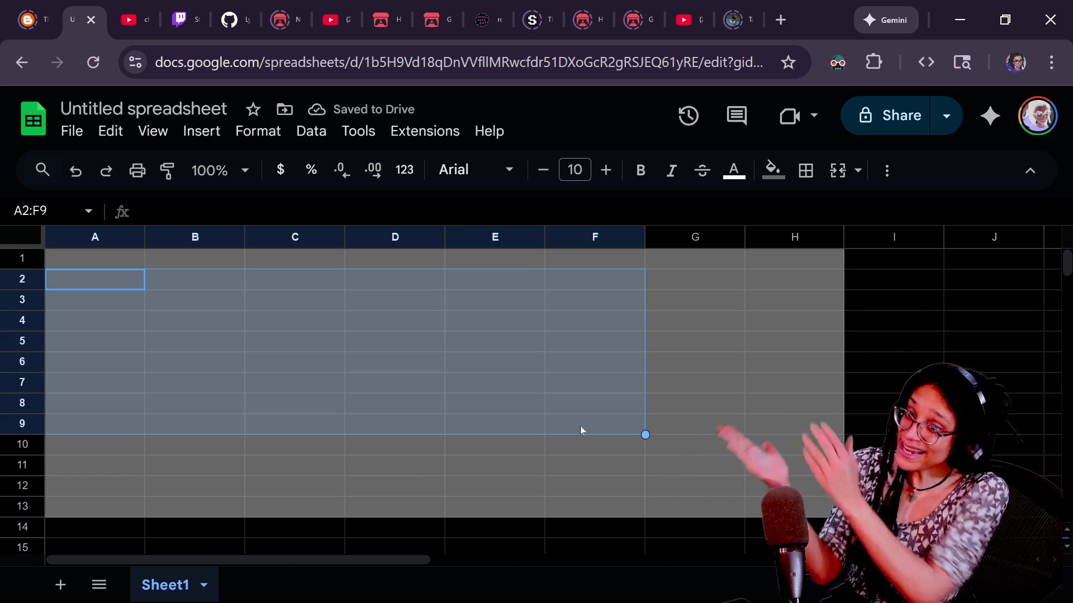
pyautogui.click(102, 404)
pyautogui.click(90, 260)
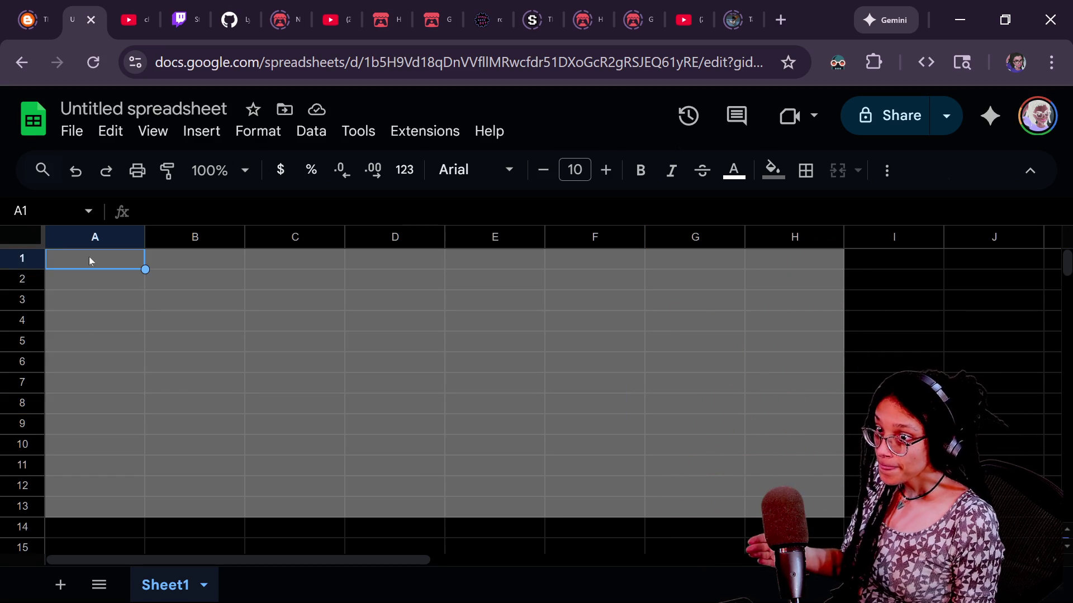
pyautogui.keyDown('shift'); pyautogui.click(328, 293); pyautogui.keyUp('shift')
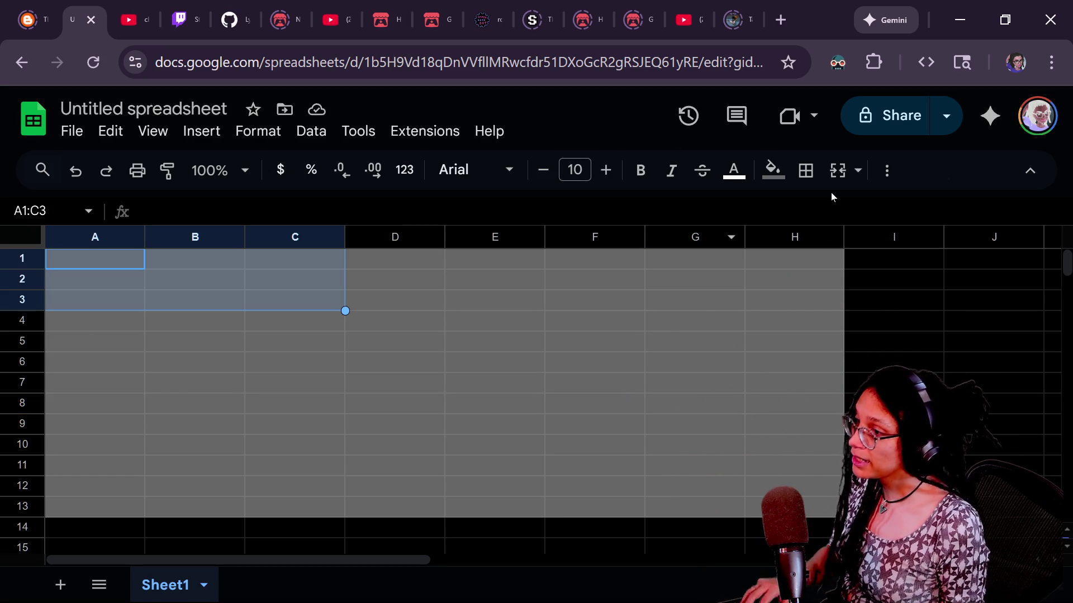
pyautogui.click(773, 169)
pyautogui.click(822, 260)
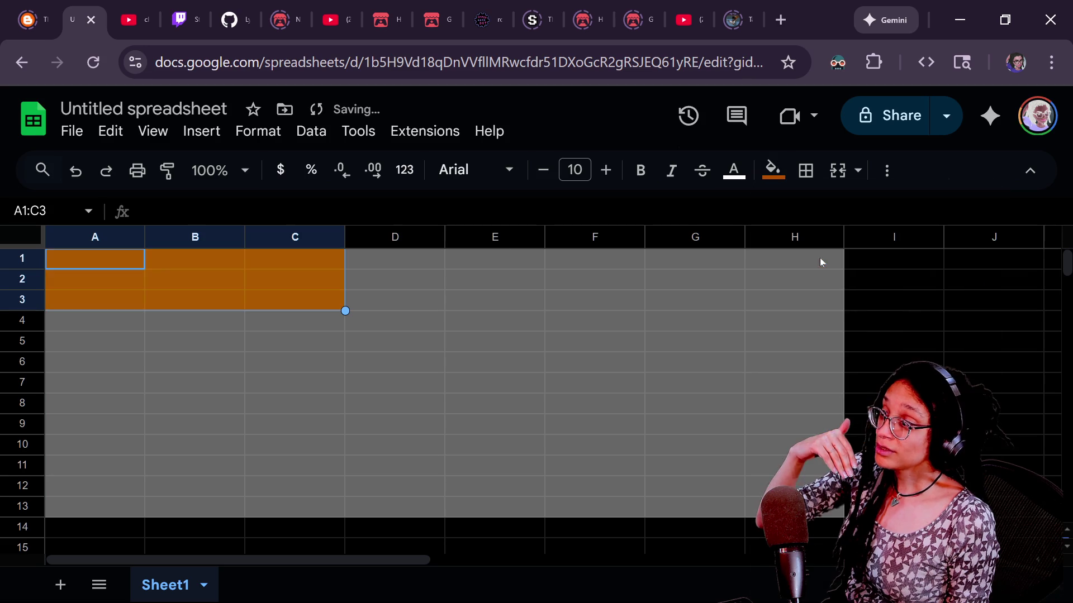
pyautogui.click(495, 260)
pyautogui.click(90, 258)
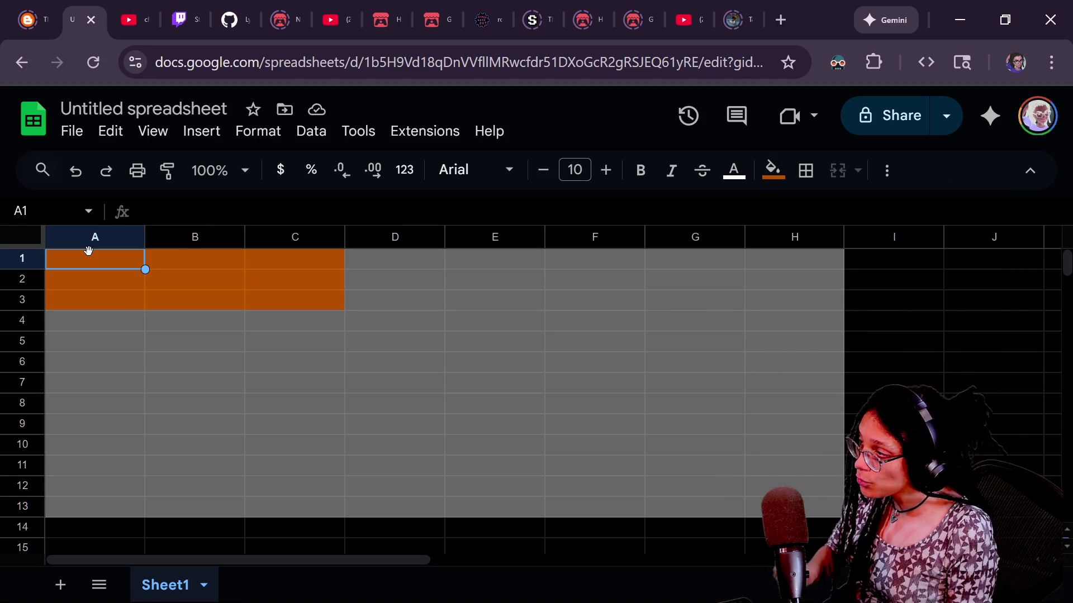
pyautogui.keyDown('shift'); pyautogui.click(302, 258); pyautogui.keyUp('shift')
# - Try a dark brown fill on A1:C1, C2:C3, A2:A3 and B3
pyautogui.click(773, 170)
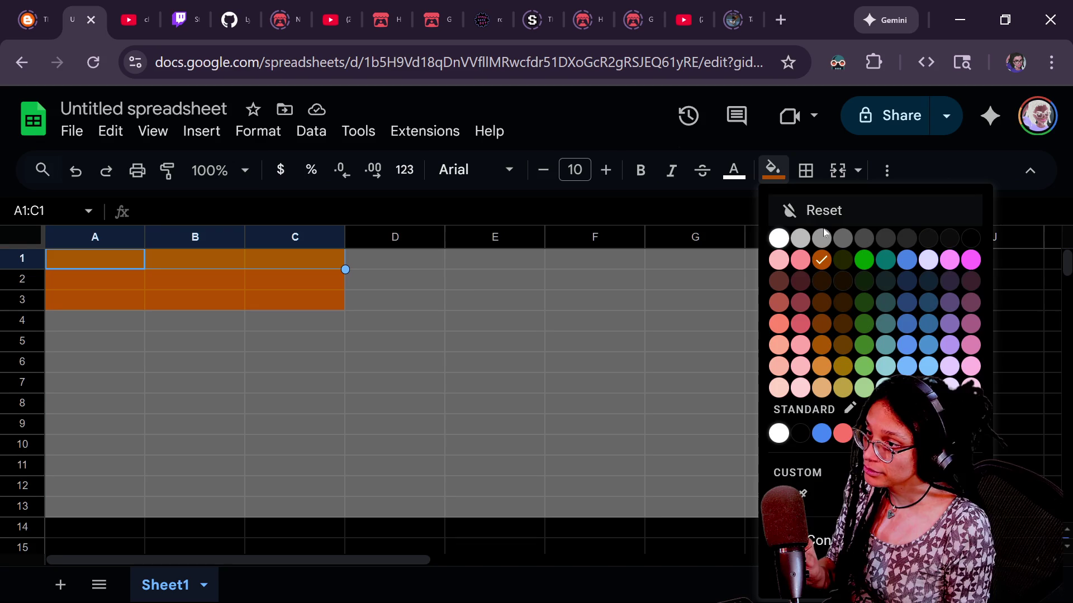
pyautogui.click(822, 281)
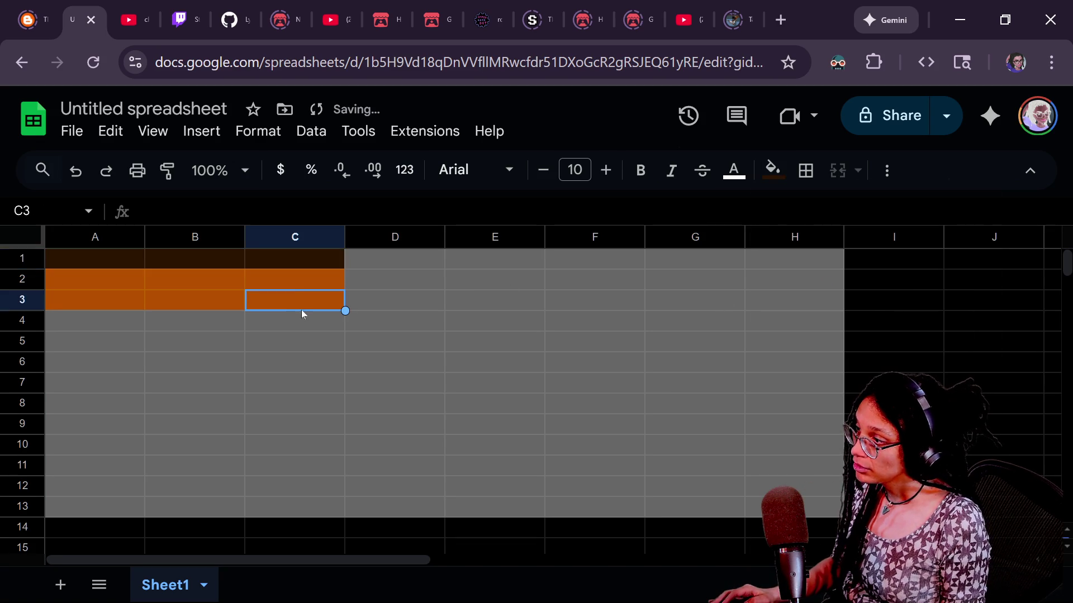
pyautogui.moveTo(300, 309); pyautogui.dragTo(296, 279)
pyautogui.click(774, 169)
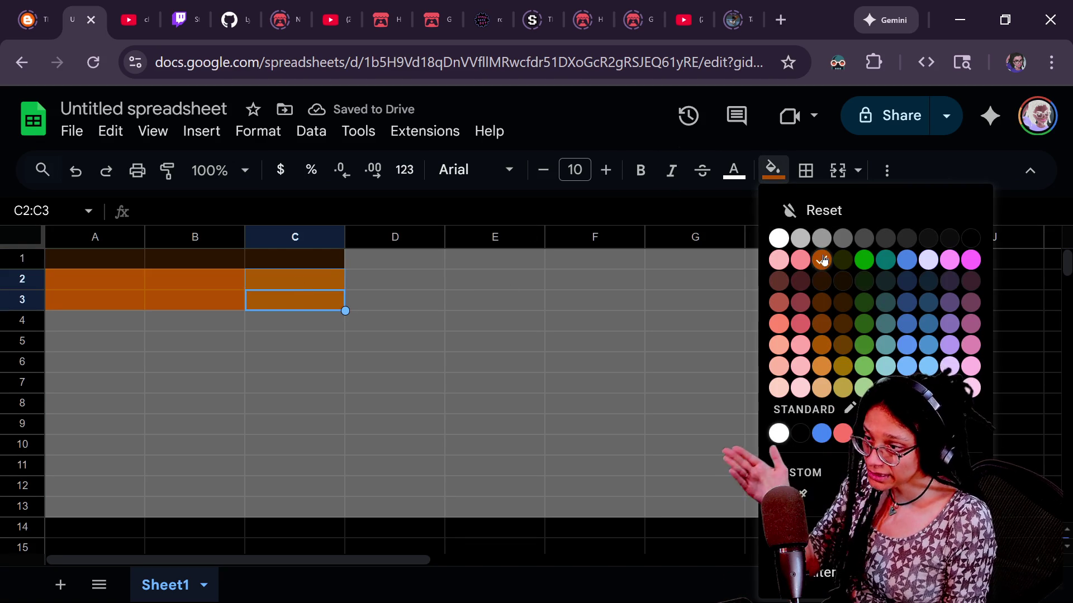
pyautogui.click(825, 276)
pyautogui.click(106, 288)
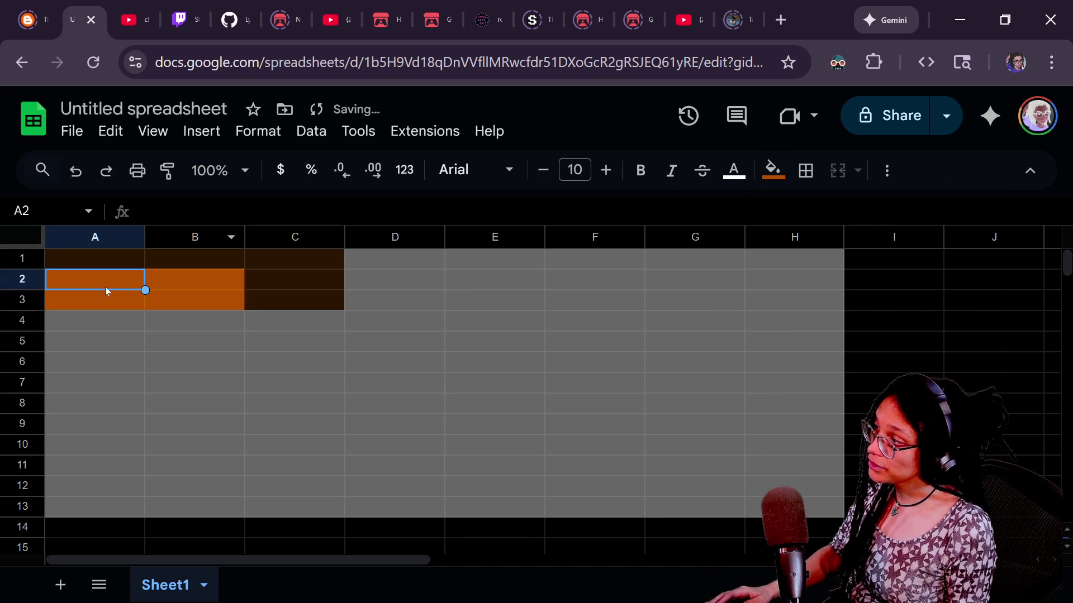
pyautogui.moveTo(108, 290); pyautogui.dragTo(109, 294)
pyautogui.click(186, 304)
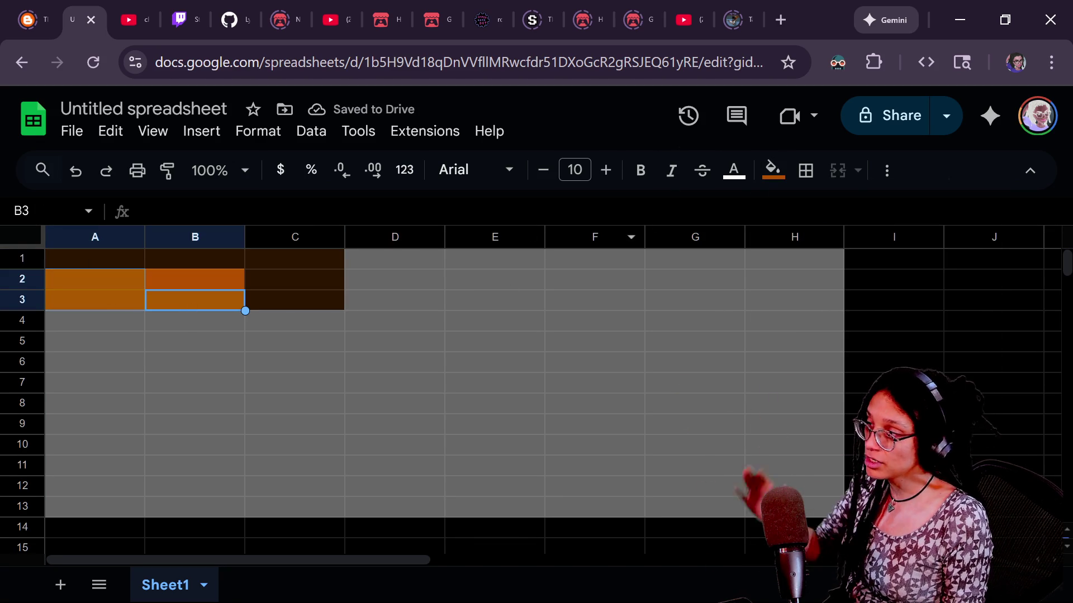
pyautogui.click(773, 170)
pyautogui.click(822, 278)
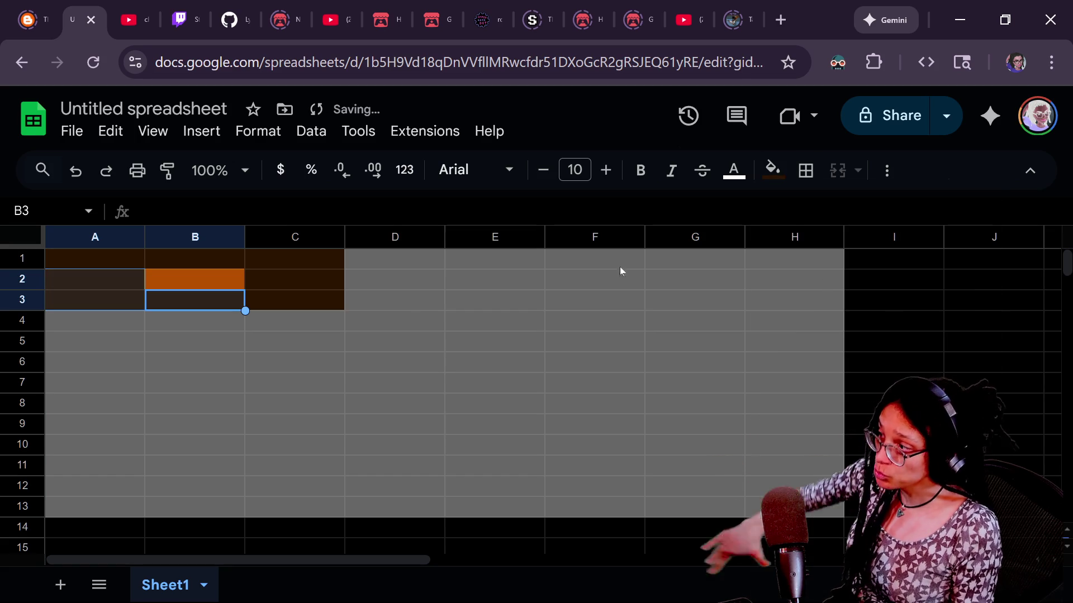
pyautogui.click(193, 286)
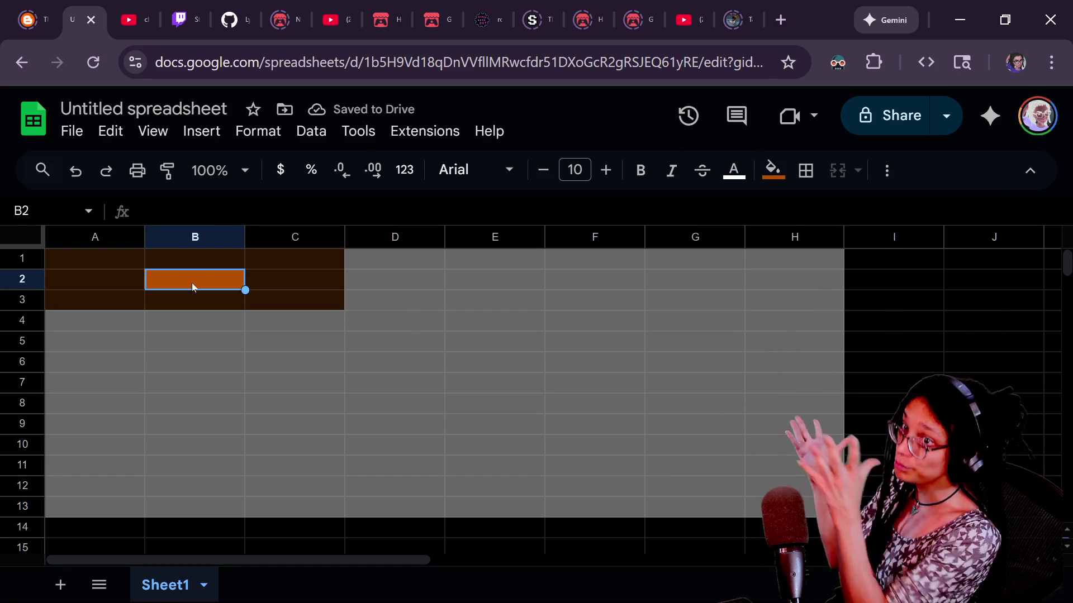
# - Undo the dark brown fills and make A1:C3 grey to match the background
pyautogui.hotkey('ctrl', 'z')
pyautogui.hotkey('ctrl', 'z')
pyautogui.hotkey('ctrl', 'z')
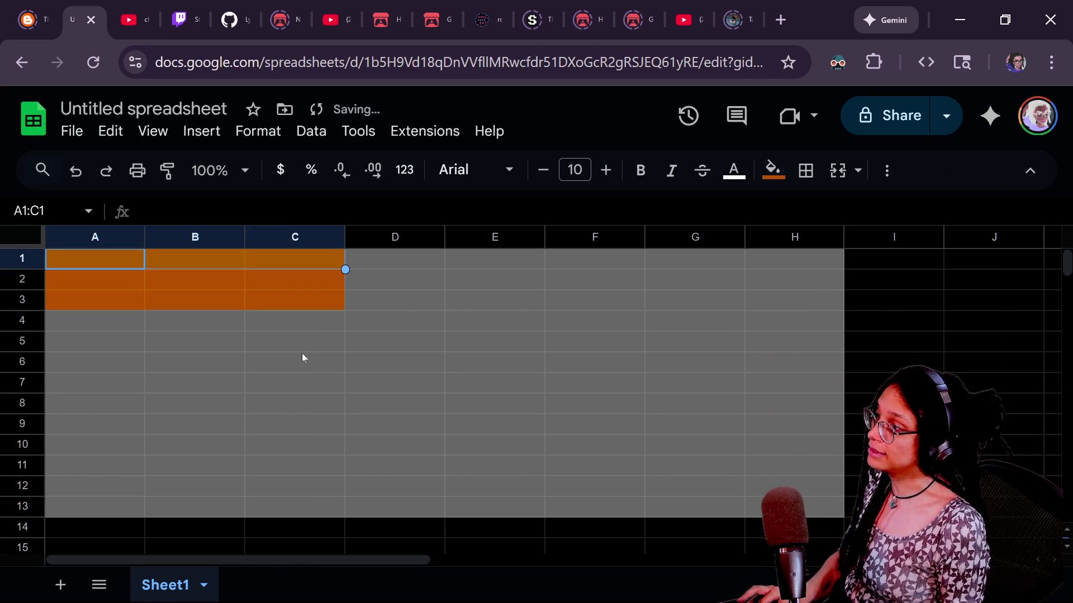
pyautogui.click(316, 296)
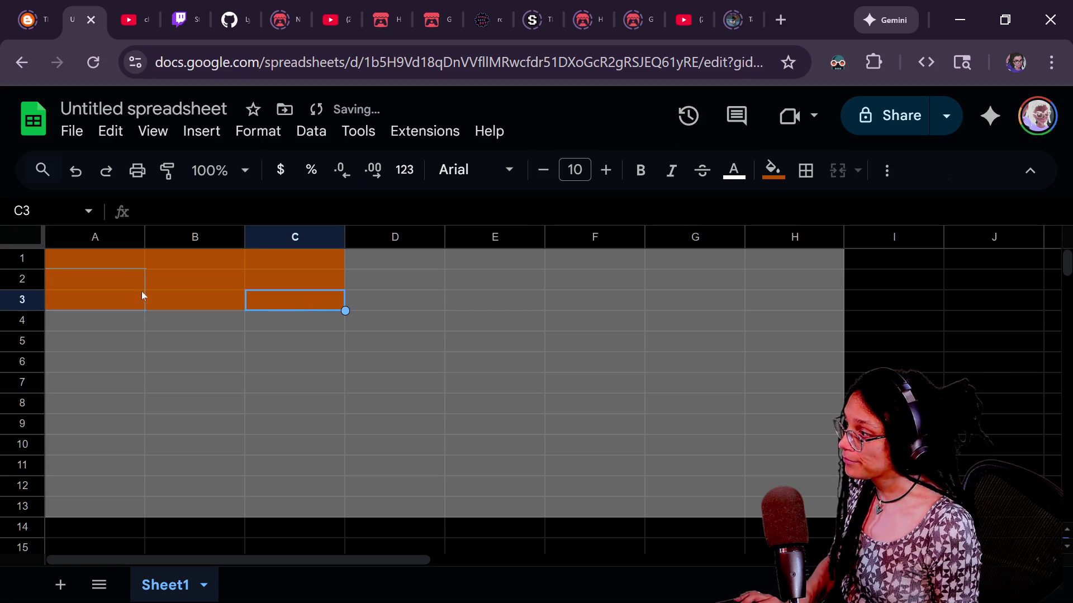
pyautogui.press('Home')
pyautogui.click(119, 263)
pyautogui.keyDown('shift'); pyautogui.click(294, 302); pyautogui.keyUp('shift')
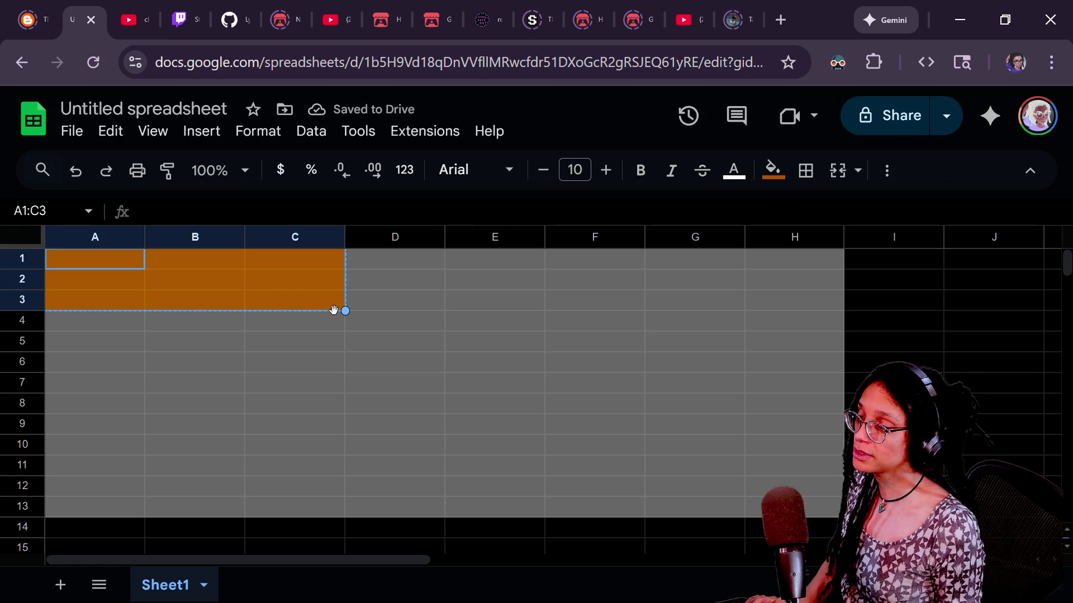
pyautogui.click(276, 282)
pyautogui.click(95, 256)
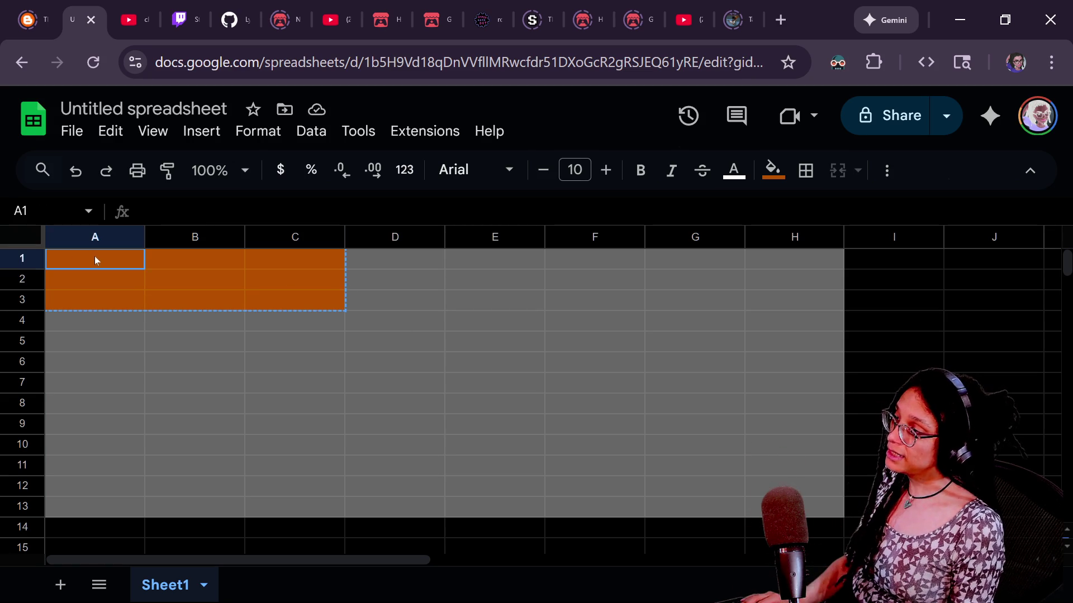
pyautogui.click(324, 302)
pyautogui.keyDown('shift'); pyautogui.click(113, 267); pyautogui.keyUp('shift')
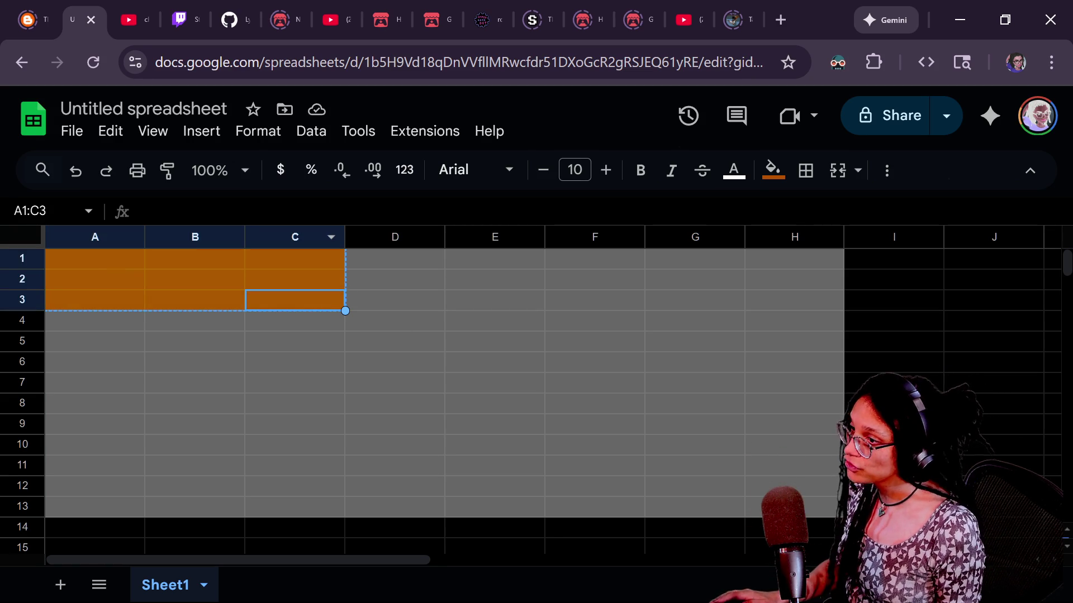
pyautogui.click(772, 171)
pyautogui.click(843, 244)
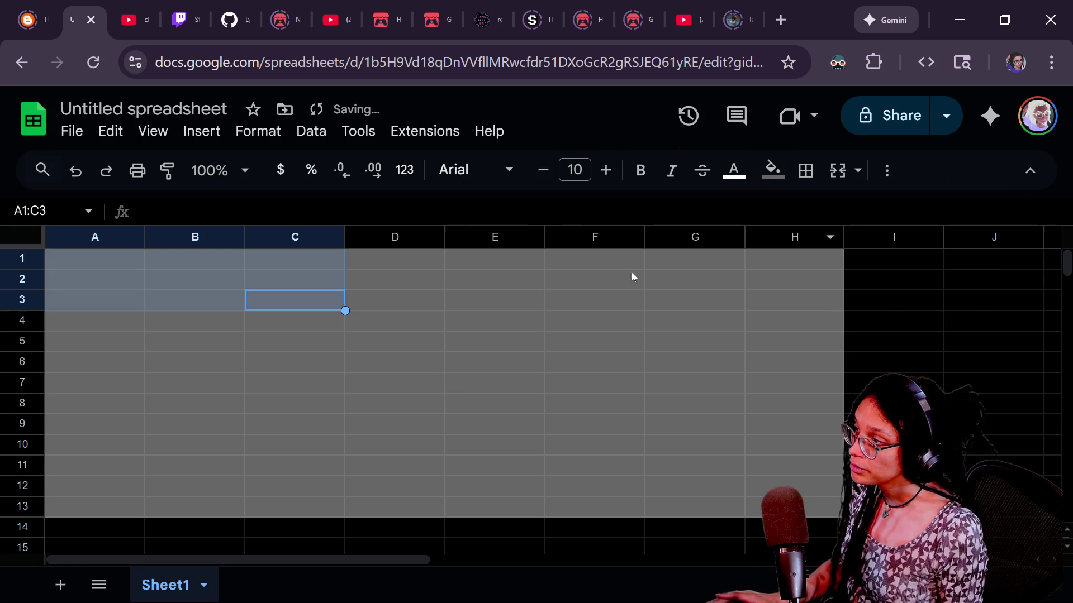
pyautogui.click(595, 279)
pyautogui.click(86, 267)
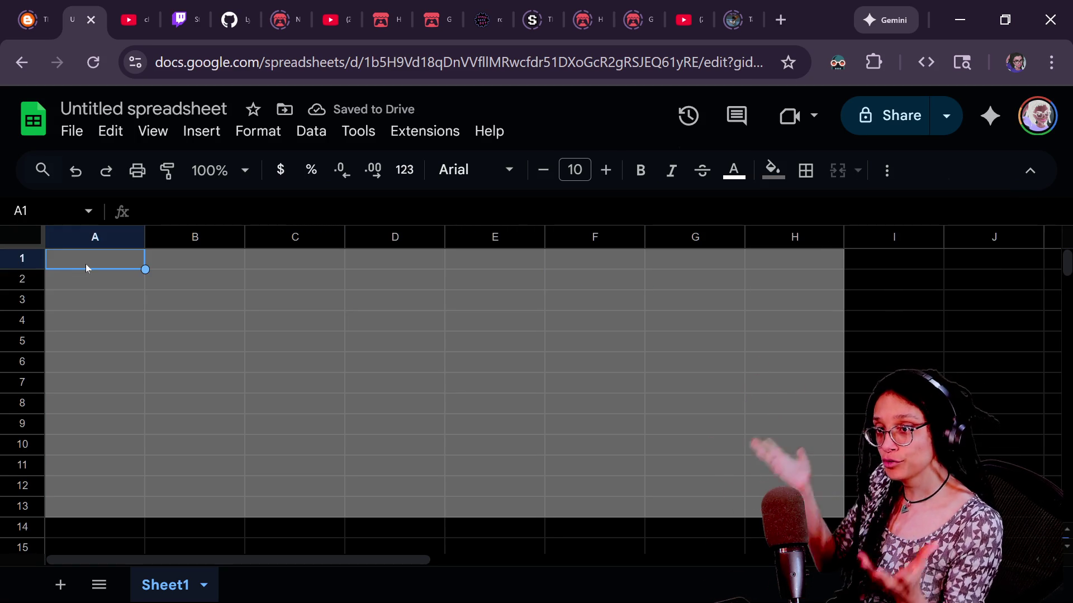
# - Paste the copied orange block at B1 and at E1
pyautogui.press('Right')
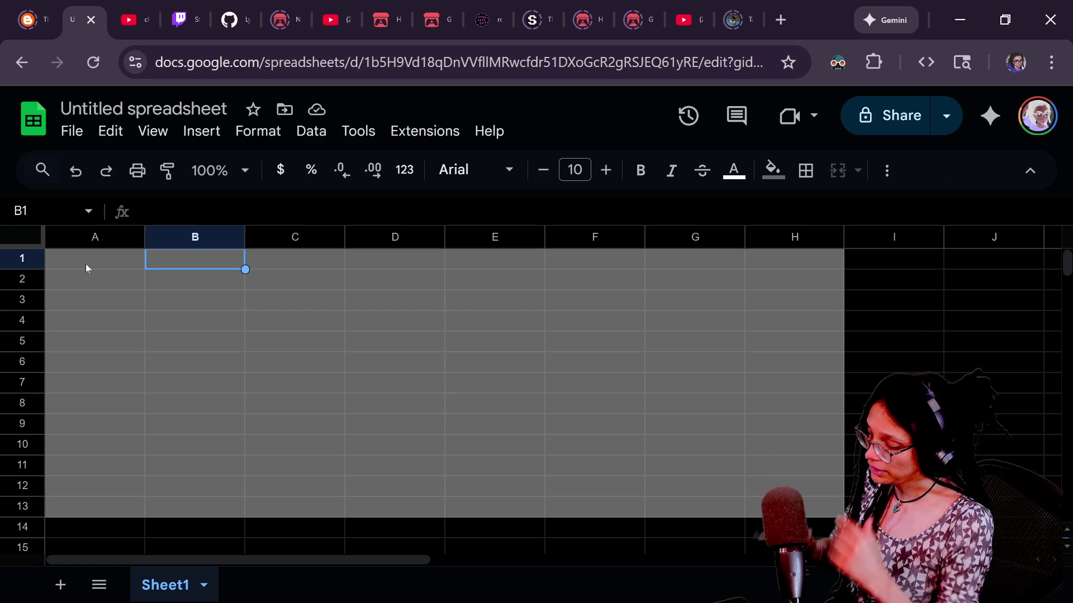
pyautogui.hotkey('ctrl', 'v')
pyautogui.press('Right')
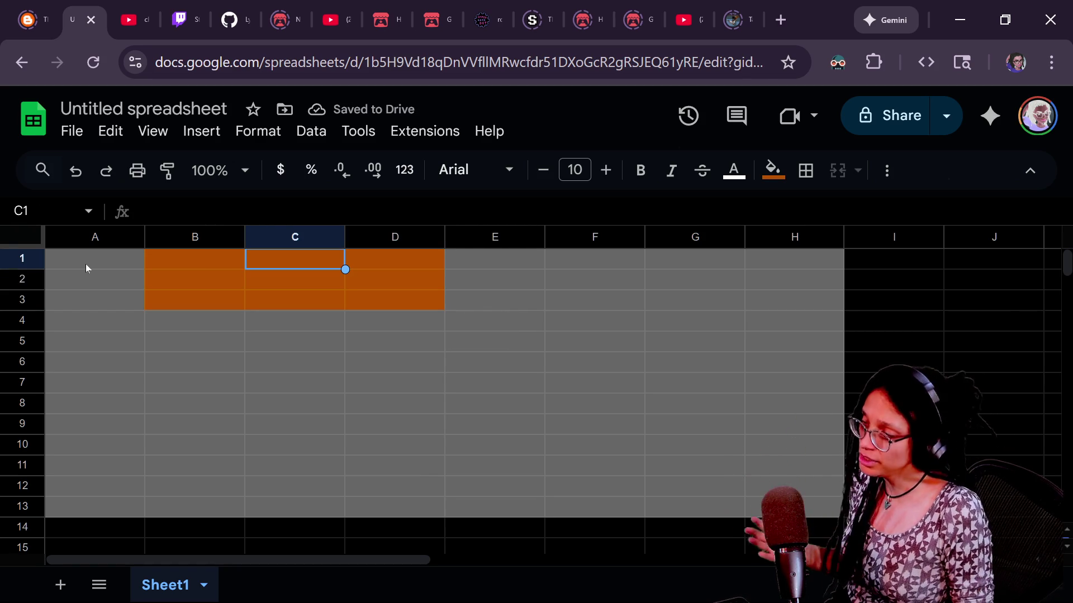
pyautogui.press('Right')
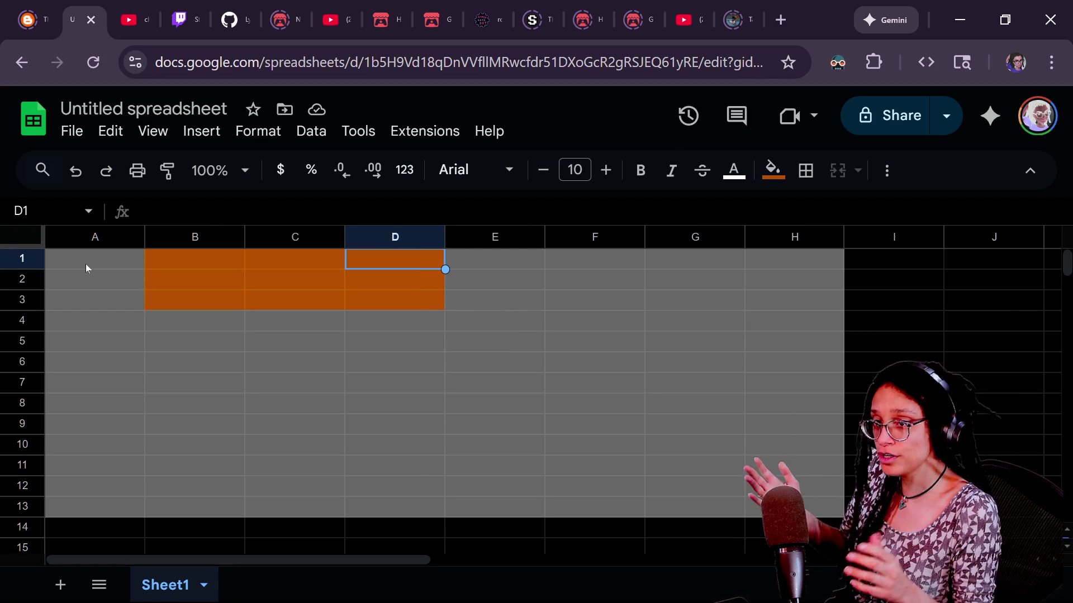
pyautogui.press('Right')
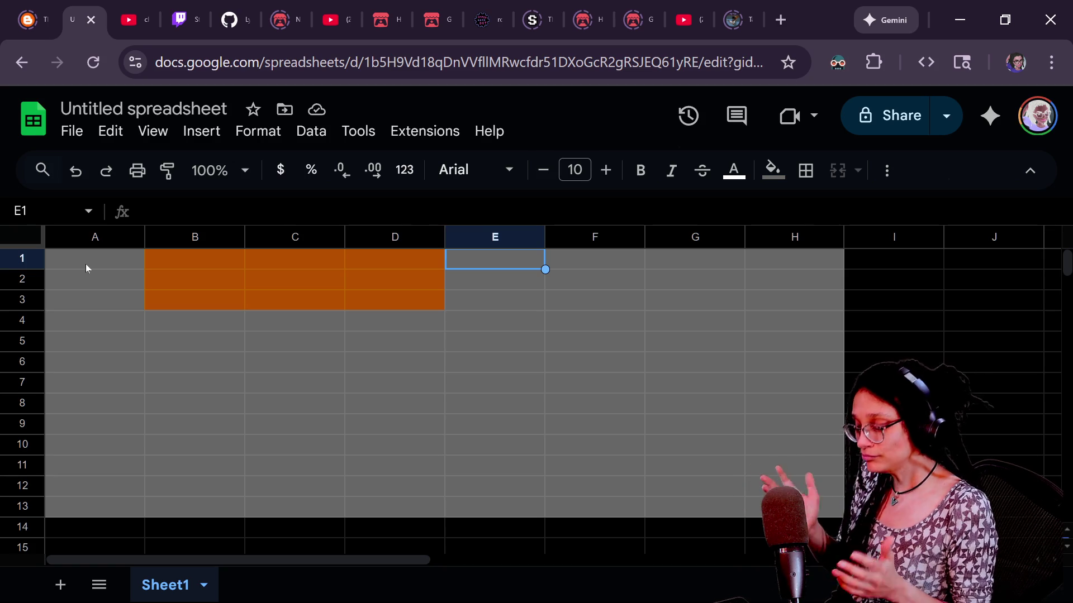
pyautogui.hotkey('ctrl', 'v')
# - Paste the orange block at H1, undo it, and pick A2 as the next spot
pyautogui.press('Right')
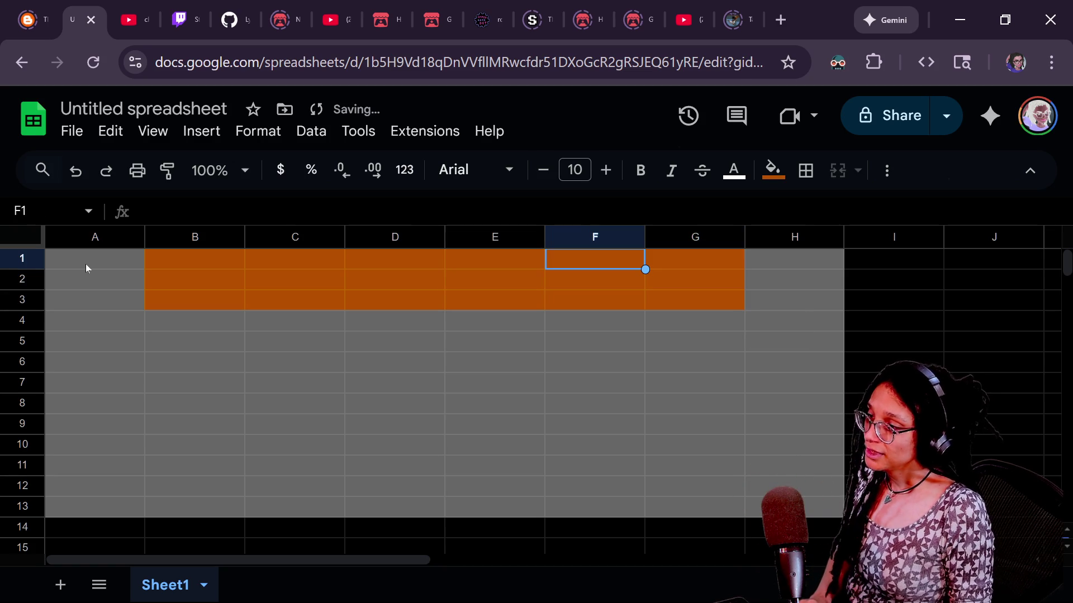
pyautogui.press('Right')
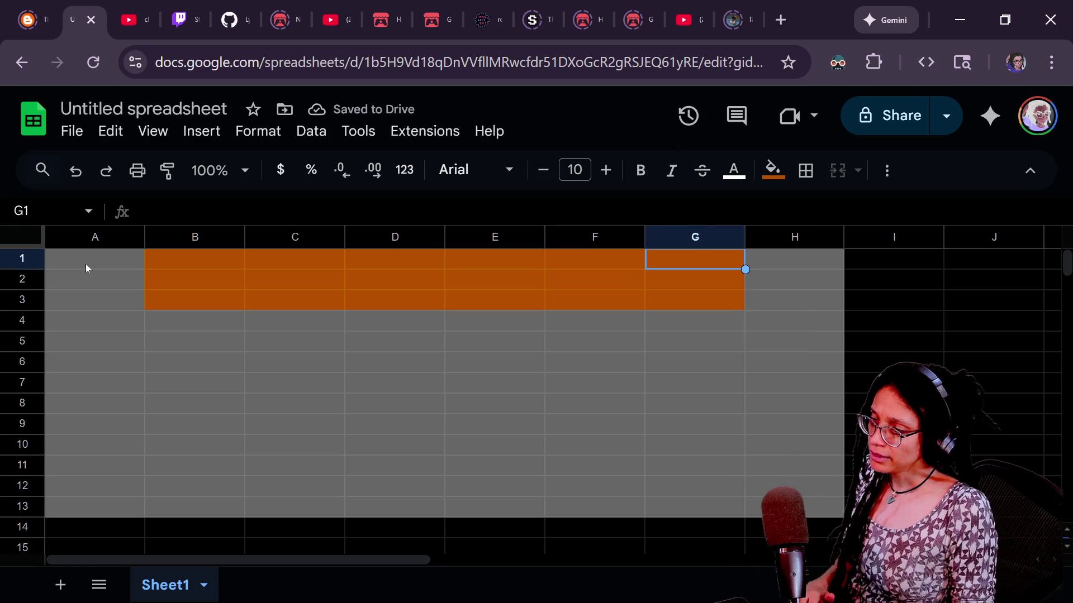
pyautogui.press('Right')
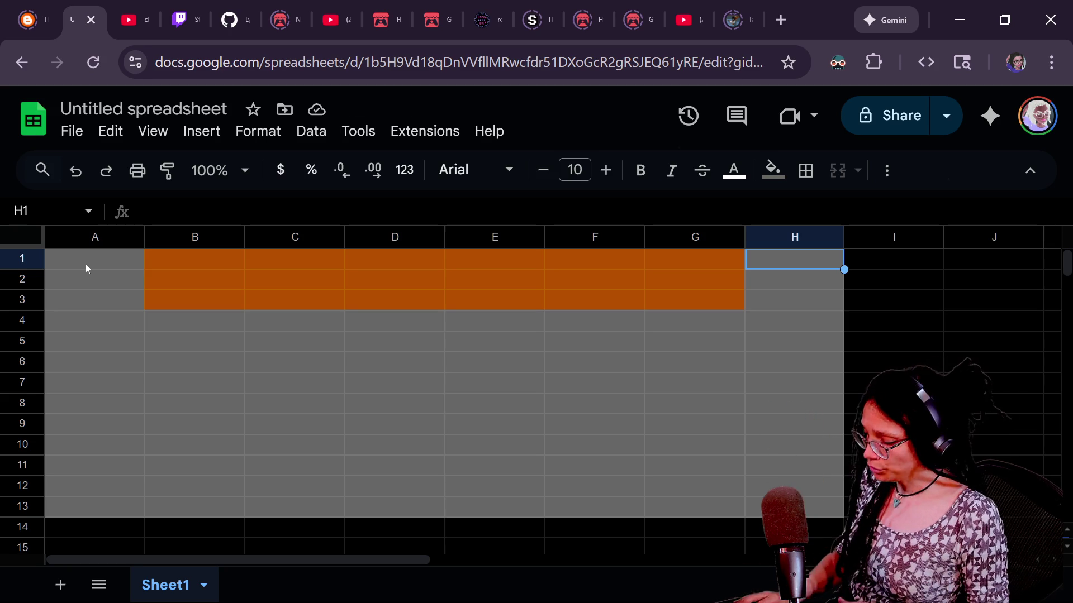
pyautogui.hotkey('shift', 'Right')
pyautogui.hotkey('shift', 'Right')
pyautogui.hotkey('shift', 'Down')
pyautogui.hotkey('shift', 'Down')
pyautogui.hotkey('ctrl', 'y')
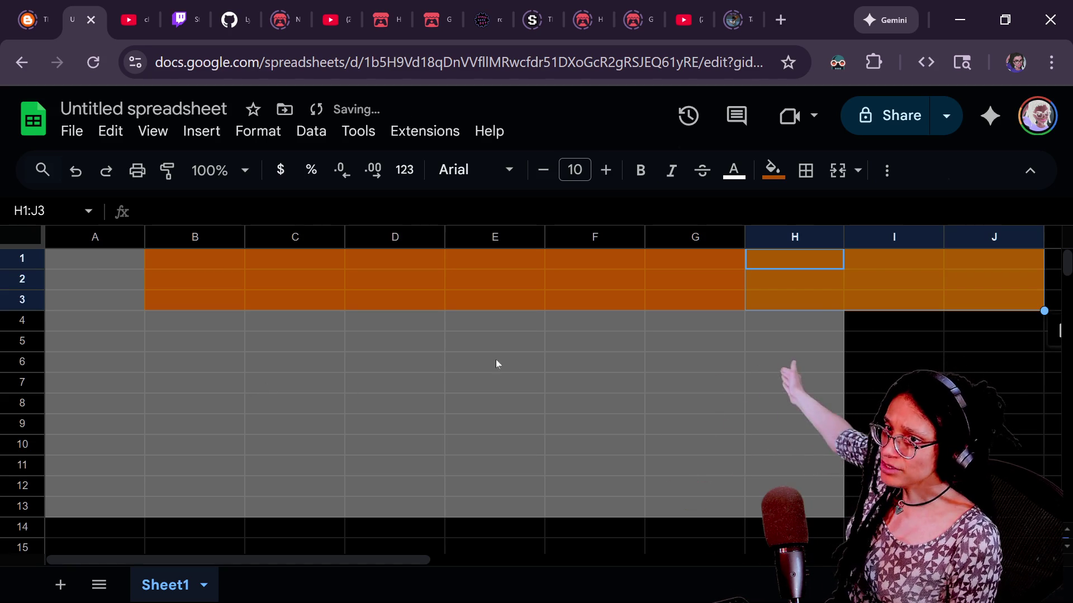
pyautogui.hotkey('ctrl', 'z')
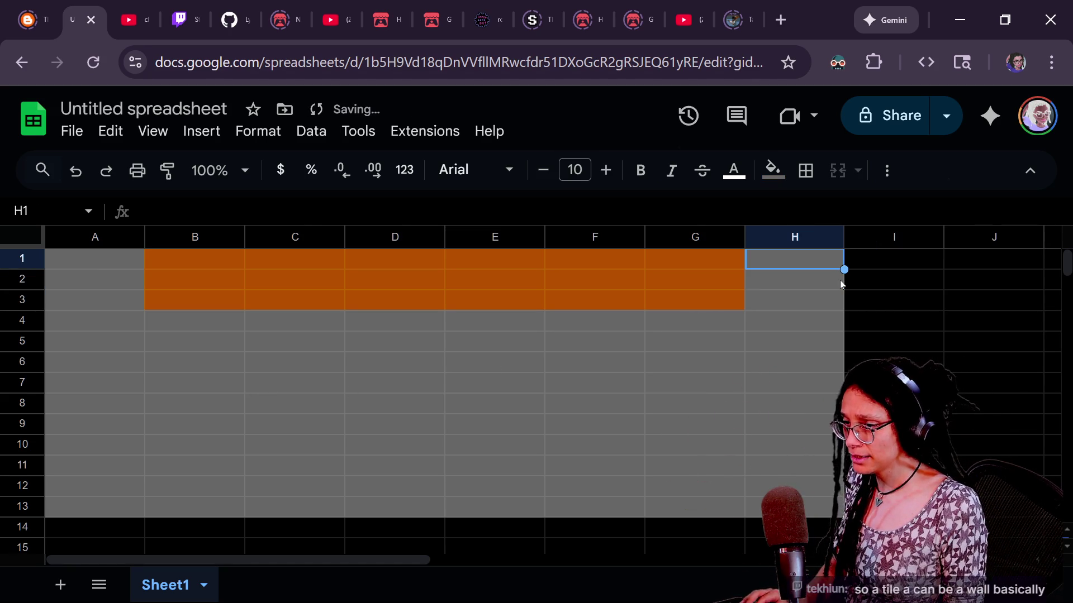
pyautogui.click(136, 279)
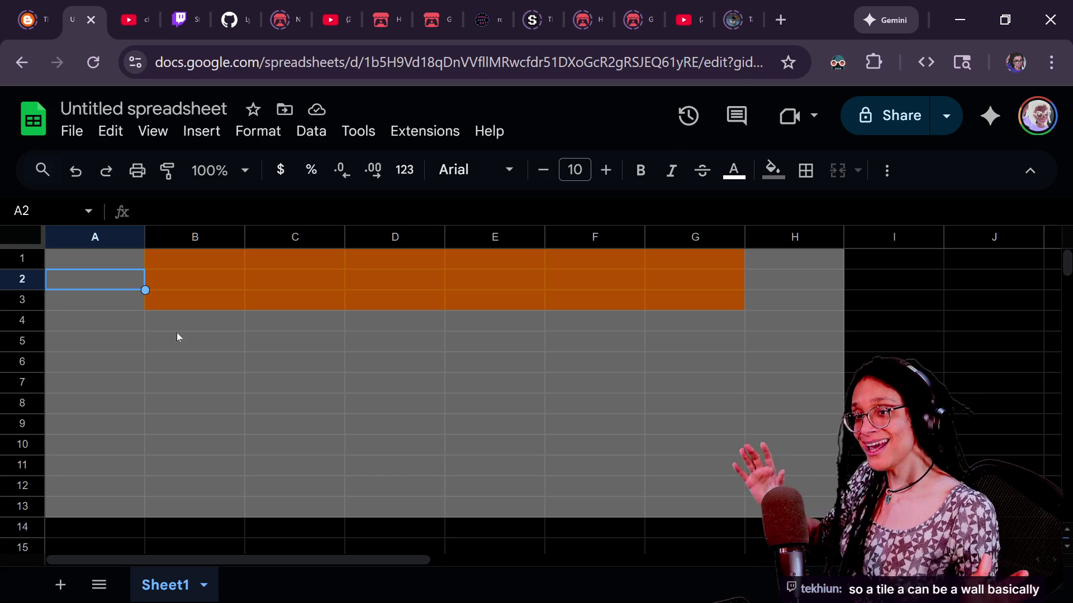
# - Paste the orange block at A2 and check the filled cells around A2:C4
pyautogui.hotkey('ctrl', 'v')
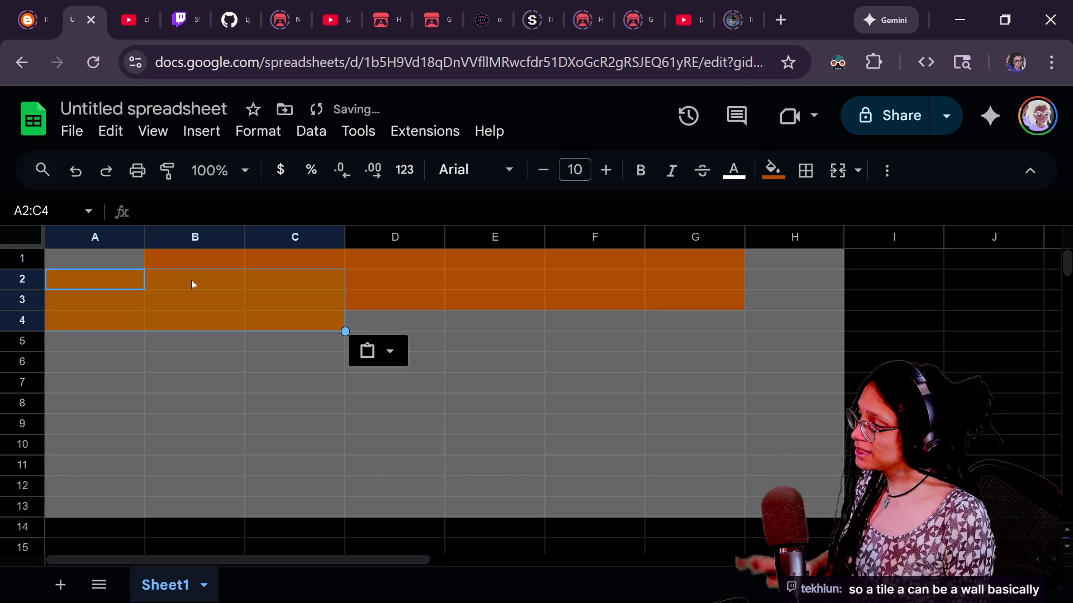
pyautogui.press('Right')
pyautogui.press('Right')
pyautogui.moveTo(190, 283)
pyautogui.mouseDown()
pyautogui.moveTo(196, 301)
pyautogui.moveTo(289, 280)
pyautogui.moveTo(289, 299)
pyautogui.mouseUp()
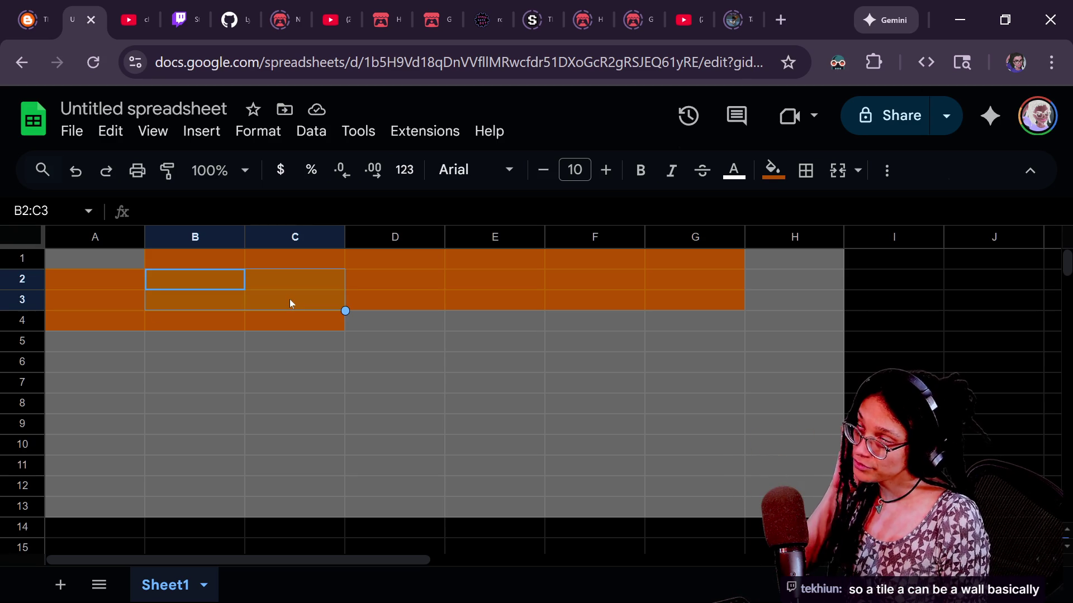
pyautogui.click(84, 286)
pyautogui.keyDown('shift'); pyautogui.click(129, 324); pyautogui.keyUp('shift')
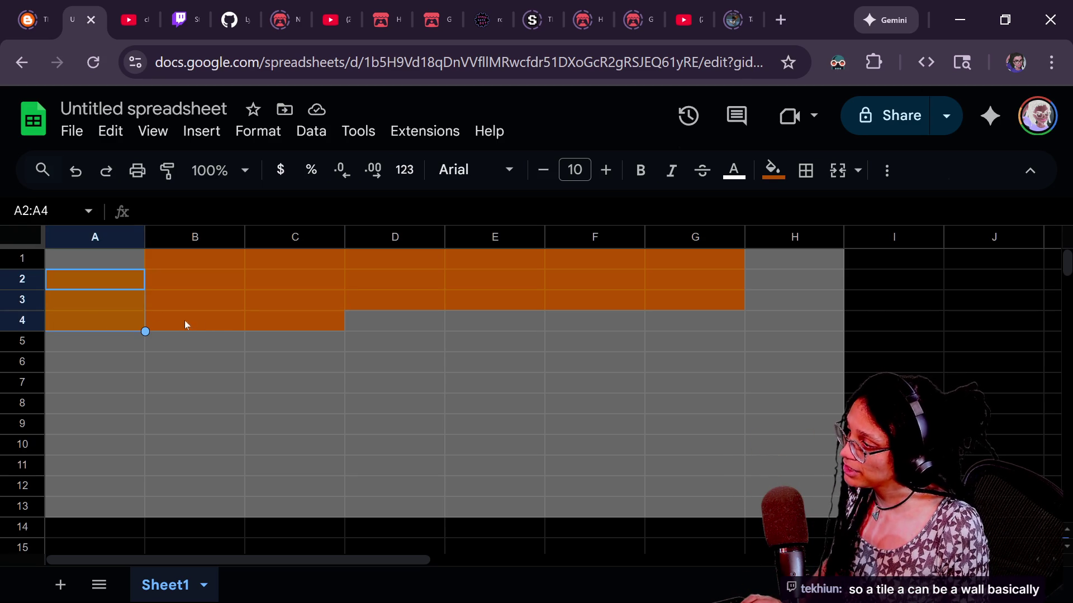
pyautogui.click(195, 304)
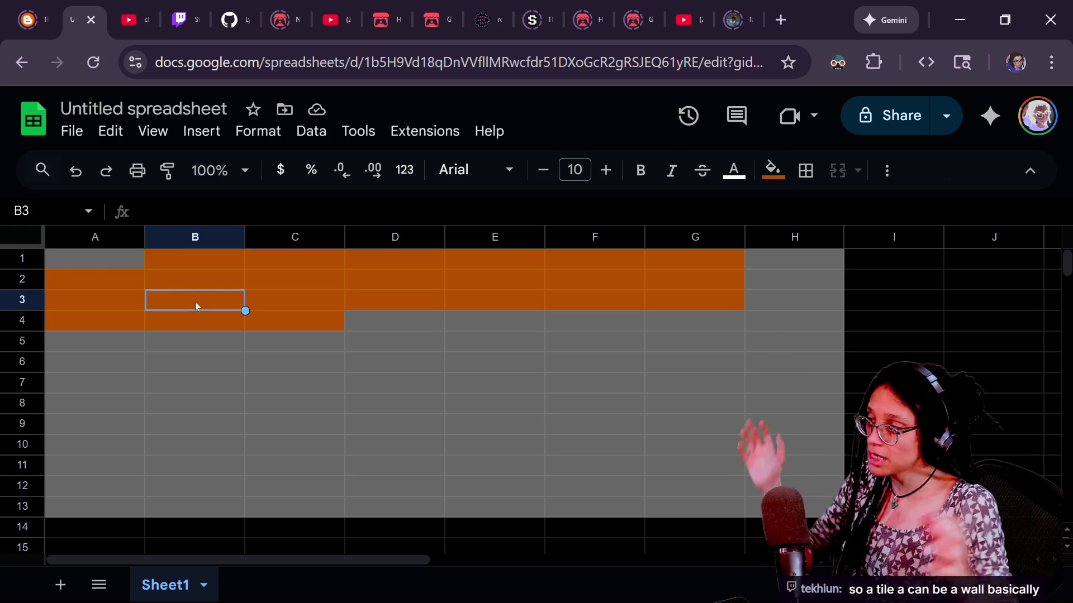
pyautogui.click(118, 265)
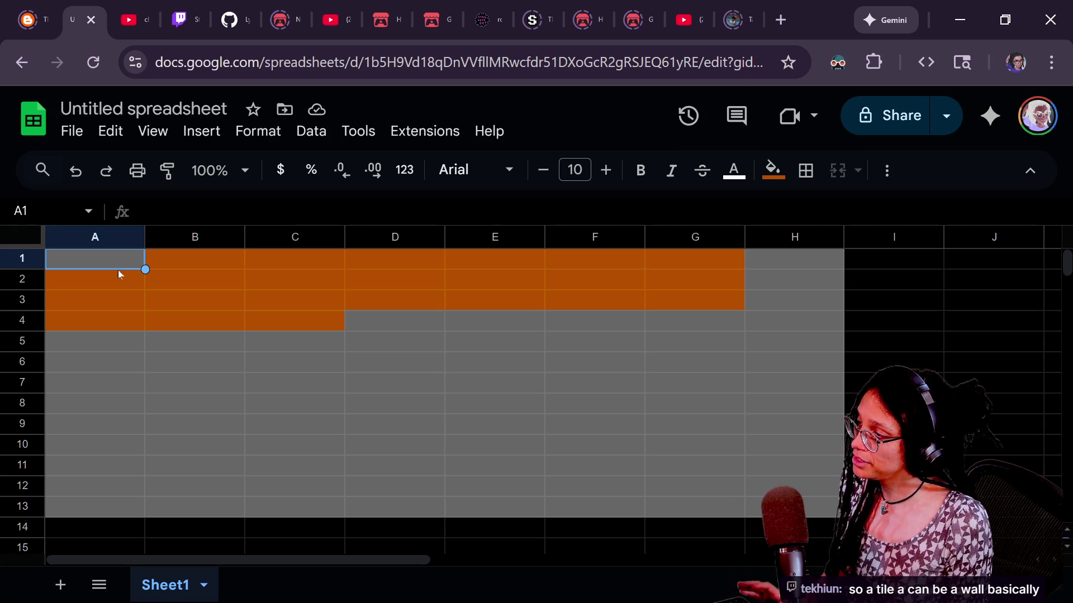
pyautogui.click(125, 285)
pyautogui.click(134, 302)
pyautogui.click(283, 336)
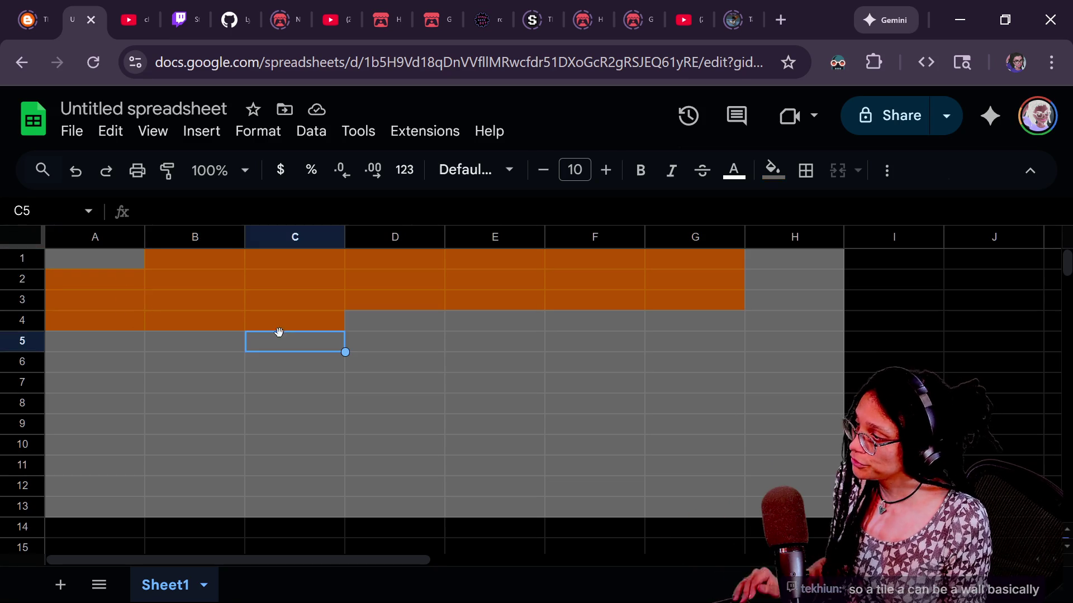
pyautogui.click(193, 275)
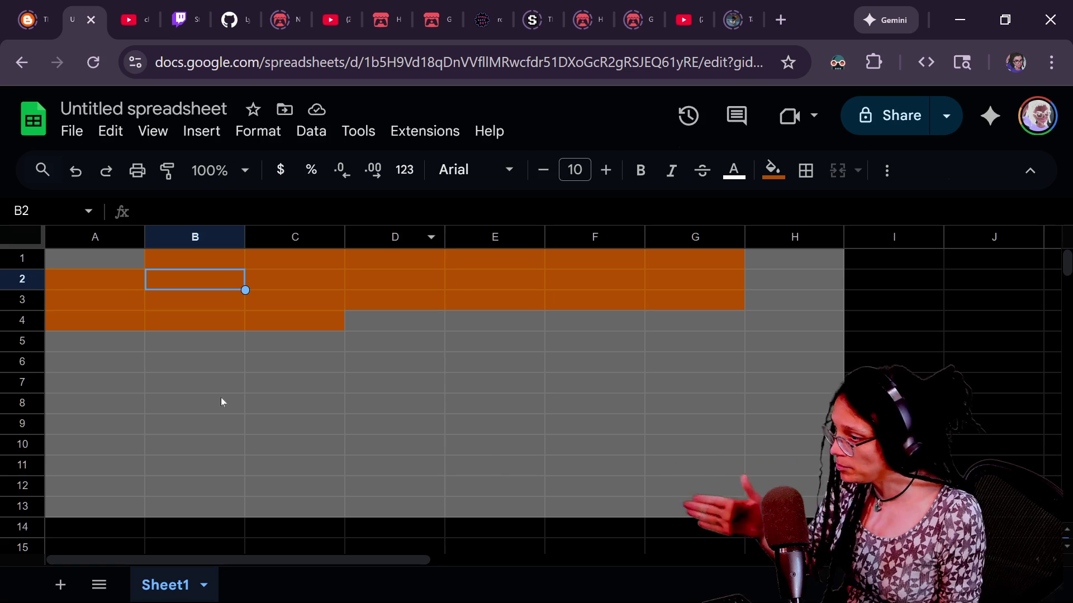
# - Paste orange blocks at E7:G9 and B8:D10
pyautogui.moveTo(571, 394); pyautogui.dragTo(571, 396)
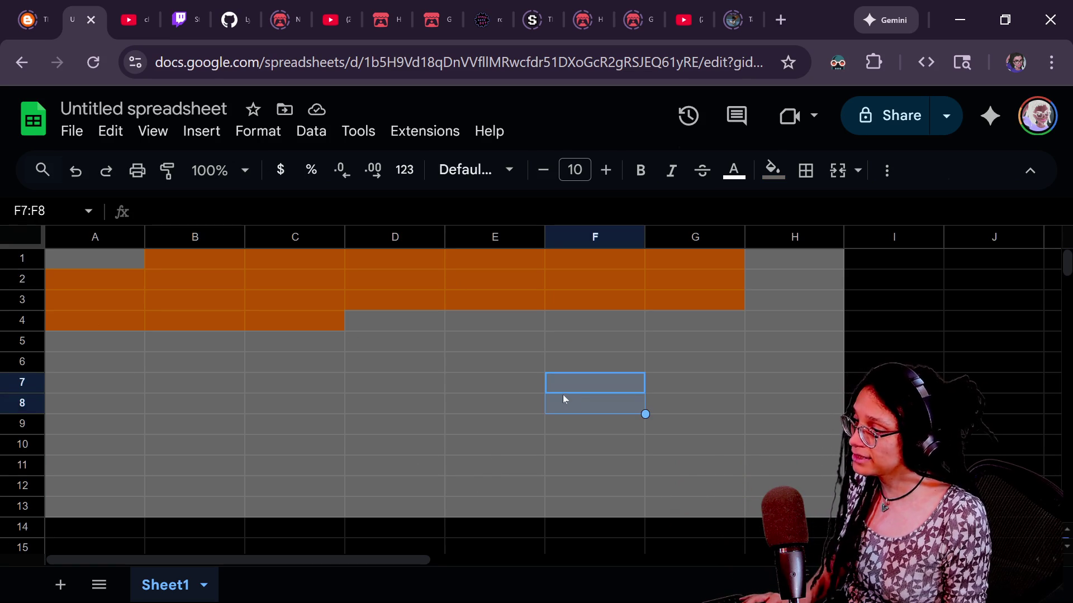
pyautogui.click(499, 388)
pyautogui.hotkey('ctrl', 'v')
pyautogui.click(196, 402)
pyautogui.hotkey('ctrl', 'v')
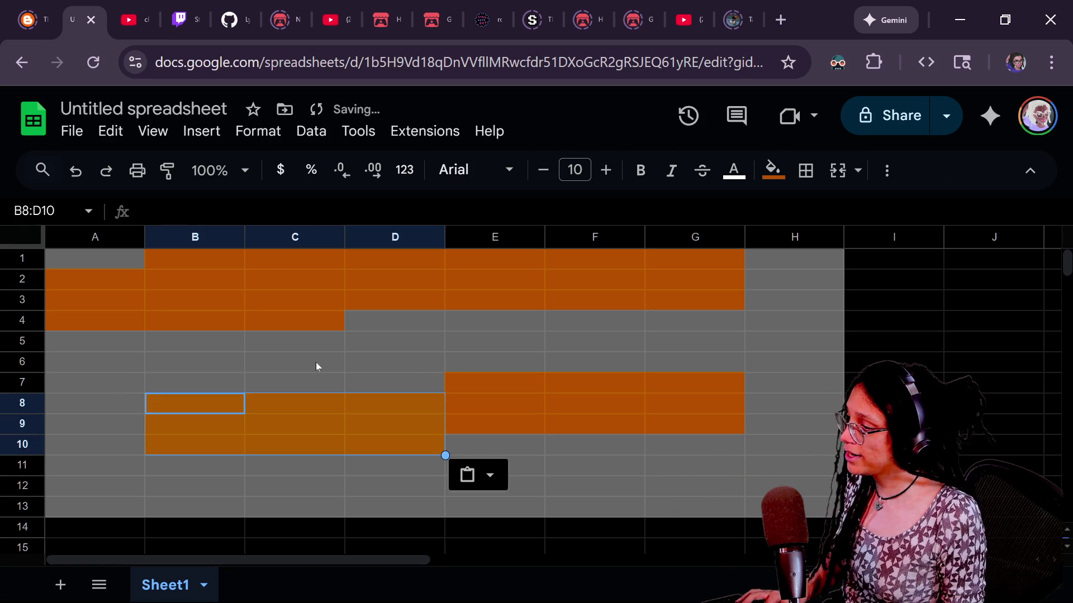
# - Paste blocks at F4 and F10, undo both, then move to D4 and E4
pyautogui.click(625, 322)
pyautogui.hotkey('ctrl', 'v')
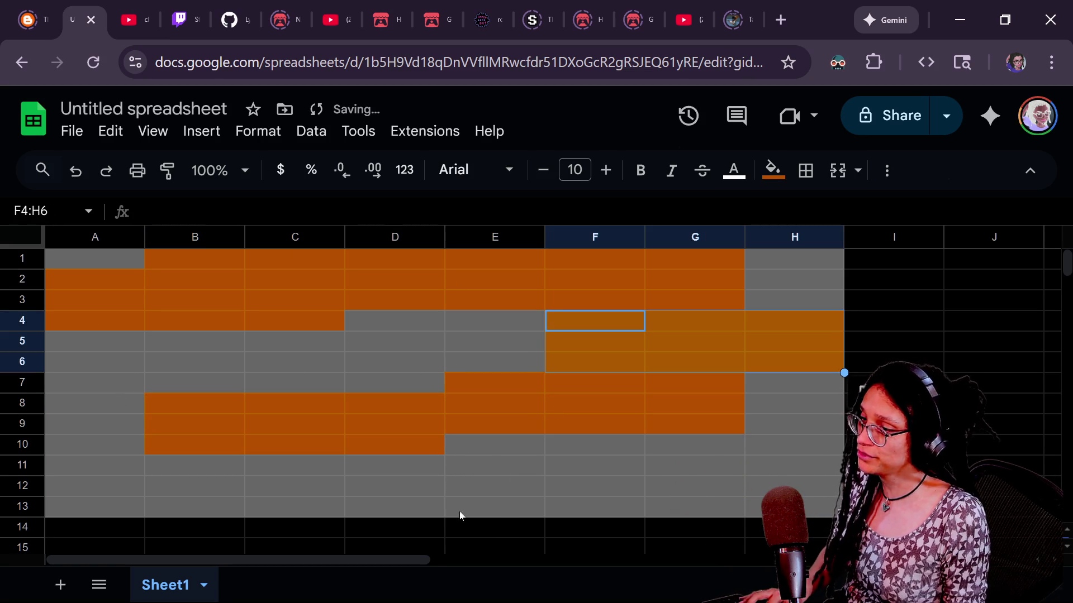
pyautogui.click(554, 447)
pyautogui.hotkey('ctrl', 'v')
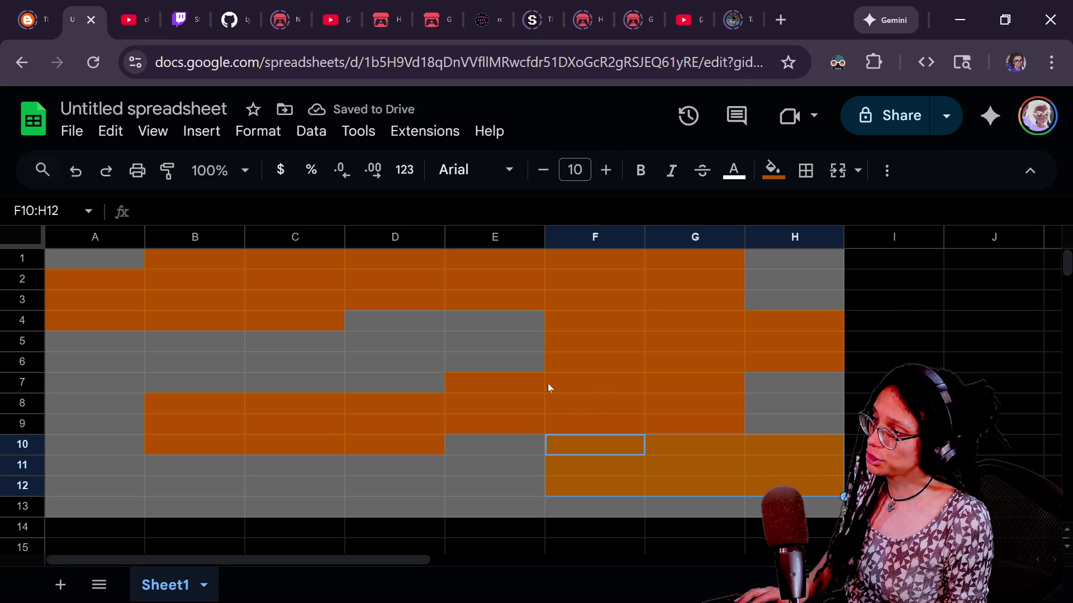
pyautogui.hotkey('ctrl', 'z')
pyautogui.hotkey('ctrl', 'z')
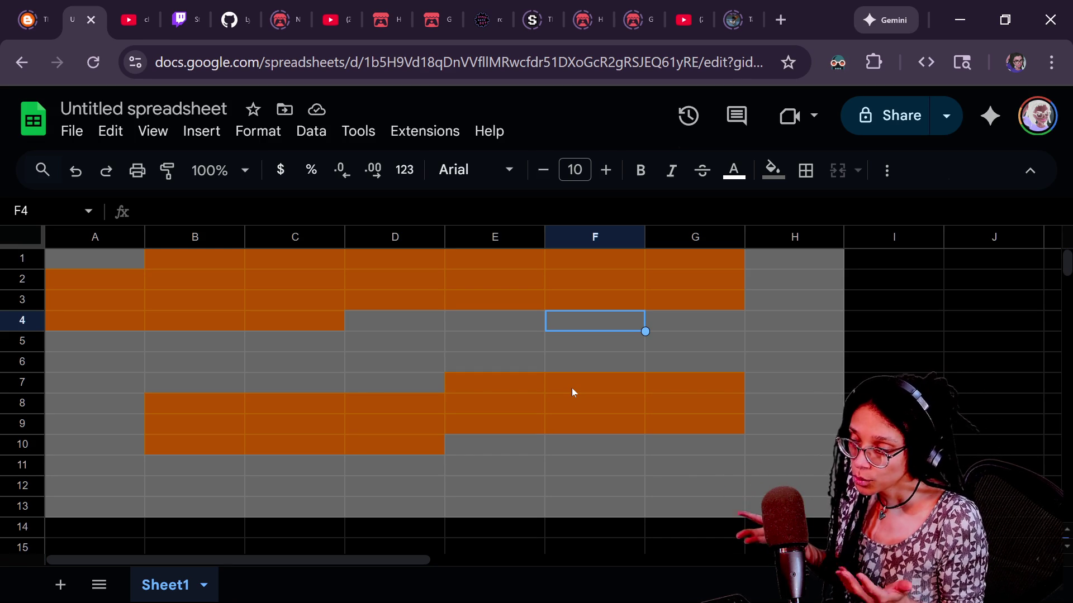
pyautogui.click(401, 321)
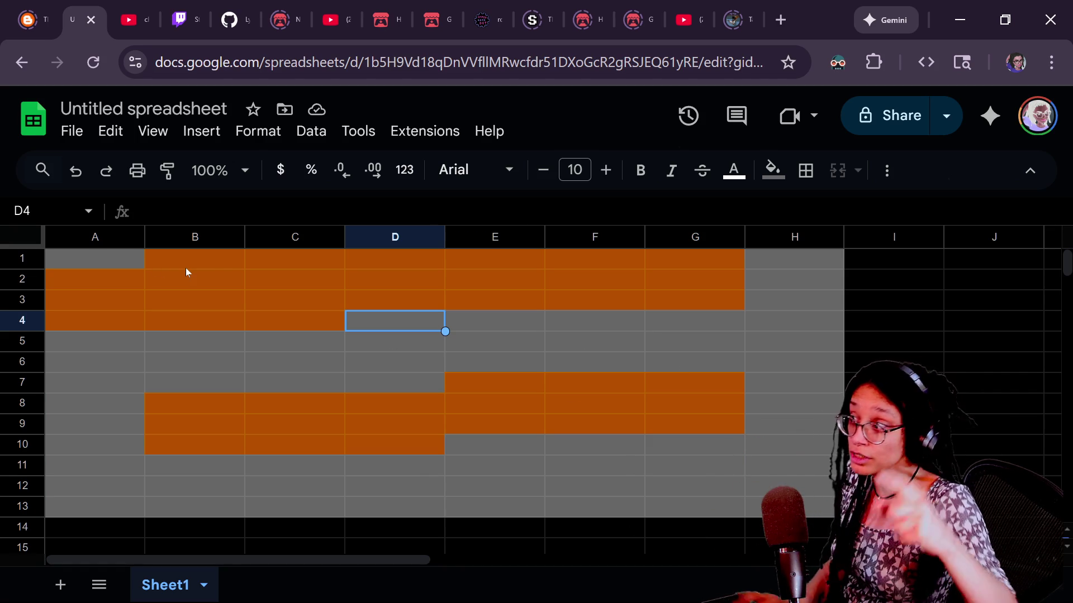
pyautogui.press('Right')
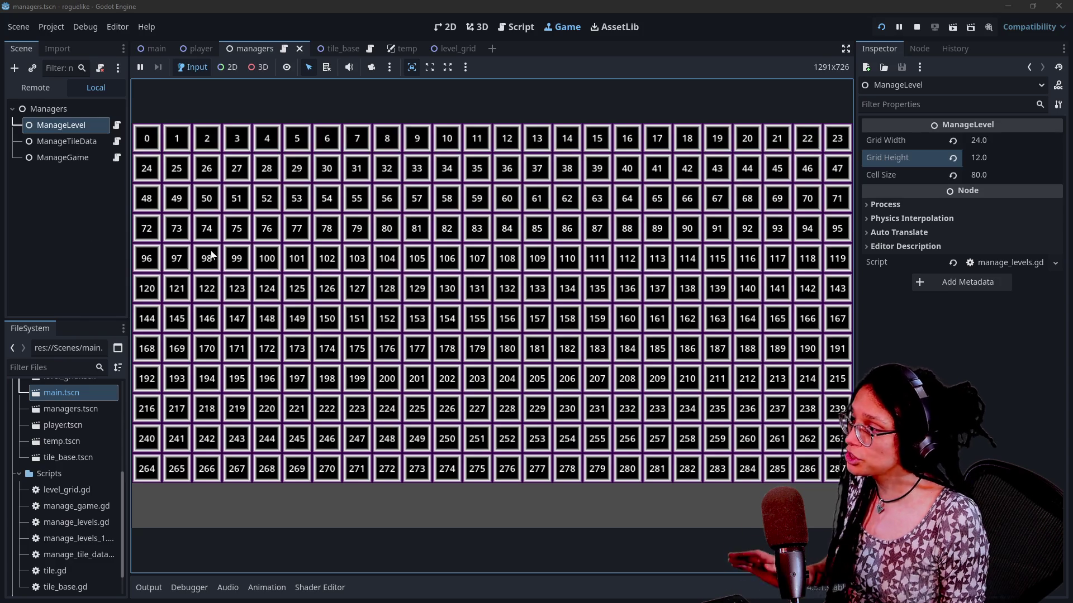
# - Show the script editor and Quick Open manage_levels.gd at its _generate_tiles function
pyautogui.click(515, 27)
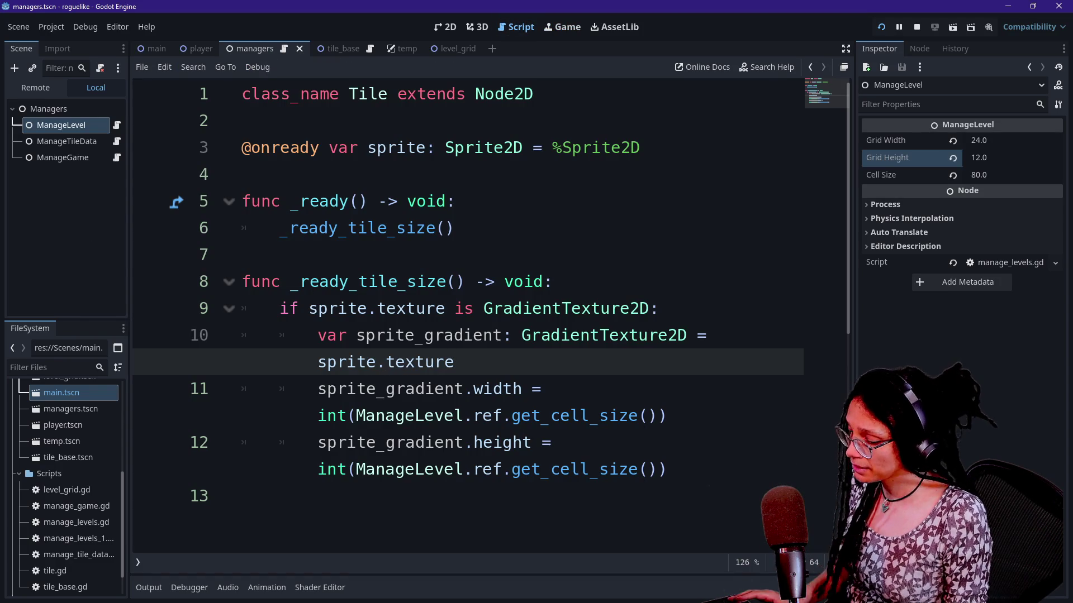
pyautogui.click(484, 255)
pyautogui.hotkey('shift', 'alt', 'o')
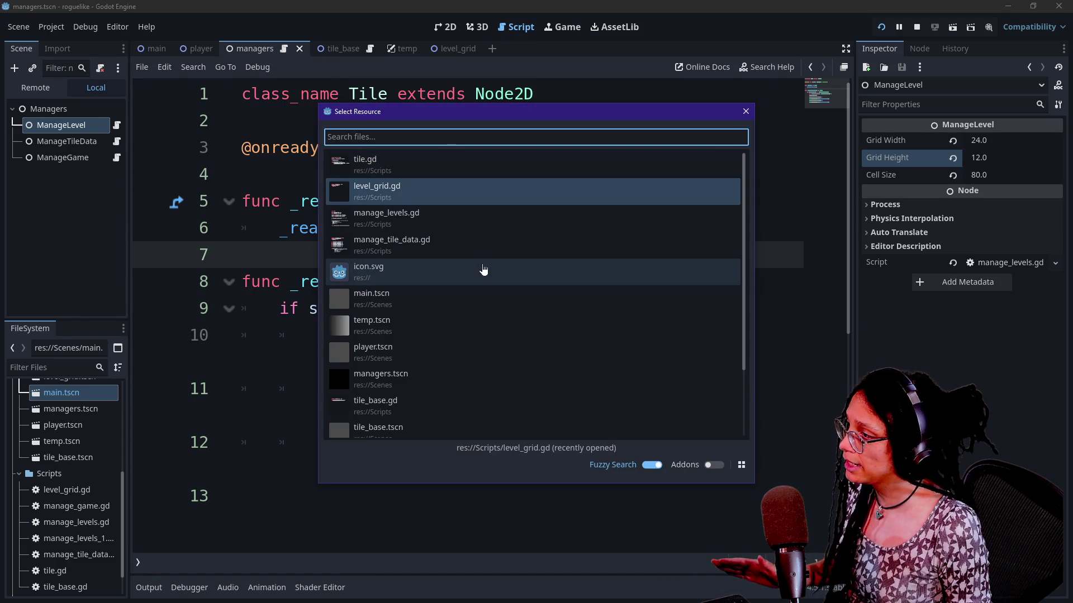
pyautogui.press('Down')
pyautogui.press('Down')
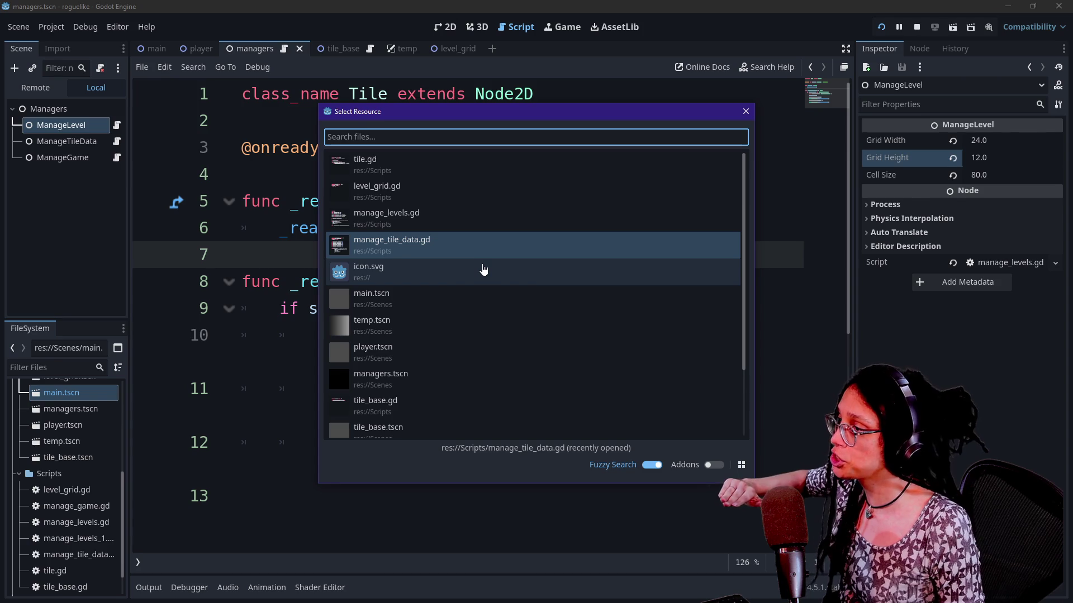
pyautogui.press('Return')
pyautogui.hotkey('shift', 'alt', 'o')
pyautogui.press('Down')
pyautogui.press('Down')
pyautogui.press('Down')
pyautogui.press('Return')
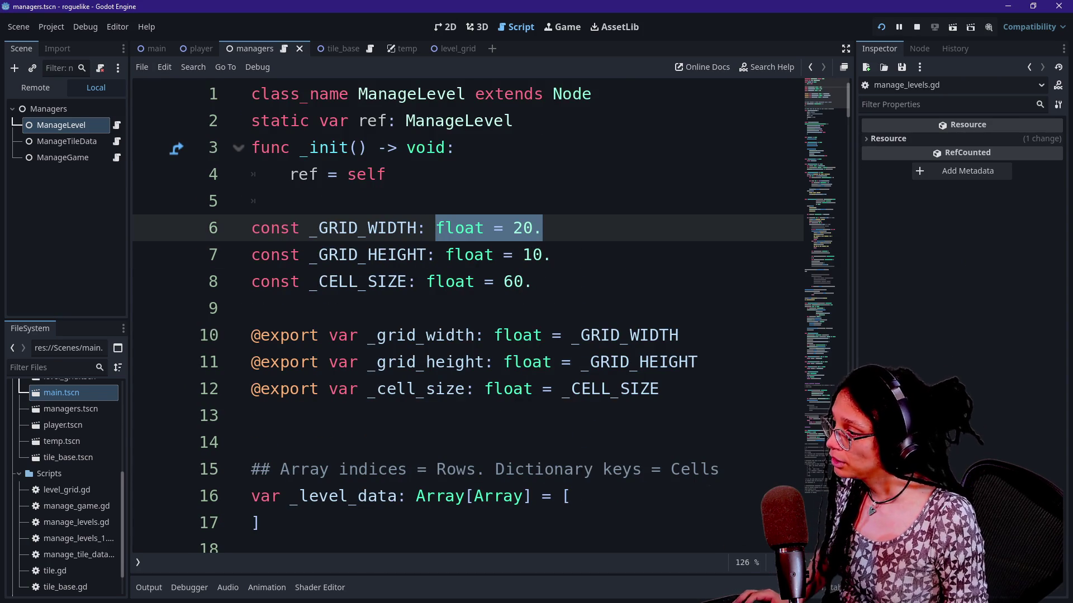
pyautogui.scroll(-12, 468, 318)
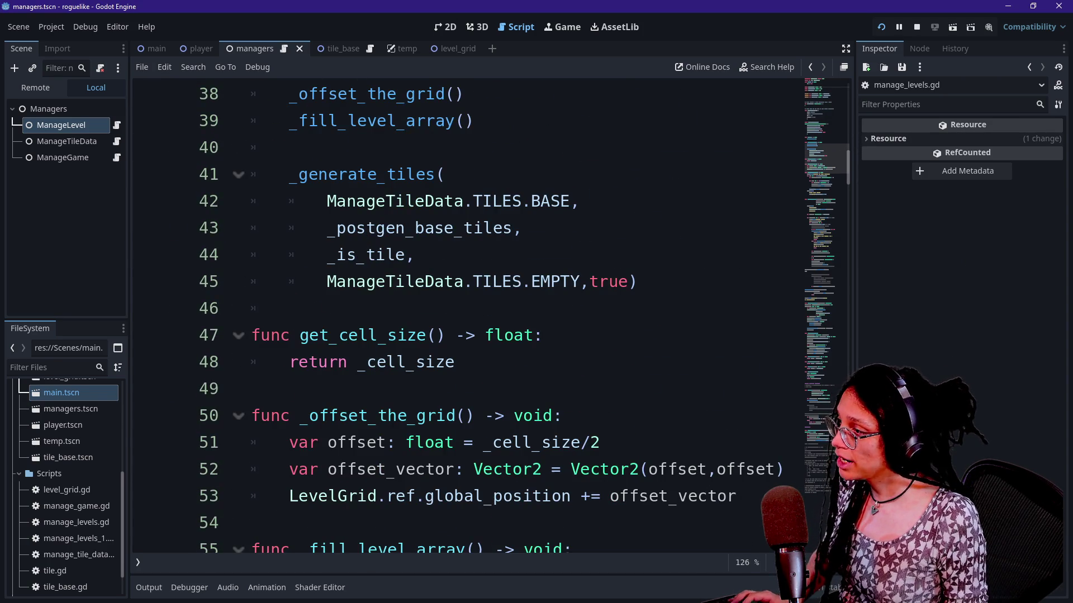
pyautogui.keyDown('ctrl'); pyautogui.click(363, 175); pyautogui.keyUp('ctrl')
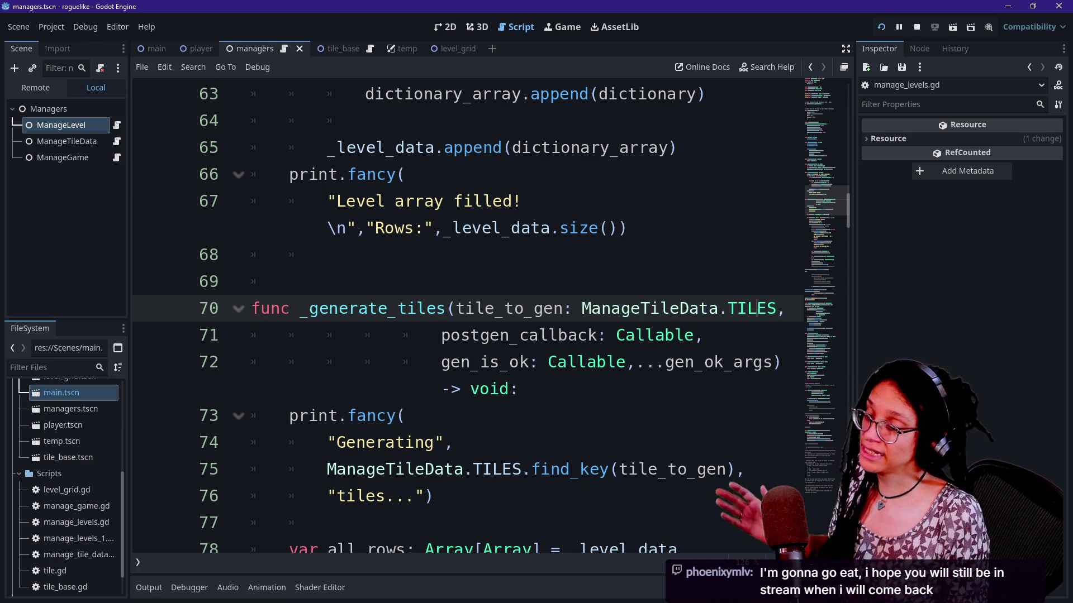
# - Examine the postgen_callback and gen_is_ok parameters, then return to the tile-map sheet
pyautogui.moveTo(464, 308)
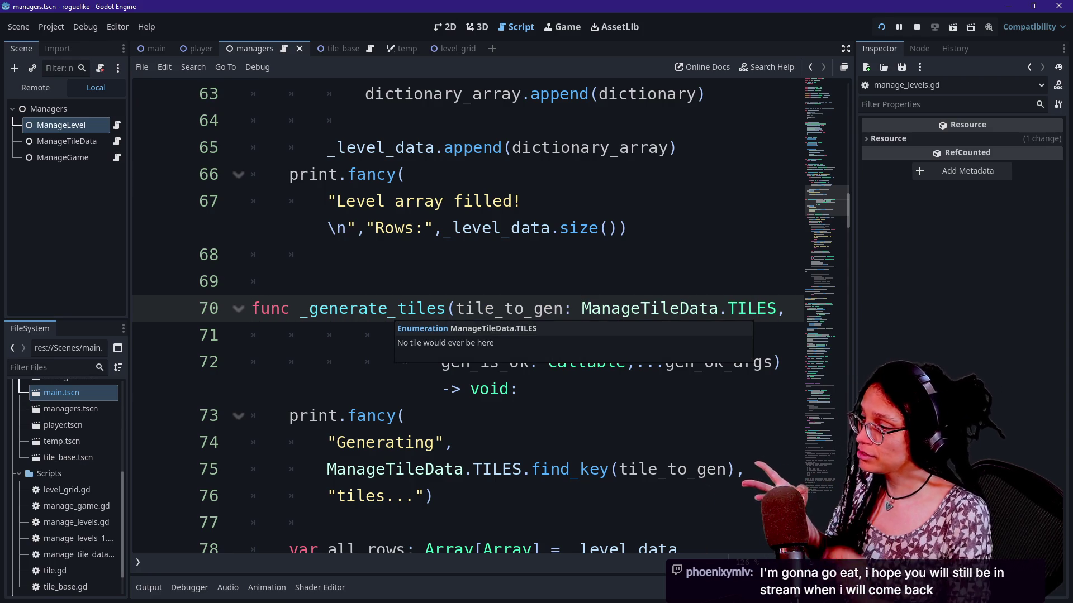
pyautogui.moveTo(441, 335); pyautogui.dragTo(597, 336)
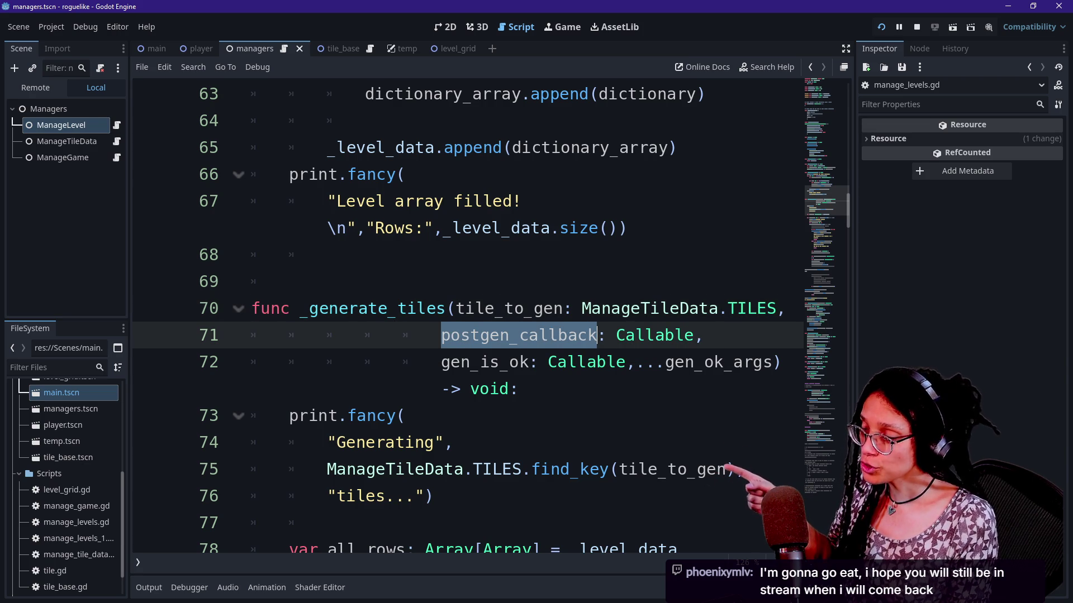
pyautogui.click(490, 362)
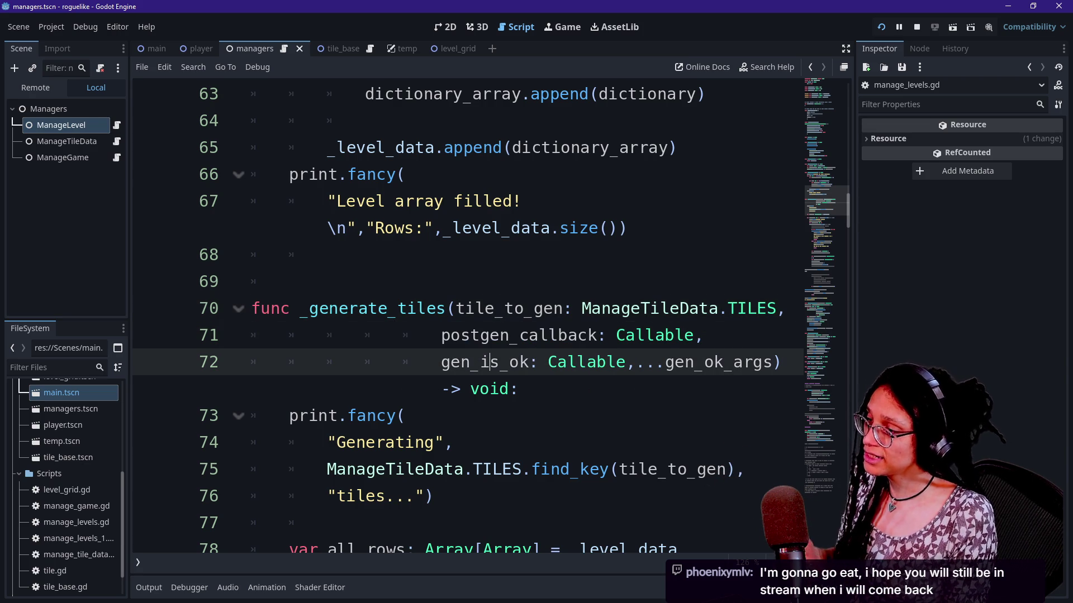
pyautogui.moveTo(441, 362); pyautogui.dragTo(625, 362)
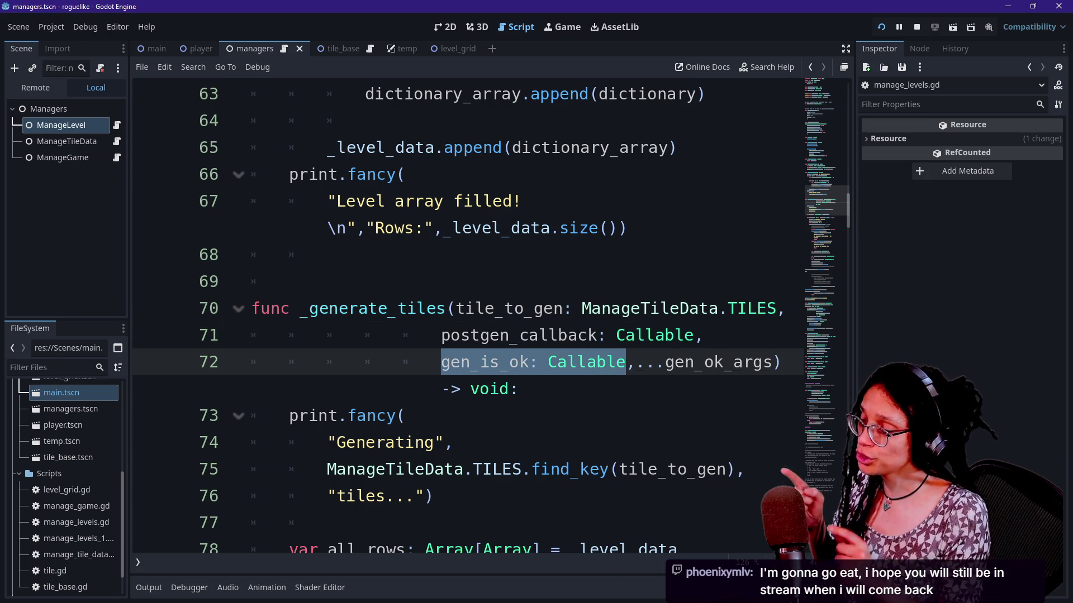
pyautogui.click(403, 362)
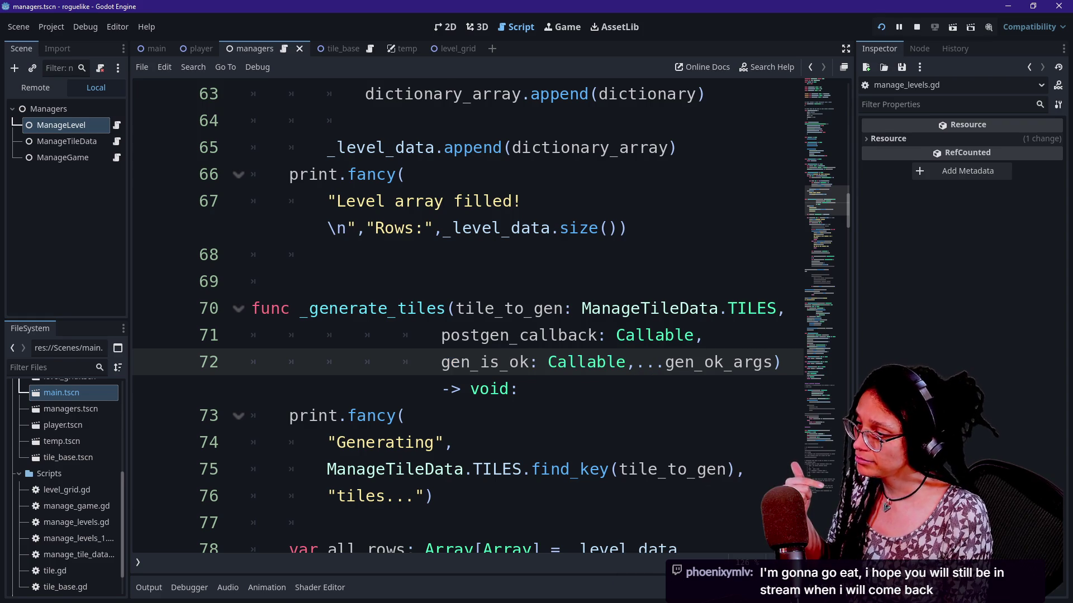
pyautogui.moveTo(627, 362); pyautogui.dragTo(520, 389)
pyautogui.click(520, 389)
pyautogui.scroll(-1, 520, 389)
pyautogui.moveTo(519, 308); pyautogui.dragTo(447, 228)
pyautogui.click(520, 309)
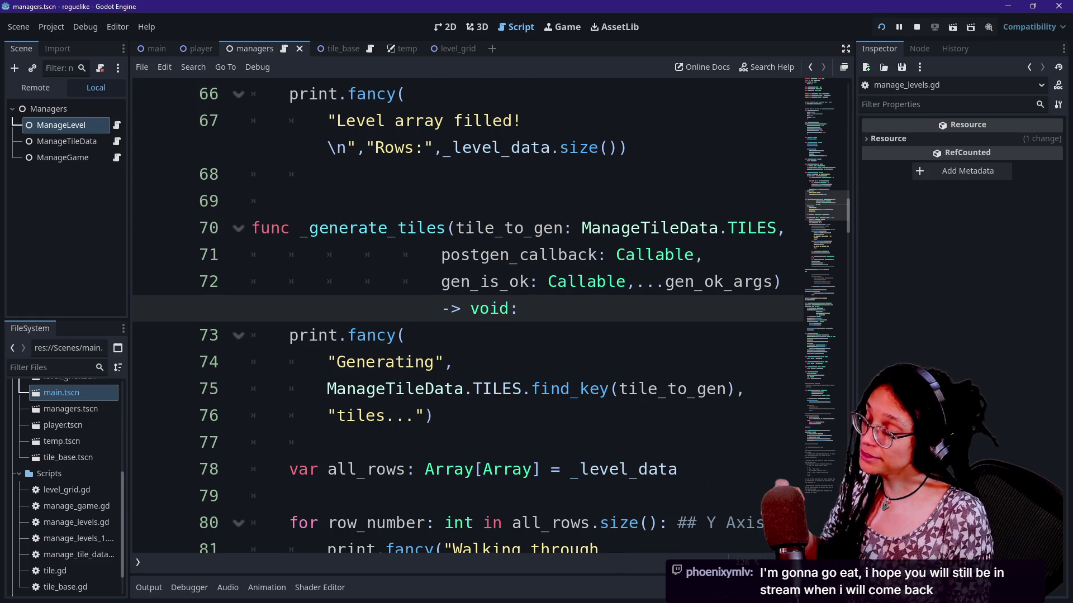
pyautogui.hotkey('alt', 'Tab')
pyautogui.click(329, 283)
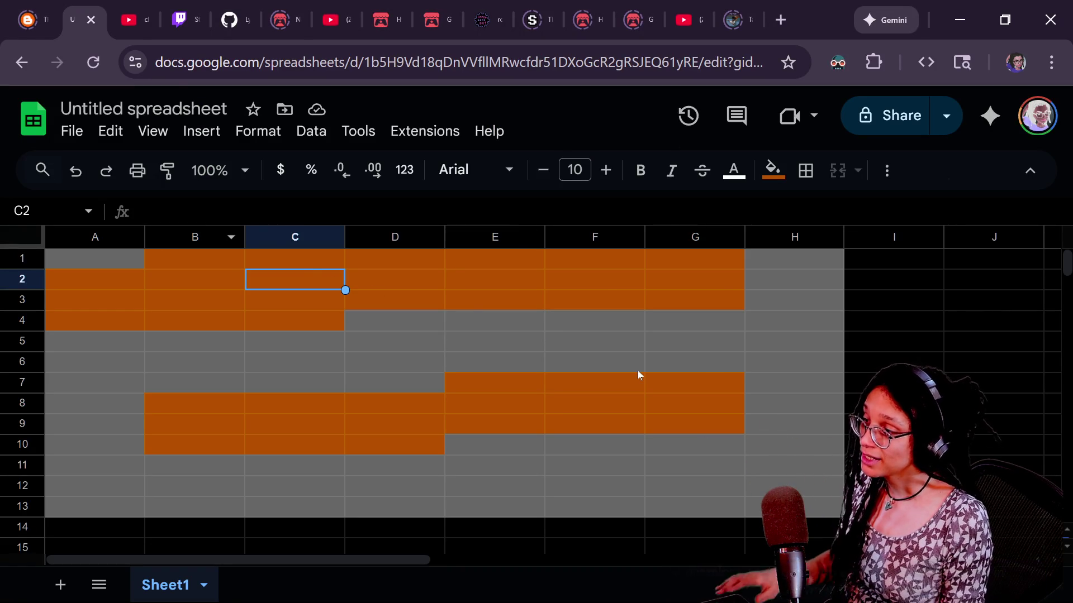
# - Back in the script, highlight the gen_is_ok Callable parameter on line 72
pyautogui.hotkey('alt', 'Tab')
pyautogui.moveTo(440, 281); pyautogui.dragTo(540, 282)
pyautogui.click(519, 308)
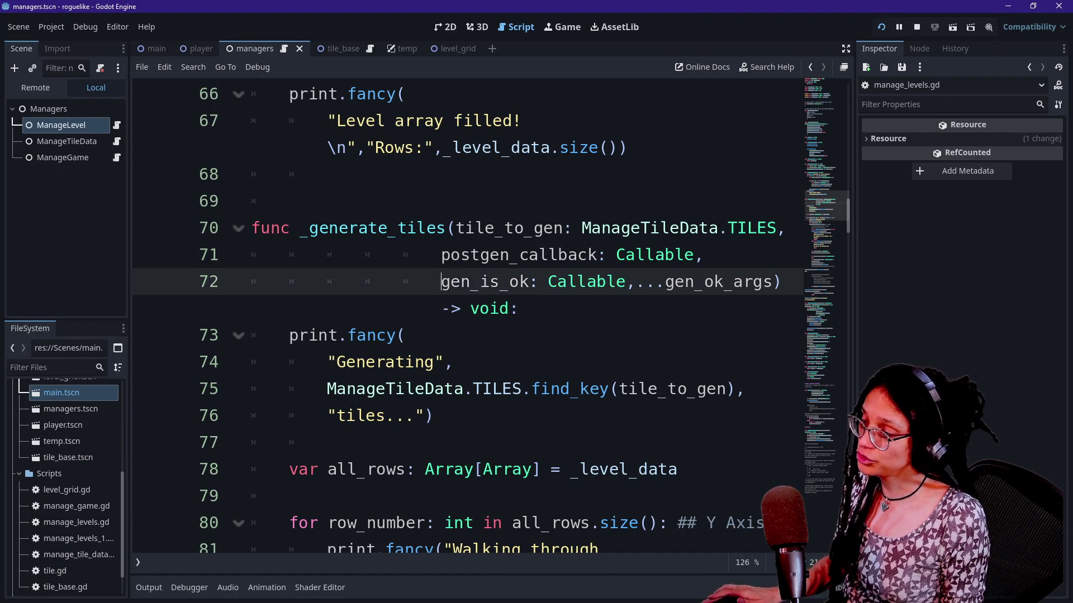
pyautogui.click(577, 282)
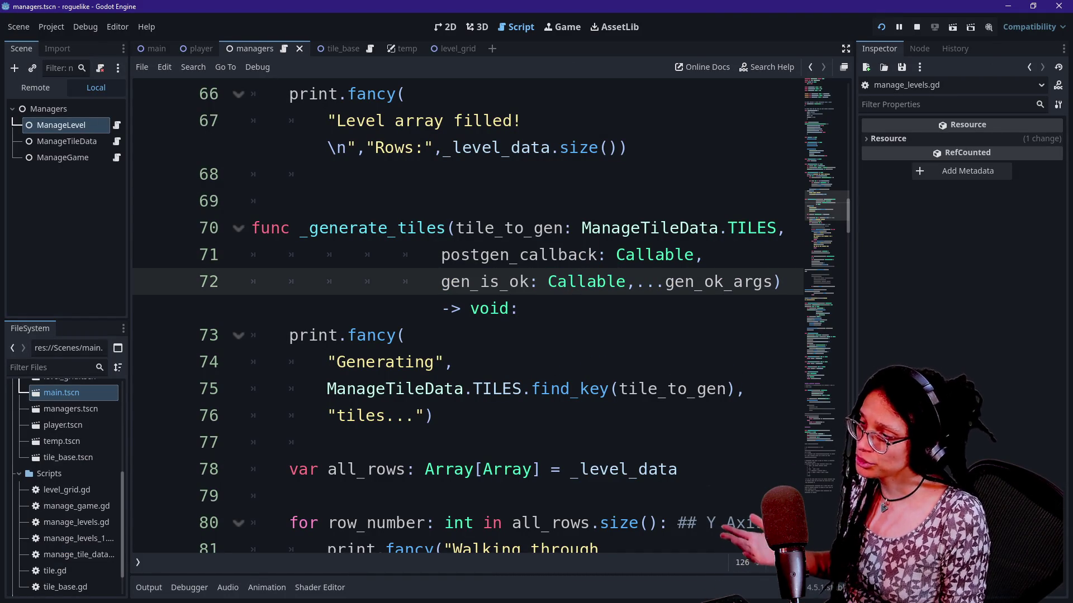
pyautogui.moveTo(441, 281); pyautogui.dragTo(530, 282)
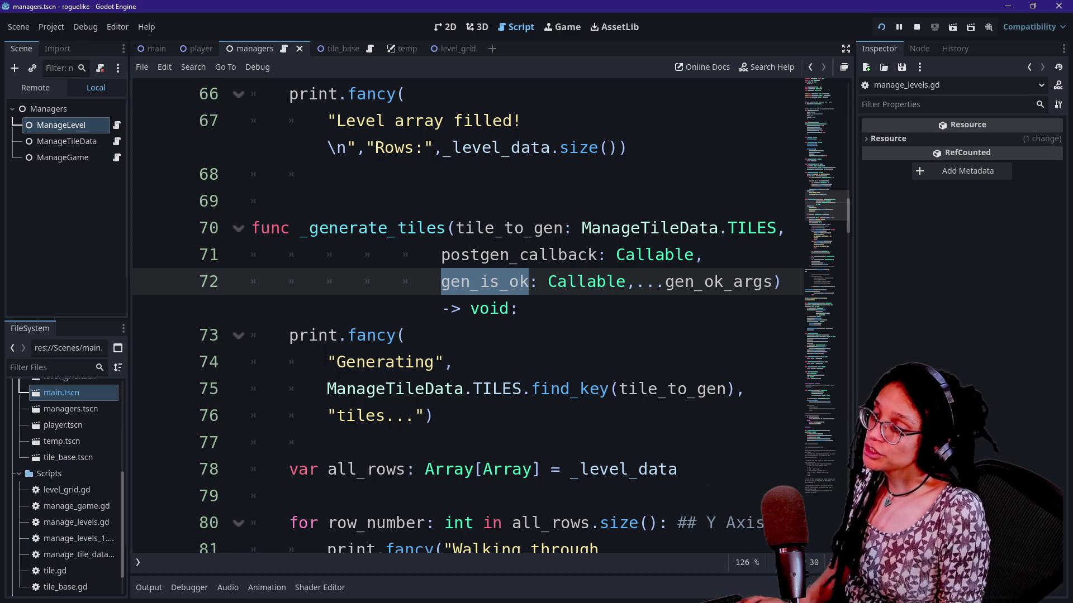
pyautogui.scroll(-5, 459, 202)
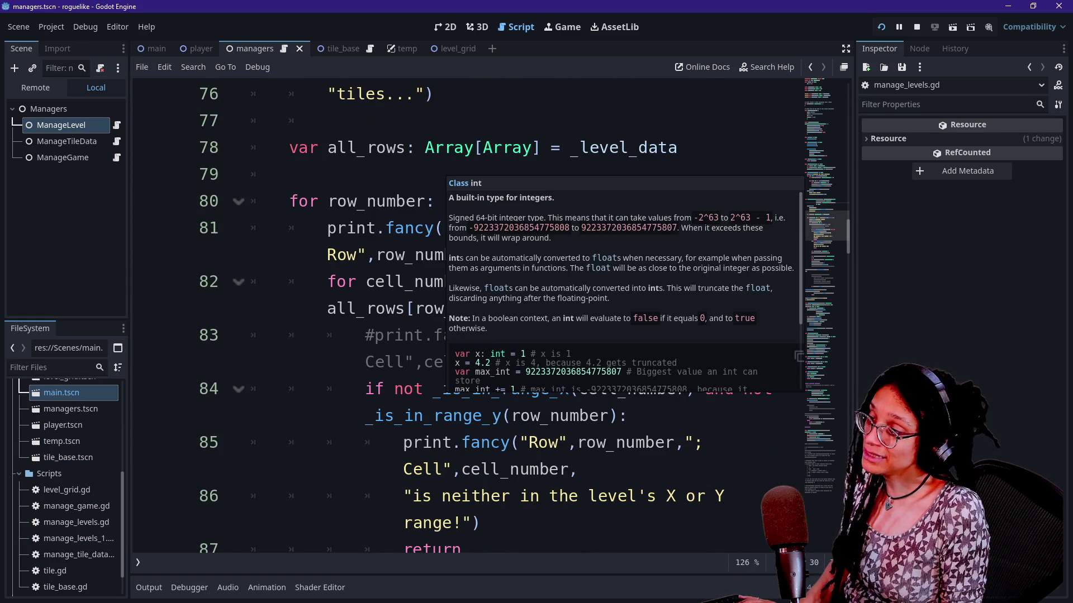
pyautogui.scroll(4, 458, 313)
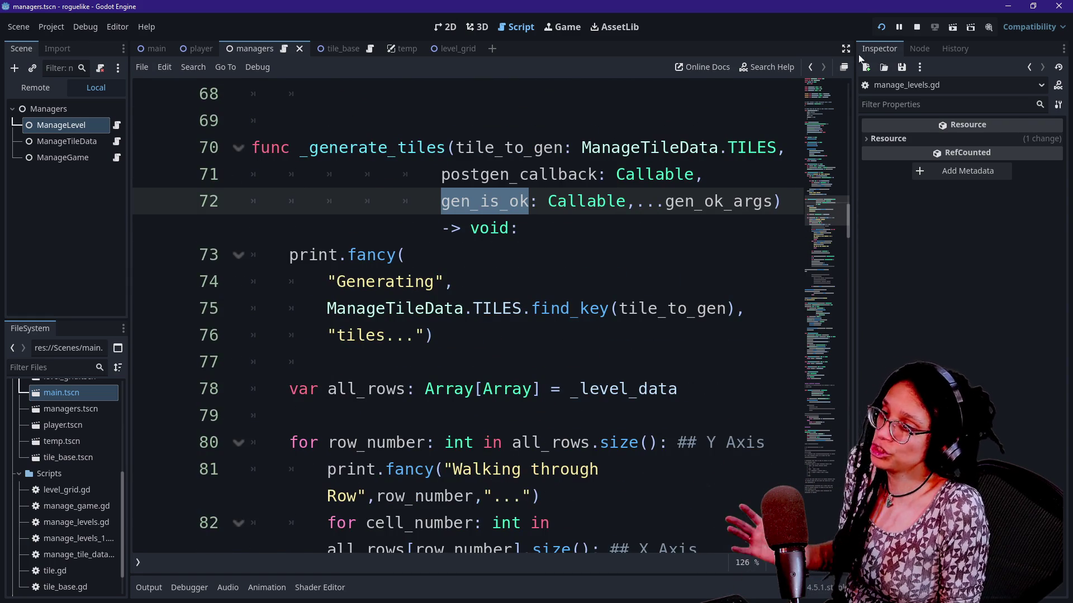
# - Hide the side docks, scroll to the gen_is_ok check on line 109, then return to the sheet
pyautogui.hotkey('ctrl', 'shift', 'F11')
pyautogui.scroll(-3, 536, 313)
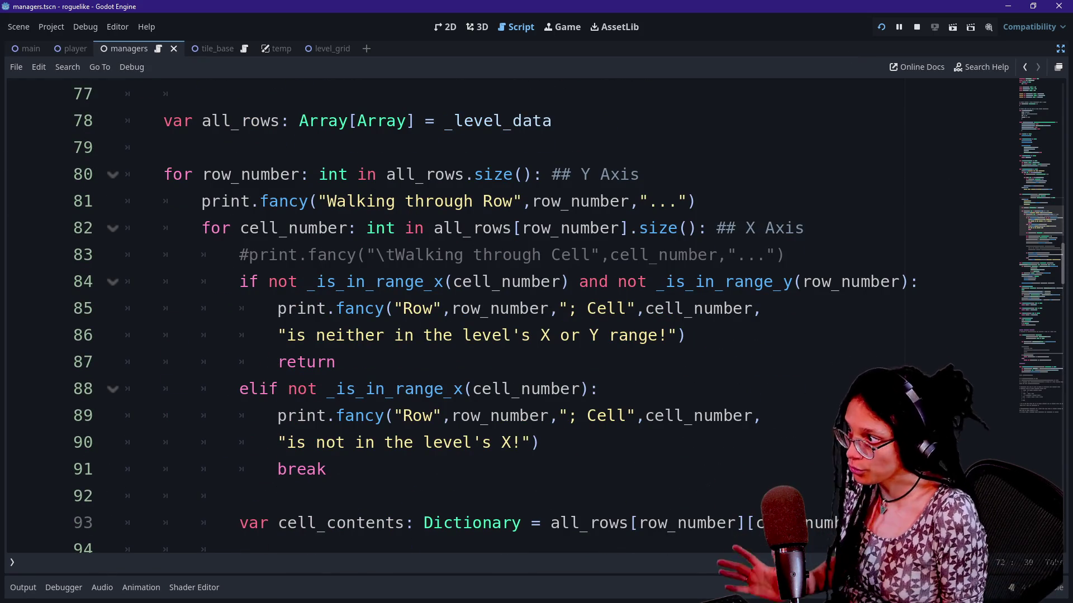
pyautogui.scroll(-5, 536, 313)
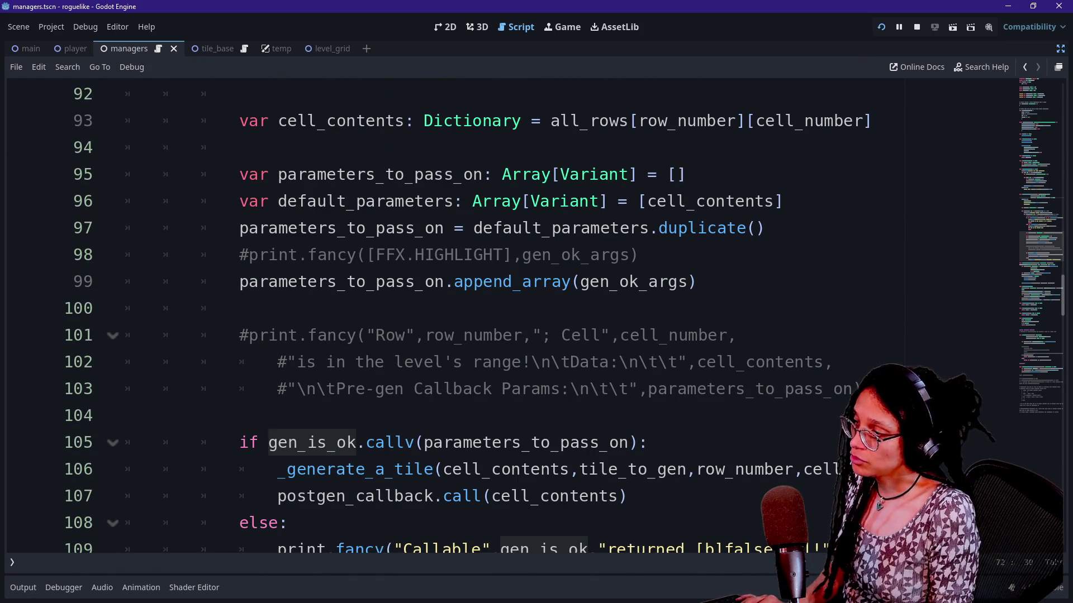
pyautogui.scroll(-2, 536, 313)
pyautogui.click(627, 388)
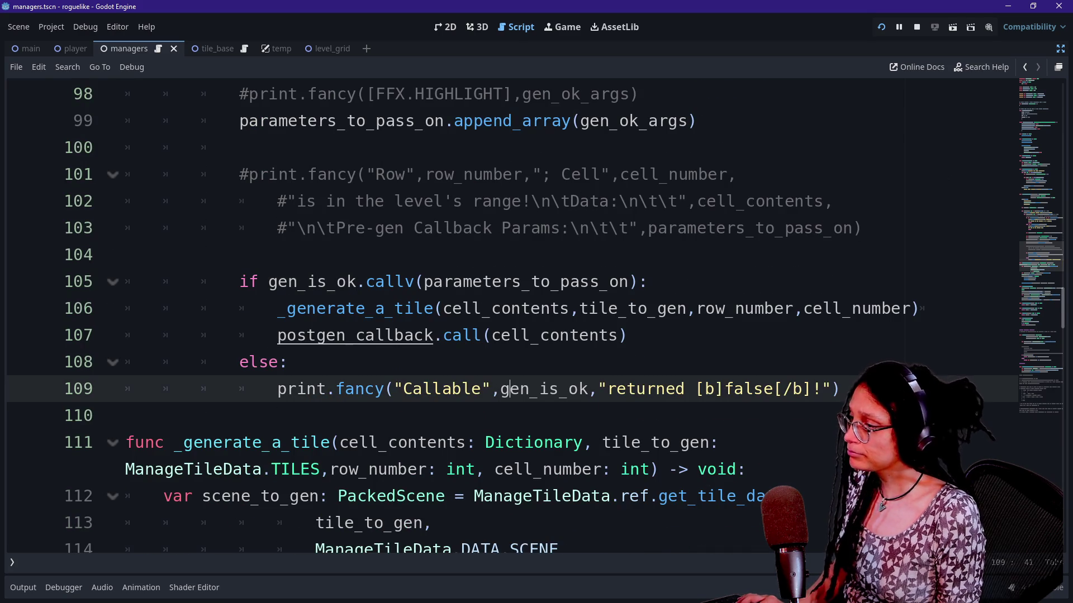
pyautogui.hotkey('ctrl', 'f')
pyautogui.press('Escape')
pyautogui.hotkey('alt', 'Tab')
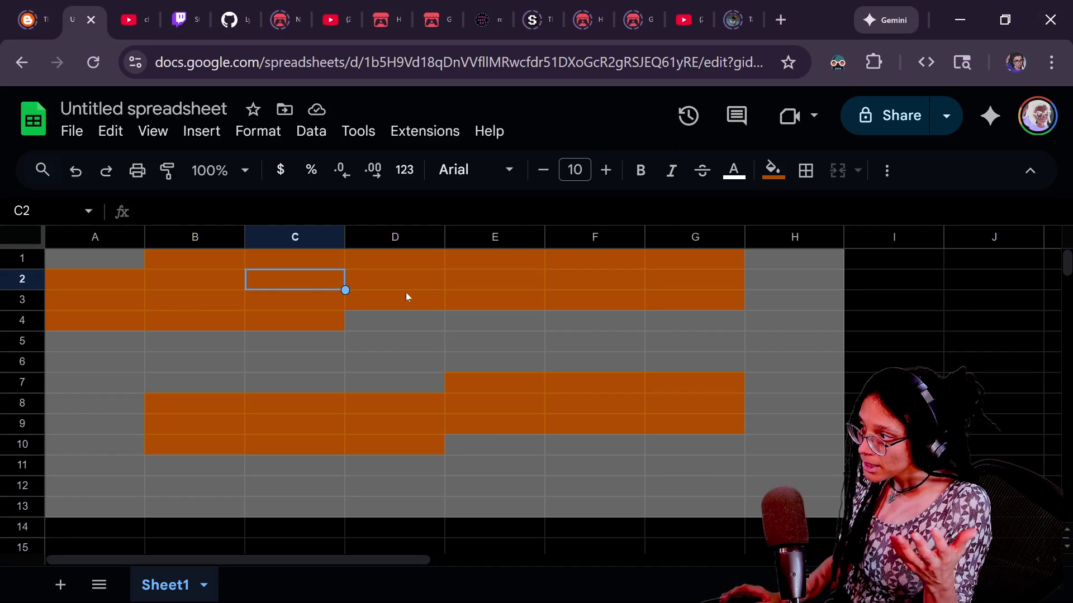
# - Select cell B1 in the top row and bring up the Fill color palette
pyautogui.click(125, 259)
pyautogui.click(206, 272)
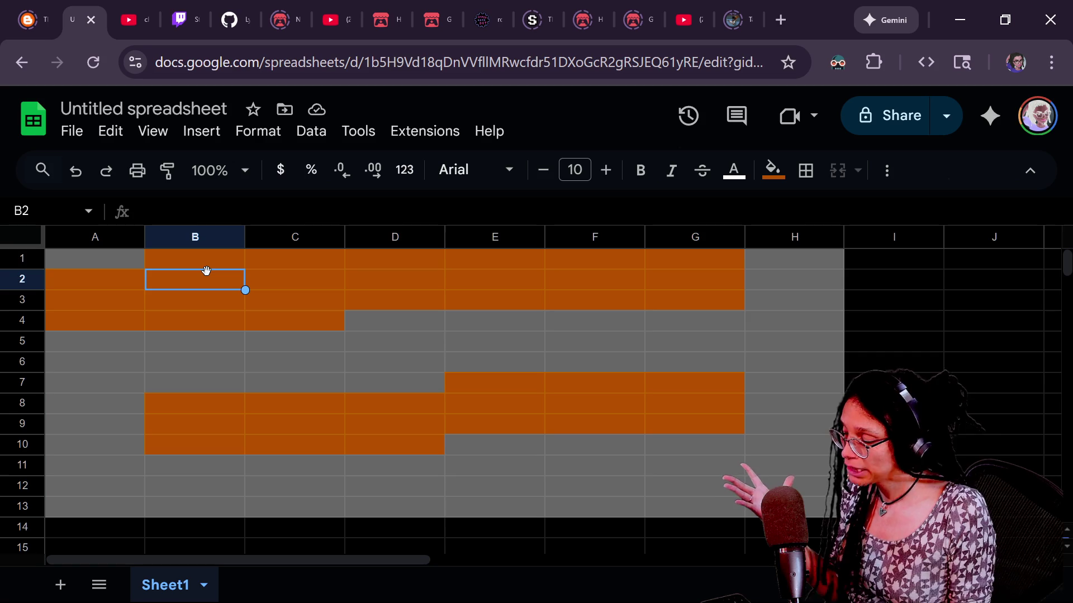
pyautogui.click(186, 263)
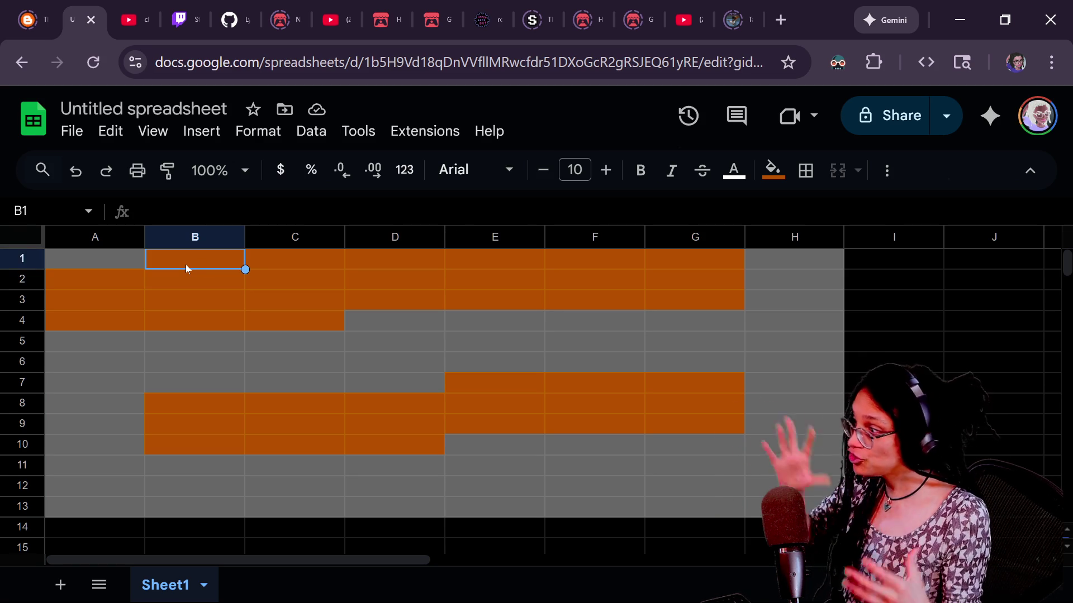
pyautogui.click(773, 169)
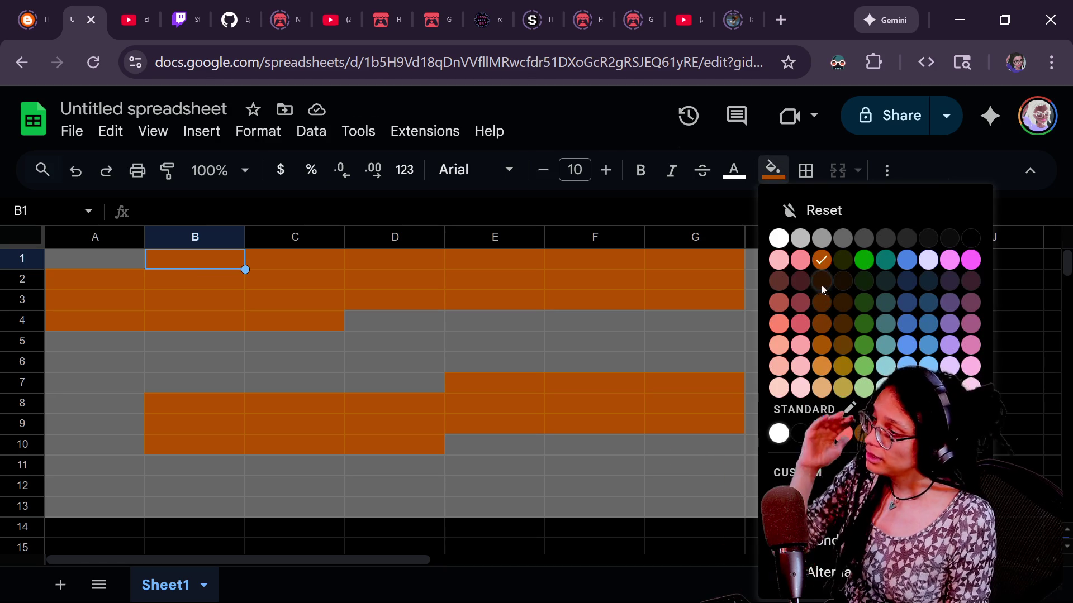
# - Fill the top-row cells B1 through G1 dark brown as a wall edge
pyautogui.click(822, 286)
pyautogui.press('Right')
pyautogui.click(765, 177)
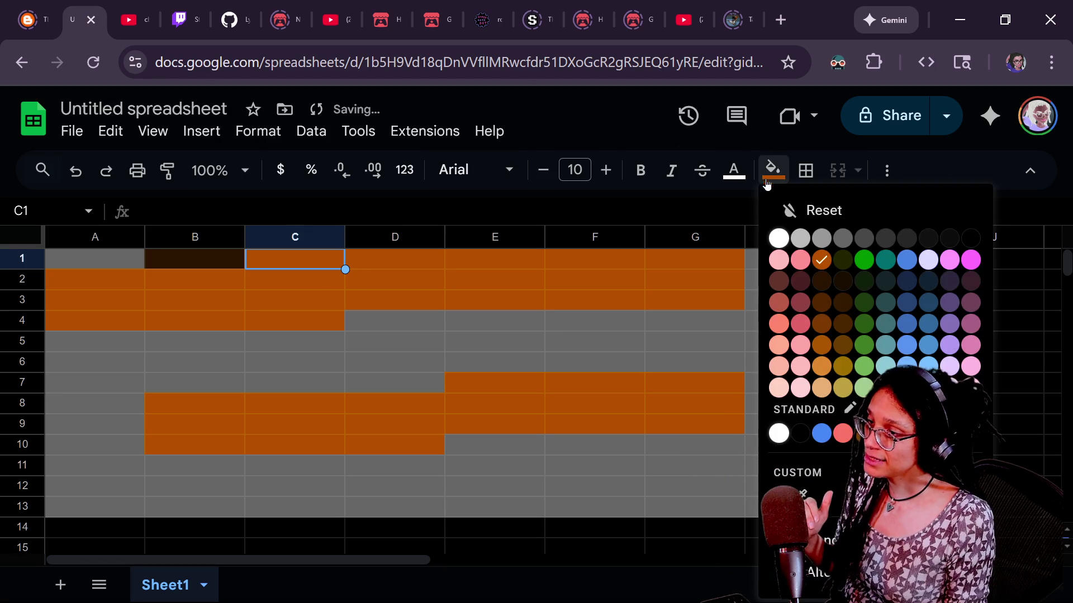
pyautogui.click(829, 287)
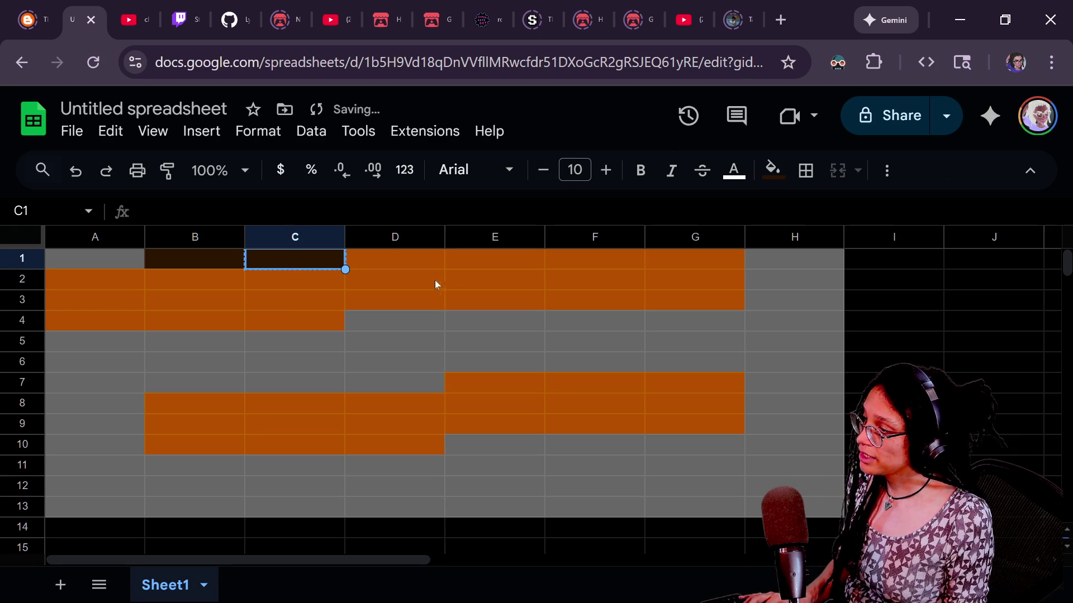
pyautogui.moveTo(437, 286); pyautogui.dragTo(434, 268)
pyautogui.click(427, 261)
pyautogui.hotkey('ctrl', 'v')
pyautogui.click(491, 261)
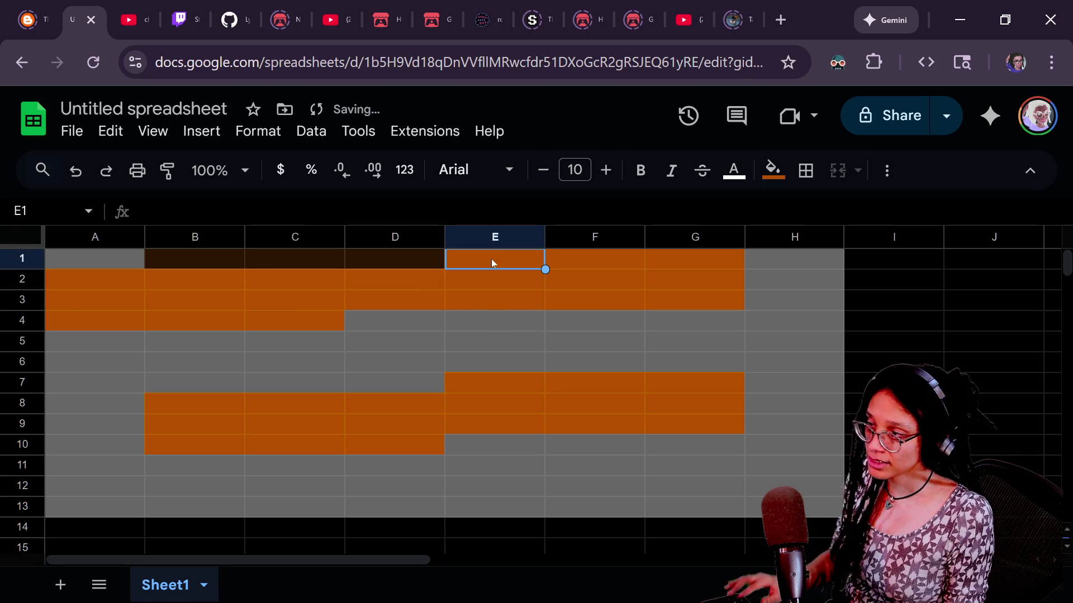
pyautogui.hotkey('ctrl', 'v')
pyautogui.click(601, 257)
pyautogui.hotkey('ctrl', 'v')
pyautogui.click(681, 260)
pyautogui.hotkey('ctrl', 'v')
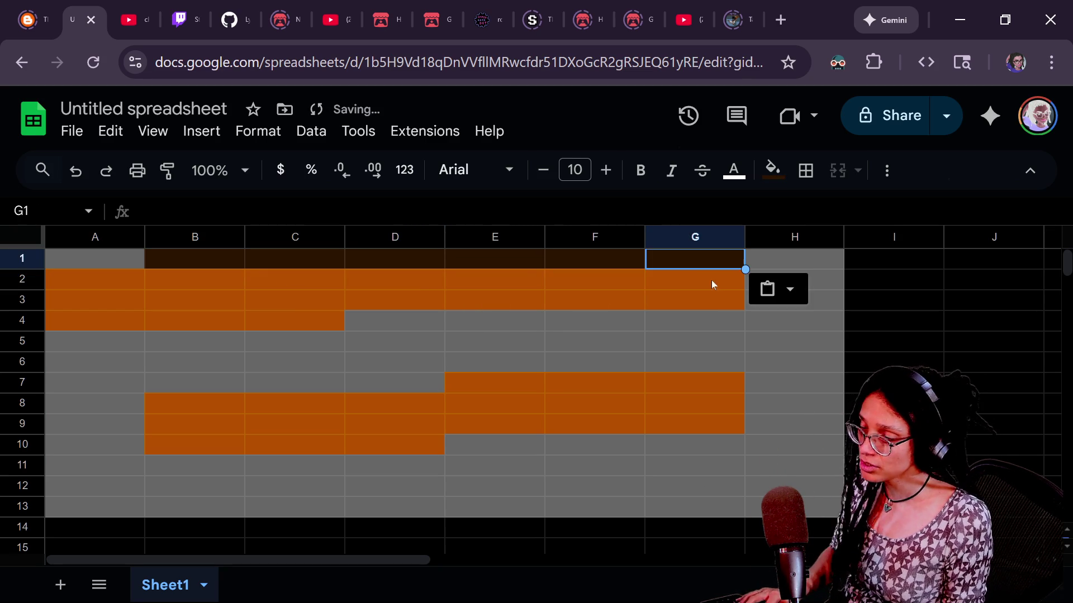
pyautogui.click(713, 284)
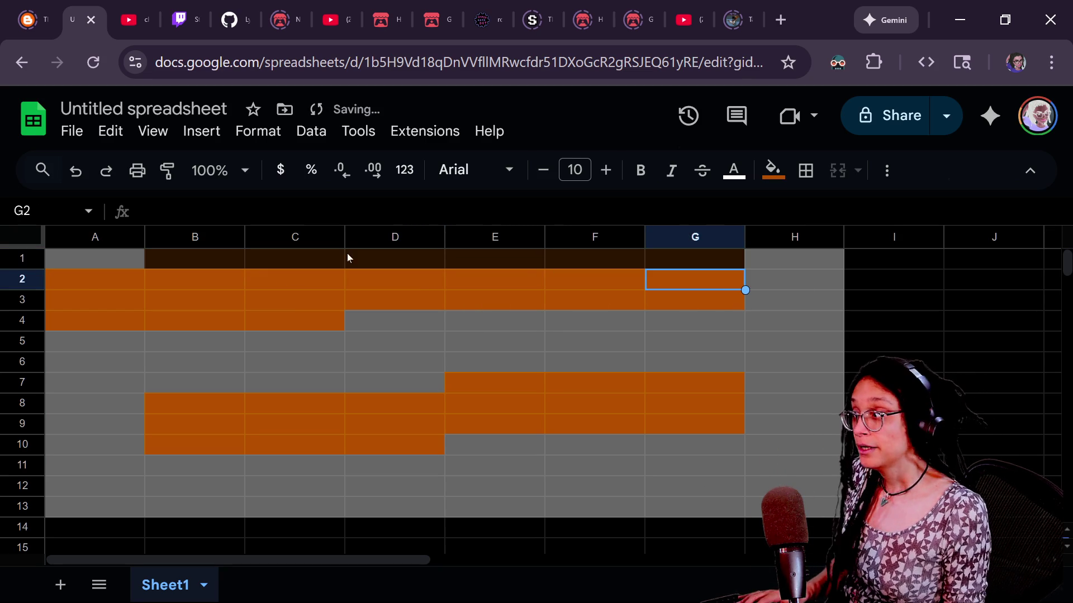
# - Paste the dark brown wall fill into A2 and G2
pyautogui.click(84, 281)
pyautogui.hotkey('ctrl', 'v')
pyautogui.click(224, 284)
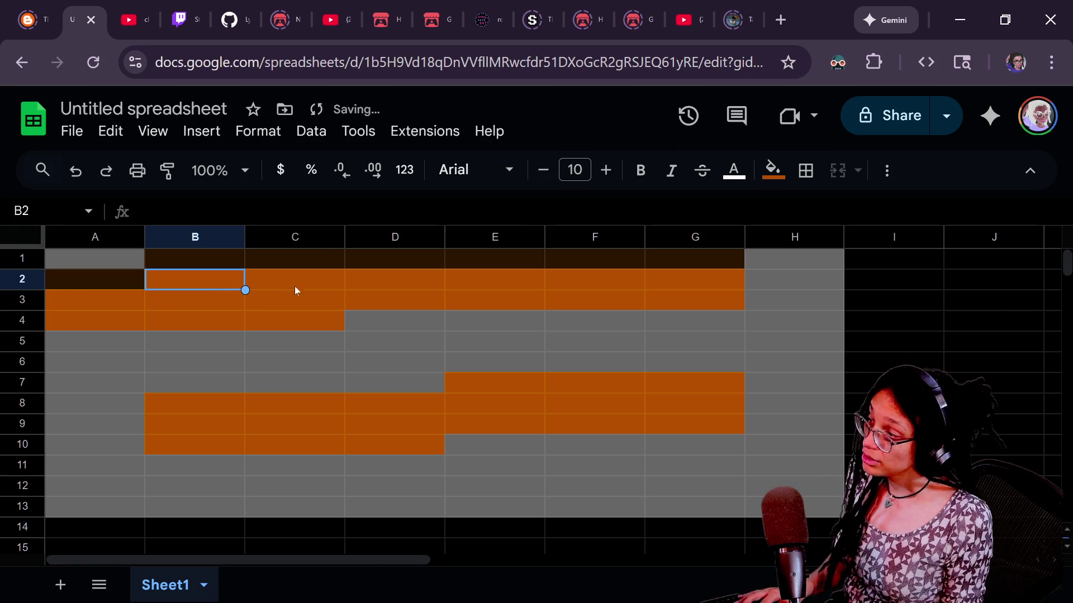
pyautogui.press('Up')
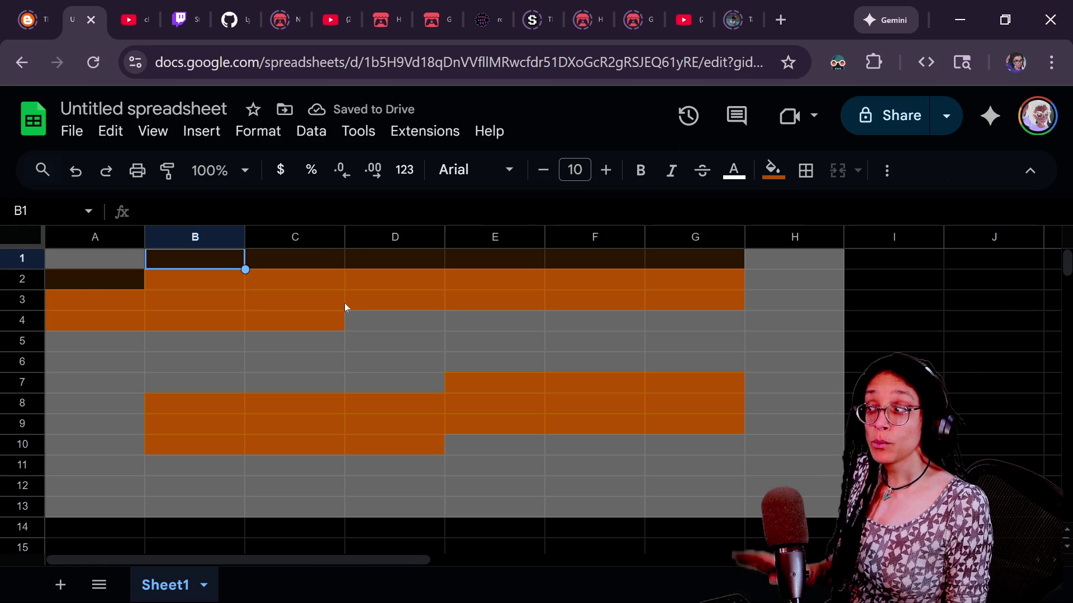
pyautogui.press('Down')
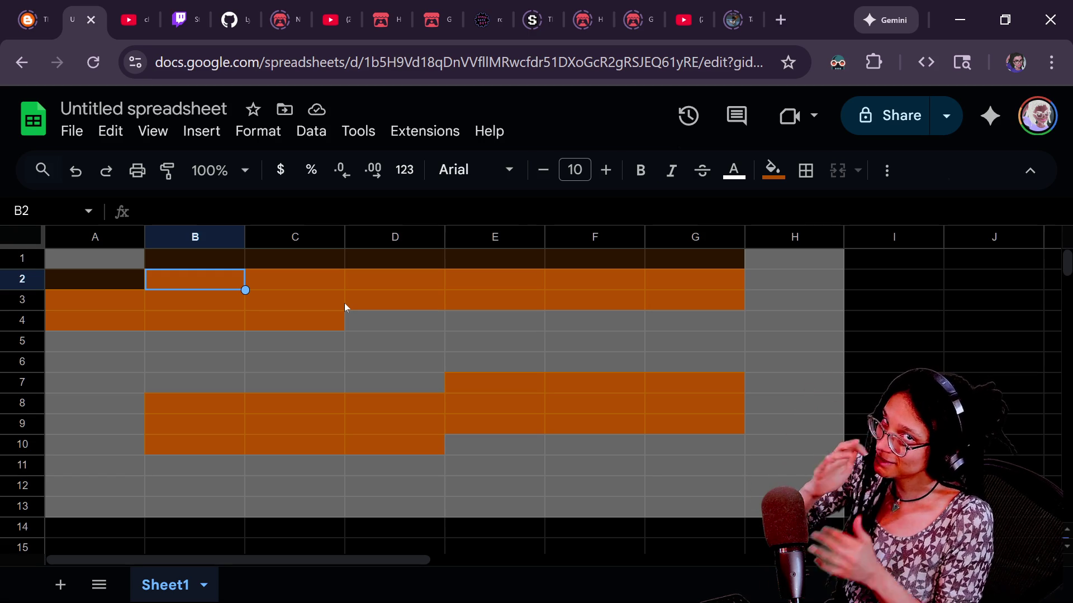
pyautogui.press('Up')
pyautogui.press('Down')
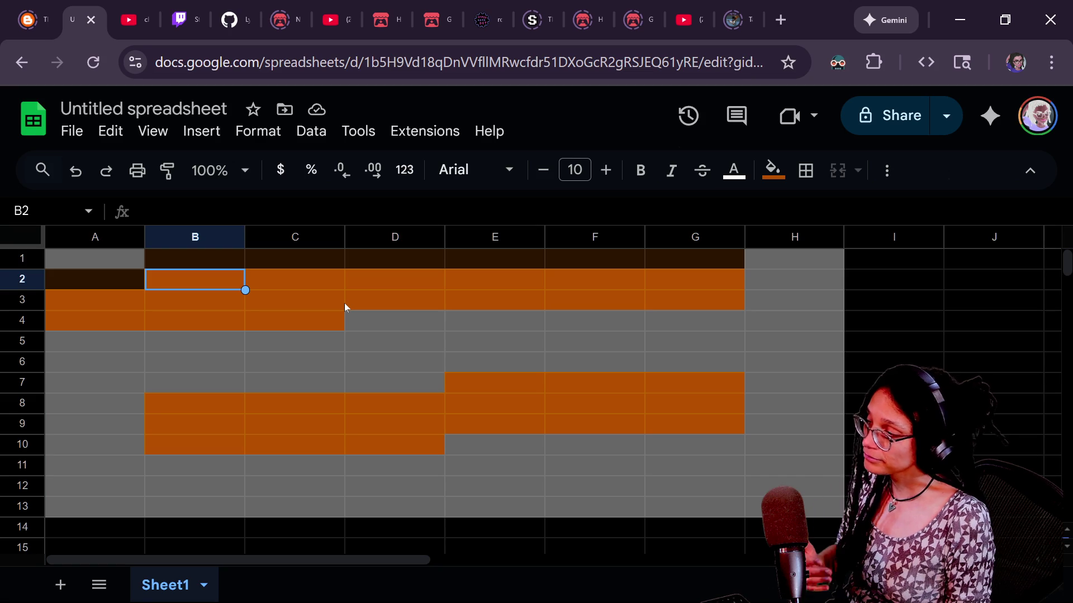
pyautogui.press('Up')
pyautogui.press('Down')
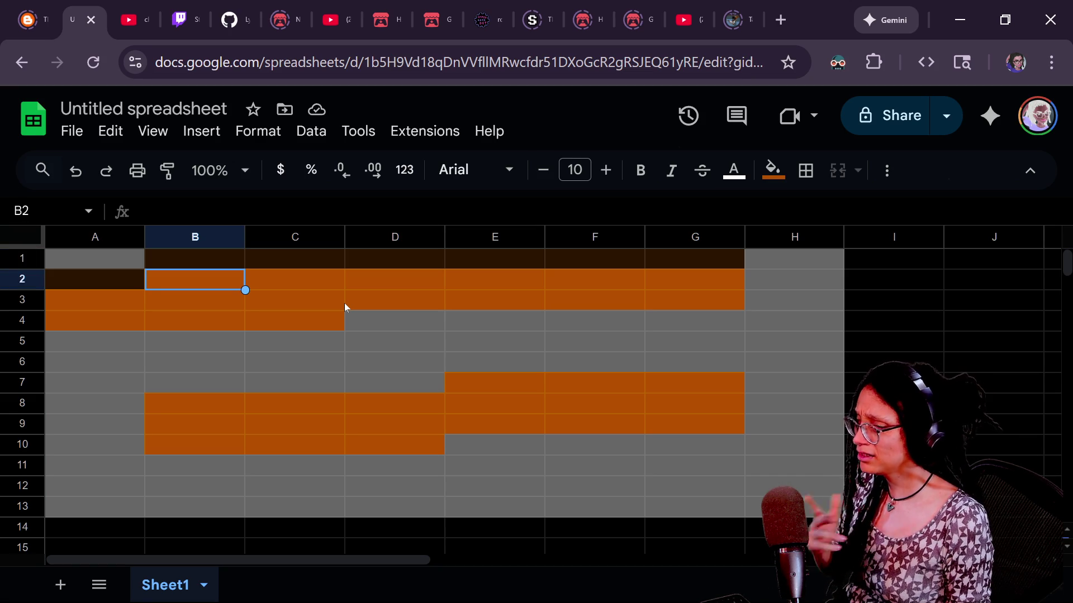
pyautogui.press('Up')
pyautogui.press('Down')
pyautogui.press('Down')
pyautogui.press('Up')
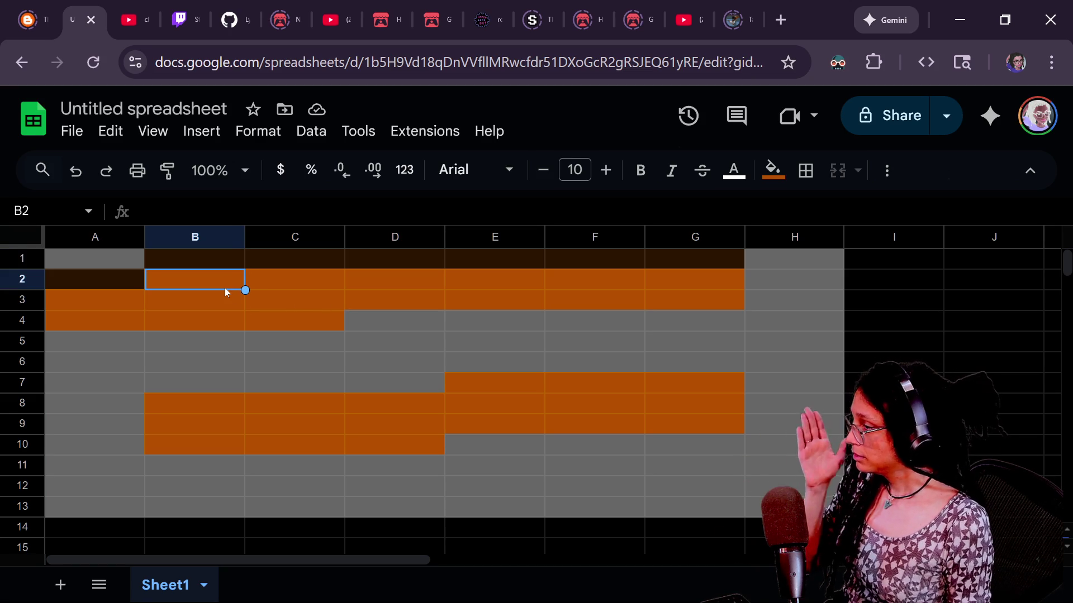
pyautogui.press('Right')
pyautogui.press('Right')
pyautogui.press('Right')
pyautogui.press('Right')
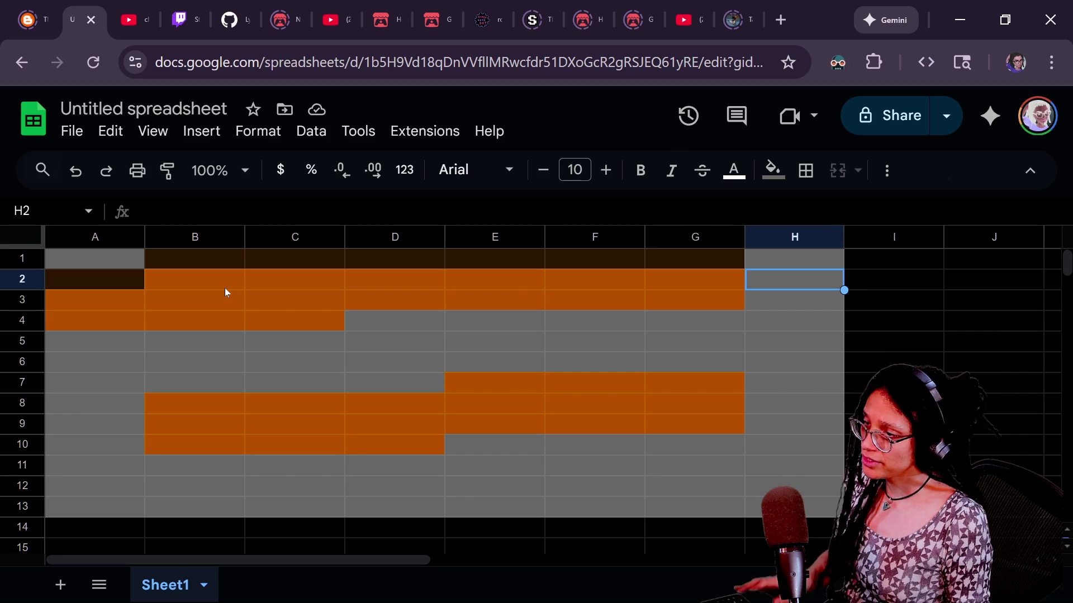
pyautogui.press('Left')
pyautogui.hotkey('ctrl', 'v')
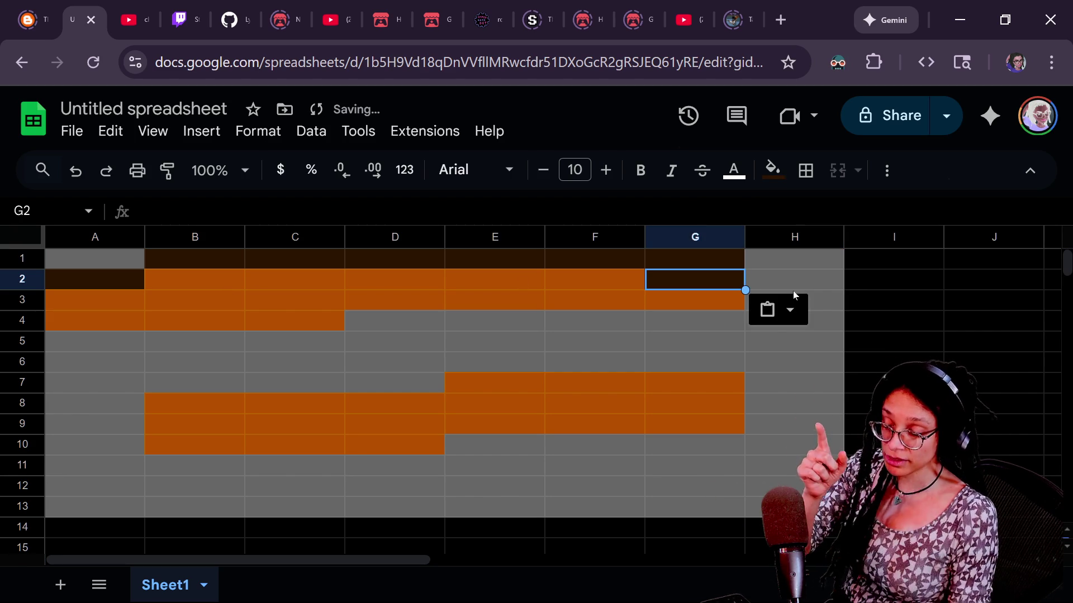
pyautogui.click(771, 274)
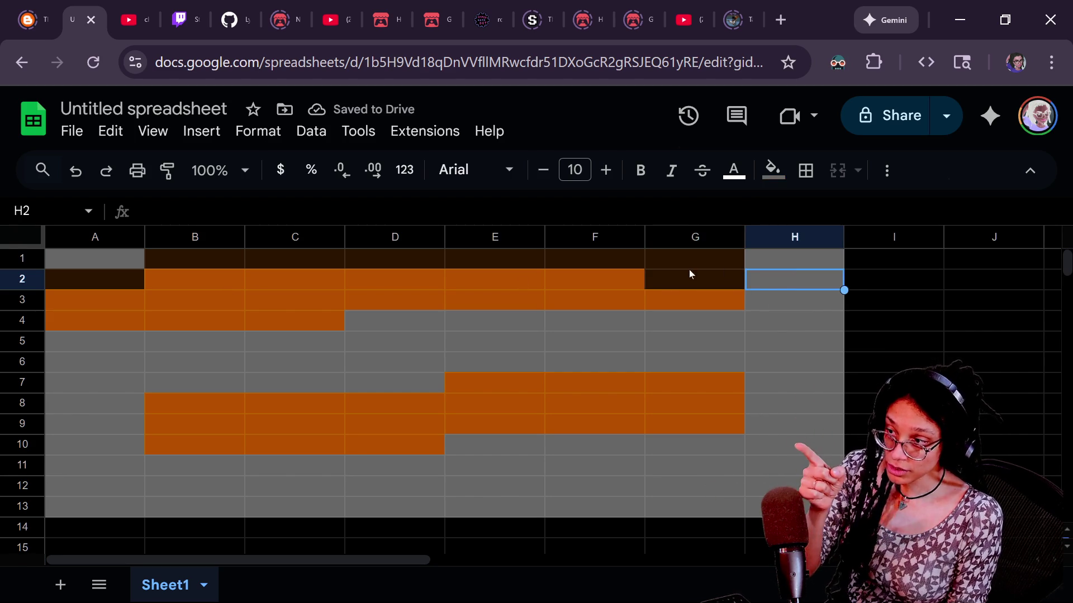
# - Paint the row 3 wall cells A3 and D3 through G3 dark brown
pyautogui.click(681, 301)
pyautogui.moveTo(123, 286); pyautogui.dragTo(139, 292)
pyautogui.click(97, 300)
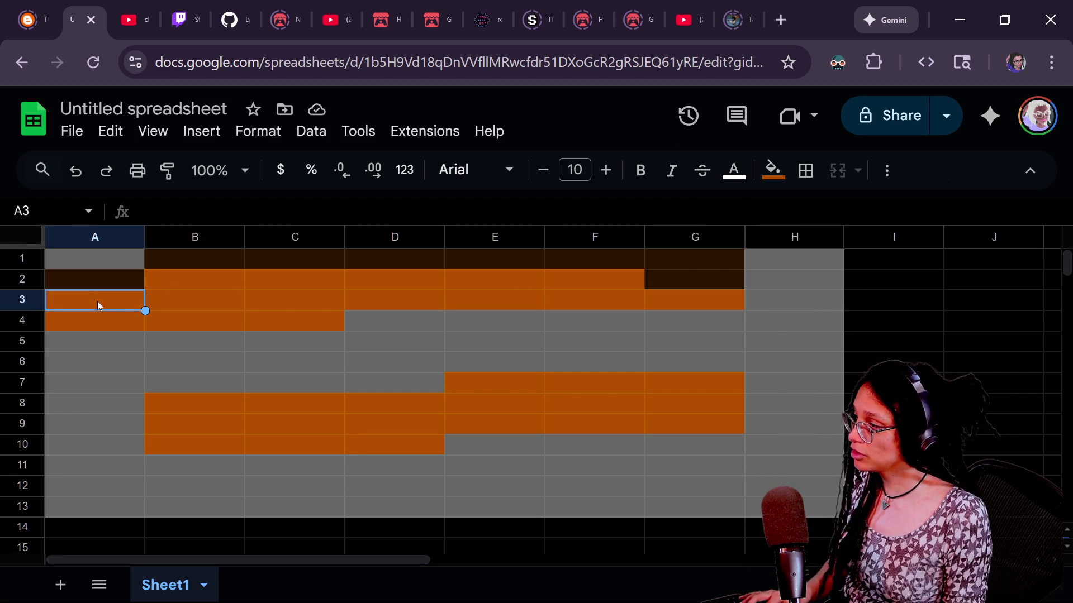
pyautogui.hotkey('ctrl', 'v')
pyautogui.click(432, 302)
pyautogui.hotkey('ctrl', 'v')
pyautogui.click(520, 302)
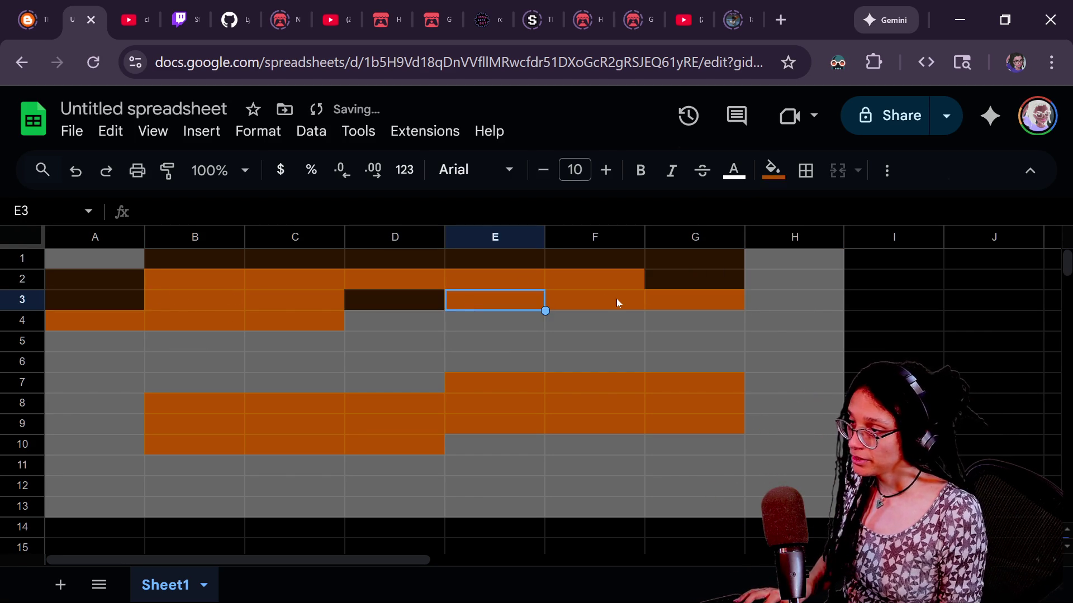
pyautogui.hotkey('ctrl', 'v')
pyautogui.click(628, 307)
pyautogui.hotkey('ctrl', 'v')
pyautogui.click(668, 303)
pyautogui.hotkey('ctrl', 'v')
# - Paint A4, B4 and C4 dark brown to close the upper room's wall
pyautogui.click(73, 326)
pyautogui.hotkey('ctrl', 'v')
pyautogui.click(186, 329)
pyautogui.hotkey('ctrl', 'v')
pyautogui.click(270, 323)
pyautogui.hotkey('ctrl', 'v')
pyautogui.click(199, 279)
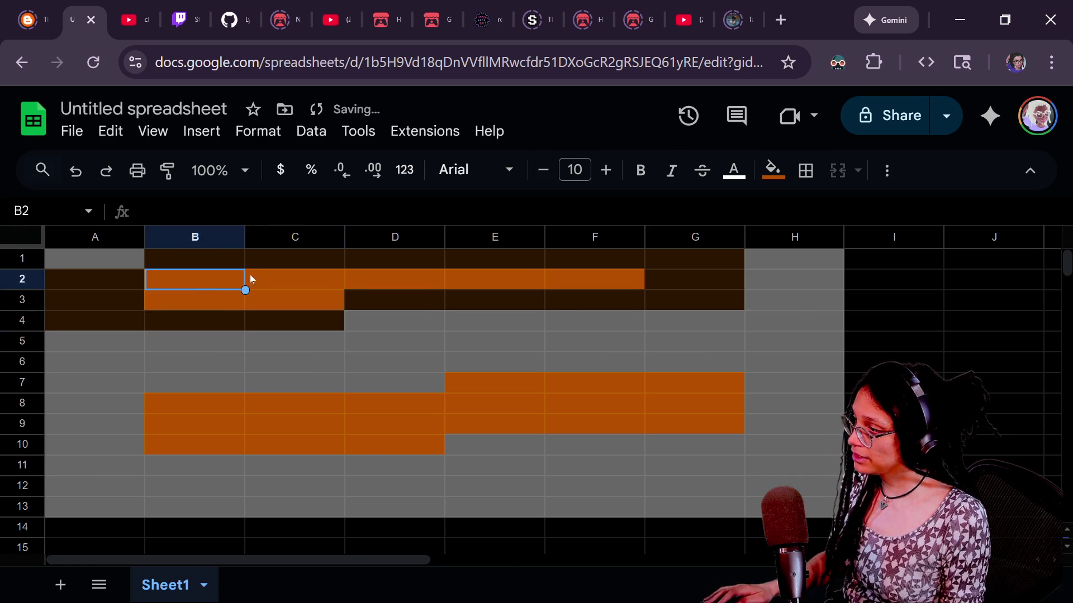
# - Paste dark brown walls into E7:G7 and B8:D8 above the lower room
pyautogui.click(528, 383)
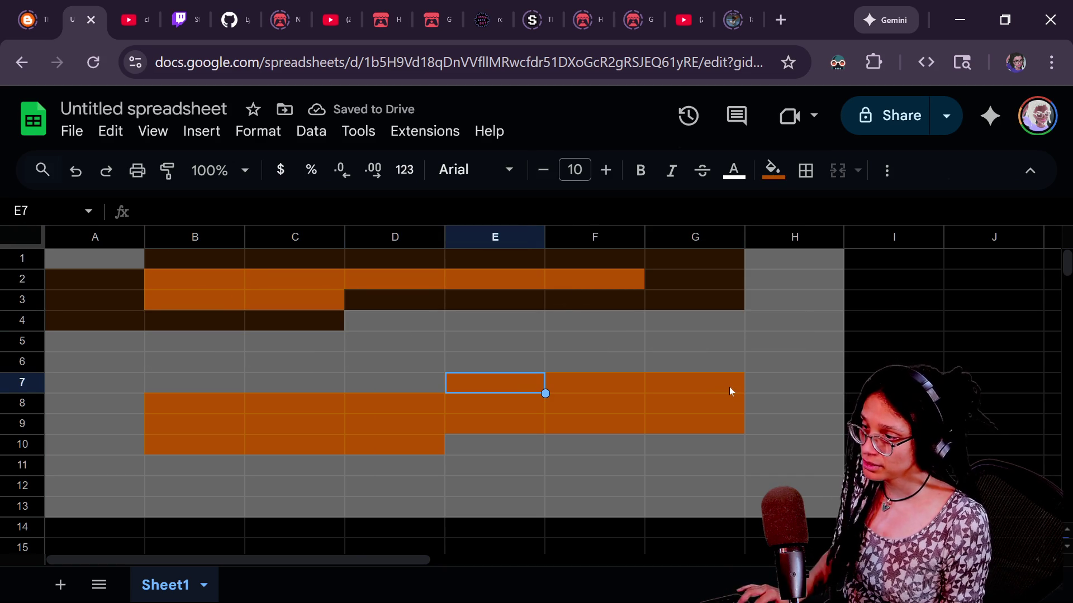
pyautogui.keyDown('shift'); pyautogui.click(730, 386); pyautogui.keyUp('shift')
pyautogui.hotkey('ctrl', 'v')
pyautogui.click(195, 407)
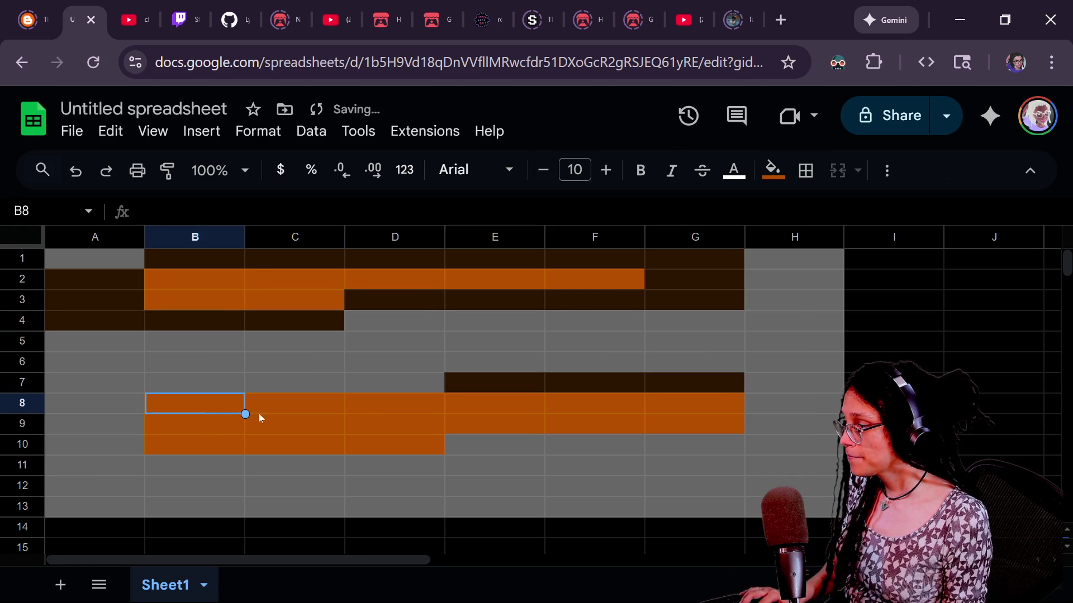
pyautogui.keyDown('shift'); pyautogui.click(403, 391); pyautogui.keyUp('shift')
pyautogui.click(411, 398)
pyautogui.keyDown('shift'); pyautogui.click(233, 406); pyautogui.keyUp('shift')
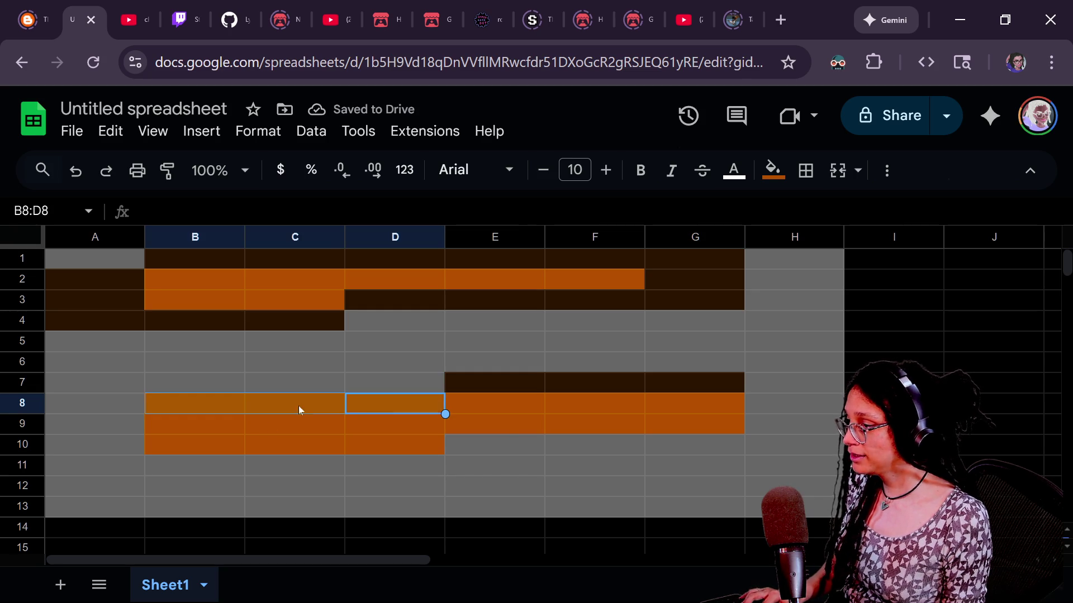
pyautogui.hotkey('ctrl', 'v')
# - Paint walls G8:G9, B9:B10, C10:D10 and E9:F9 dark brown around the lower room
pyautogui.click(730, 409)
pyautogui.keyDown('shift'); pyautogui.click(725, 424); pyautogui.keyUp('shift')
pyautogui.hotkey('ctrl', 'v')
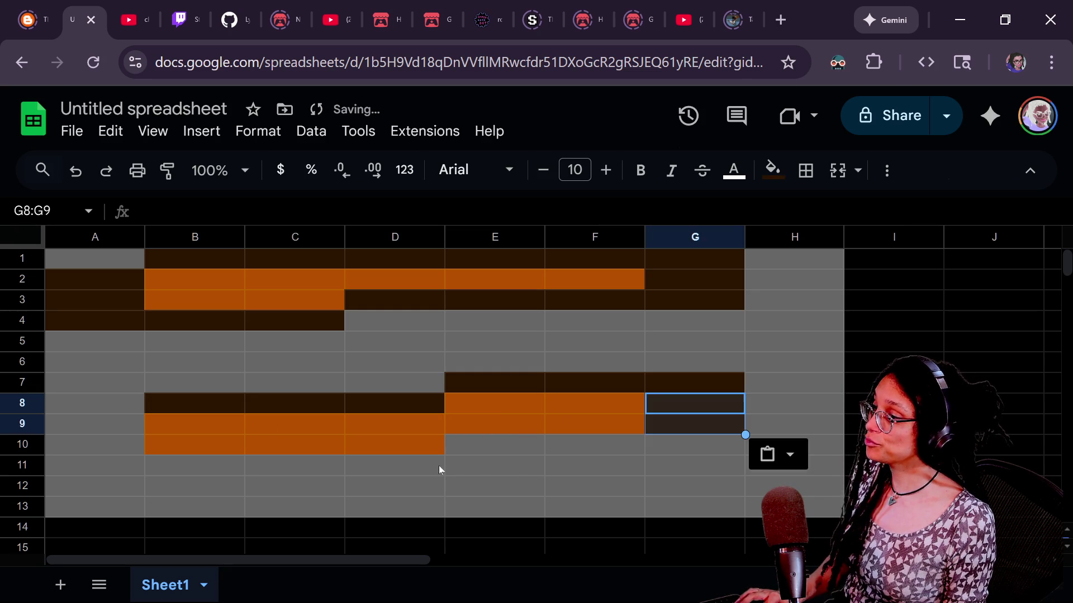
pyautogui.click(181, 428)
pyautogui.keyDown('shift'); pyautogui.click(190, 444); pyautogui.keyUp('shift')
pyautogui.hotkey('ctrl', 'v')
pyautogui.click(307, 443)
pyautogui.keyDown('shift'); pyautogui.click(392, 453); pyautogui.keyUp('shift')
pyautogui.hotkey('ctrl', 'v')
pyautogui.click(469, 434)
pyautogui.keyDown('shift'); pyautogui.click(629, 431); pyautogui.keyUp('shift')
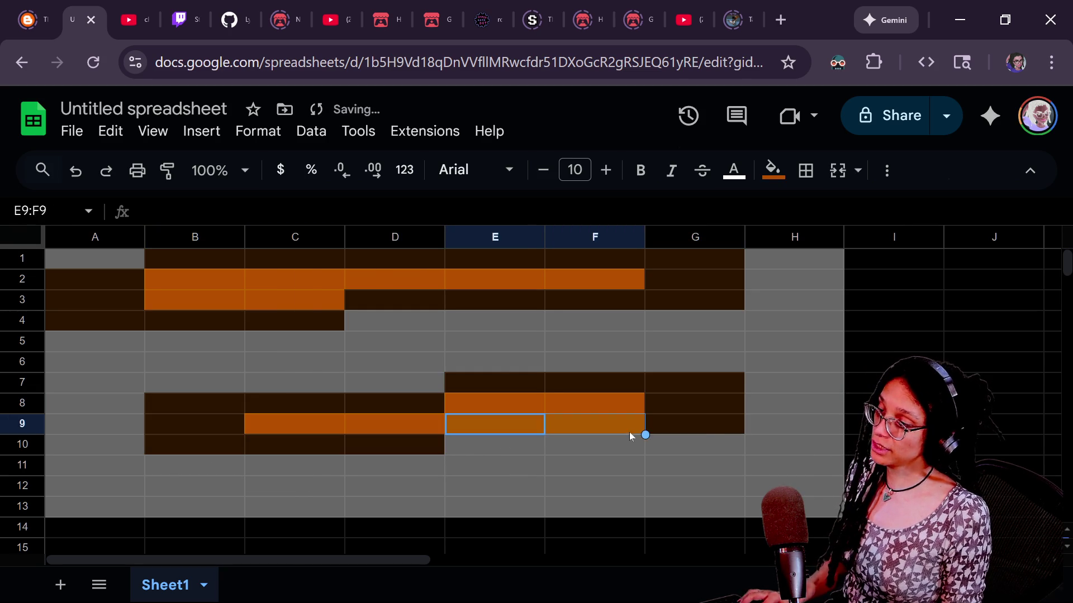
pyautogui.hotkey('ctrl', 'v')
pyautogui.click(443, 348)
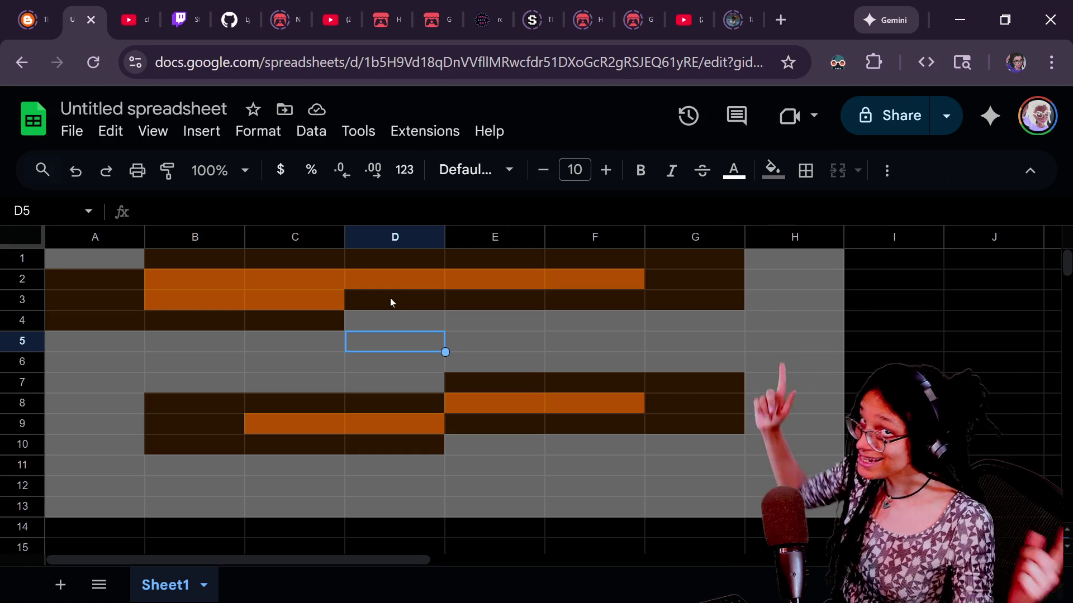
pyautogui.click(289, 235)
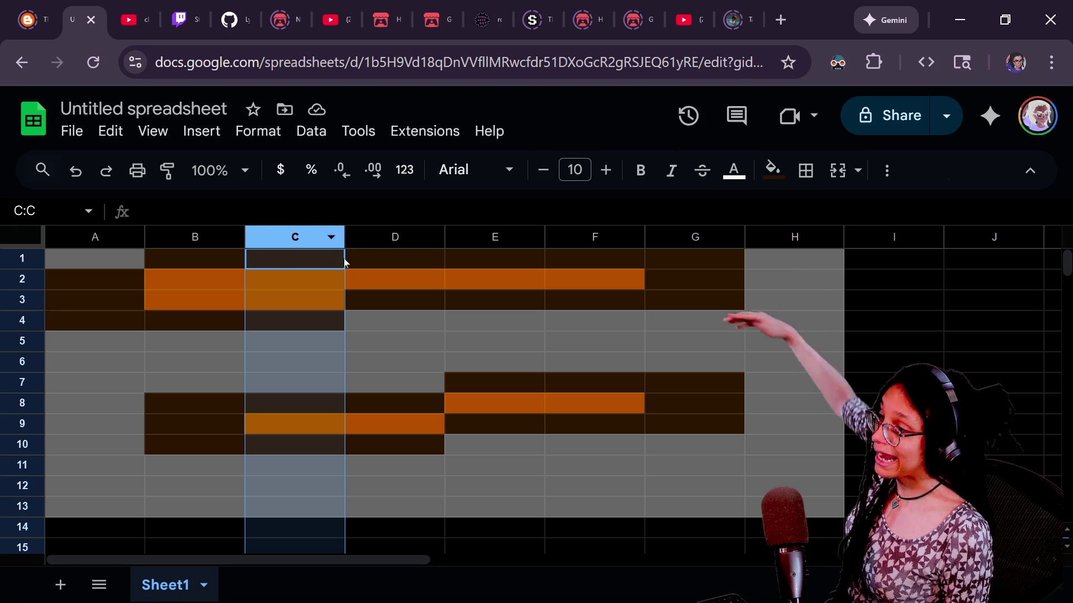
pyautogui.click(328, 336)
pyautogui.click(290, 243)
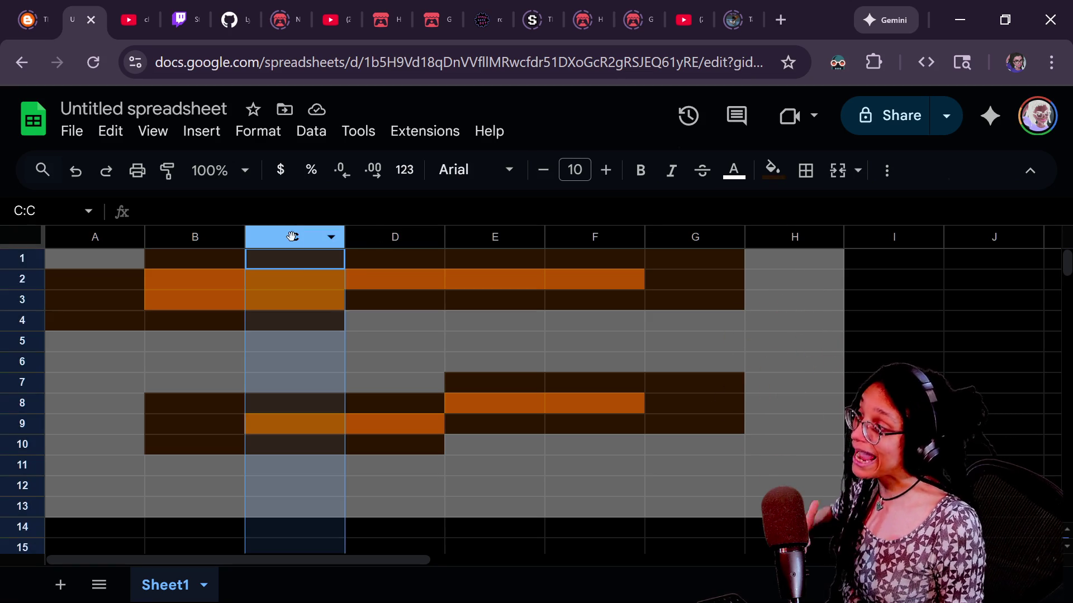
pyautogui.click(291, 280)
pyautogui.click(283, 256)
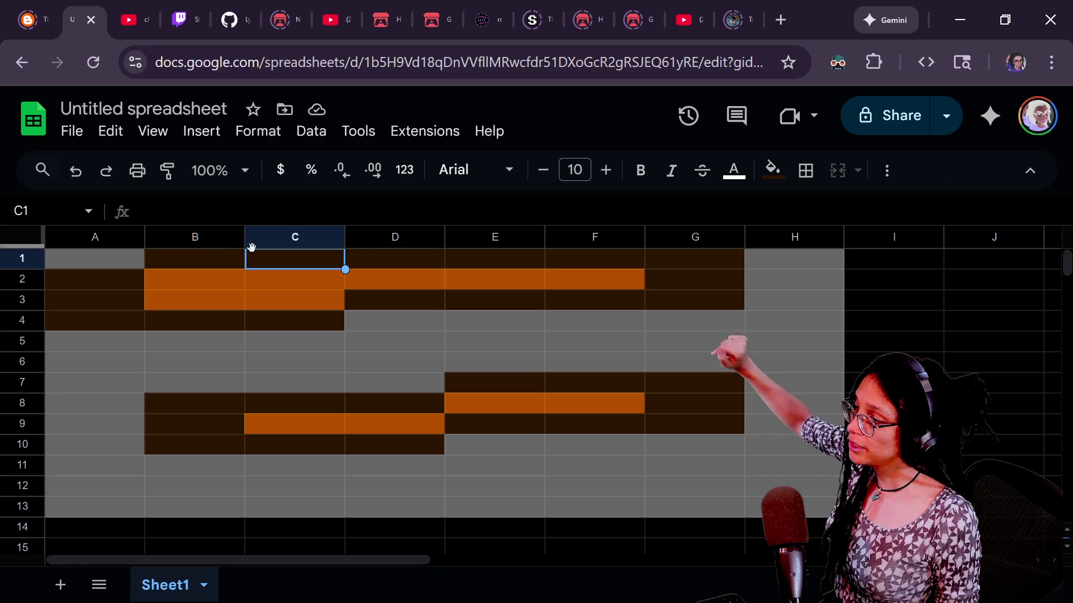
pyautogui.click(223, 257)
pyautogui.click(354, 254)
pyautogui.click(333, 257)
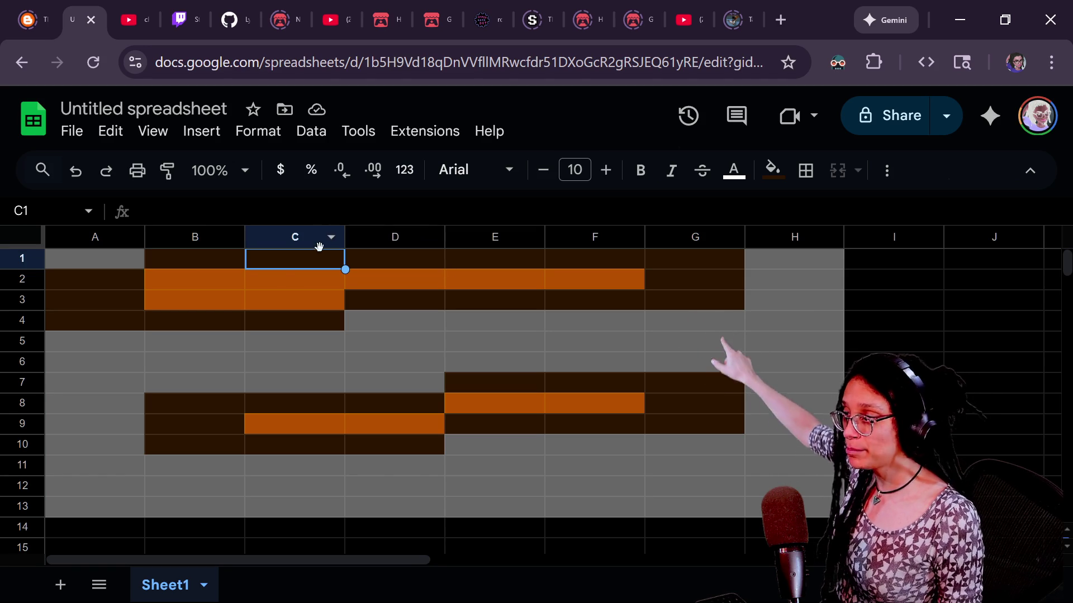
pyautogui.moveTo(593, 329)
pyautogui.mouseDown()
pyautogui.moveTo(351, 344)
pyautogui.moveTo(410, 290)
pyautogui.mouseUp()
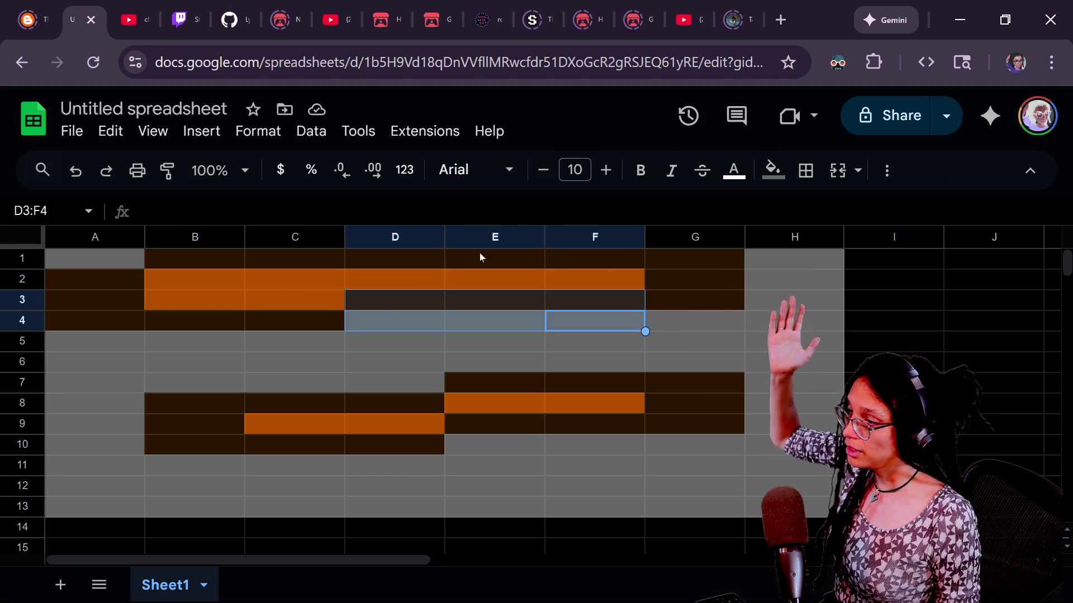
pyautogui.click(709, 280)
pyautogui.click(704, 267)
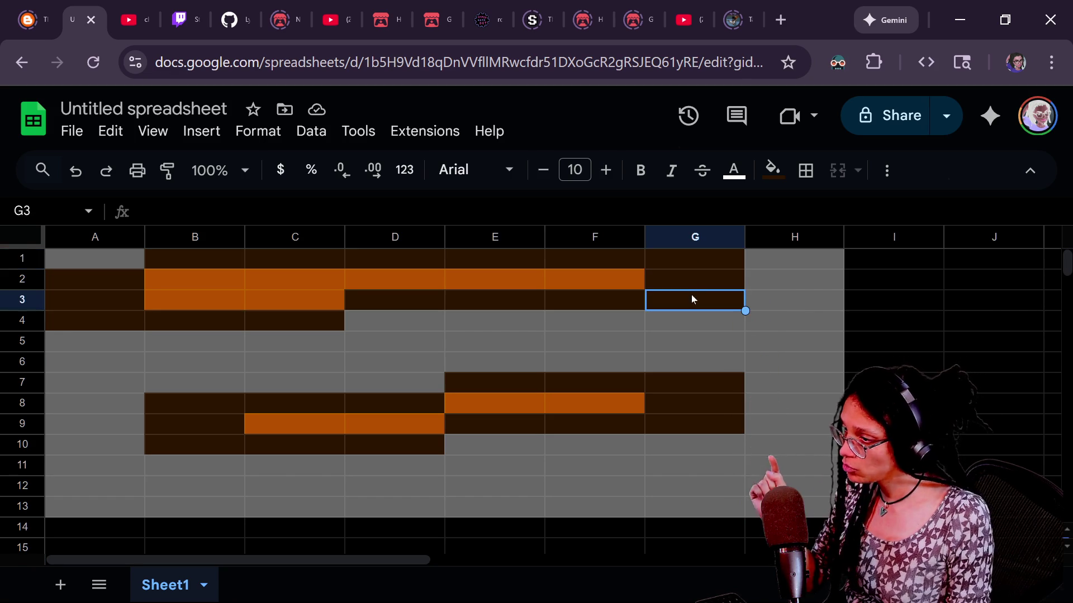
pyautogui.click(694, 280)
pyautogui.press('Right')
pyautogui.click(622, 281)
pyautogui.click(675, 257)
# - Recolour wall cell G2 blue
pyautogui.click(672, 286)
pyautogui.click(772, 170)
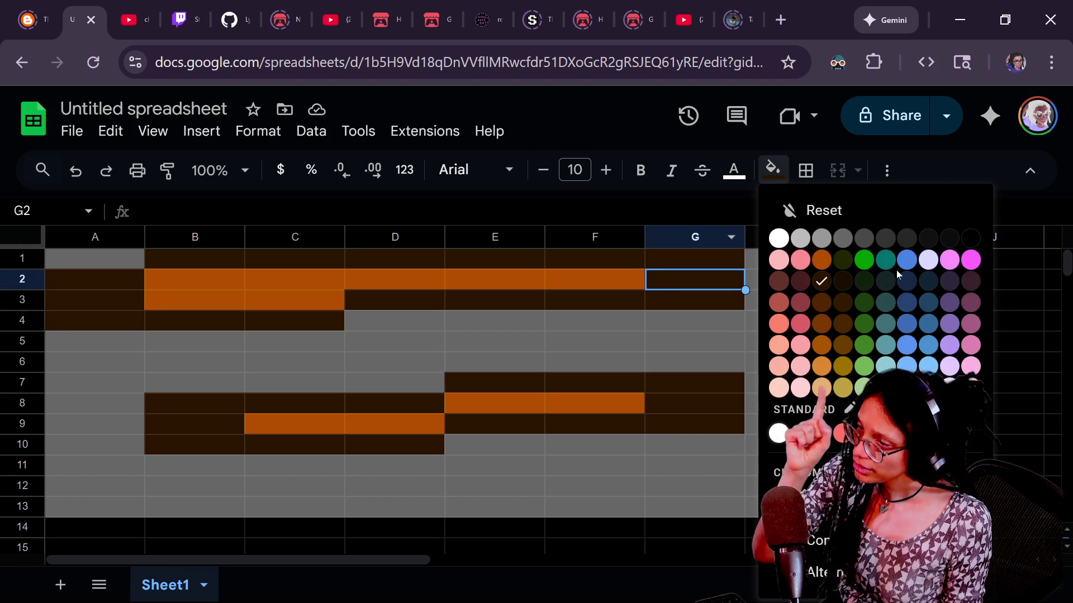
pyautogui.click(902, 263)
pyautogui.click(693, 363)
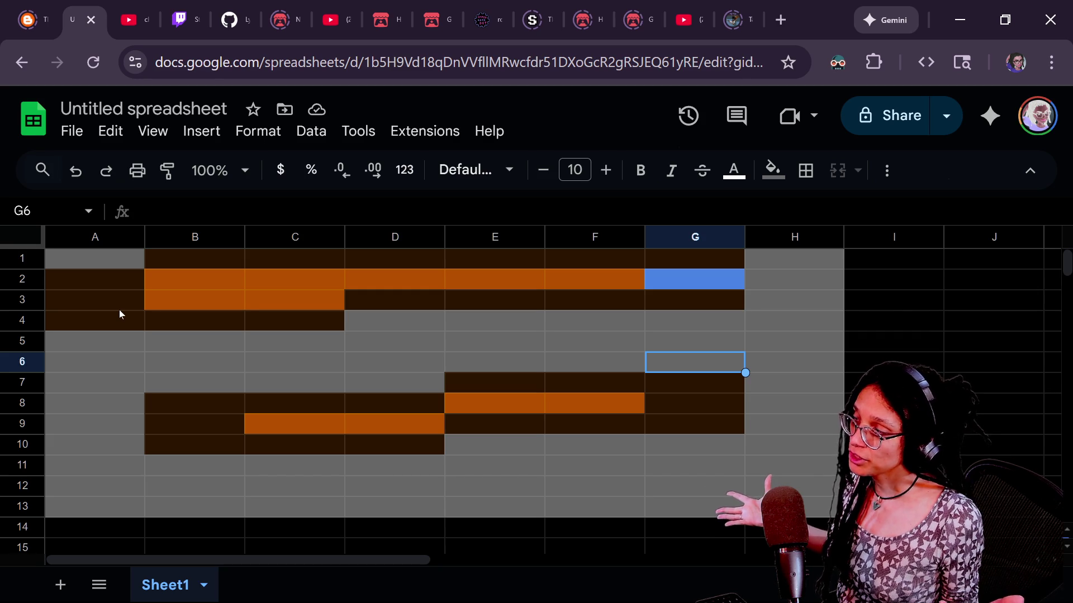
# - Give cells B4 and C8 the same blue fill
pyautogui.click(259, 326)
pyautogui.click(235, 328)
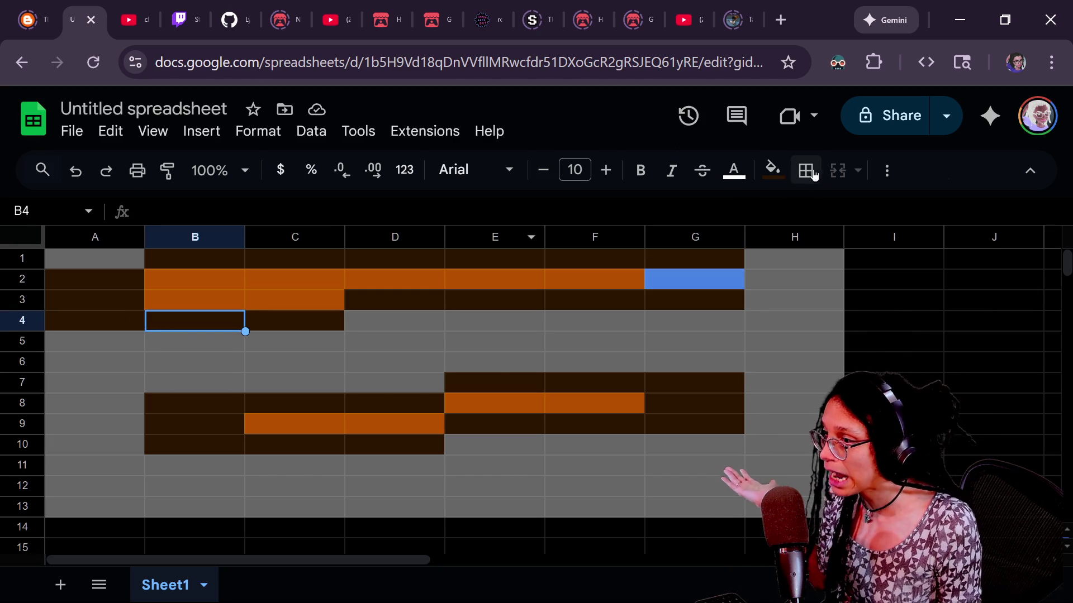
pyautogui.click(773, 169)
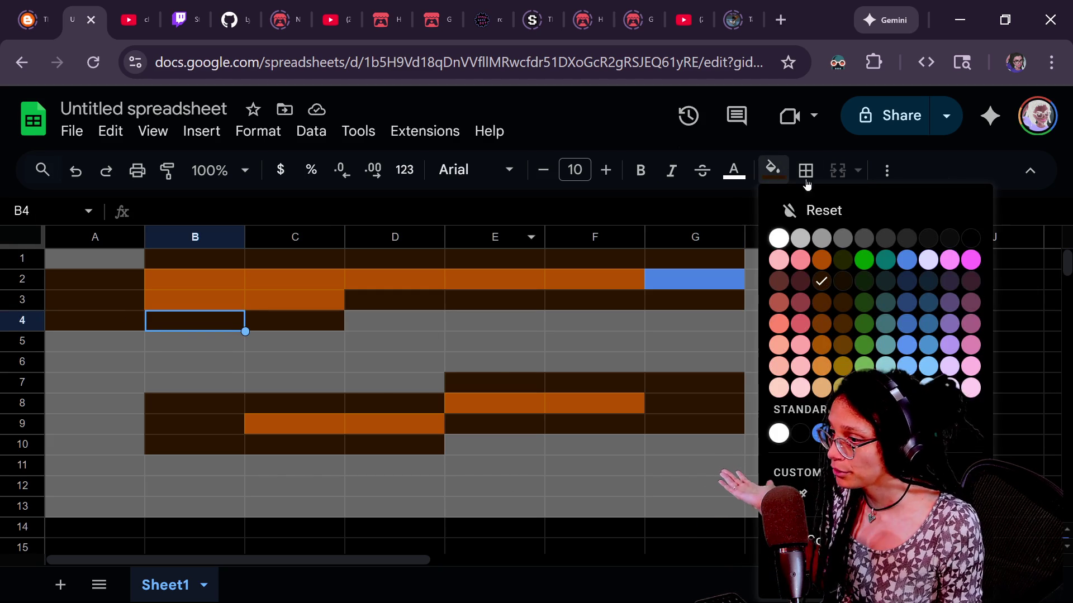
pyautogui.click(905, 262)
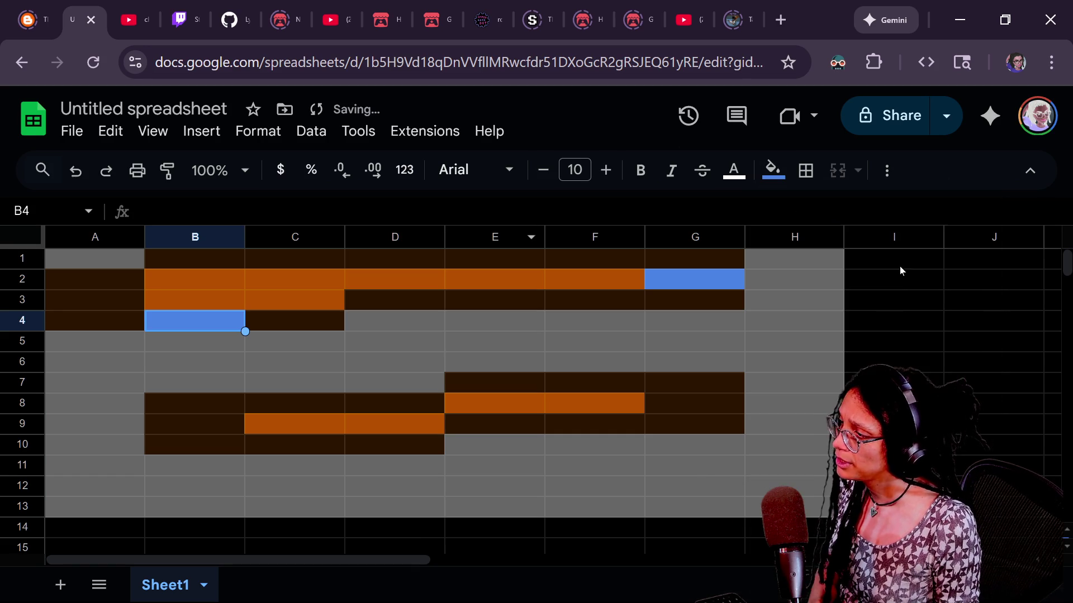
pyautogui.click(341, 403)
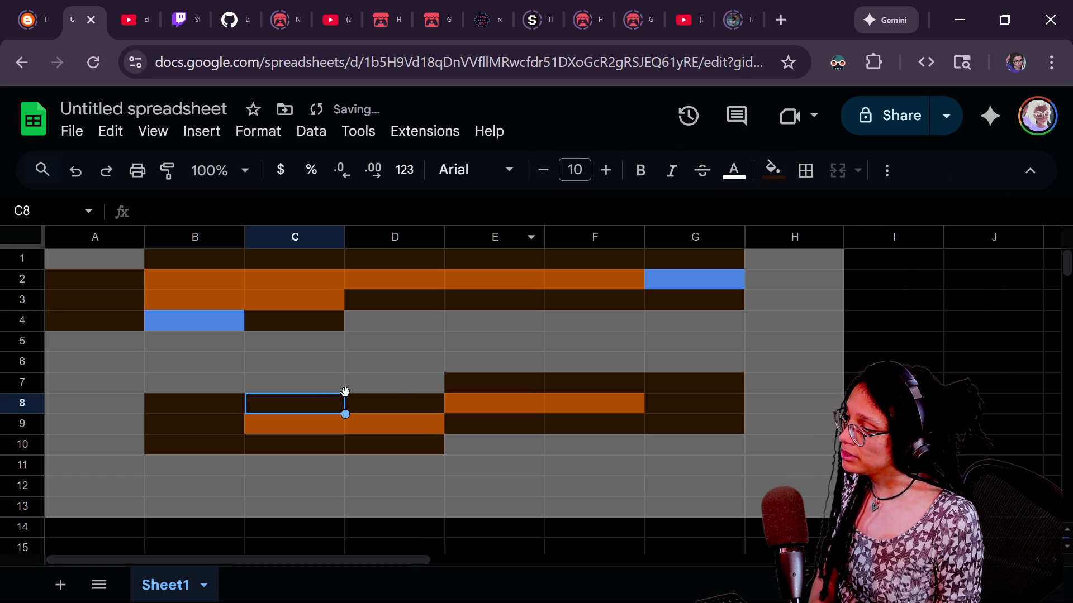
pyautogui.click(773, 169)
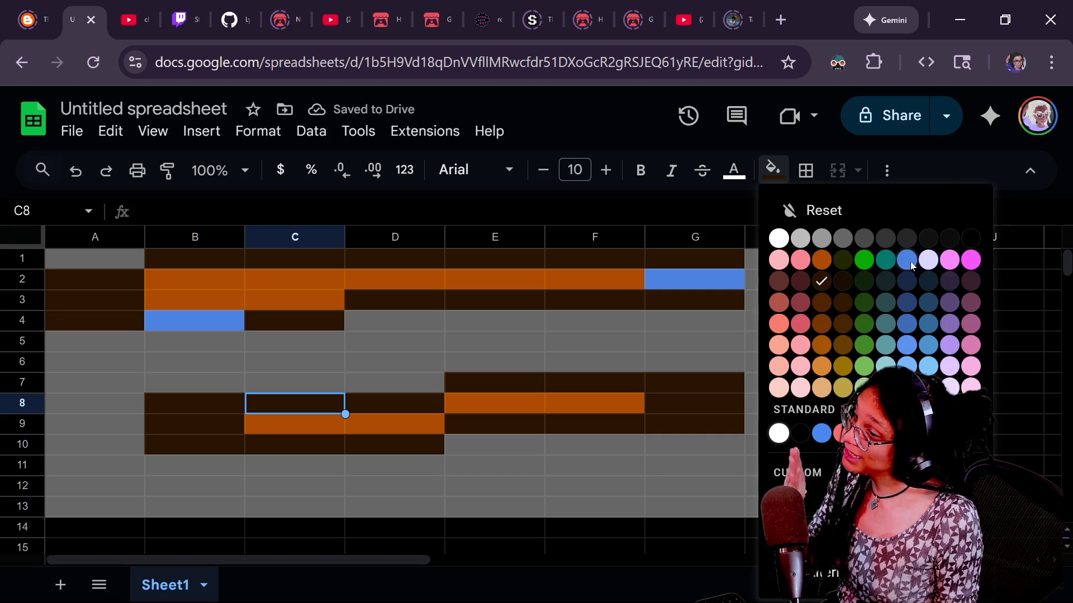
pyautogui.click(907, 261)
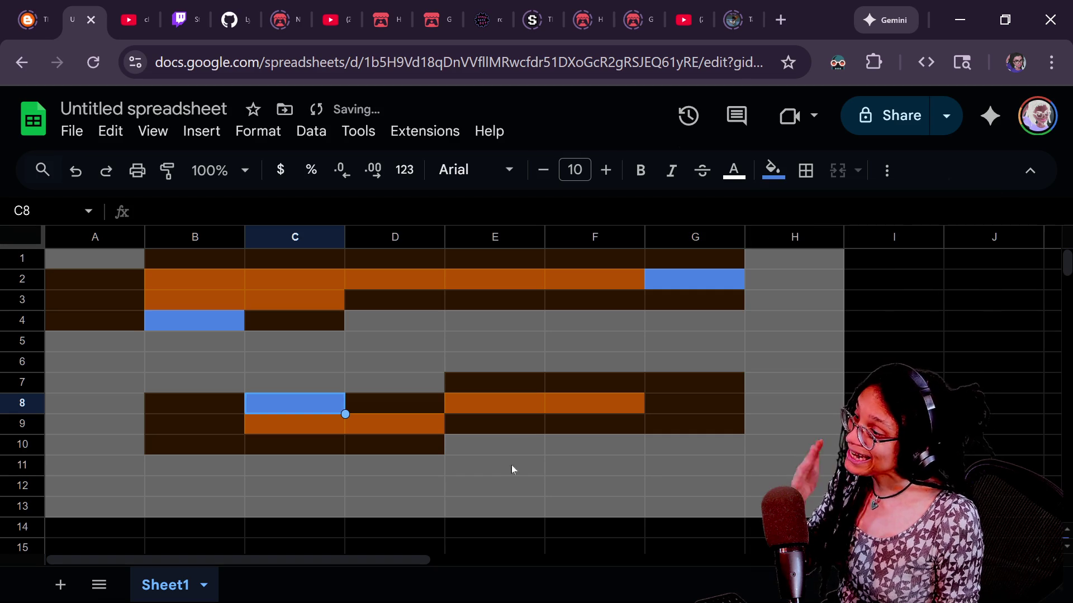
pyautogui.click(613, 426)
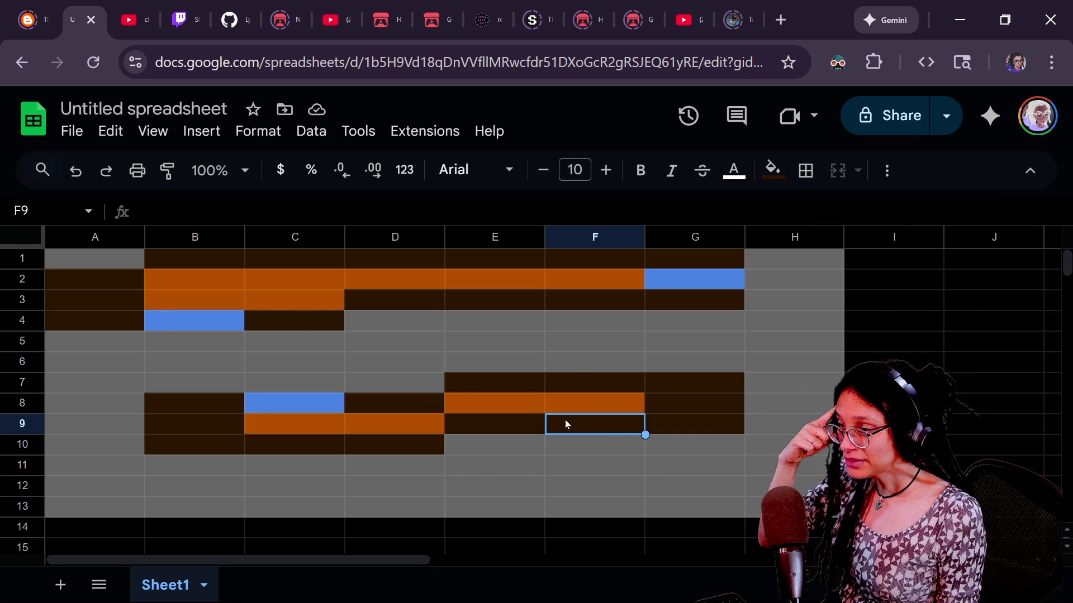
pyautogui.click(223, 327)
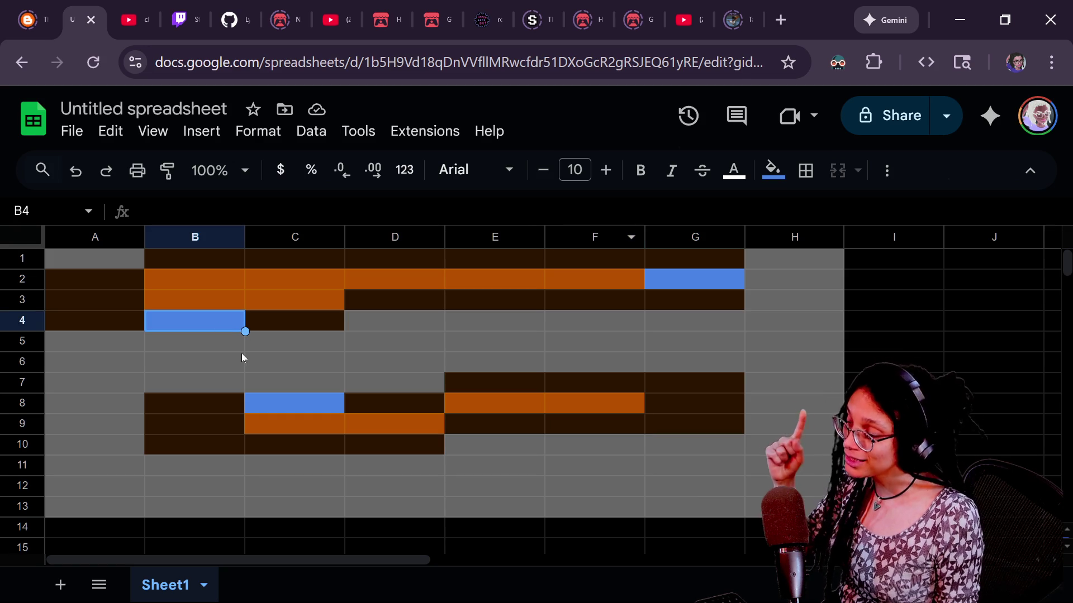
pyautogui.click(264, 385)
pyautogui.click(304, 419)
pyautogui.click(208, 341)
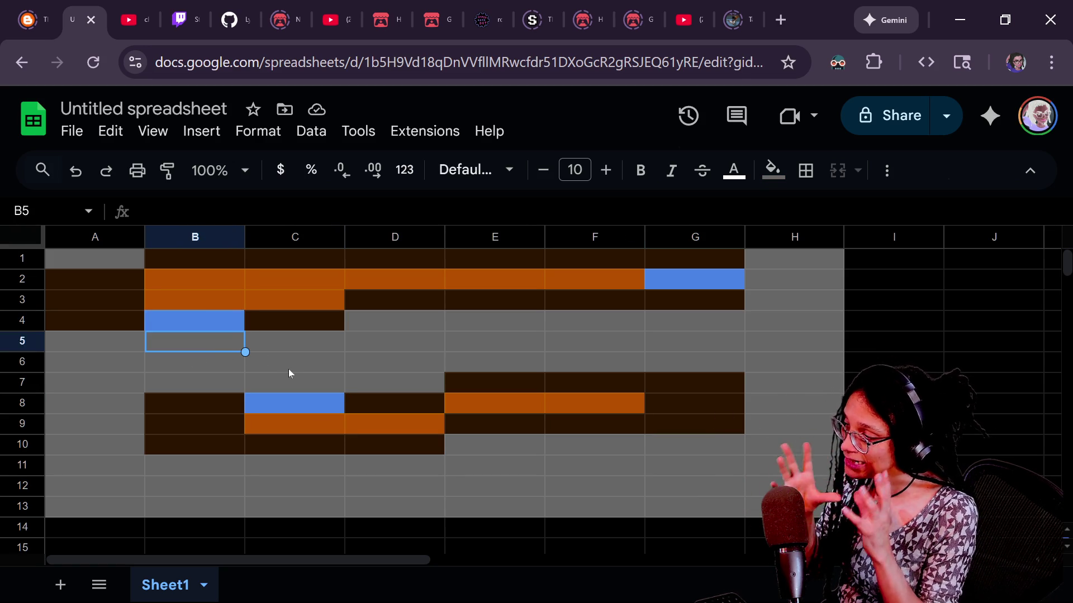
# - Fill B5:C5, C7 and C6 with pink
pyautogui.click(172, 321)
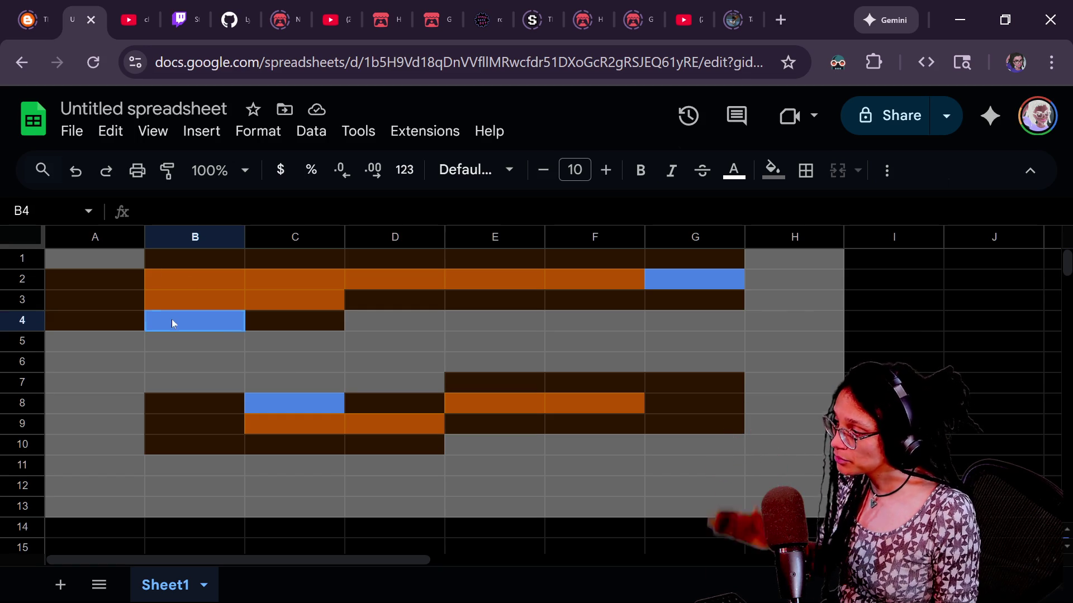
pyautogui.click(317, 404)
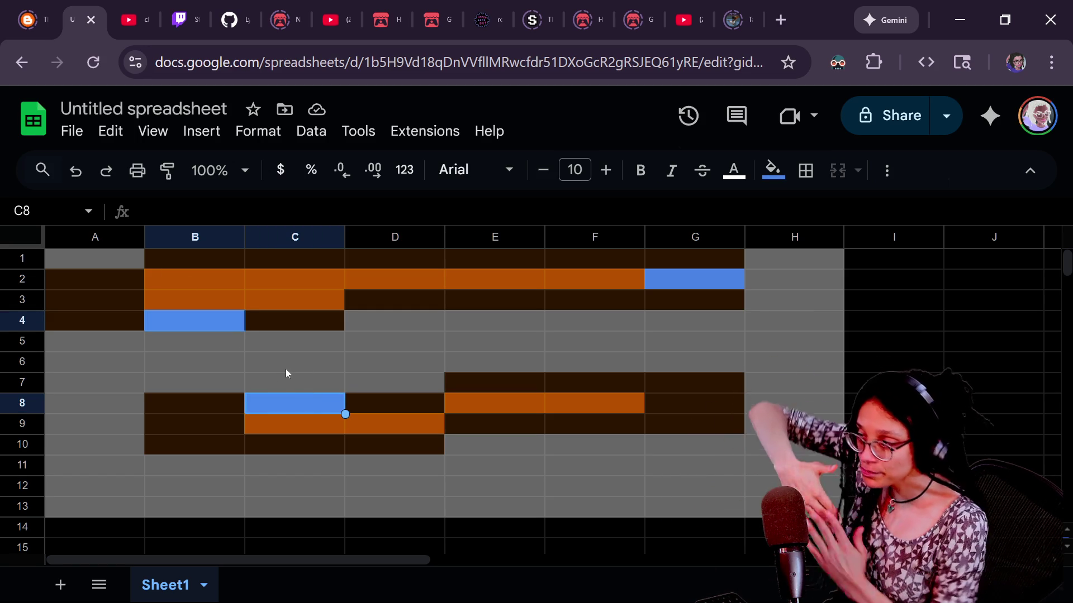
pyautogui.click(201, 306)
pyautogui.click(215, 337)
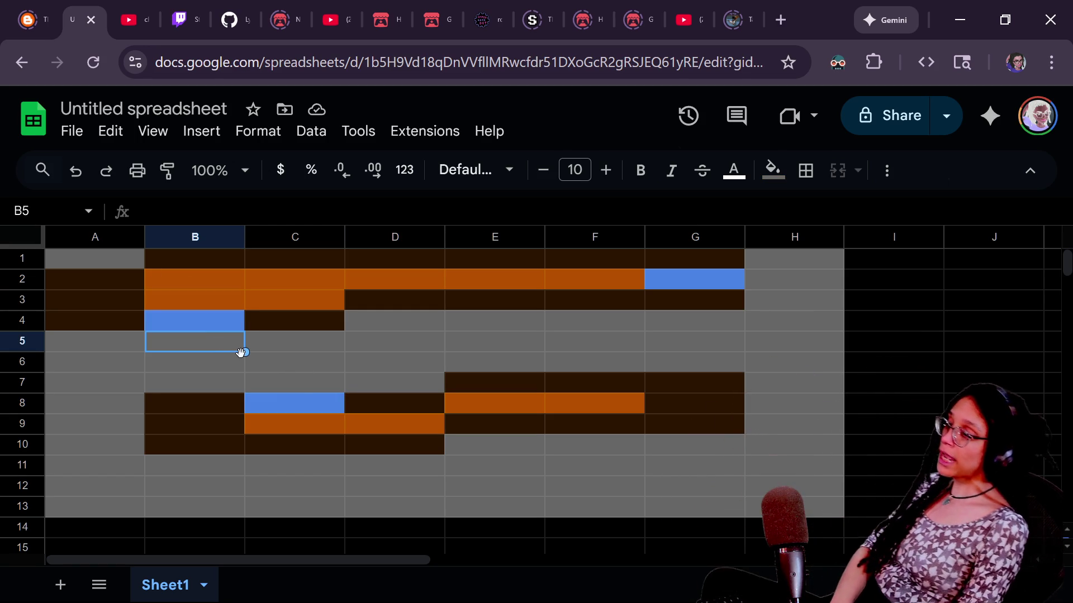
pyautogui.moveTo(239, 352); pyautogui.dragTo(288, 355)
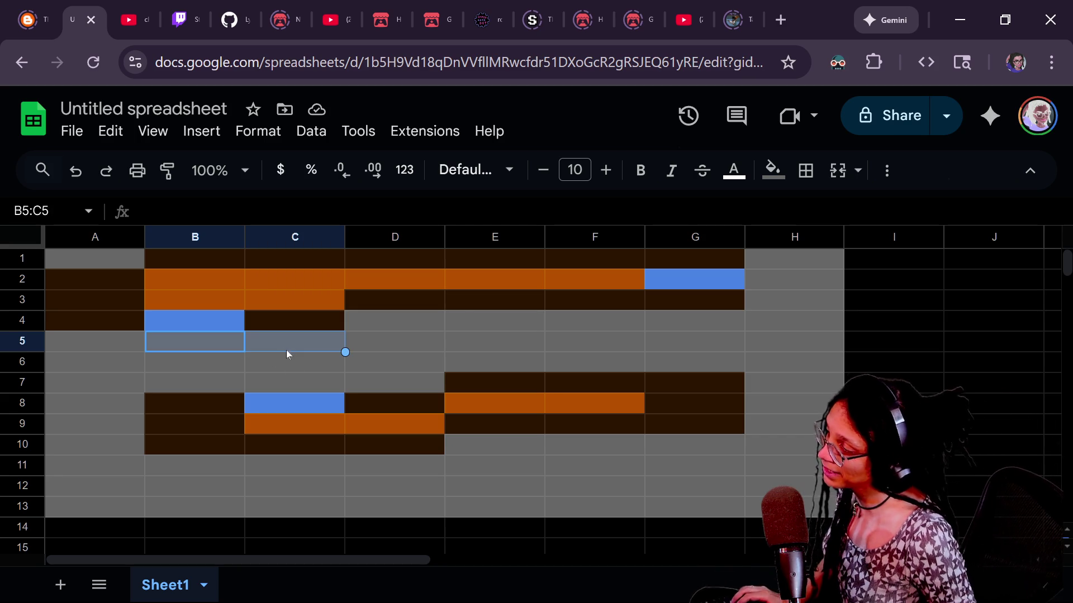
pyautogui.click(296, 386)
pyautogui.click(773, 171)
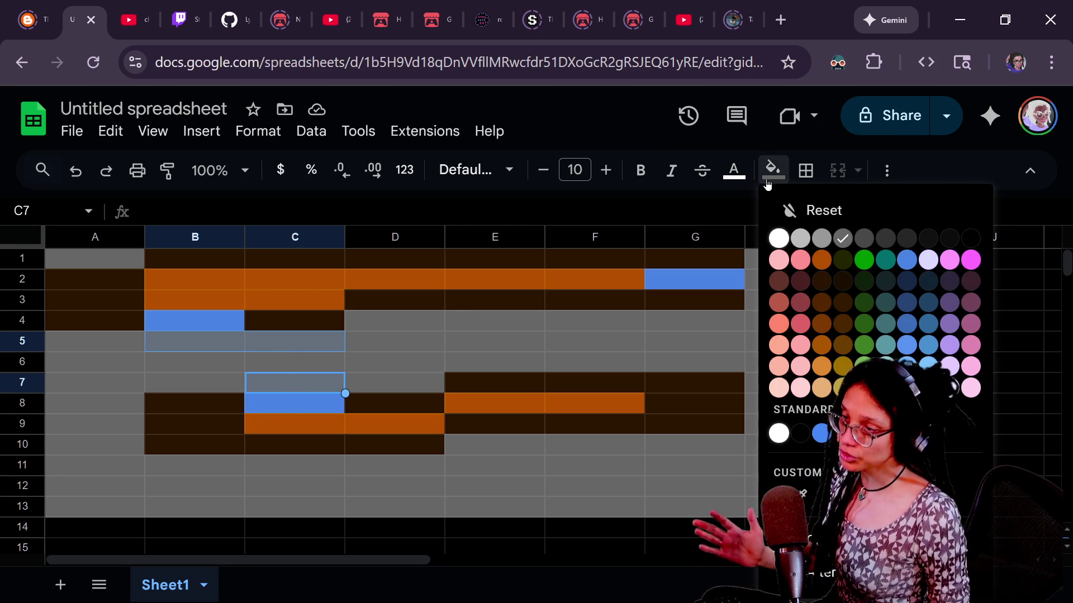
pyautogui.click(950, 260)
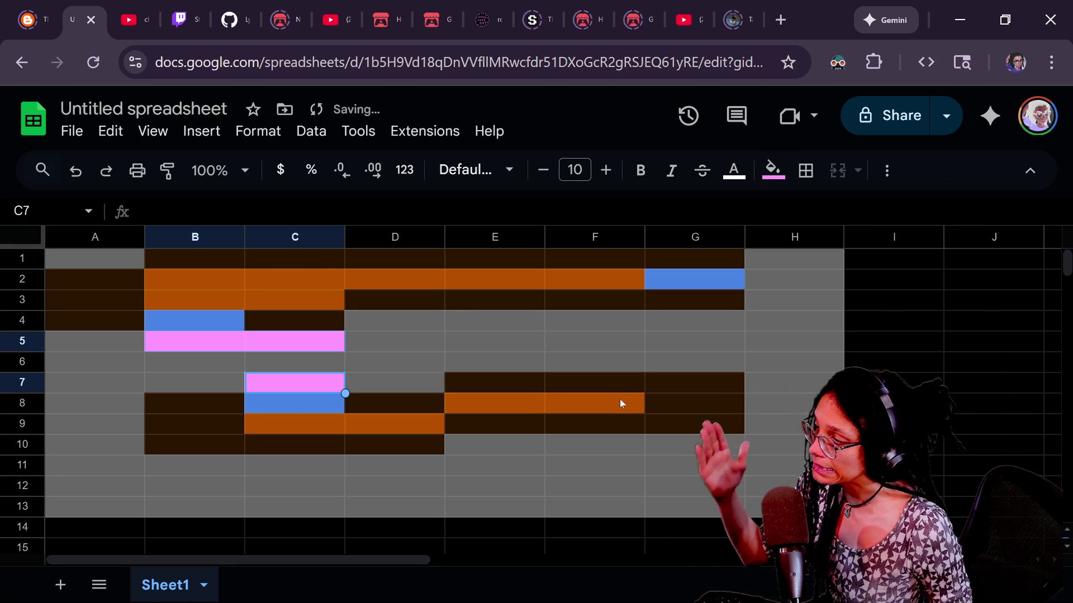
pyautogui.press('Up')
pyautogui.click(773, 171)
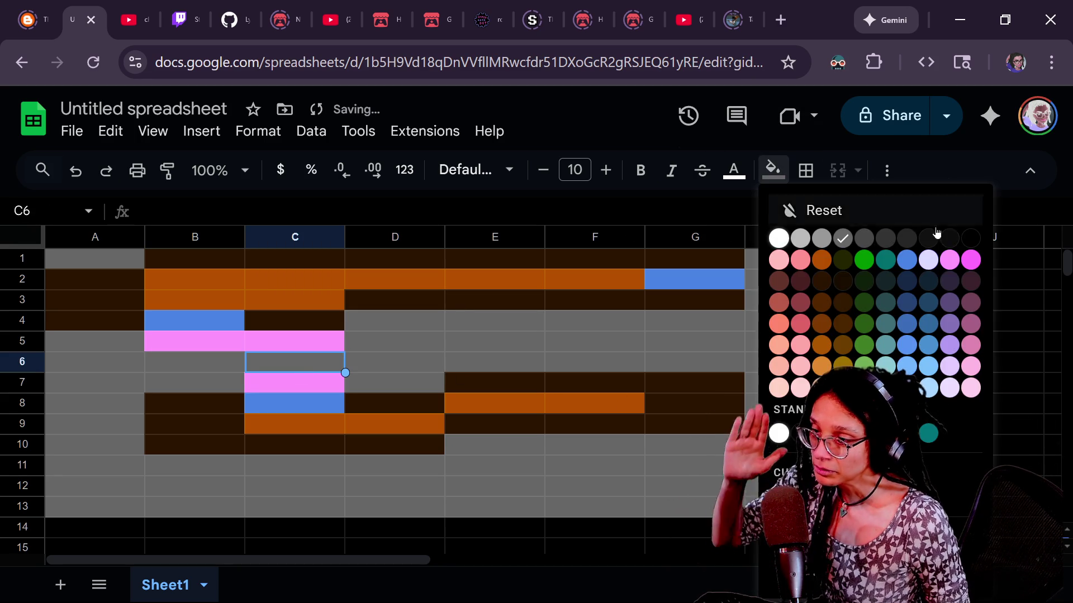
pyautogui.click(948, 259)
# - Fill cell C2 light red
pyautogui.click(689, 322)
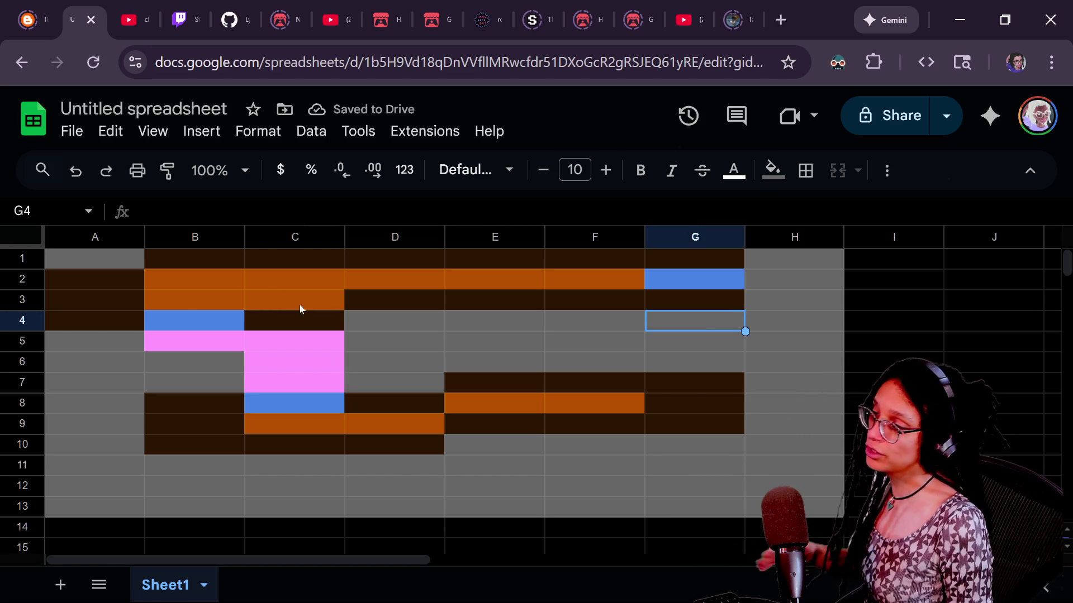
pyautogui.click(177, 281)
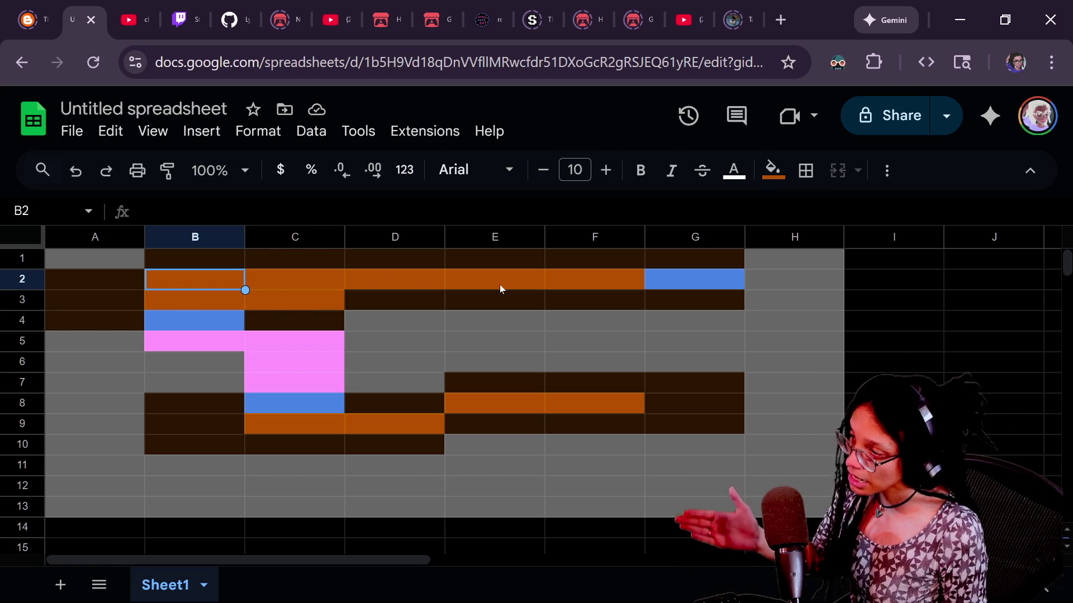
pyautogui.click(480, 279)
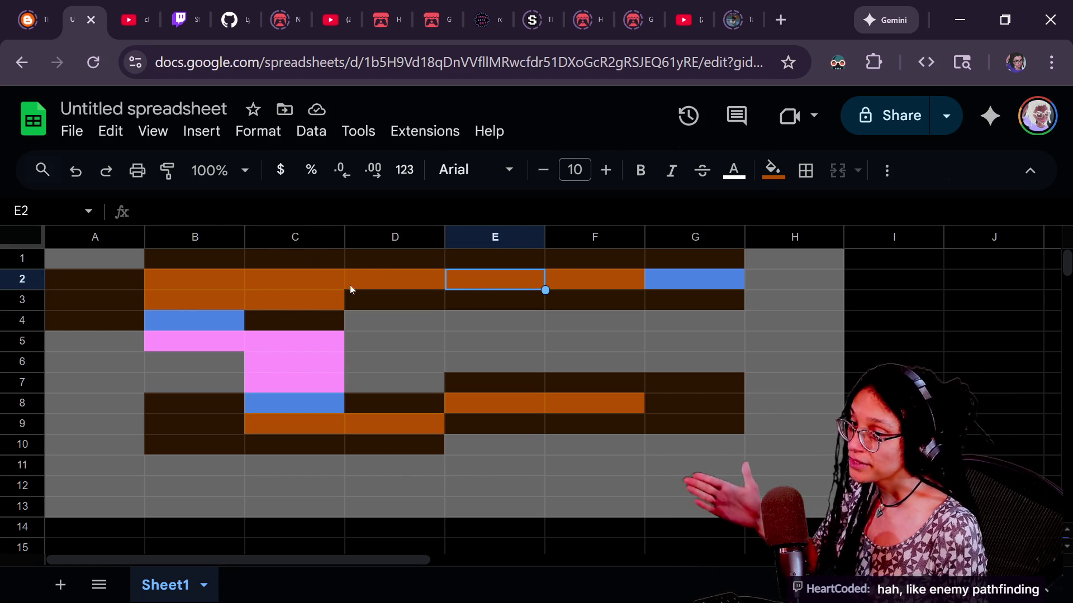
pyautogui.click(355, 275)
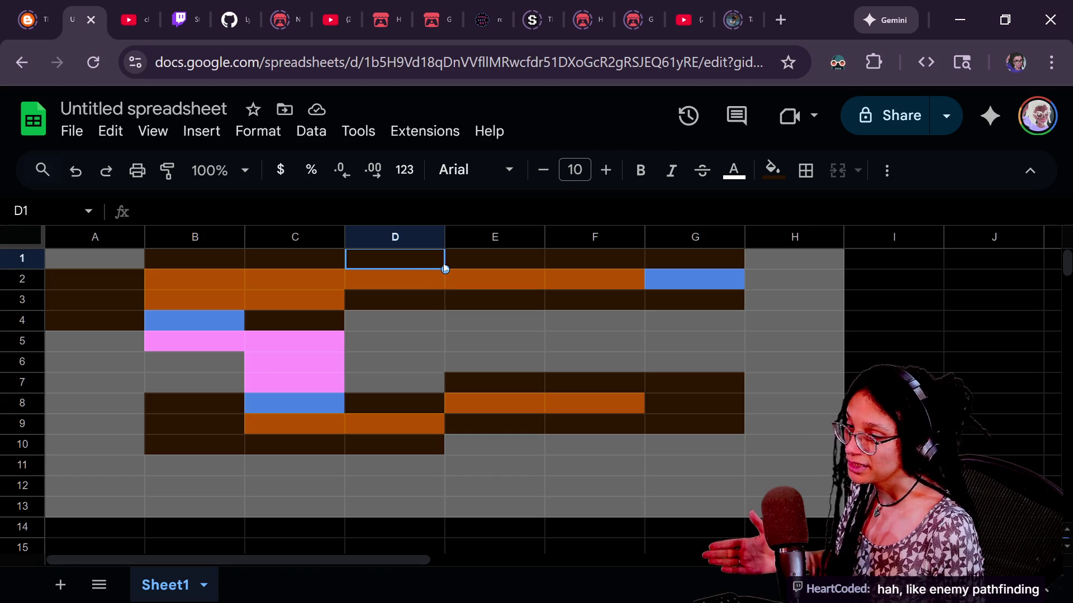
pyautogui.click(254, 278)
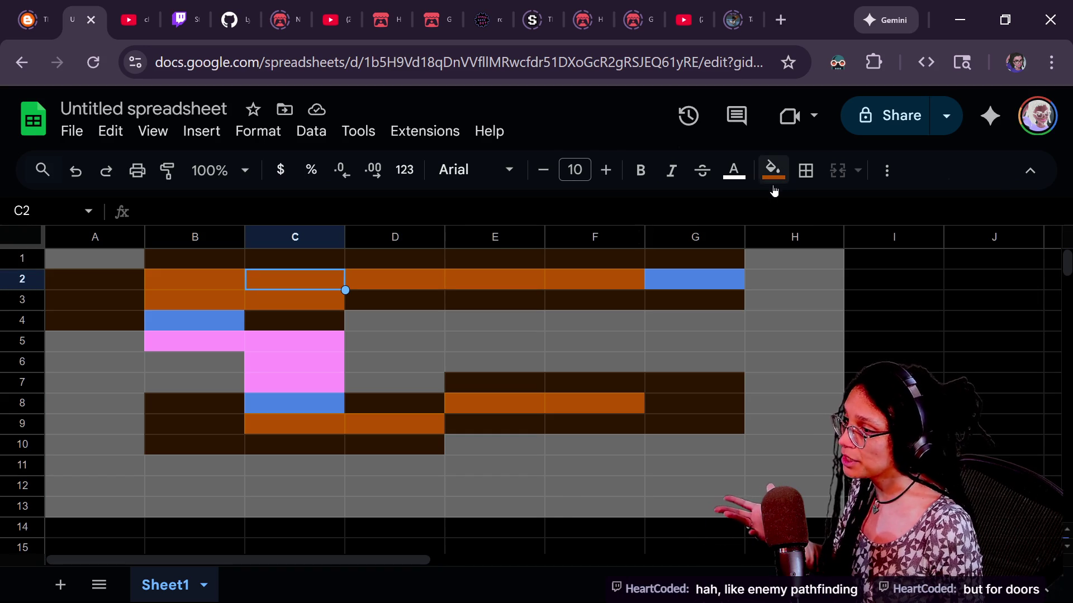
pyautogui.click(773, 169)
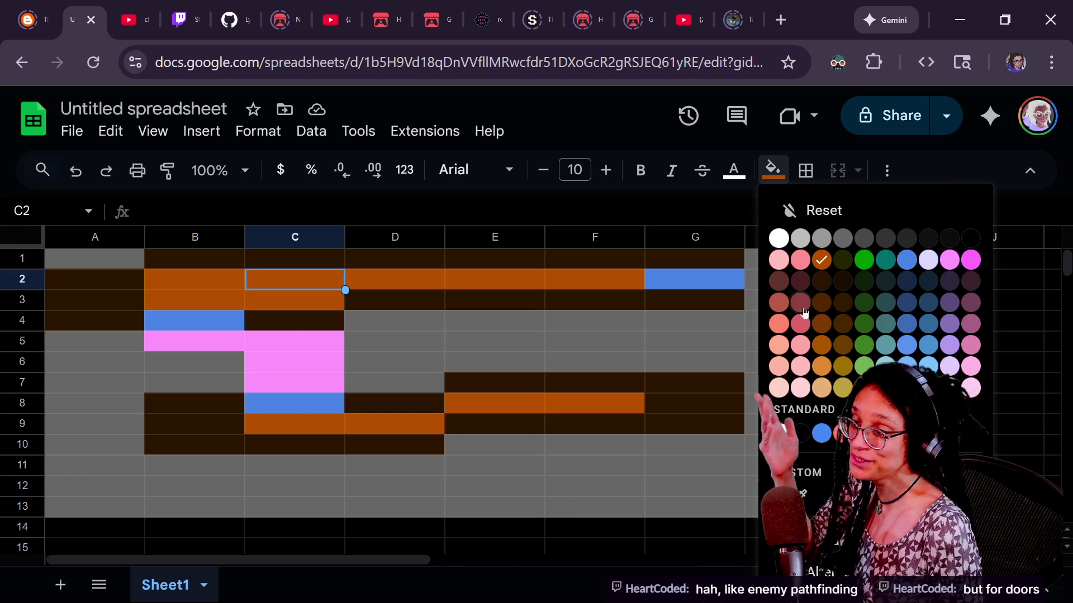
pyautogui.click(800, 323)
# - Fill cell E8 green
pyautogui.click(305, 345)
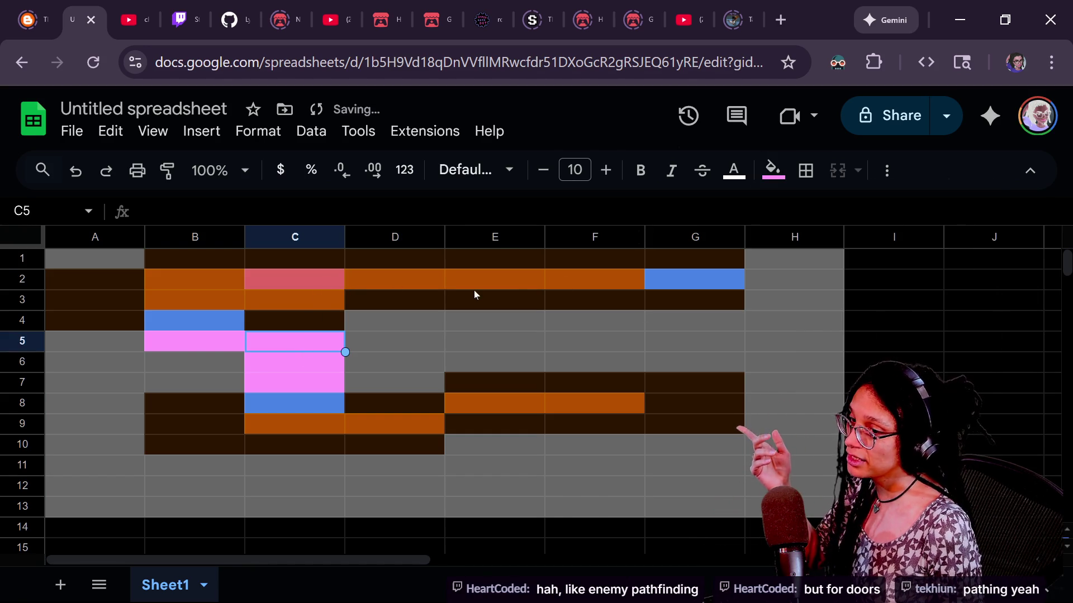
pyautogui.click(487, 403)
pyautogui.click(773, 169)
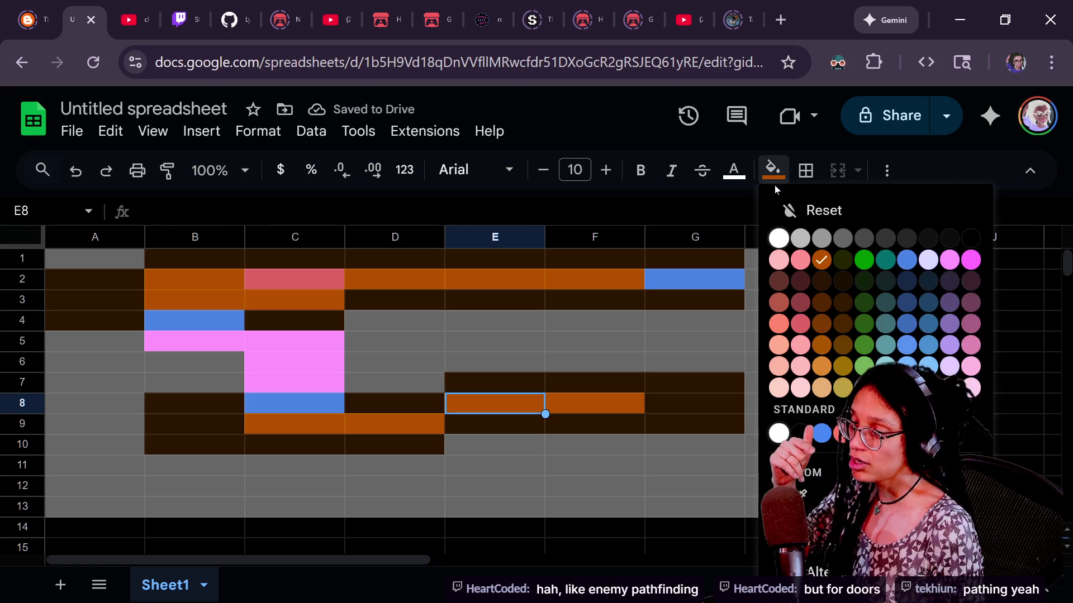
pyautogui.click(861, 267)
pyautogui.click(601, 387)
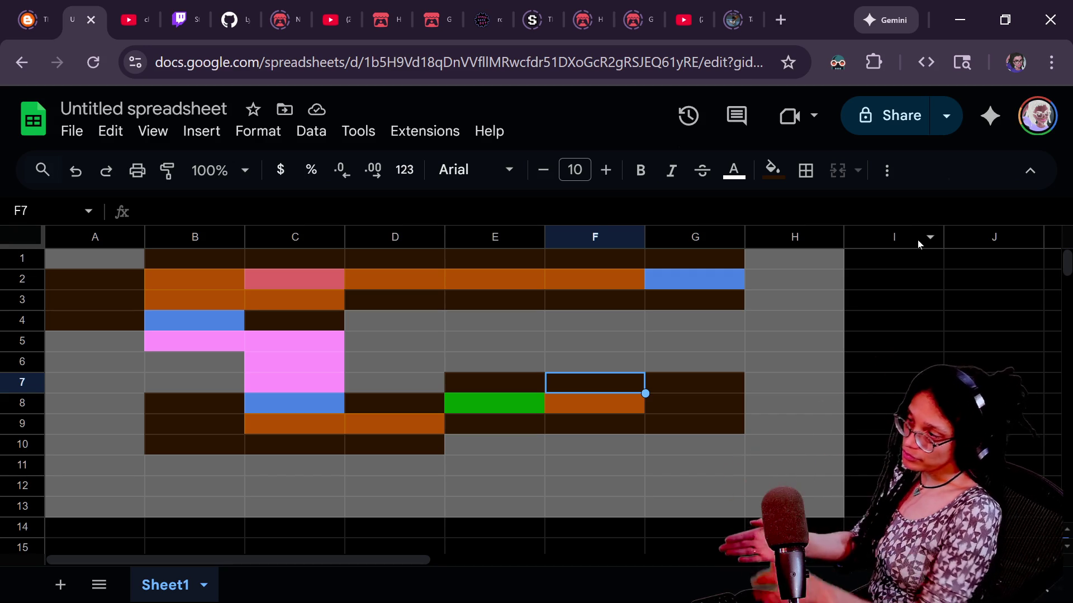
pyautogui.moveTo(918, 240); pyautogui.dragTo(492, 238)
pyautogui.click(233, 348)
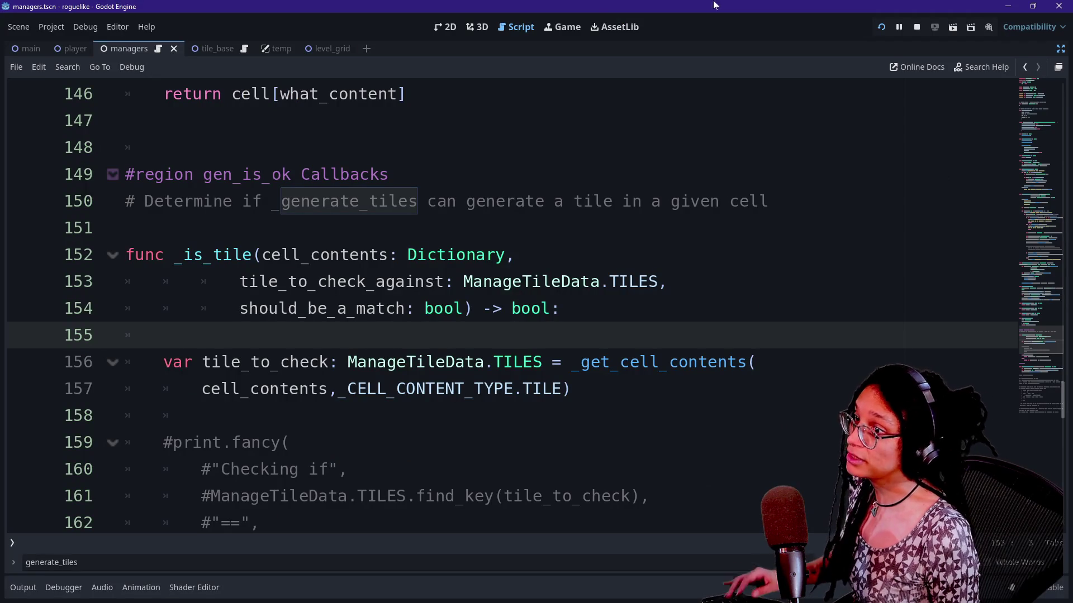
# - Show the running game's 24×12 tile grid numbered 0–287, then switch to the browser
pyautogui.click(574, 29)
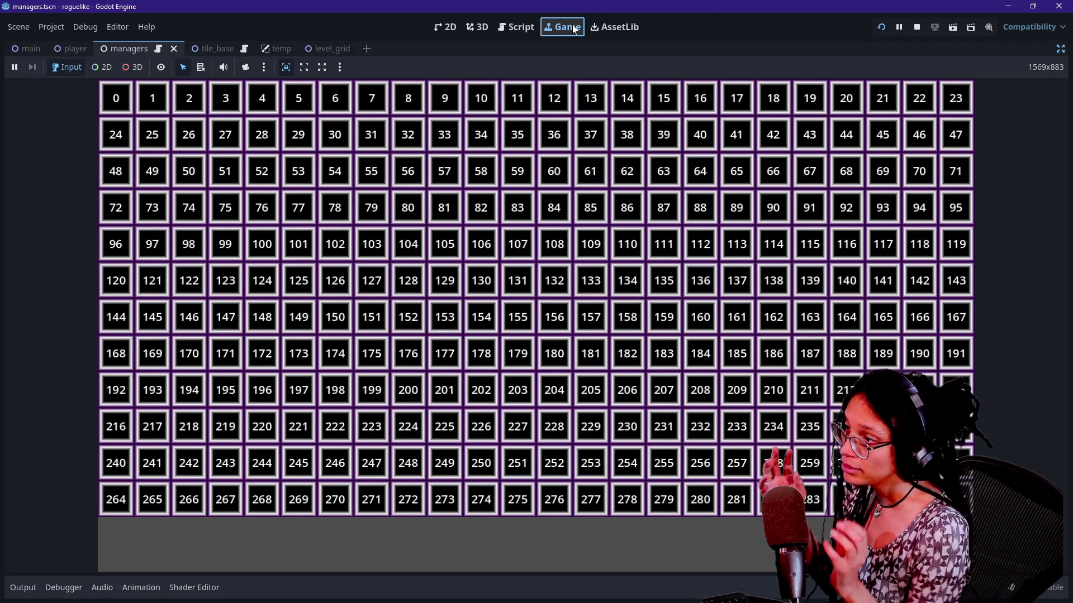
pyautogui.click(227, 128)
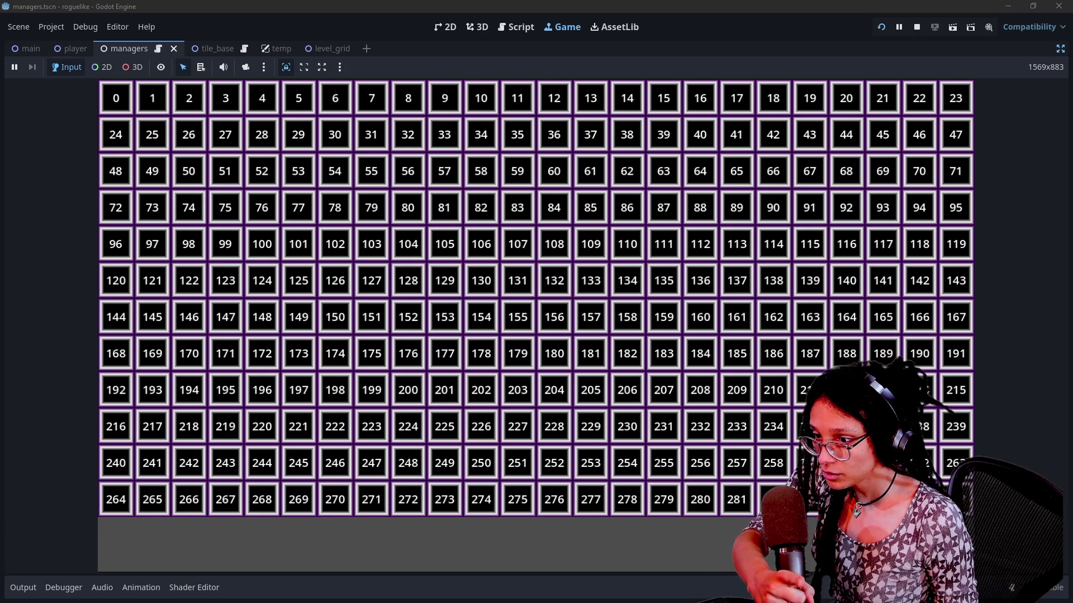
pyautogui.hotkey('alt', 'Tab')
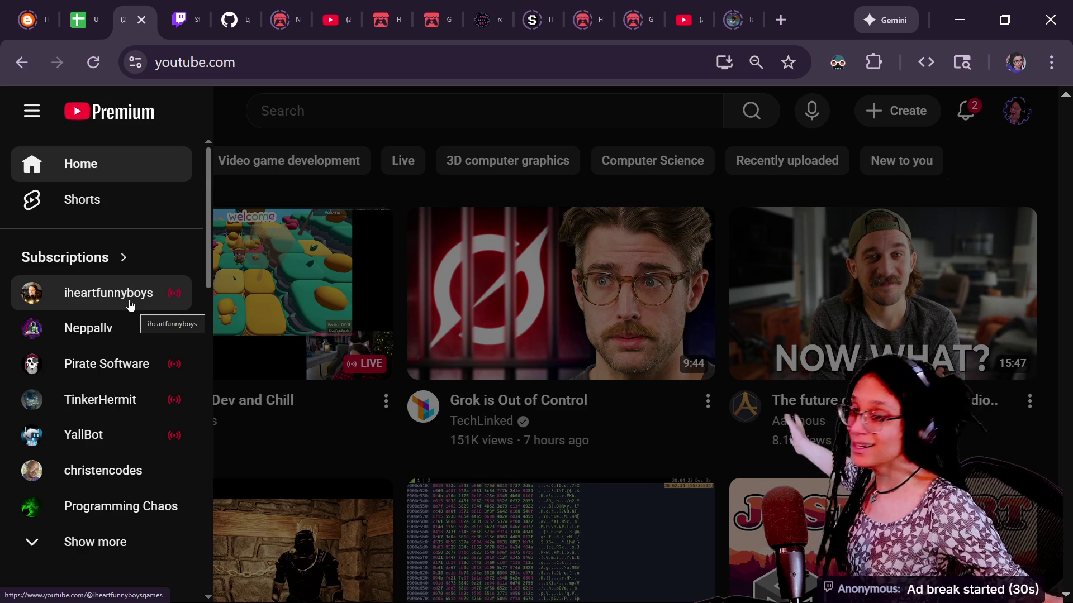
# - Open the subscribed channel's live stream and select its page address
pyautogui.click(130, 305)
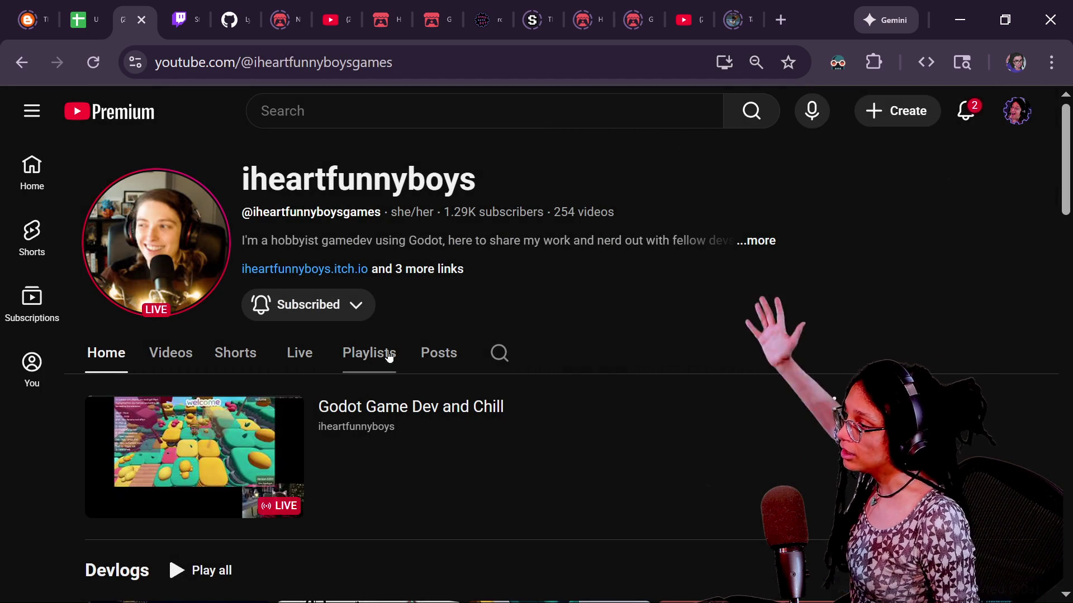
pyautogui.click(397, 397)
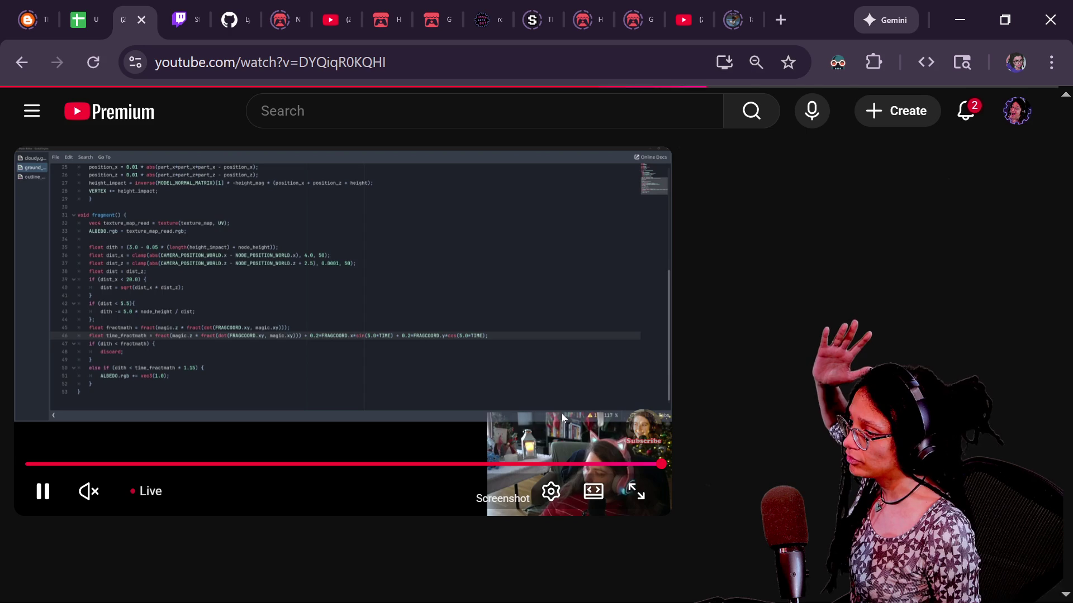
pyautogui.scroll(-2, 475, 497)
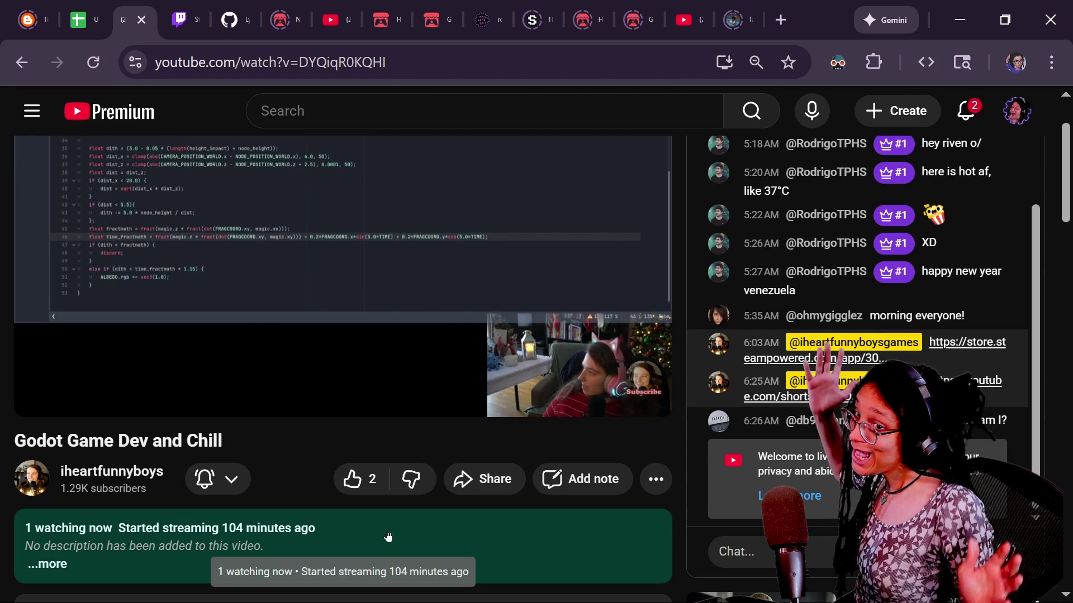
pyautogui.scroll(2, 305, 505)
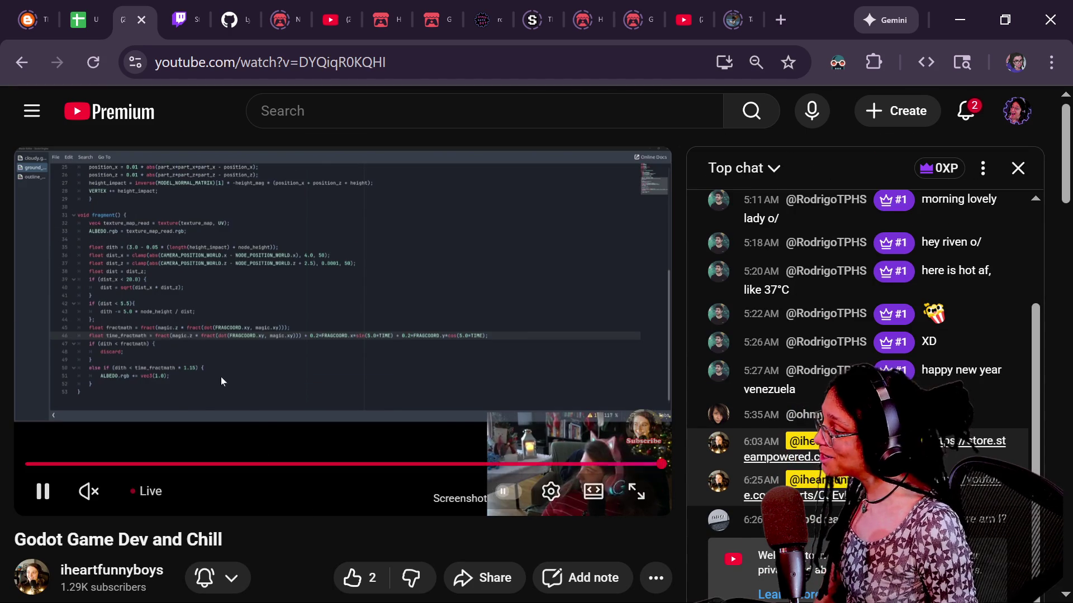
pyautogui.hotkey('ctrl', 'l')
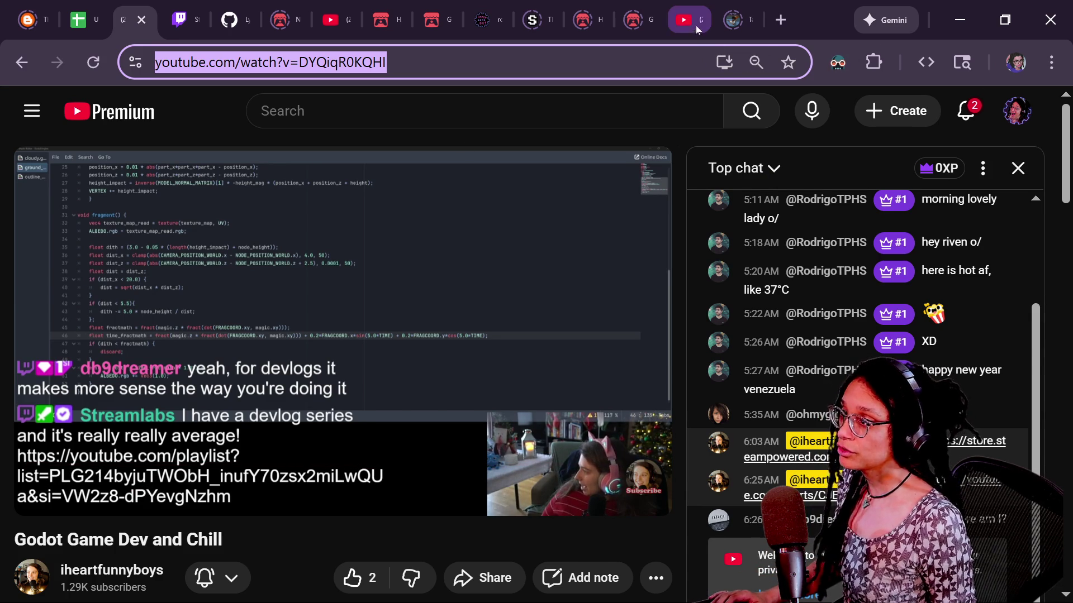
pyautogui.hotkey('alt', 'Tab')
pyautogui.hotkey('alt', 'Tab')
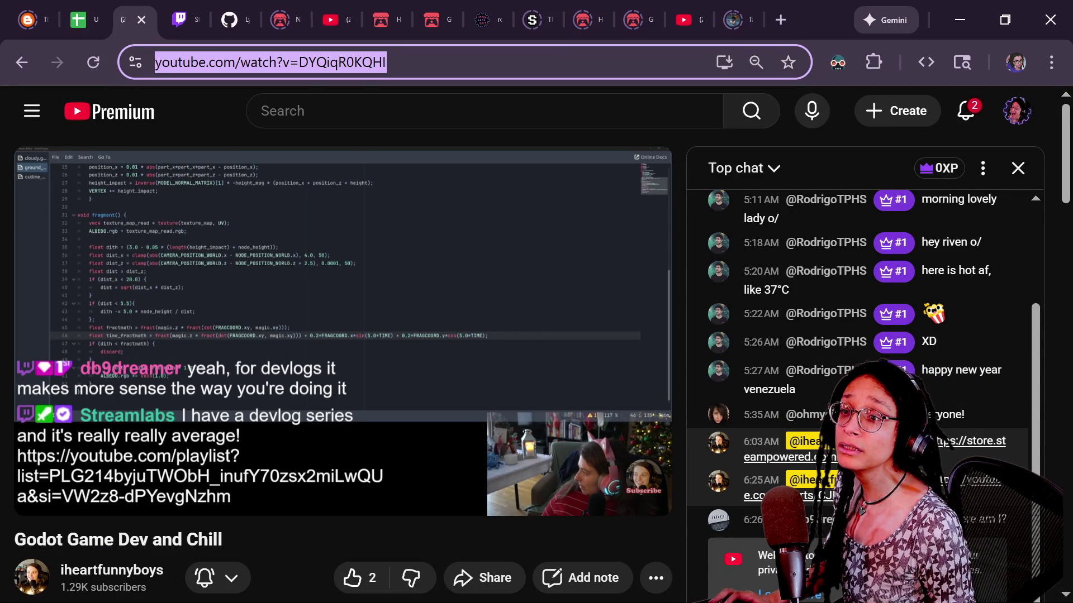
pyautogui.hotkey('alt', 'Tab')
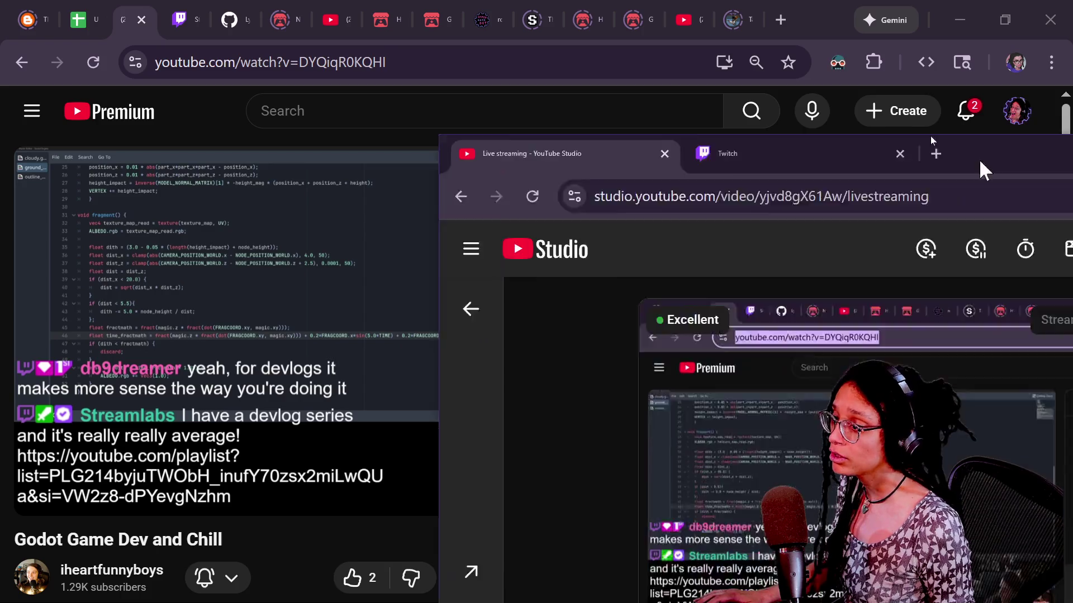
# - Add a Customization redirect to the other channel's 'Godot Game Dev and Chill' live video
pyautogui.scroll(-1, 630, 280)
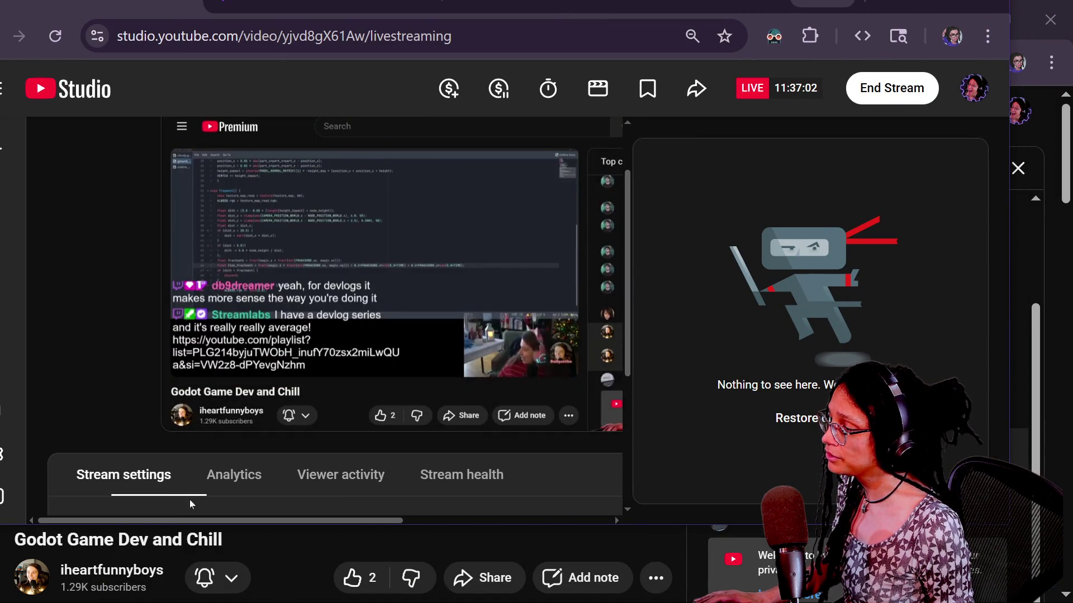
pyautogui.moveTo(199, 520); pyautogui.dragTo(417, 526)
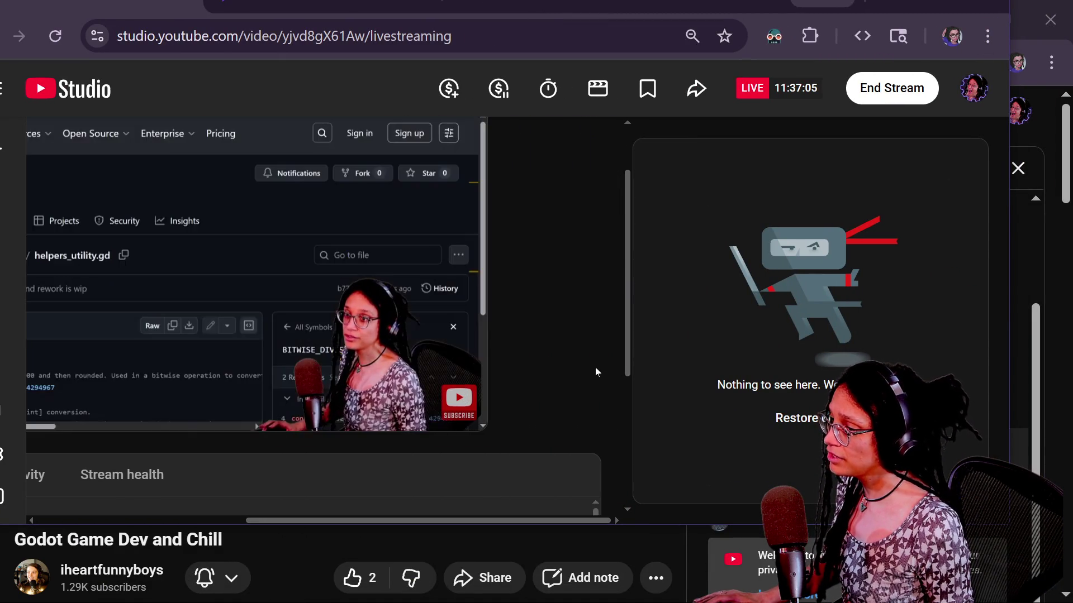
pyautogui.scroll(-1, 628, 378)
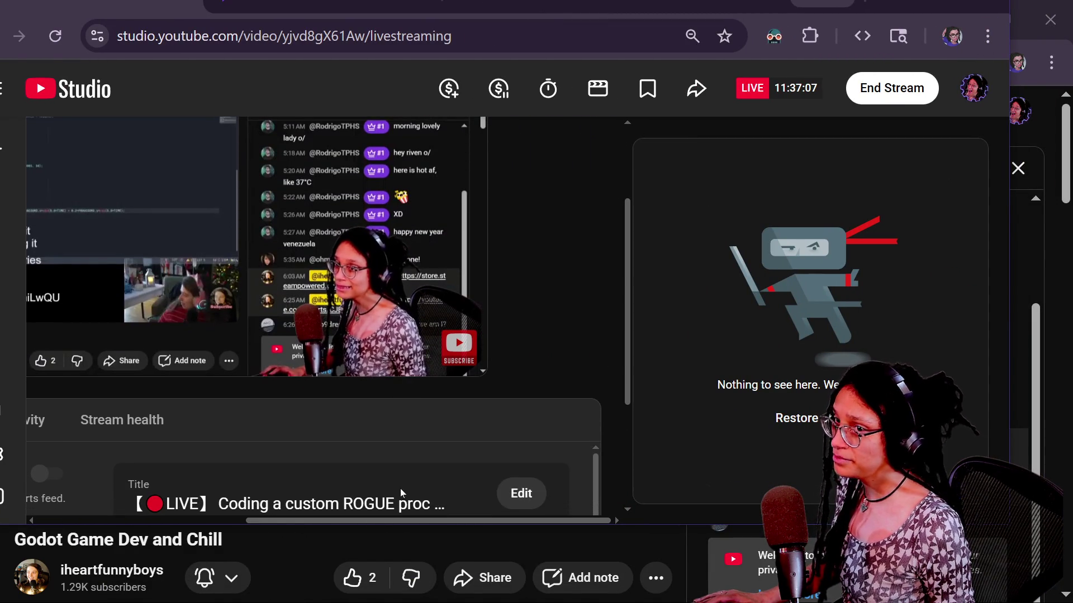
pyautogui.click(508, 497)
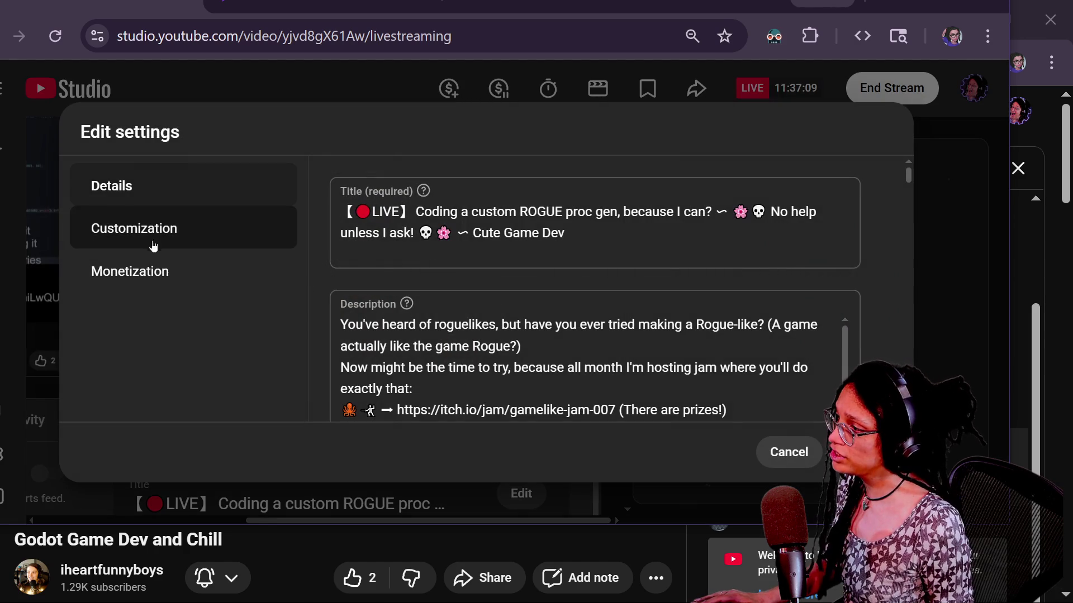
pyautogui.click(148, 240)
pyautogui.scroll(-10, 794, 173)
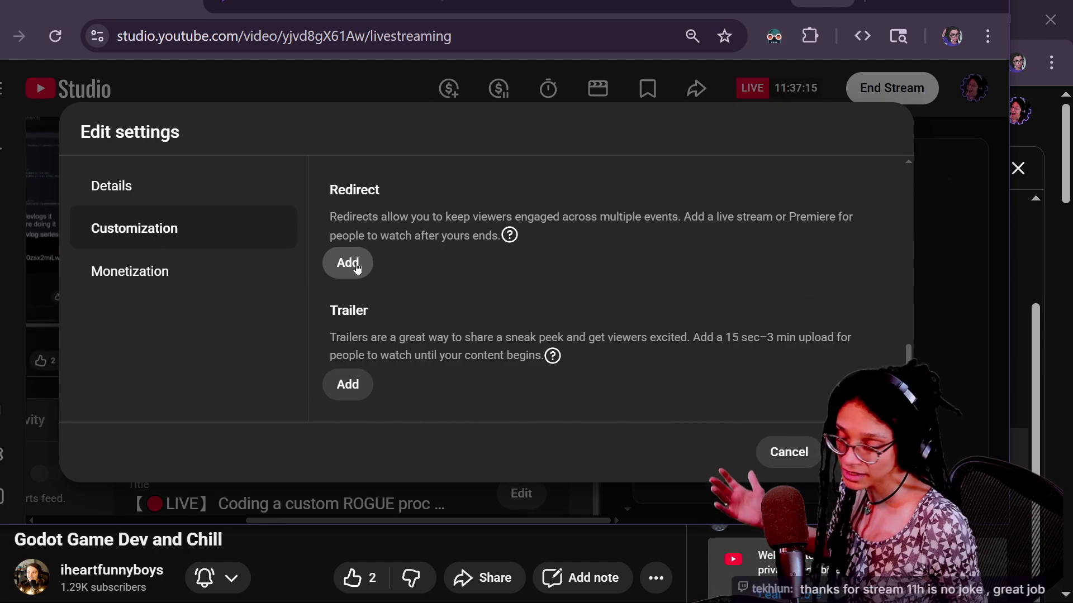
pyautogui.click(348, 262)
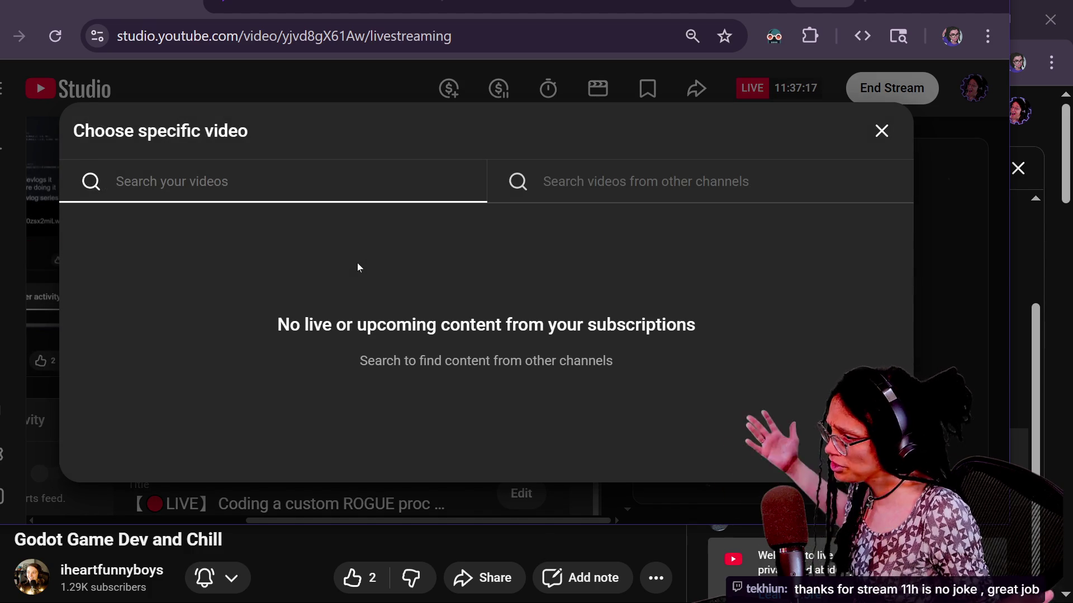
pyautogui.click(589, 193)
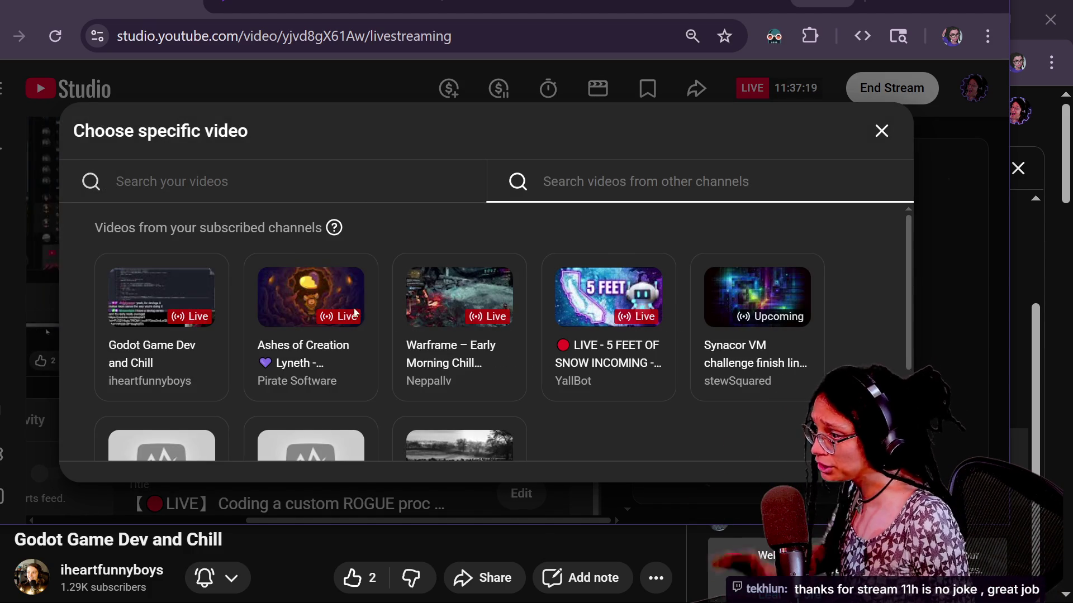
pyautogui.click(179, 309)
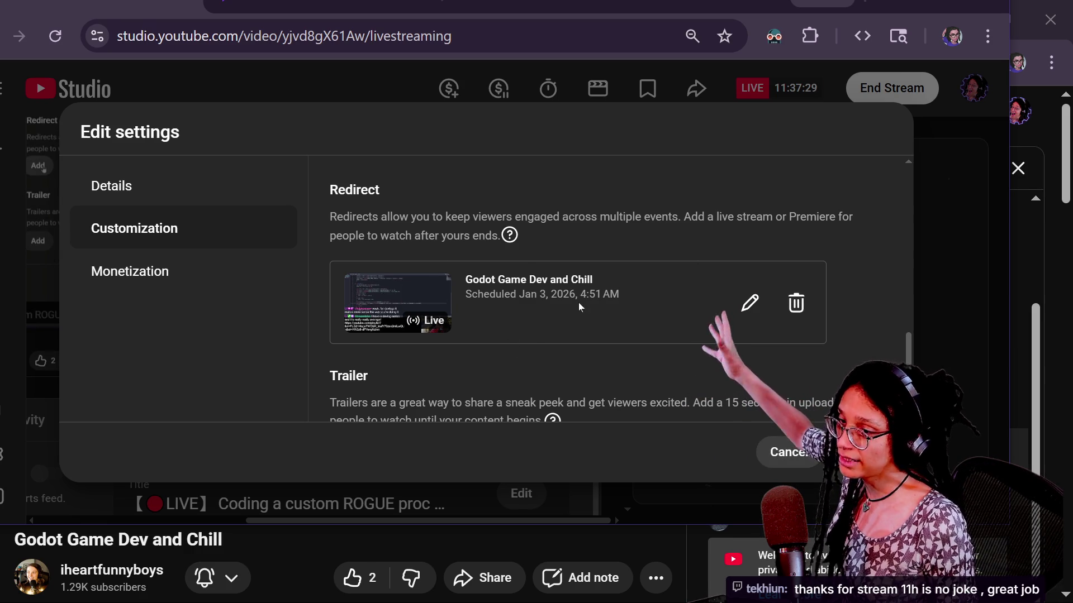
pyautogui.moveTo(563, 294); pyautogui.dragTo(580, 294)
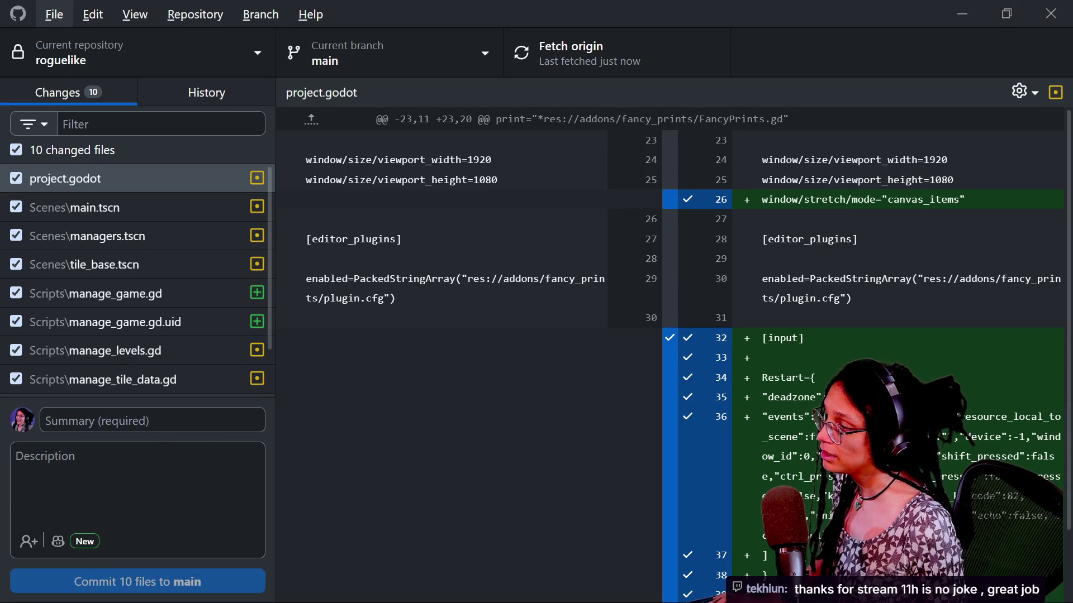
# - Commit the 10 files to main titled 'Grid generates real goooood and debug!'
pyautogui.click(46, 421)
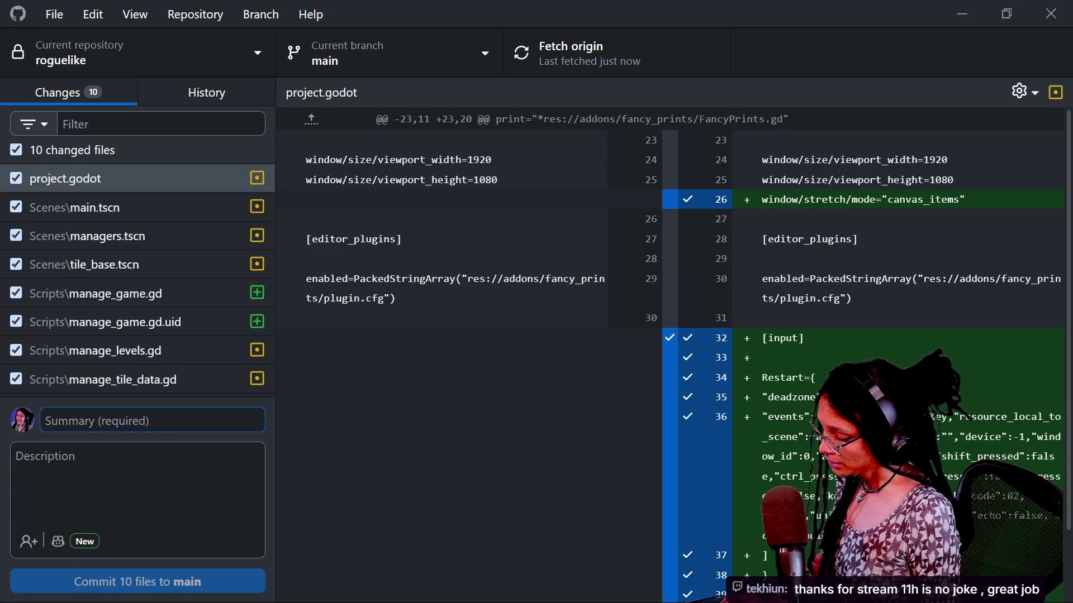
pyautogui.write('Grid generates real goooood and debug!')
pyautogui.click(241, 583)
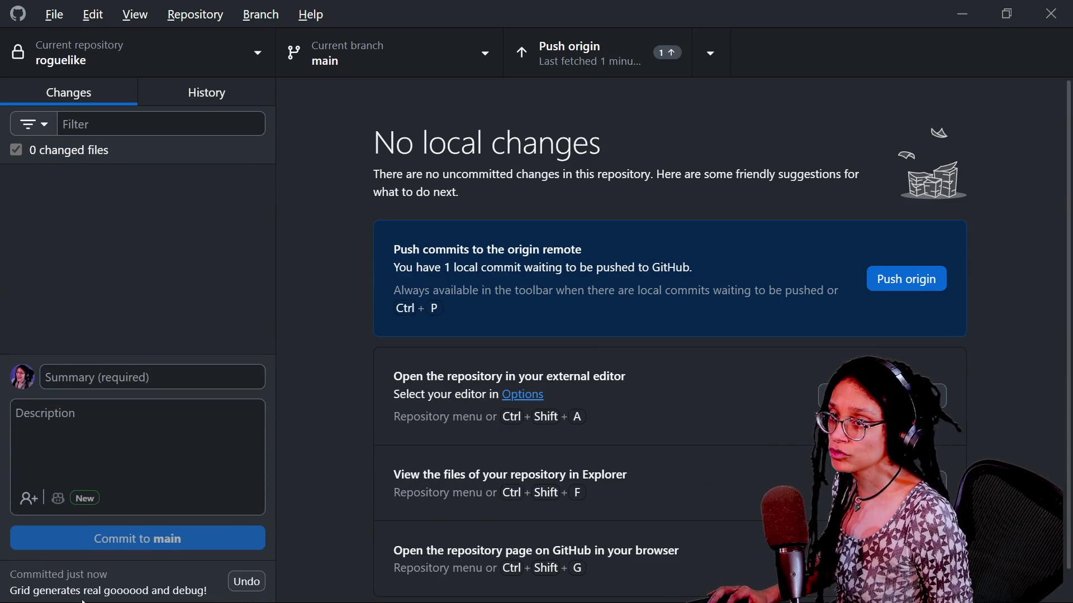
pyautogui.hotkey('alt', 'Tab')
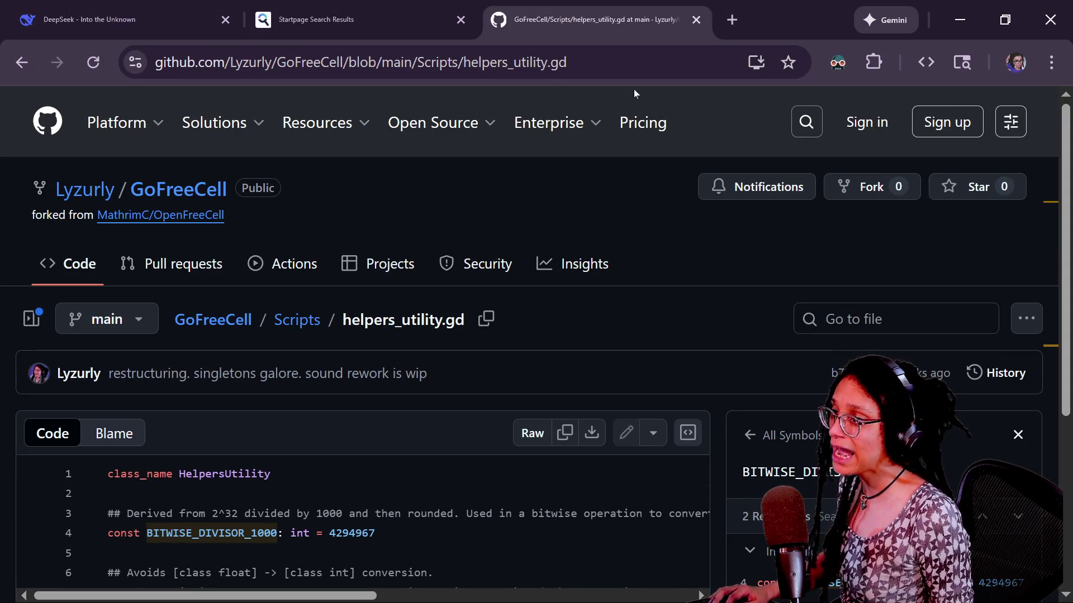
# - Review helpers_utility.gd in the GitHub browser window, then switch to the YouTube stream
pyautogui.hotkey('alt', 'Tab')
pyautogui.hotkey('alt', 'Tab')
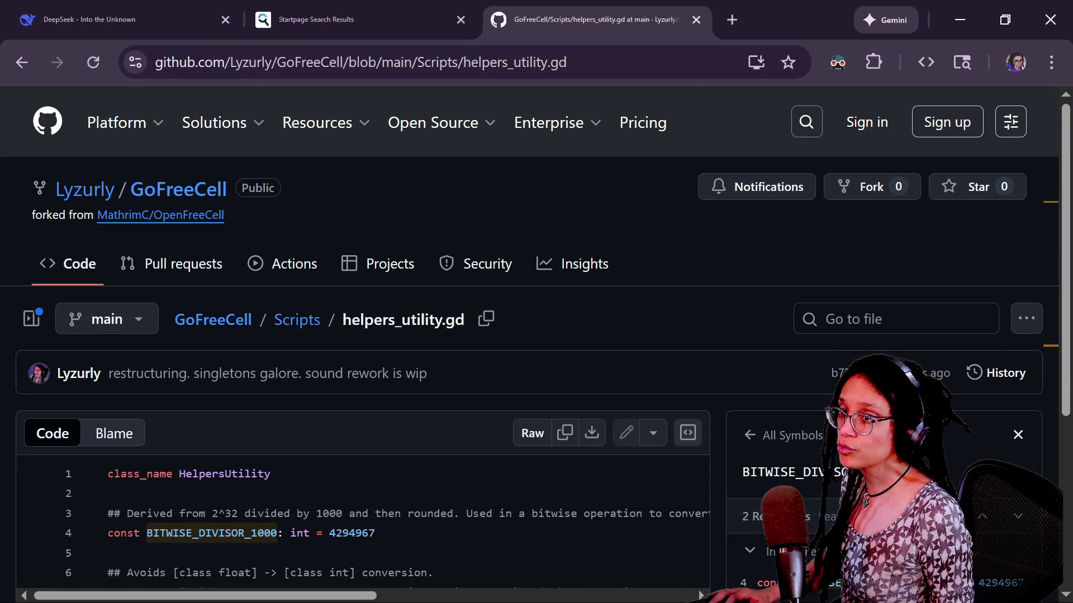
pyautogui.hotkey('alt', 'Tab')
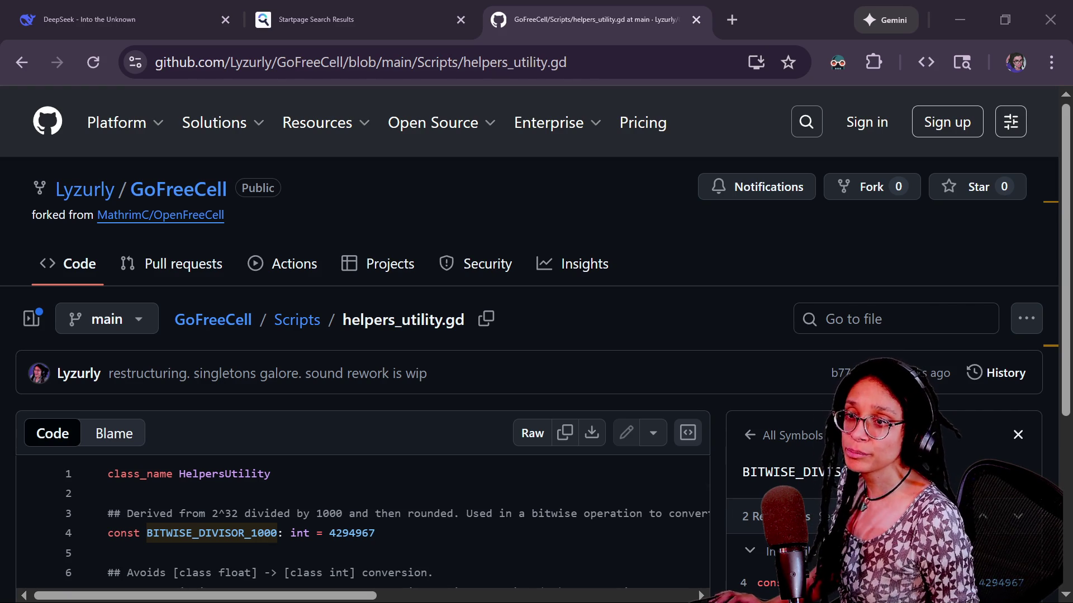
pyautogui.hotkey('alt', 'Tab')
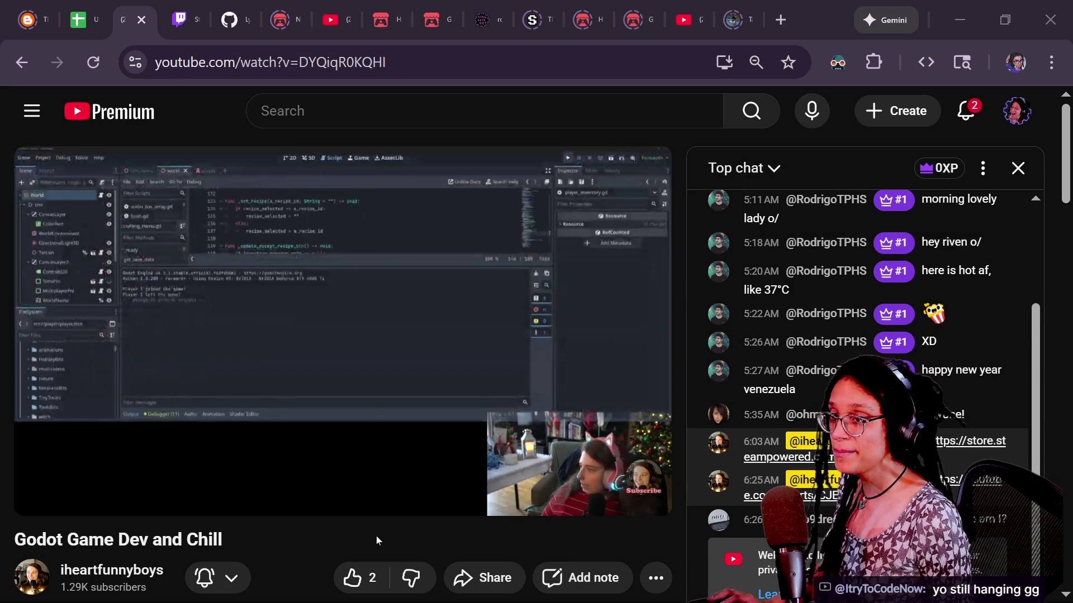
# - Check GitHub Desktop for leftover changes, then switch to the Godot game grid
pyautogui.hotkey('alt', 'Tab')
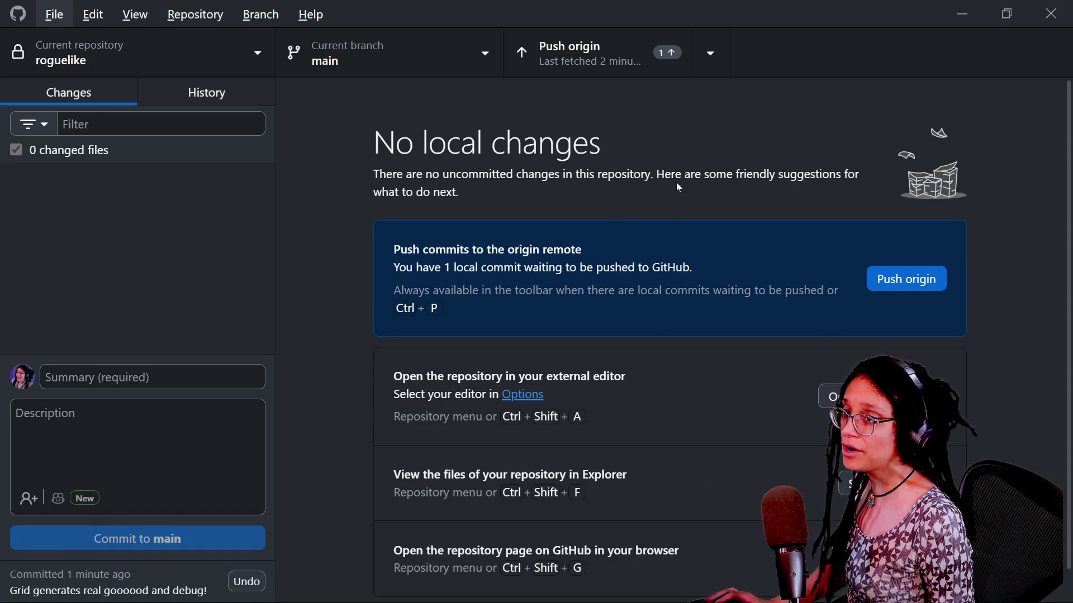
pyautogui.hotkey('alt', 'Tab')
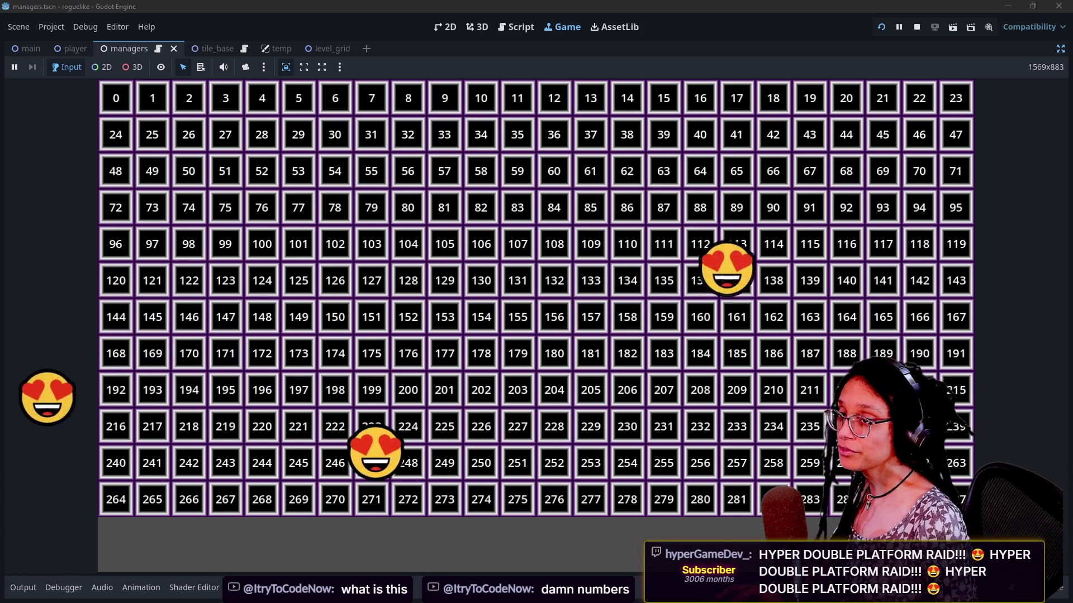
# - Cycle past the wave function collapse article and GitHub helpers_utility.gd page, ending on the 'Godot Game Dev and Chill' stream
pyautogui.hotkey('alt', 'Tab')
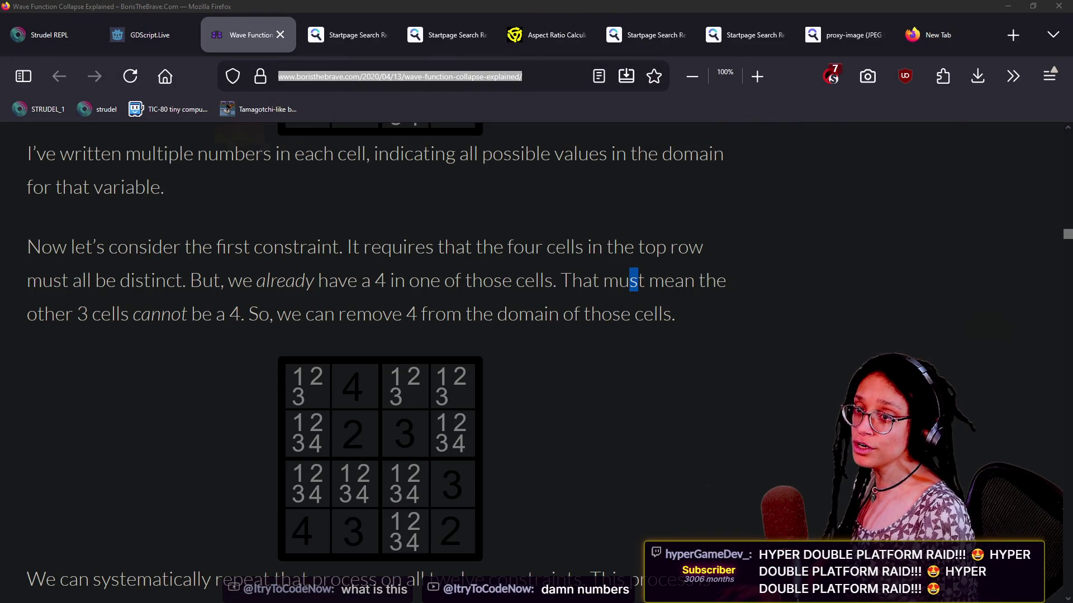
pyautogui.hotkey('alt', 'Tab')
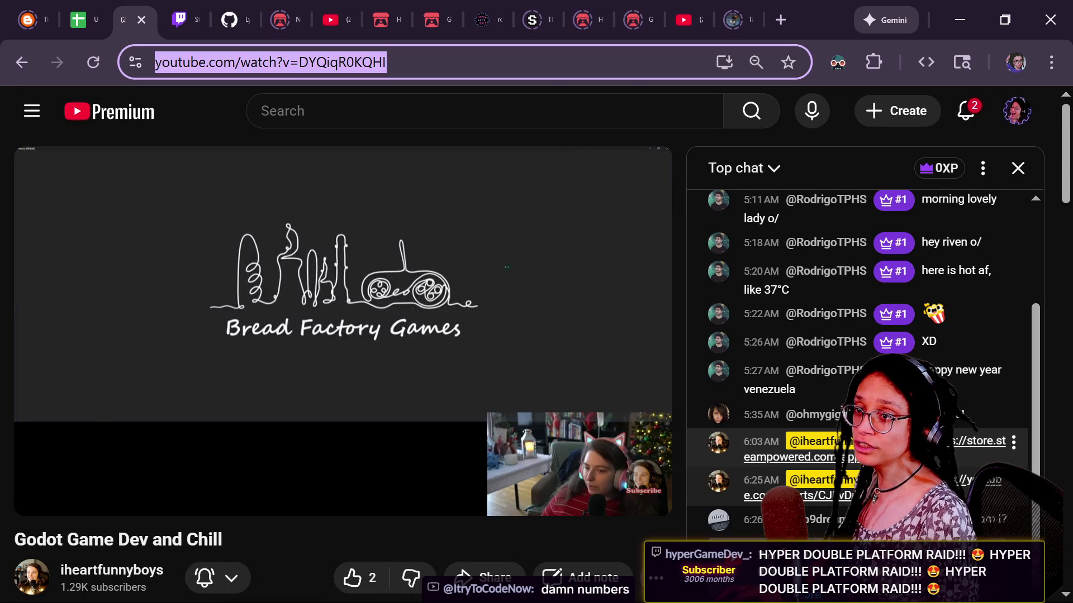
pyautogui.hotkey('alt', 'Tab')
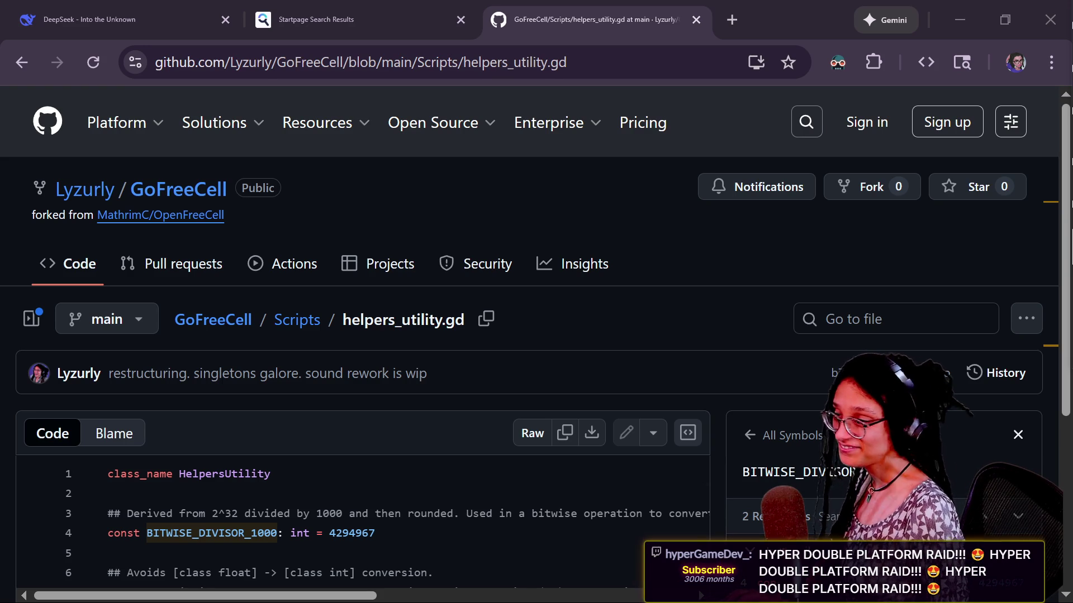
pyautogui.click(541, 30)
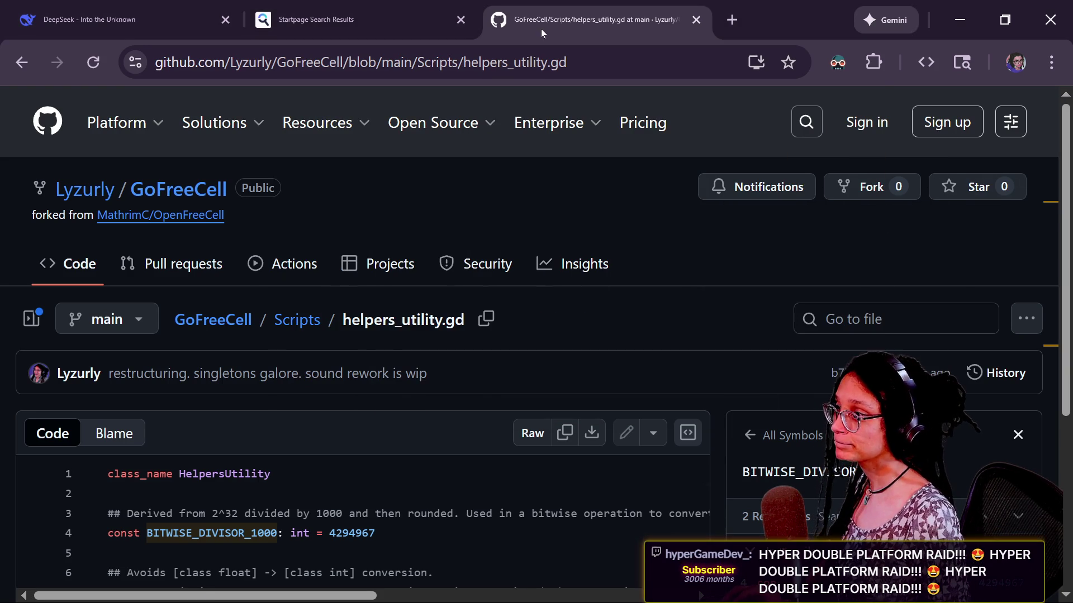
pyautogui.hotkey('alt', 'Tab')
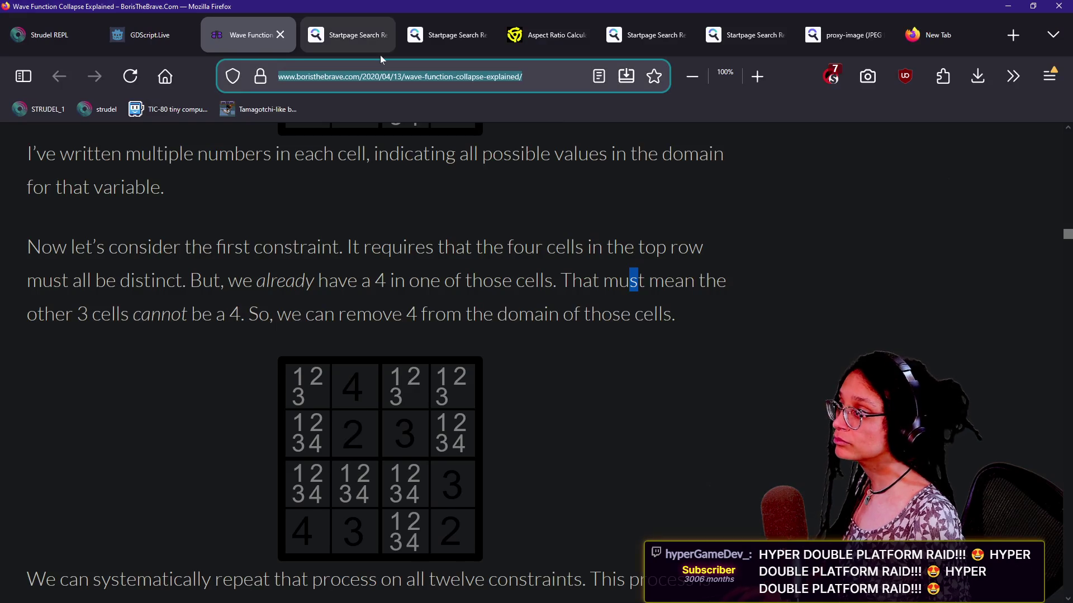
pyautogui.hotkey('alt', 'Tab')
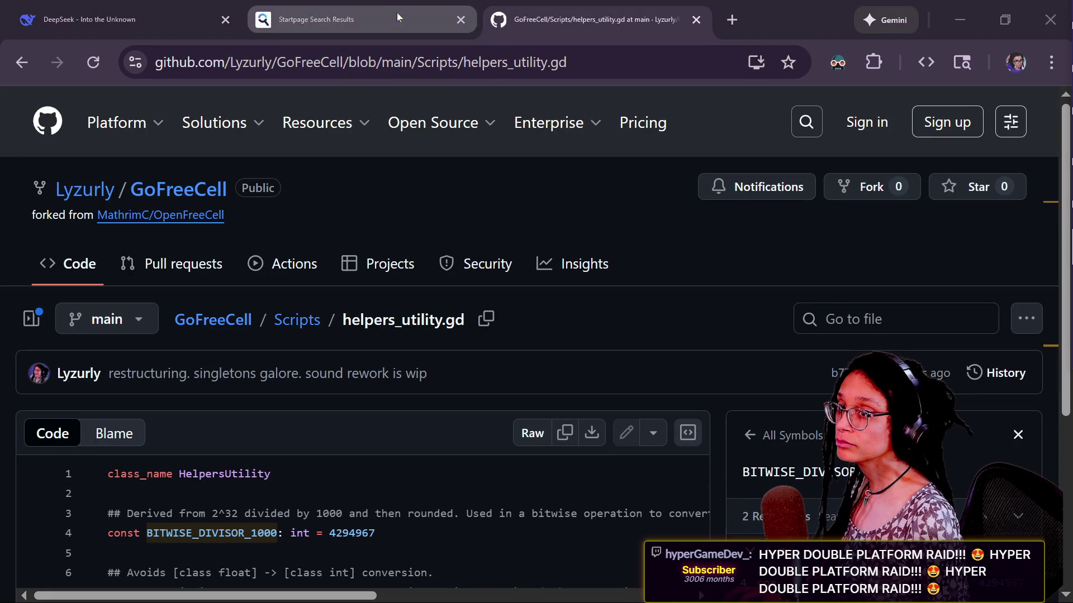
pyautogui.hotkey('alt', 'Tab')
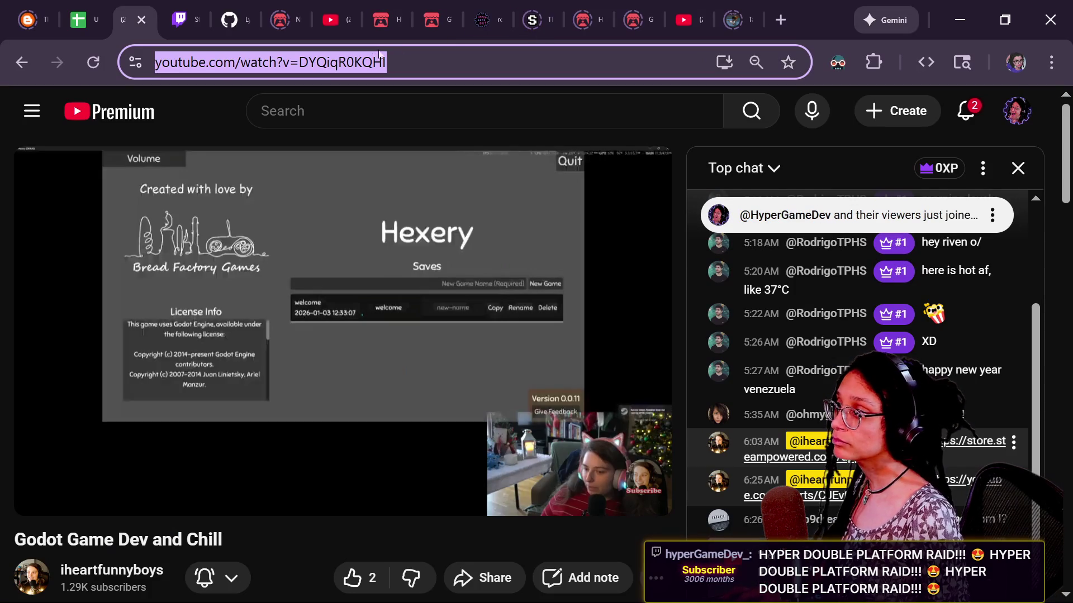